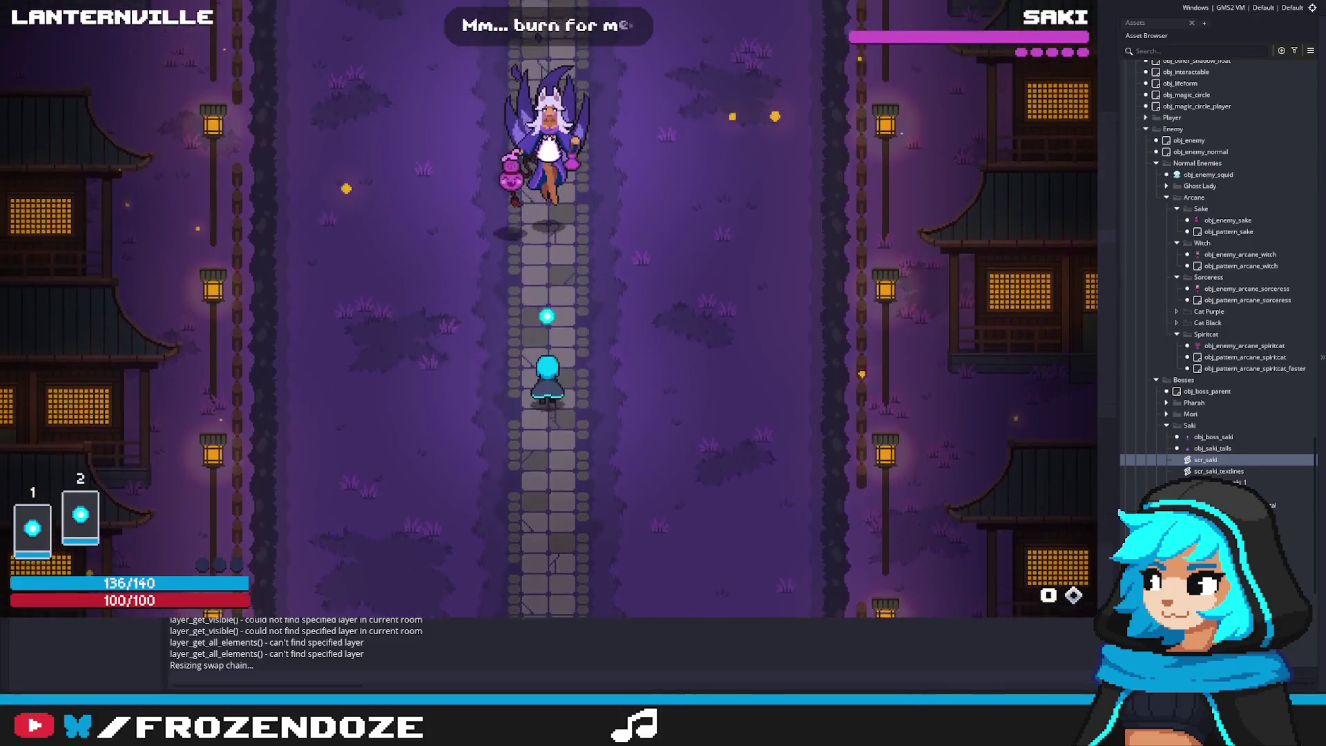
Weave left and right through Saki's bullet streams until the fight ends, then head up the path
key("d")
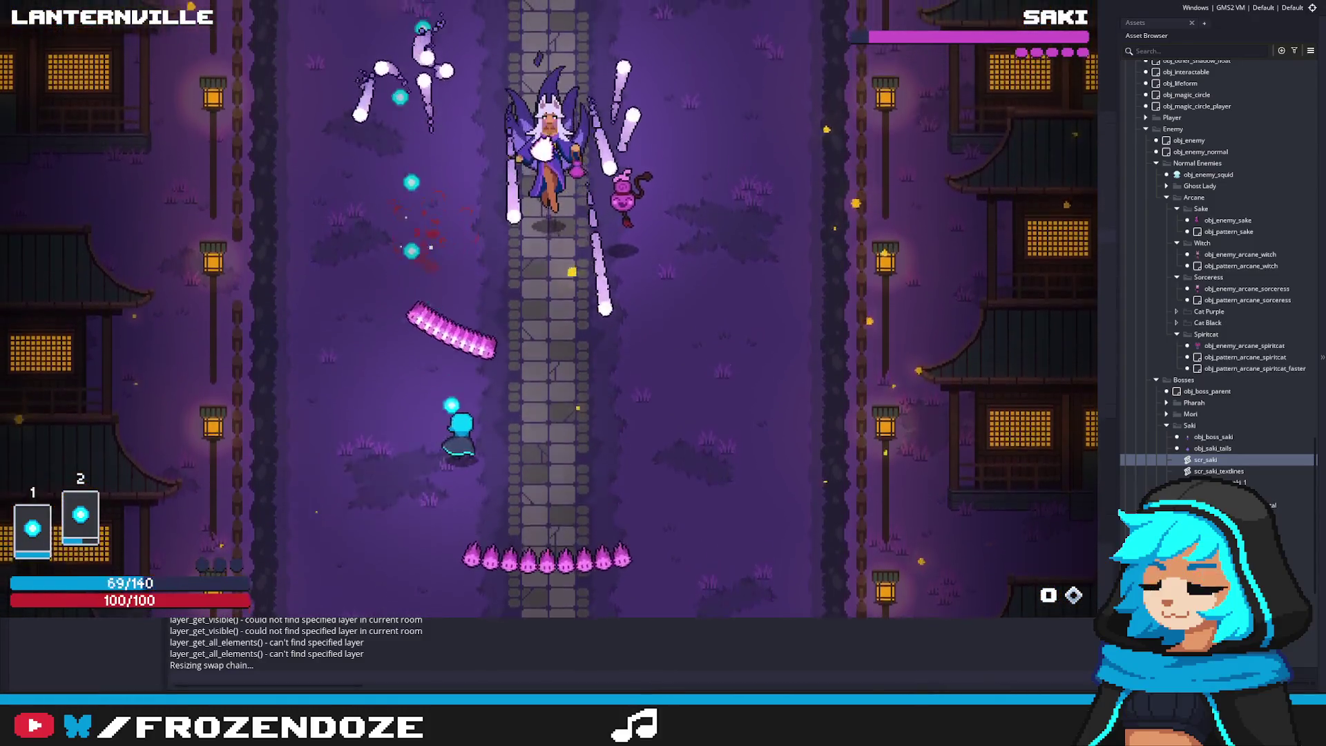
key("a")
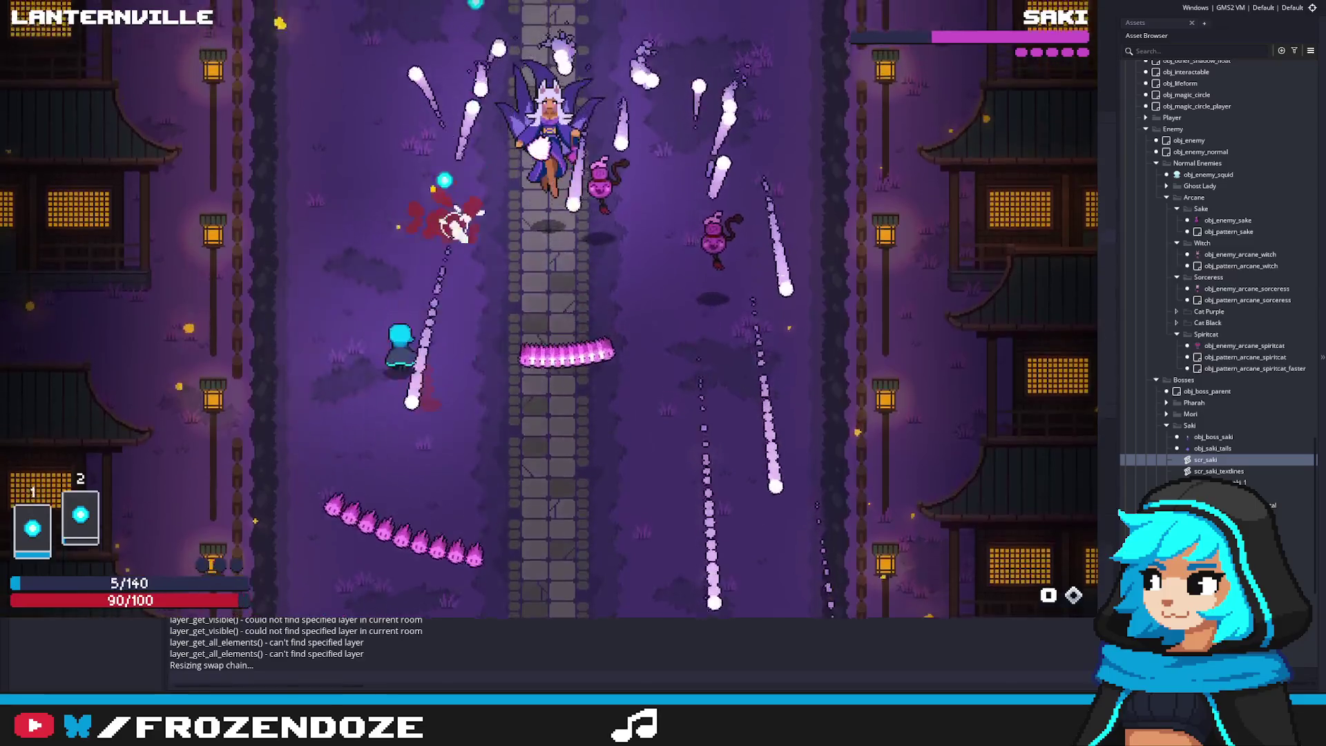
key("d")
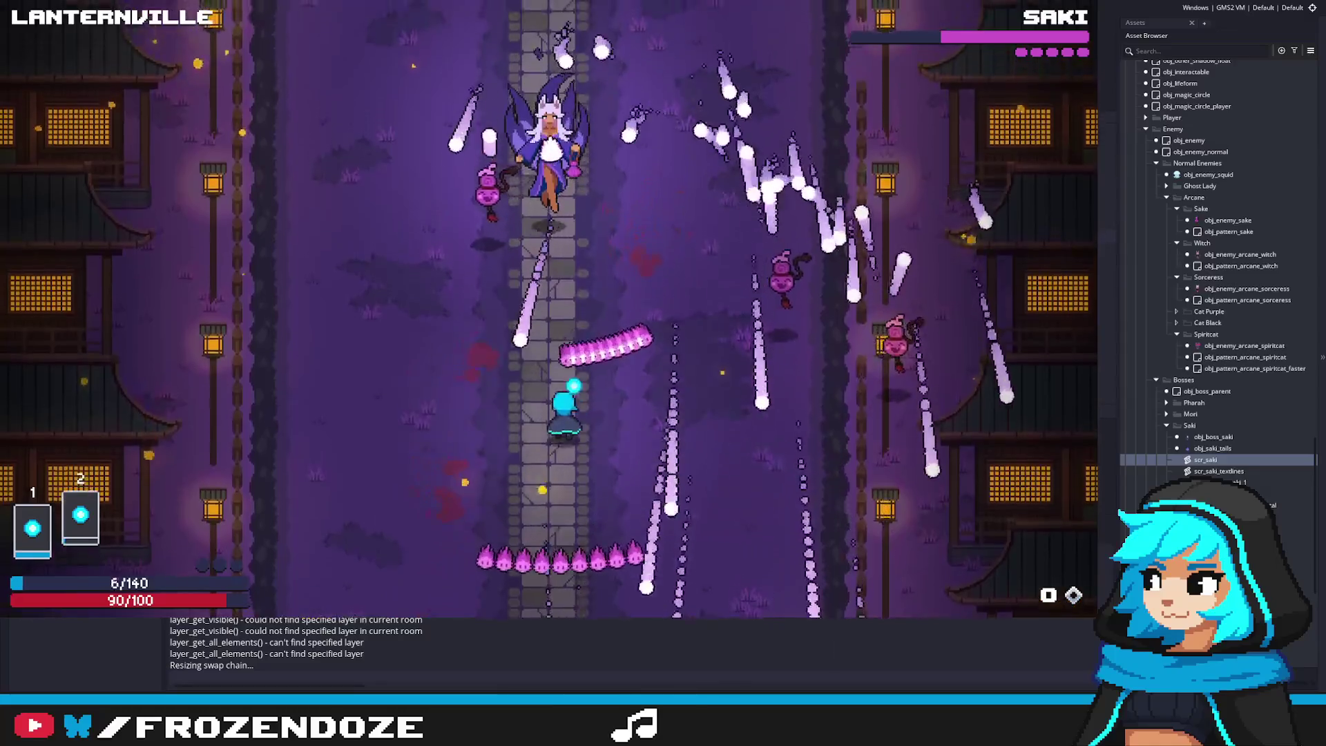
key("d")
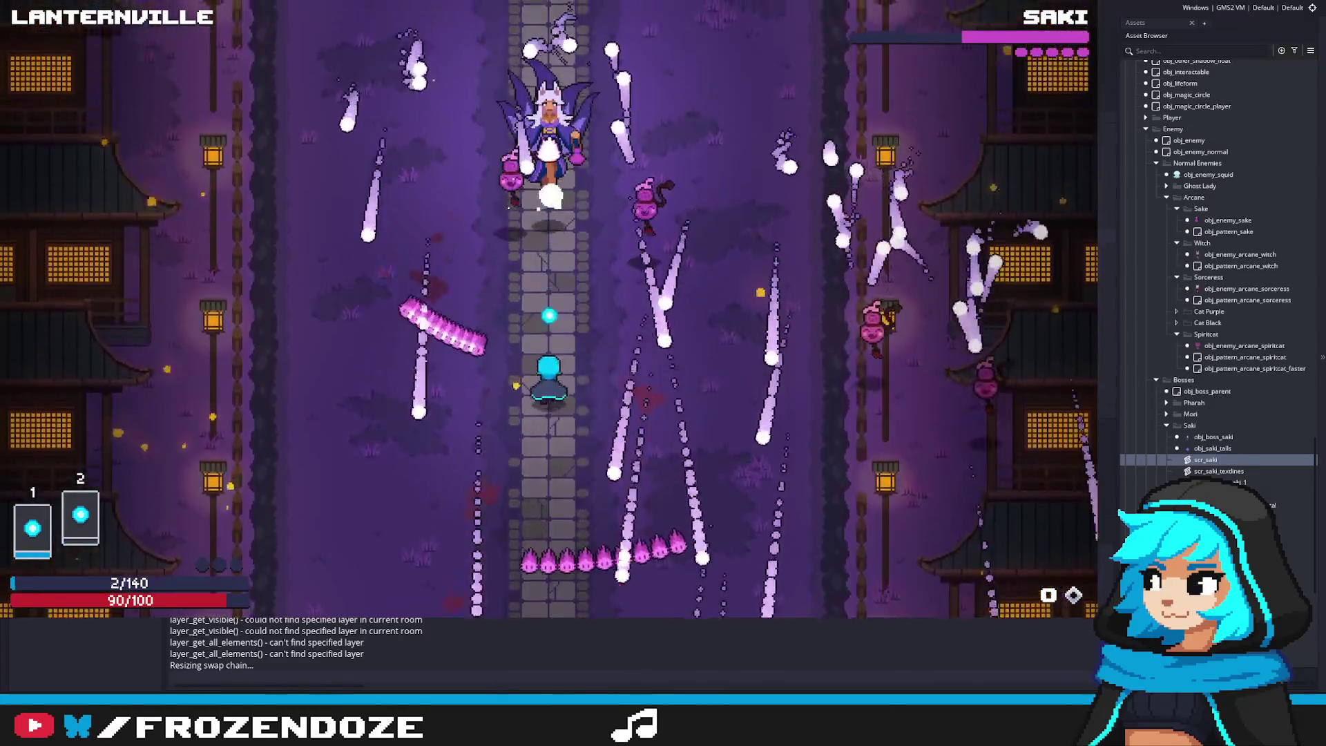
key("d")
key("a")
key("d")
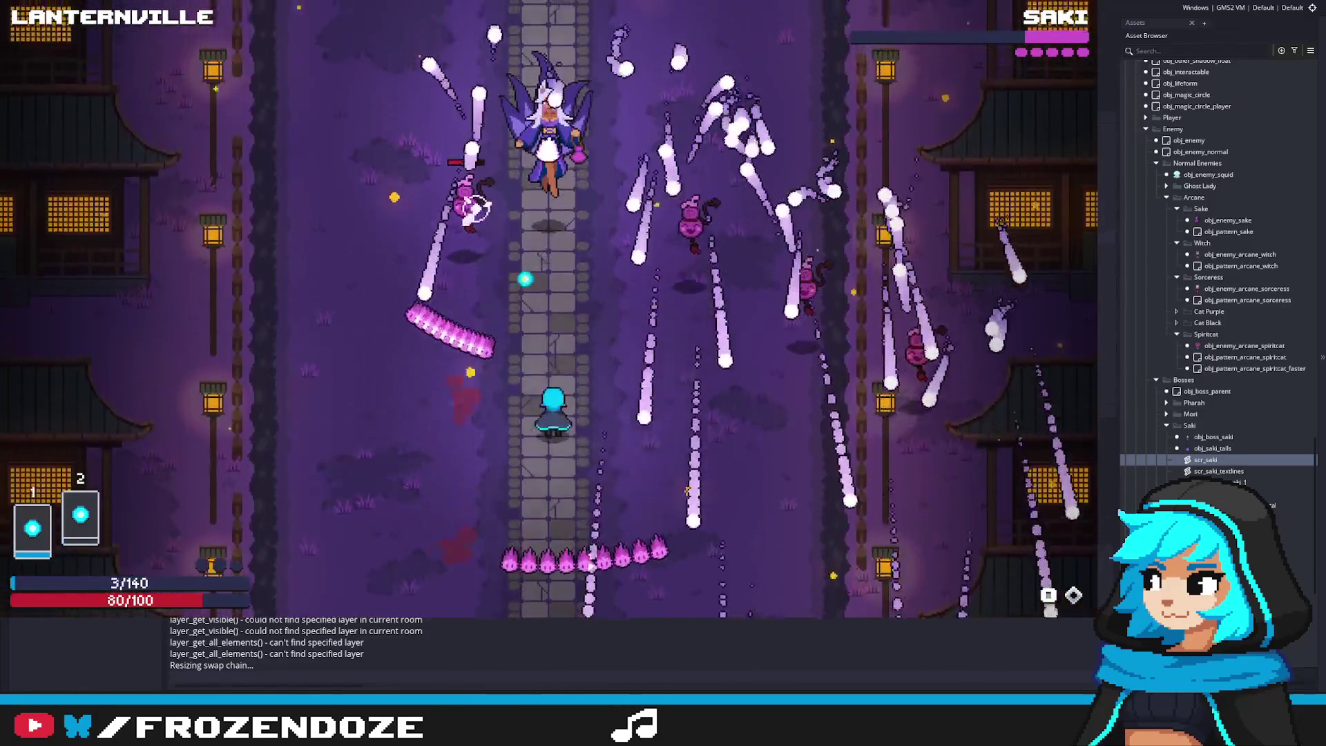
key("a")
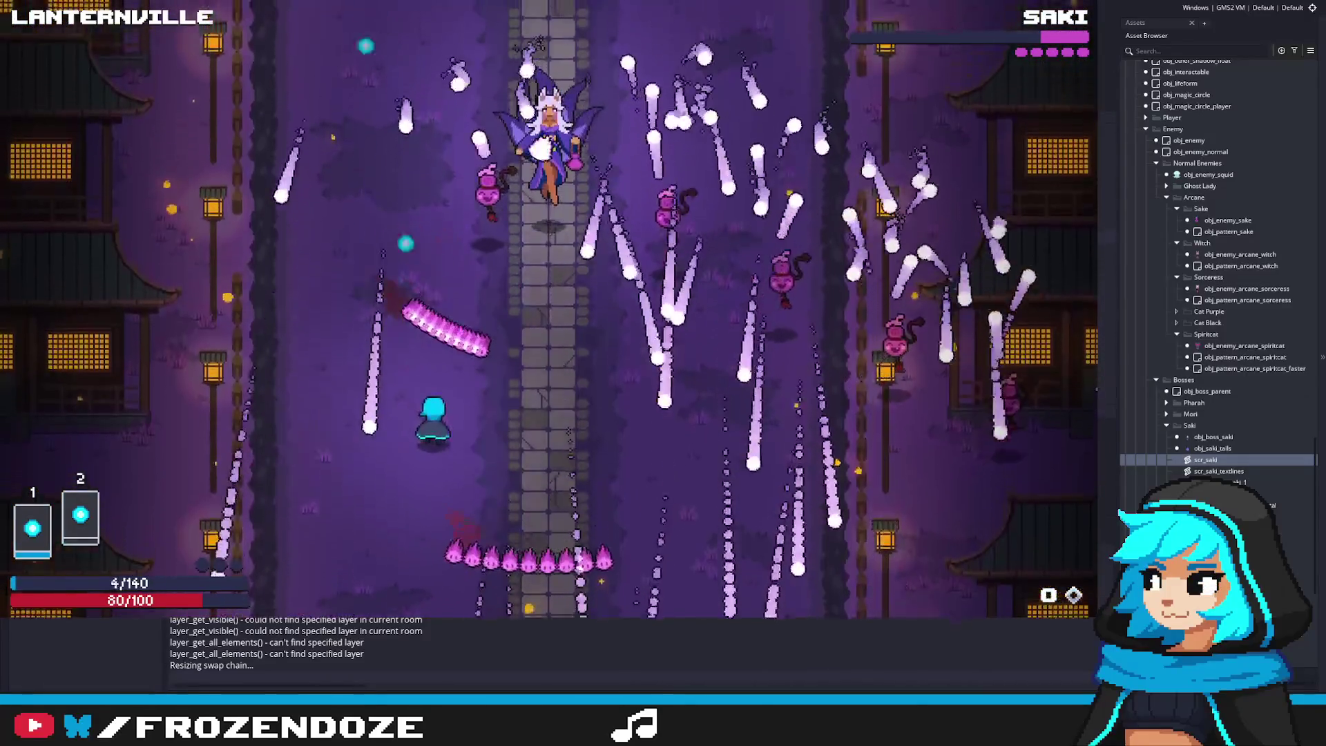
key("d")
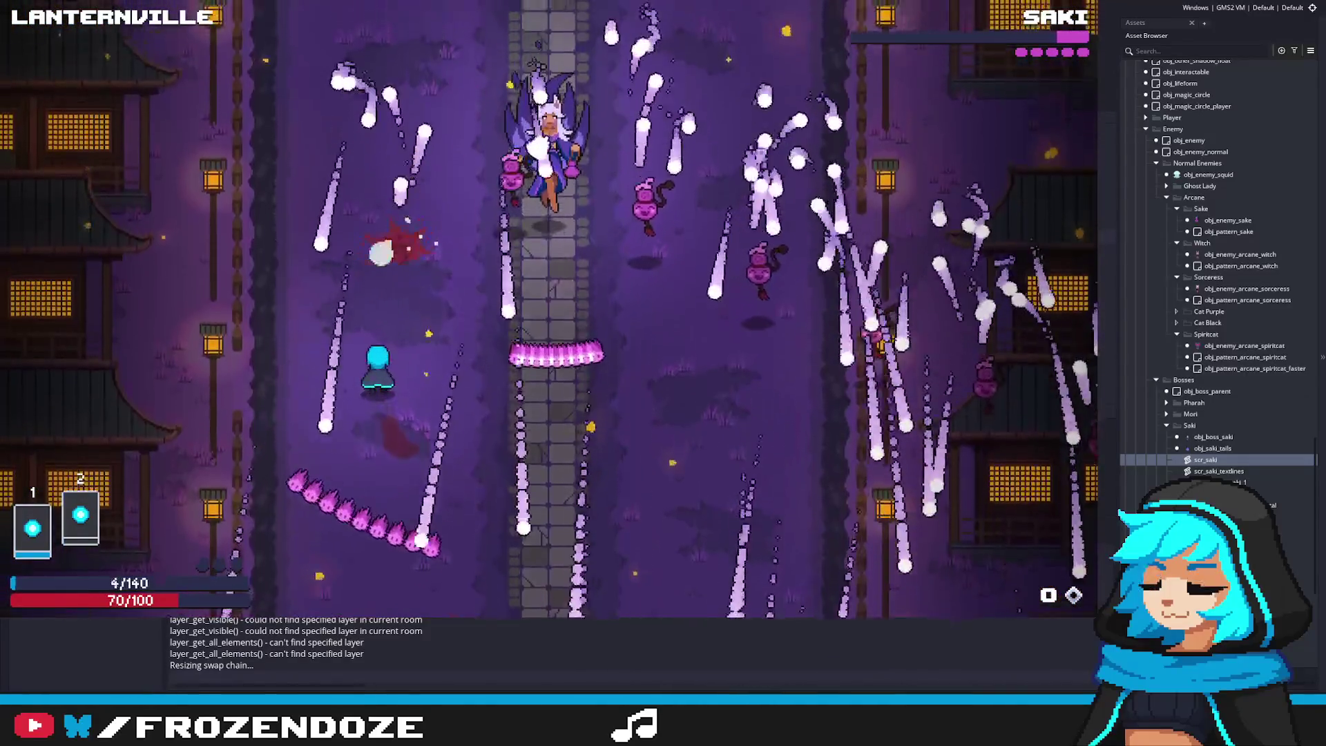
key("a")
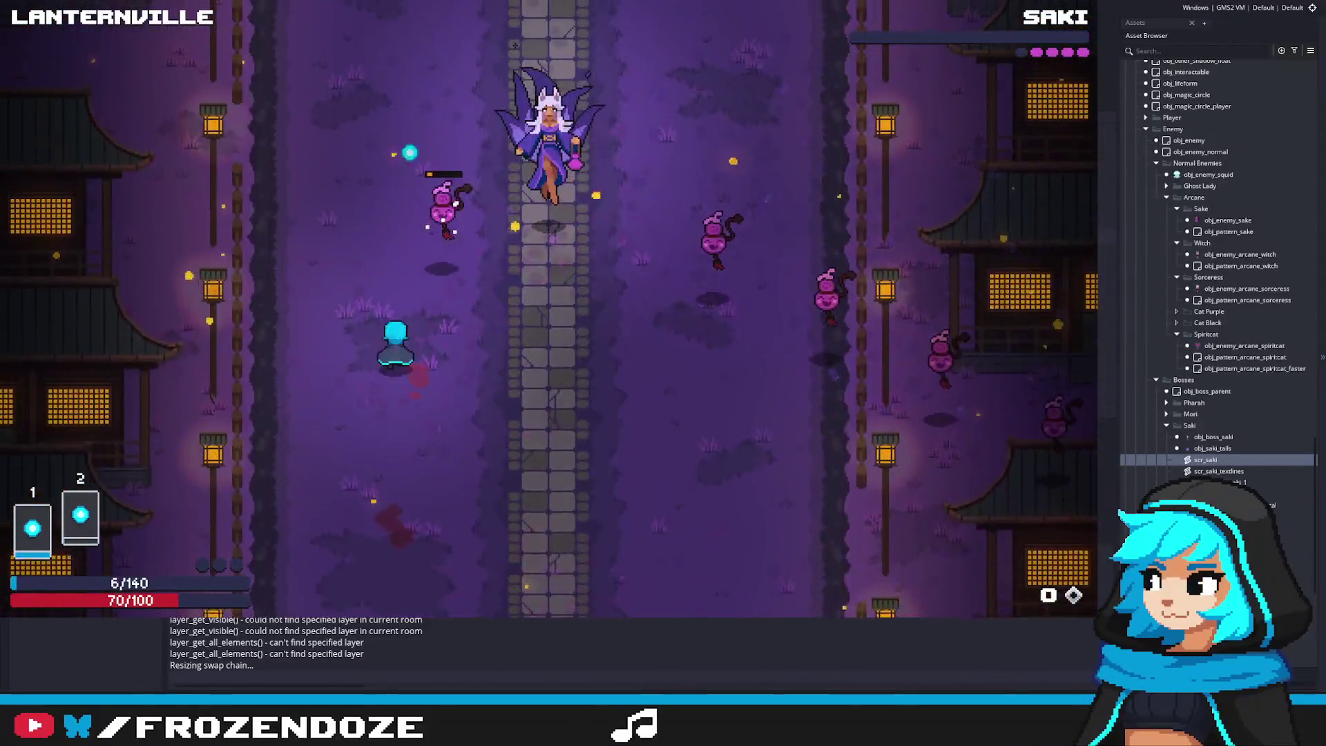
key("w")
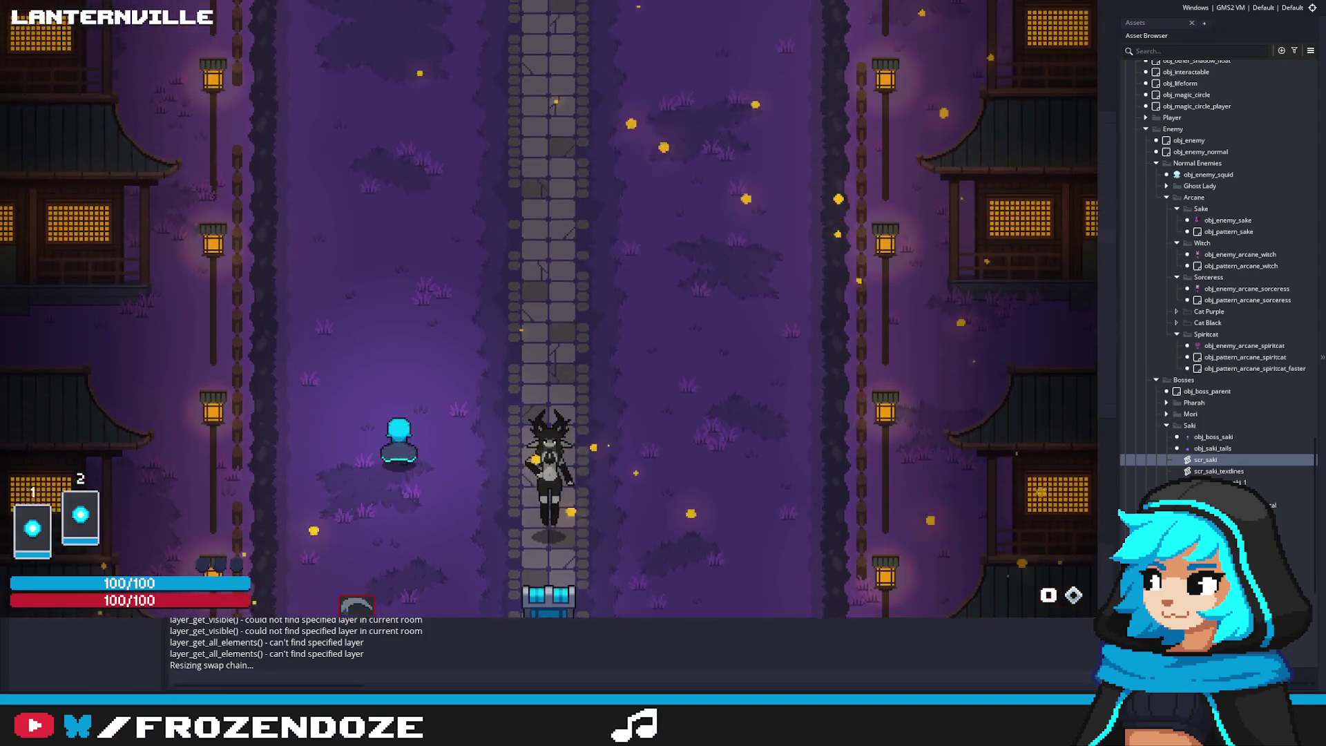
Walk the player up the stone path to retrigger the Saki fight
key("w")
key("d")
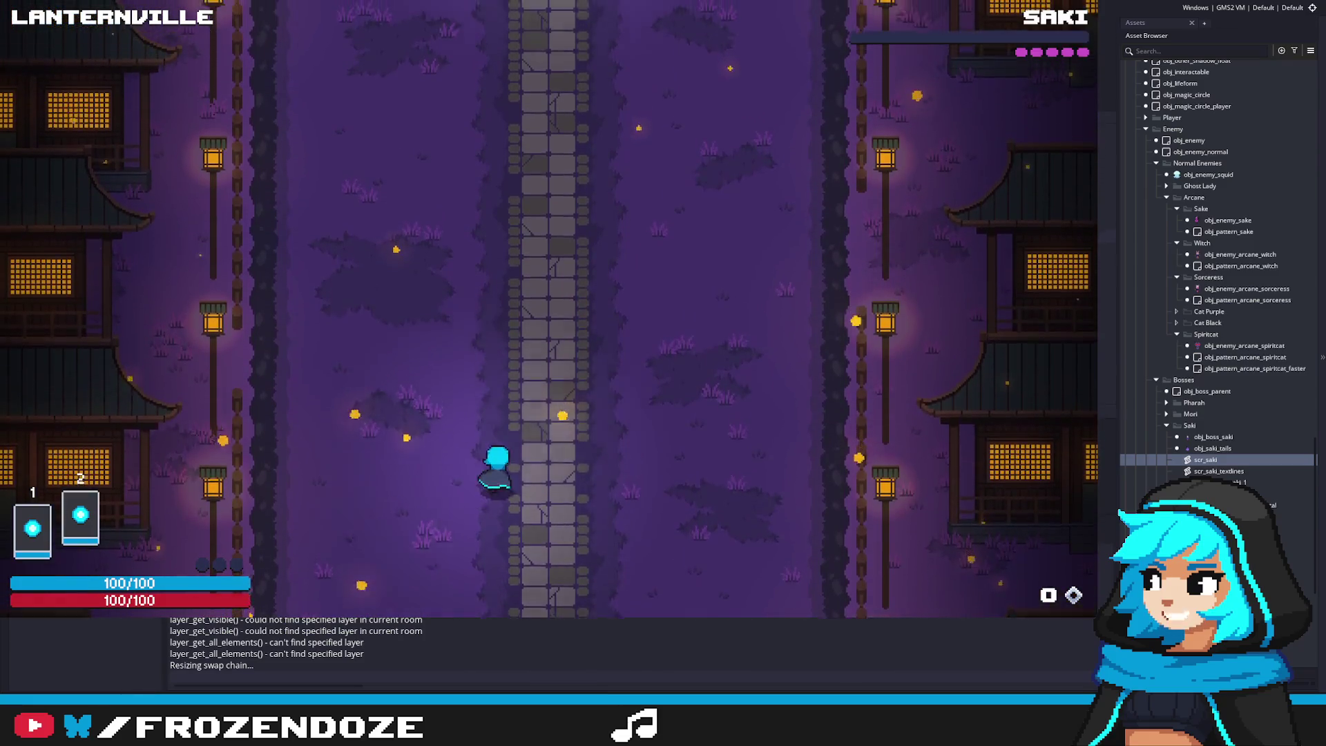
key("w")
key("d")
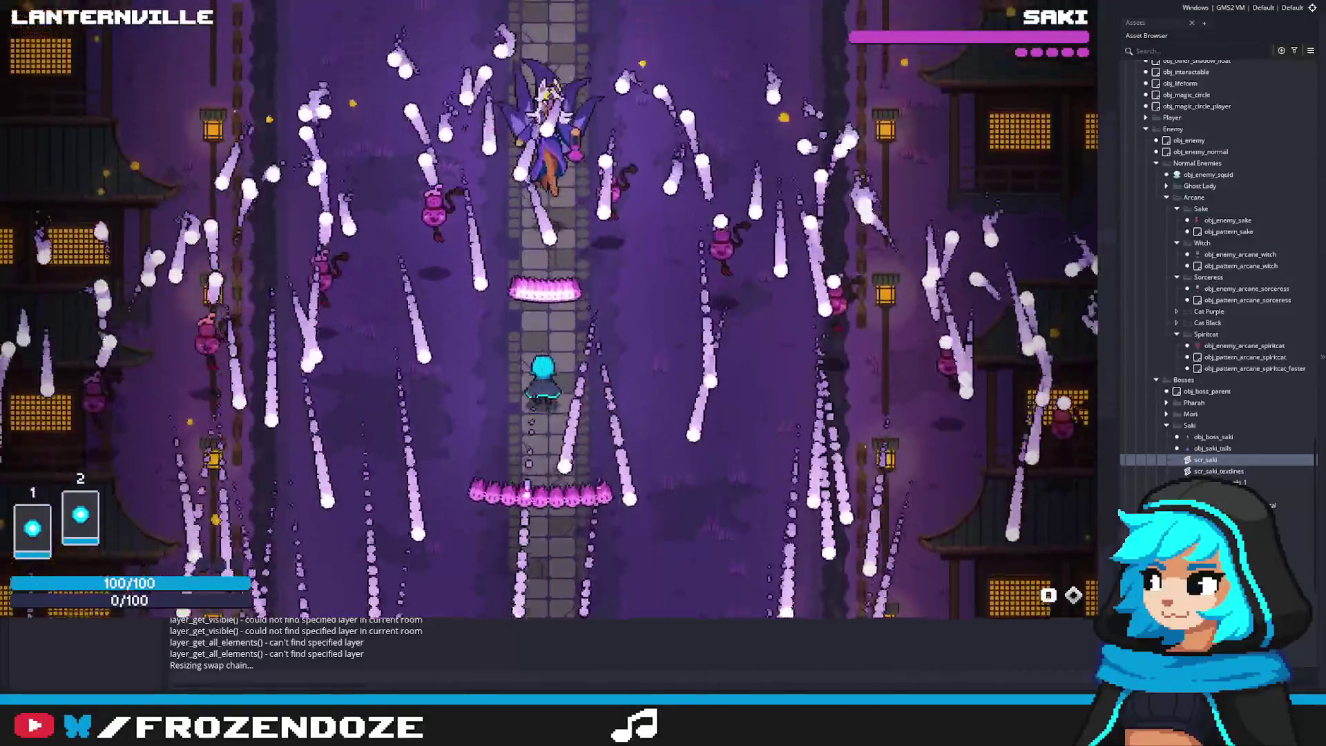
Dodge the mirrored sweeping spiral streams with the arrow keys
key("Left")
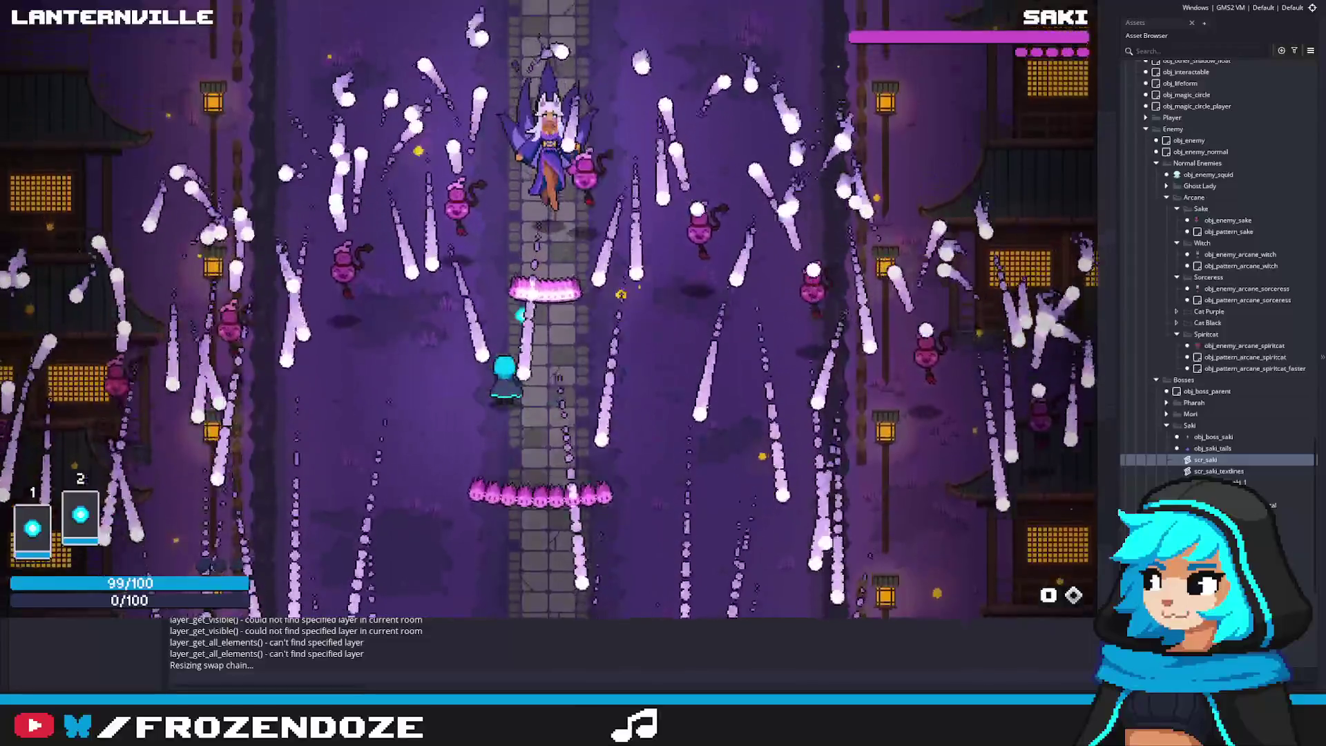
key("Right")
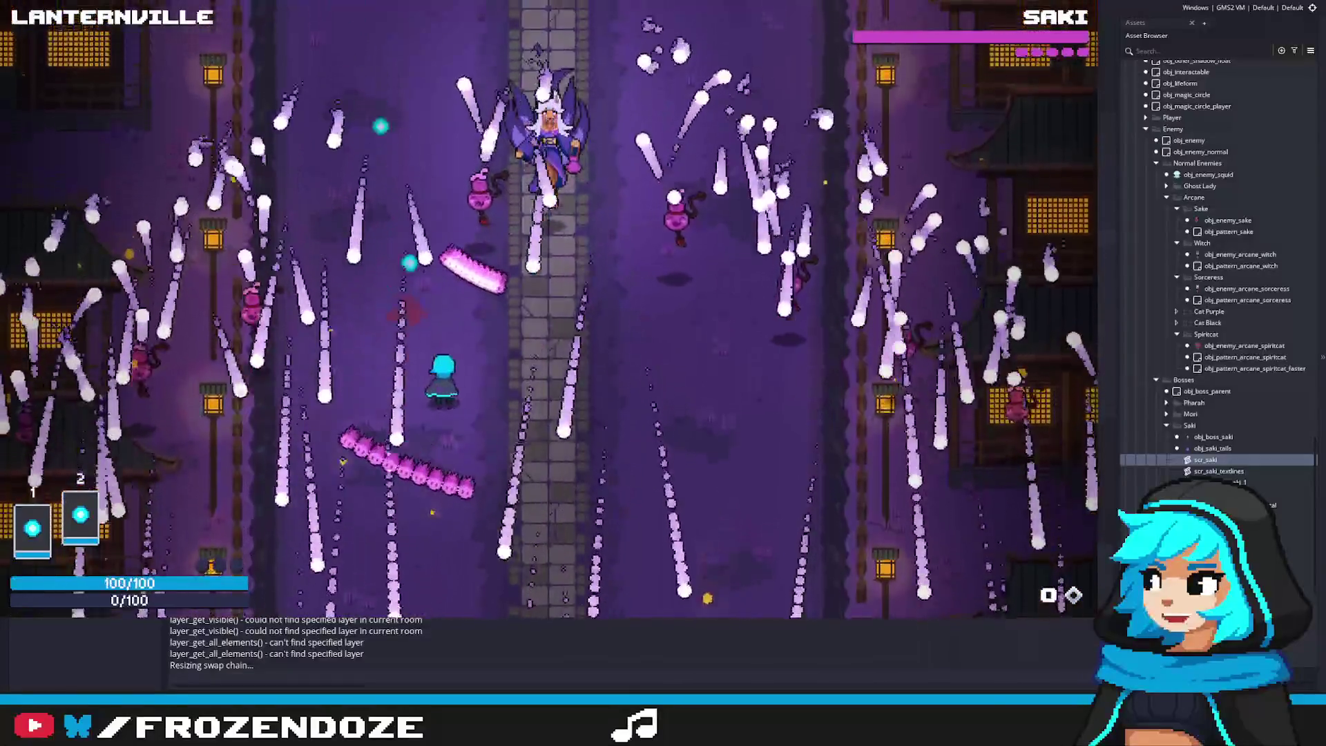
key("Left")
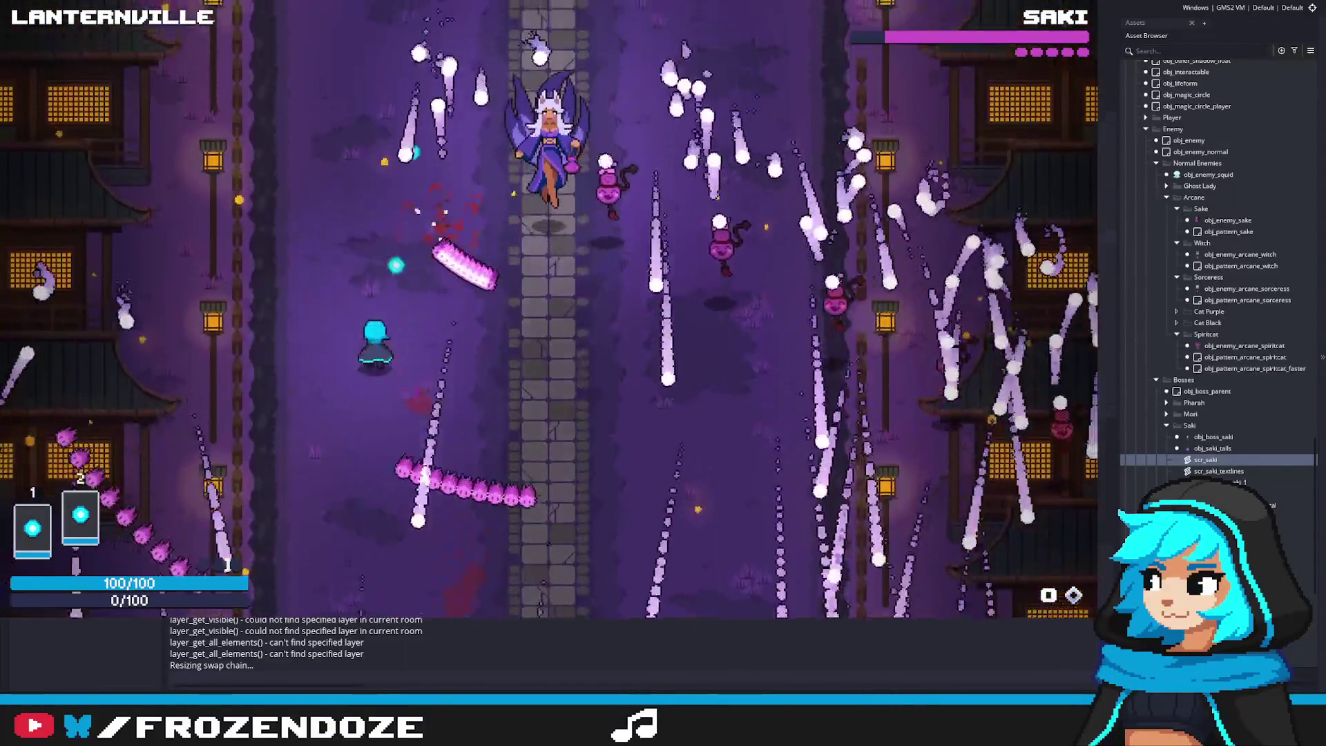
key("Up")
key("Right")
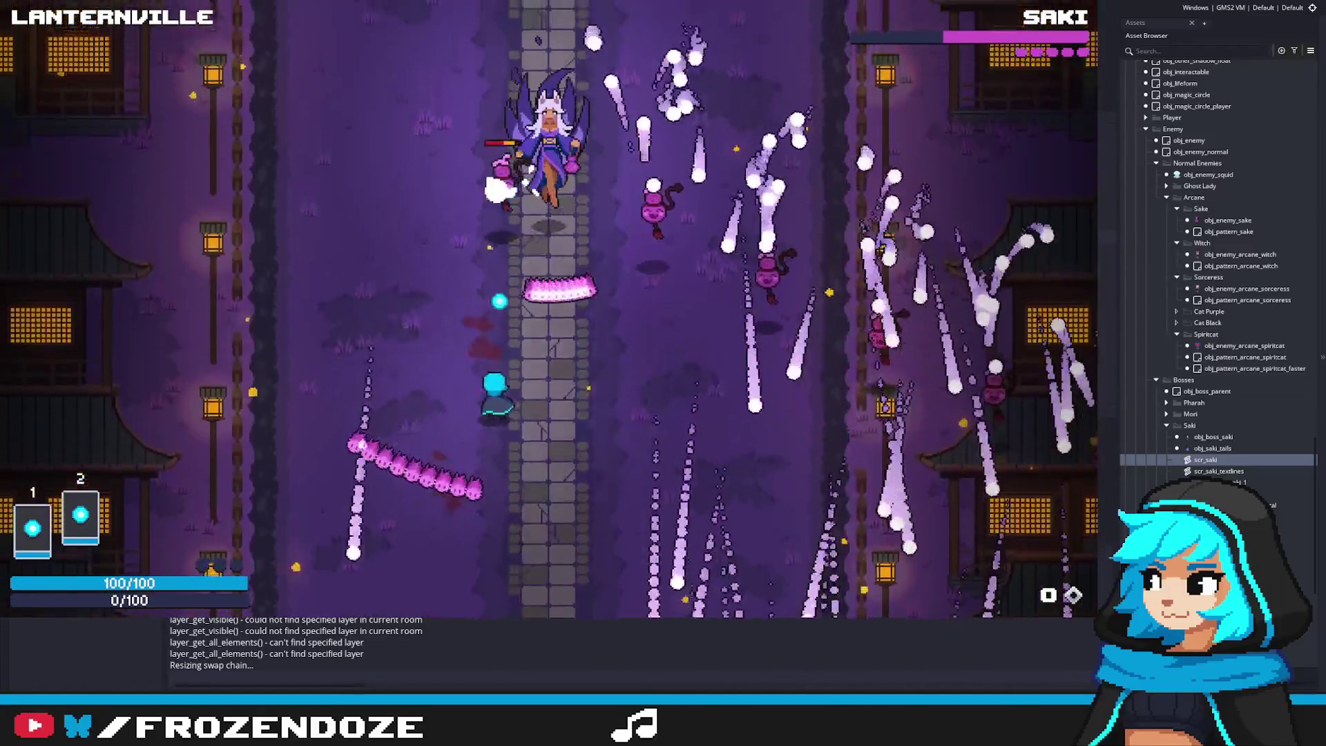
key("Right")
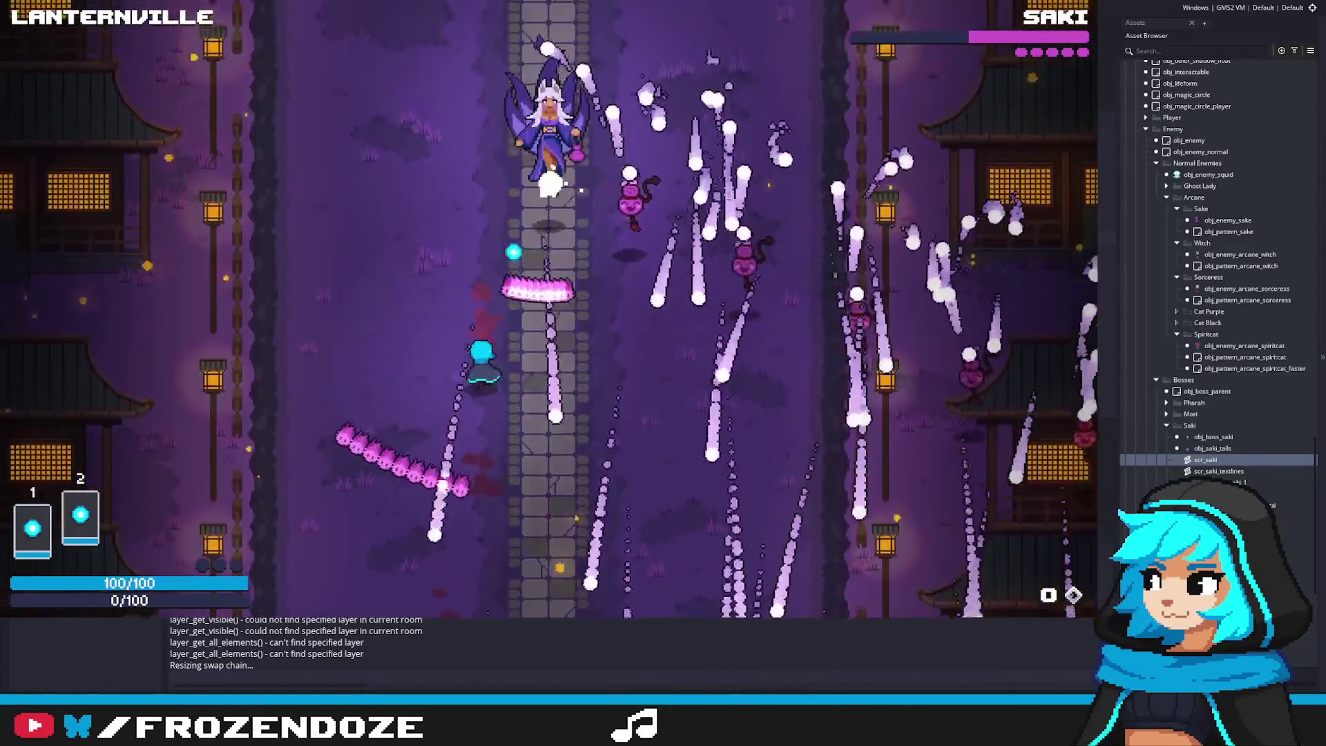
key("Right")
key("Down")
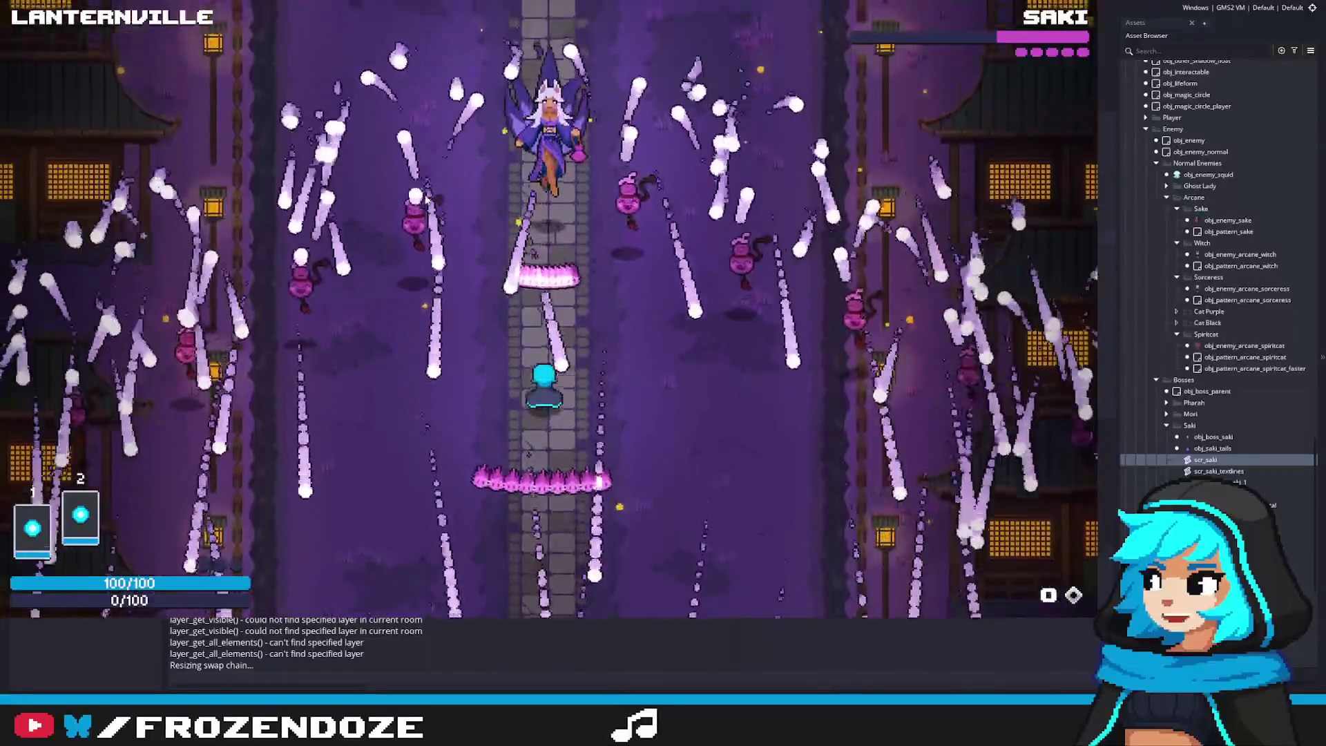
Weave between the mirrored streams with WASD, working up and left toward Saki
key("d")
key("w")
key("a")
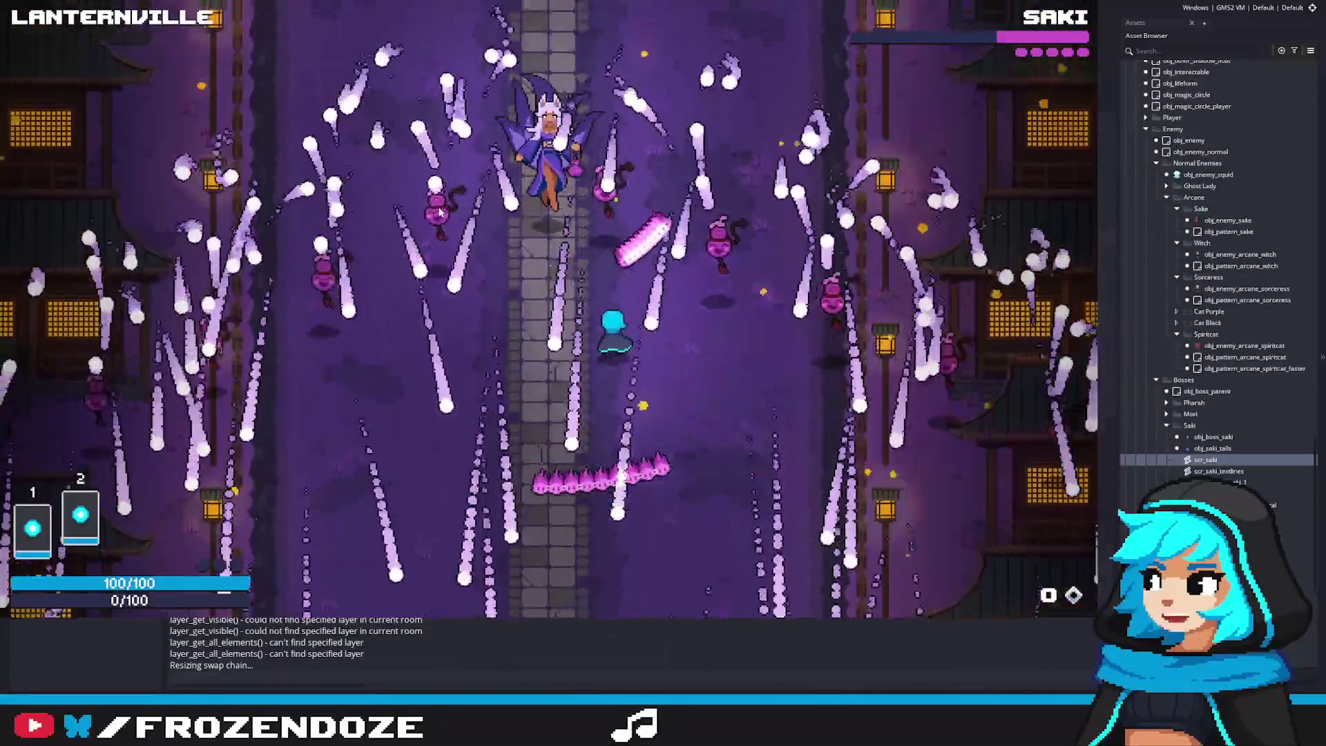
key("d")
key("a")
key("d")
key("s")
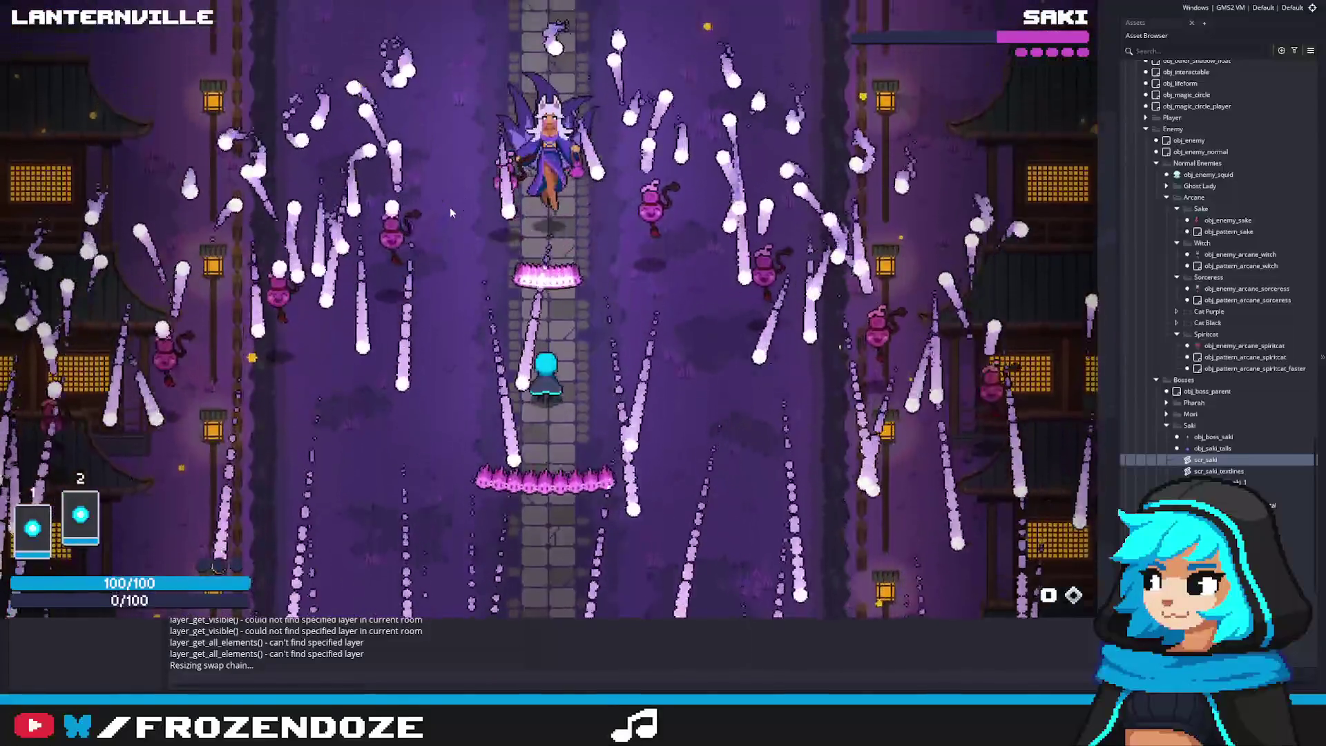
key("w")
key("a")
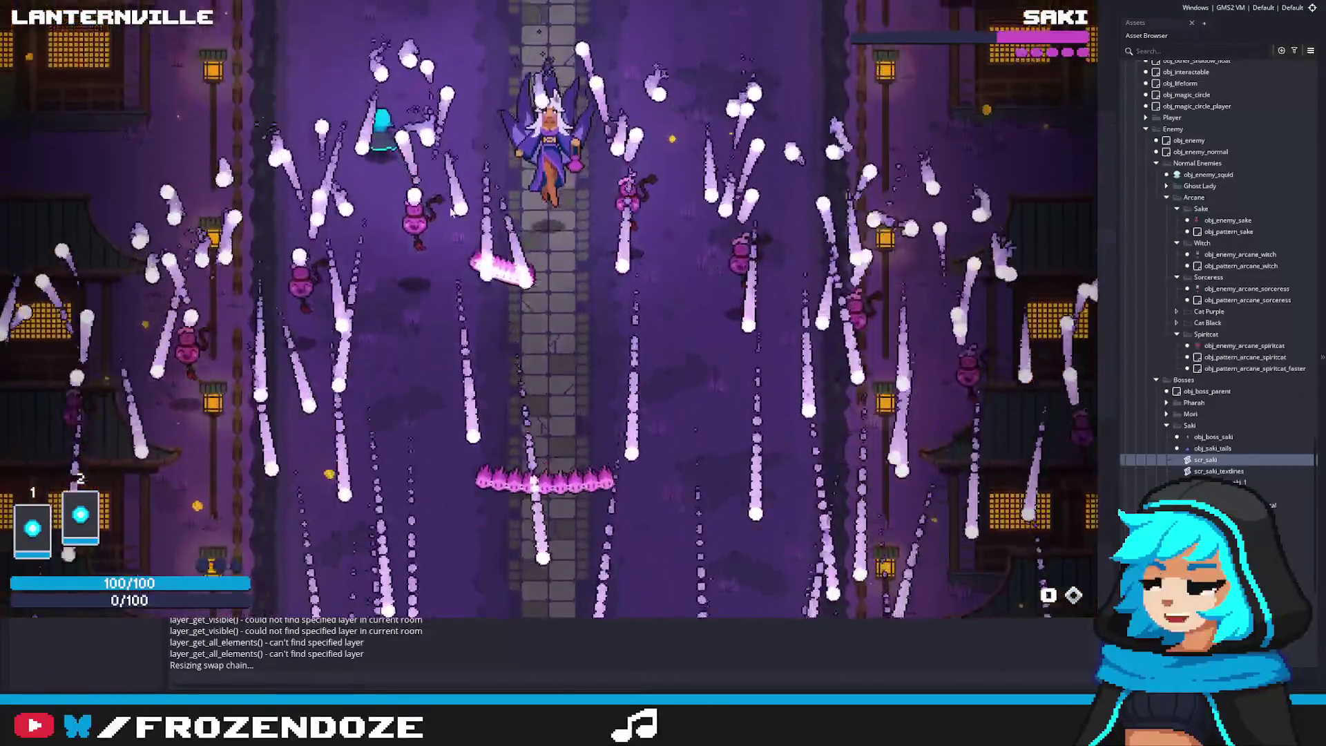
key("w")
key("a")
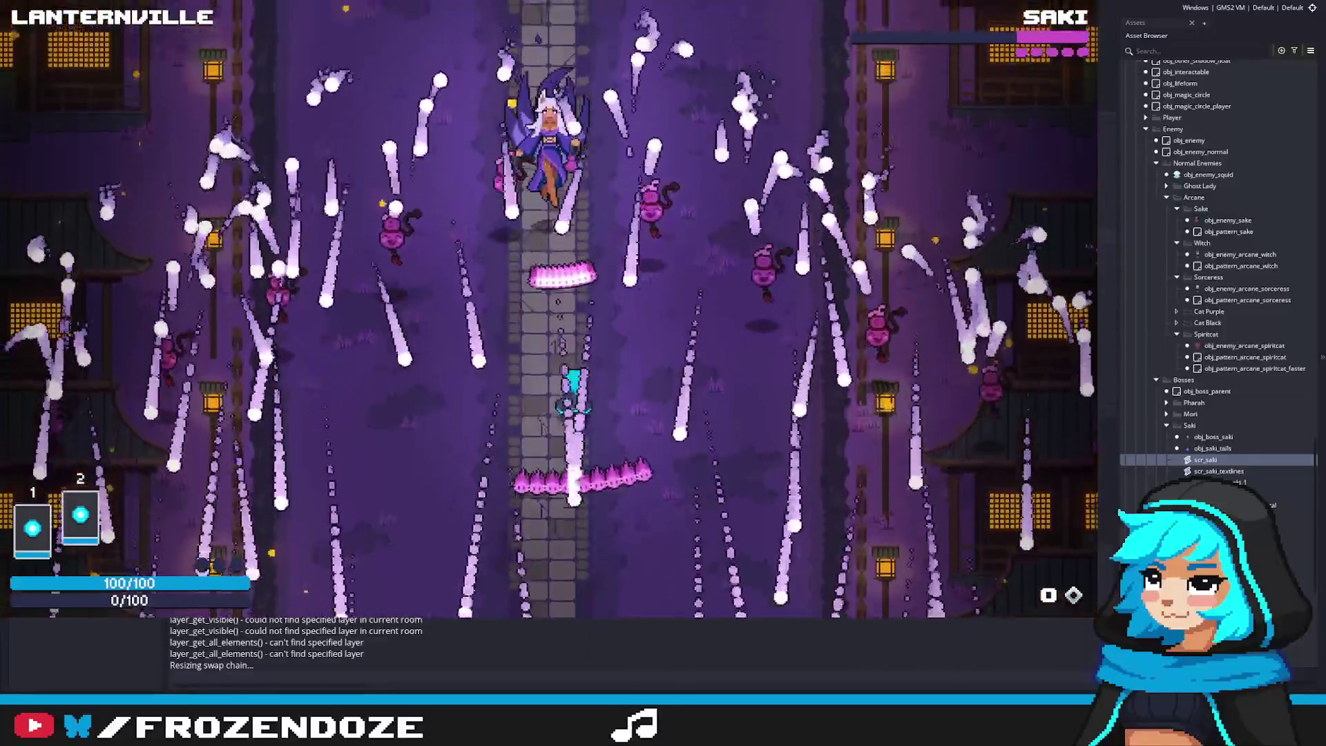
Keep sidestepping the streams with the arrow keys, then stop the game with Escape
key("Left")
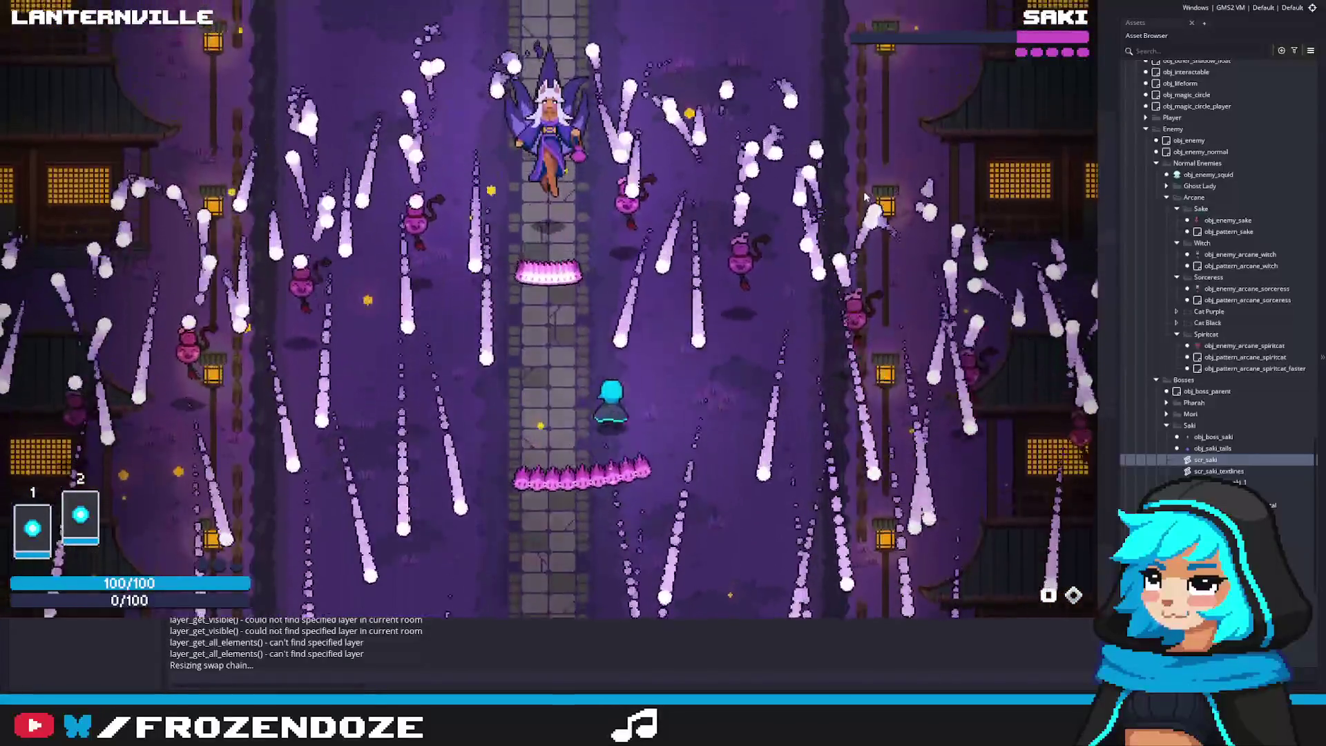
key("Left")
key("Left")
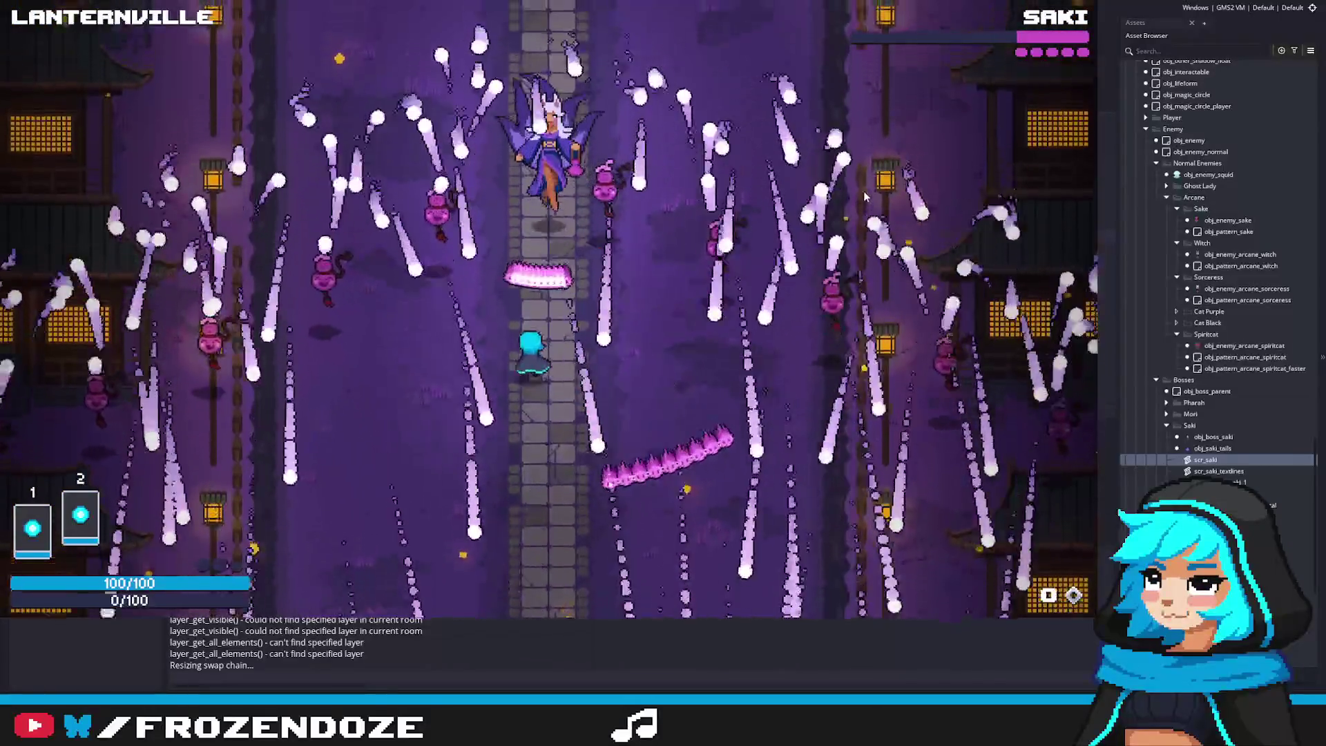
key("Right")
key("Up")
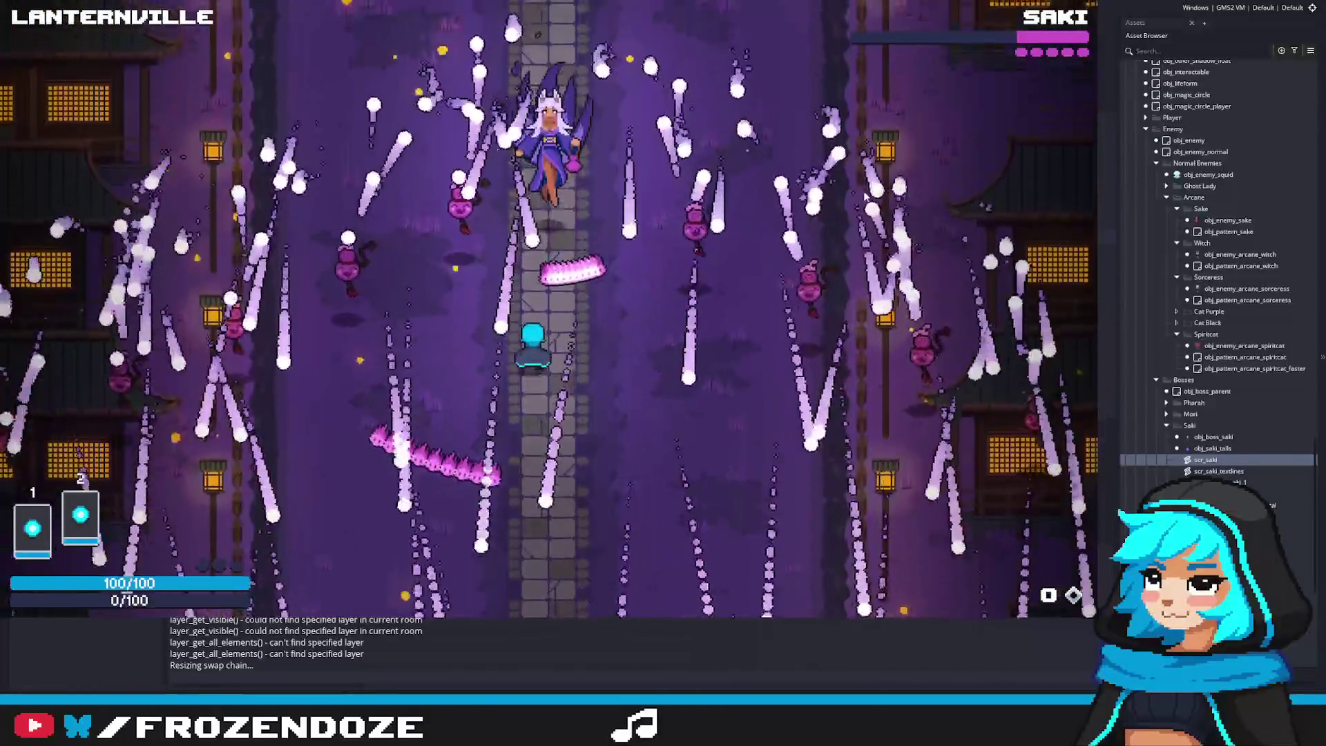
key("Down")
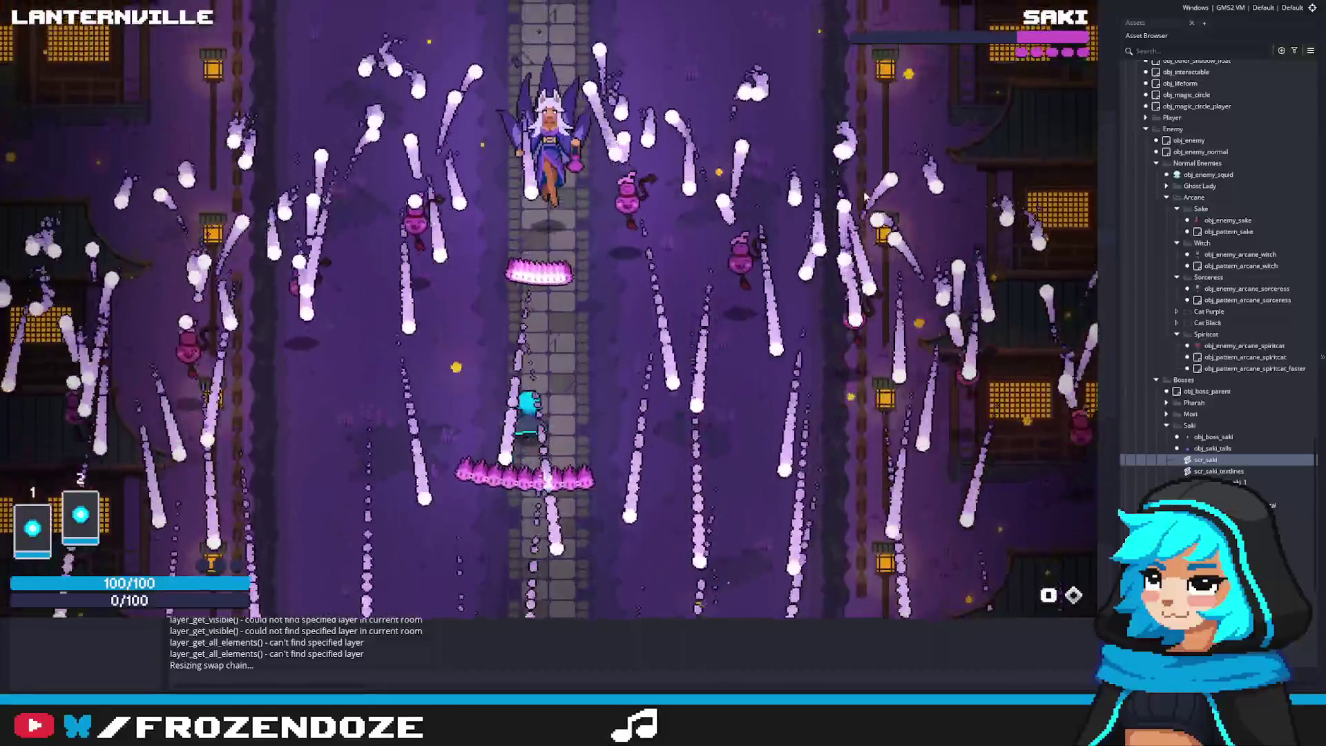
key("Left")
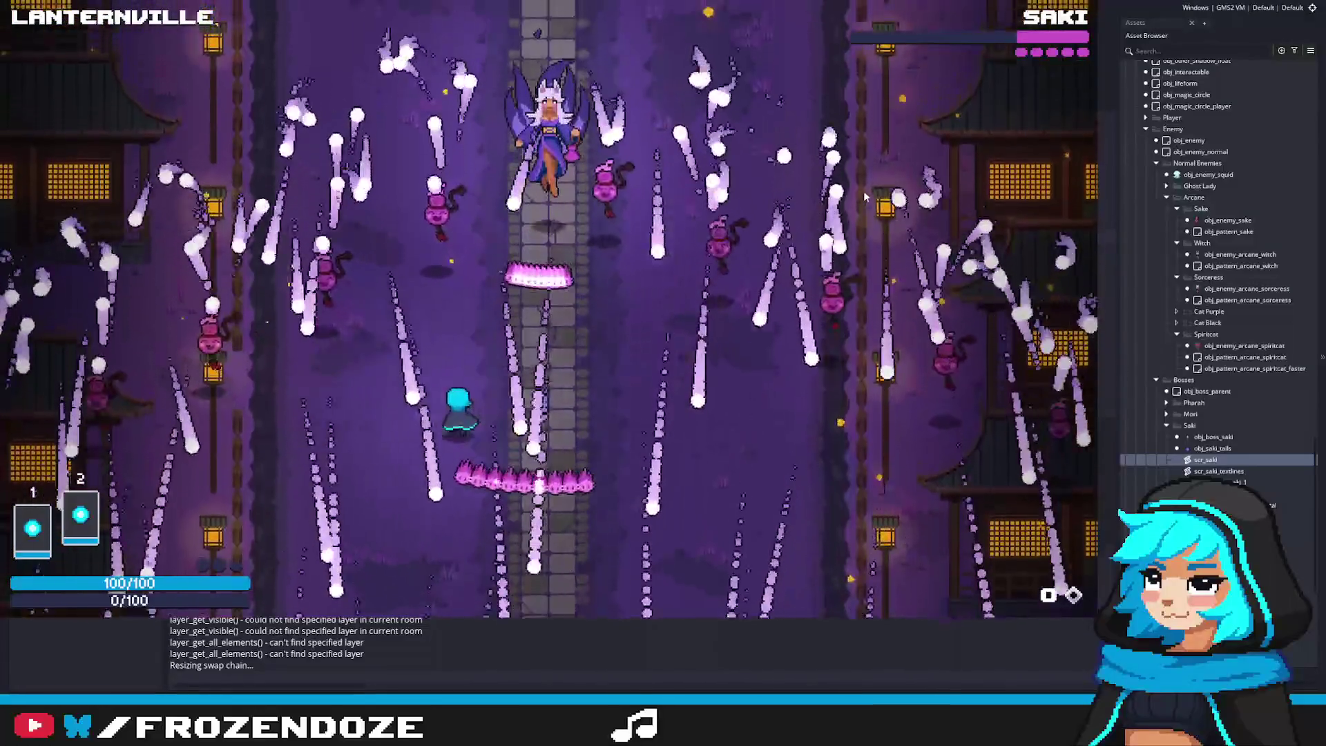
key("Right")
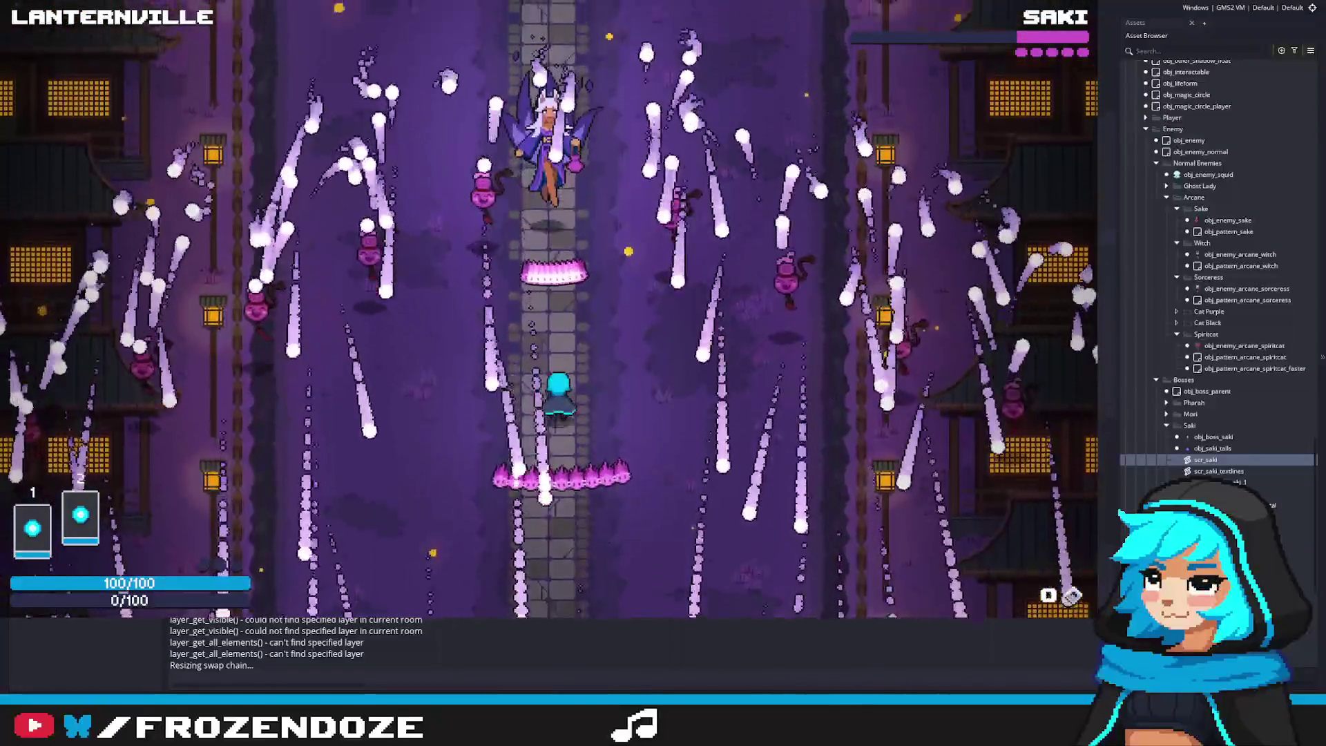
key("Escape")
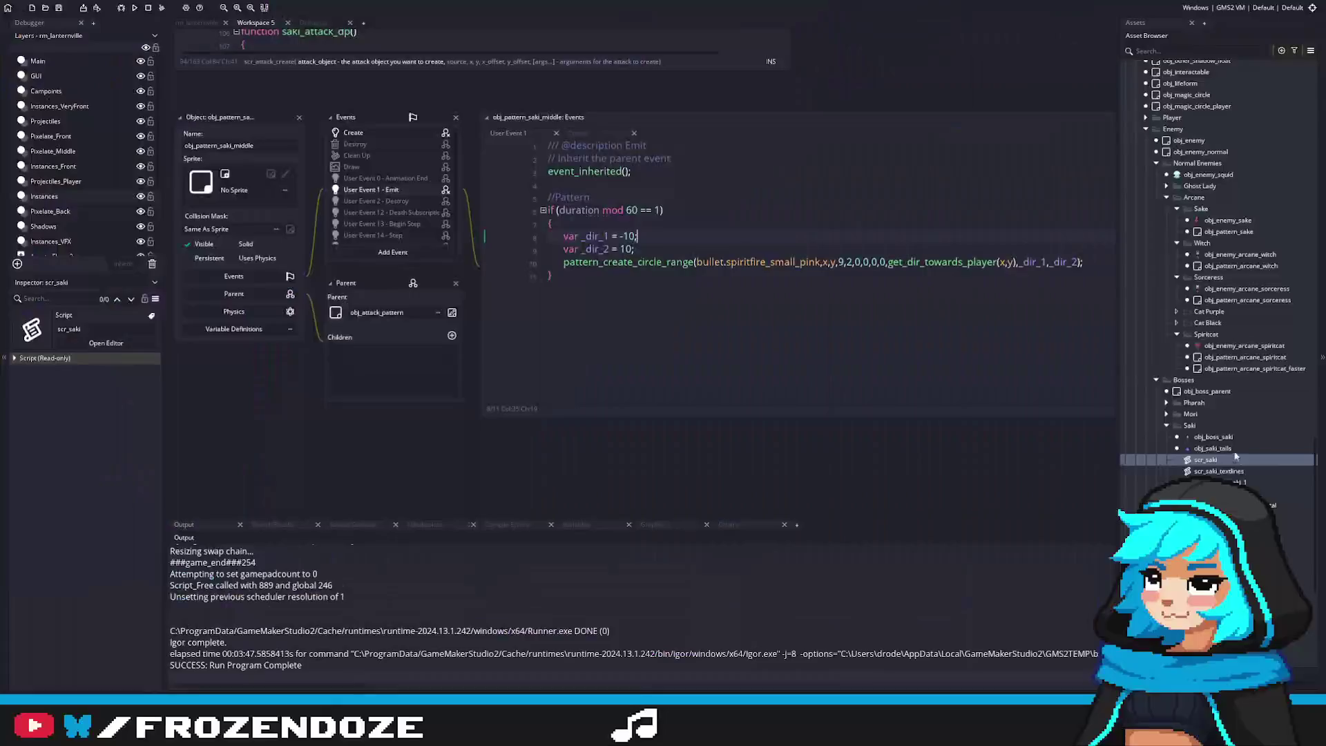
Offset both spawn_enemy calls in saki_attack_sake to y-20
double_click(1231, 442)
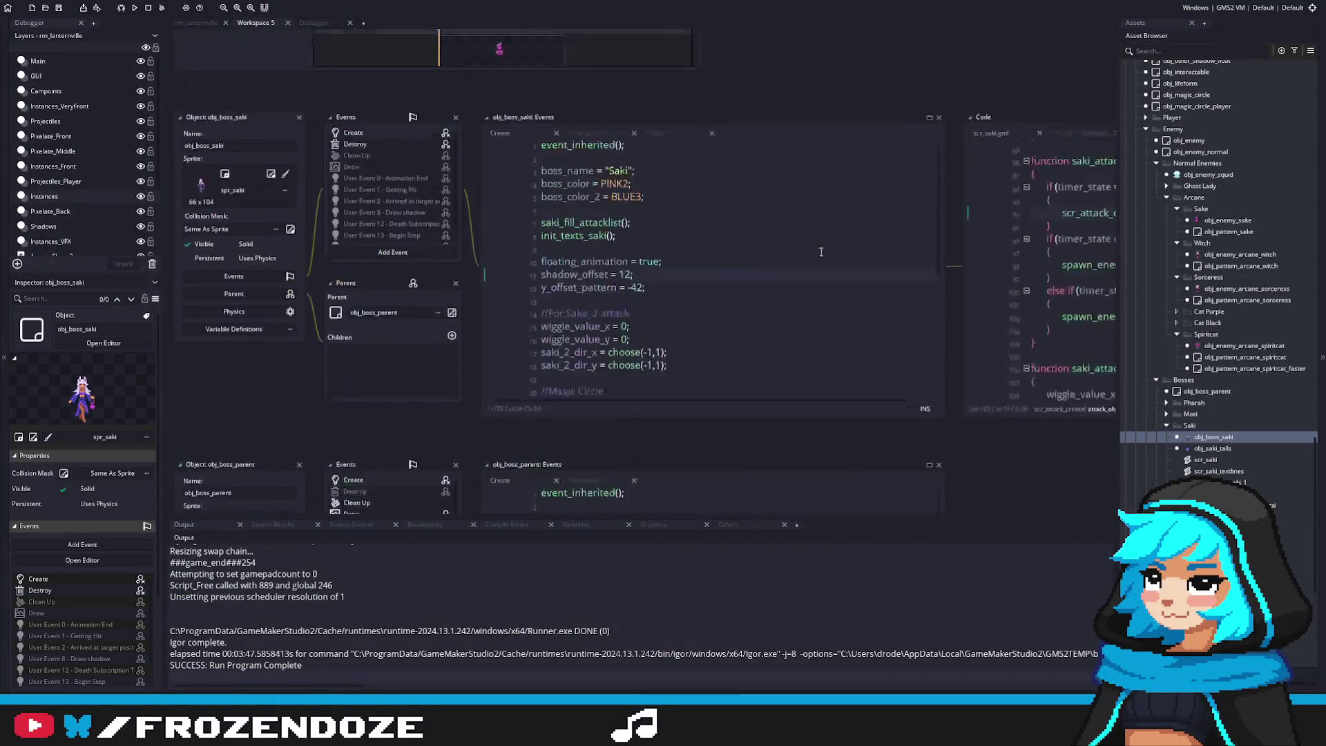
left_click(768, 263)
left_click_drag(835, 291, 733, 301)
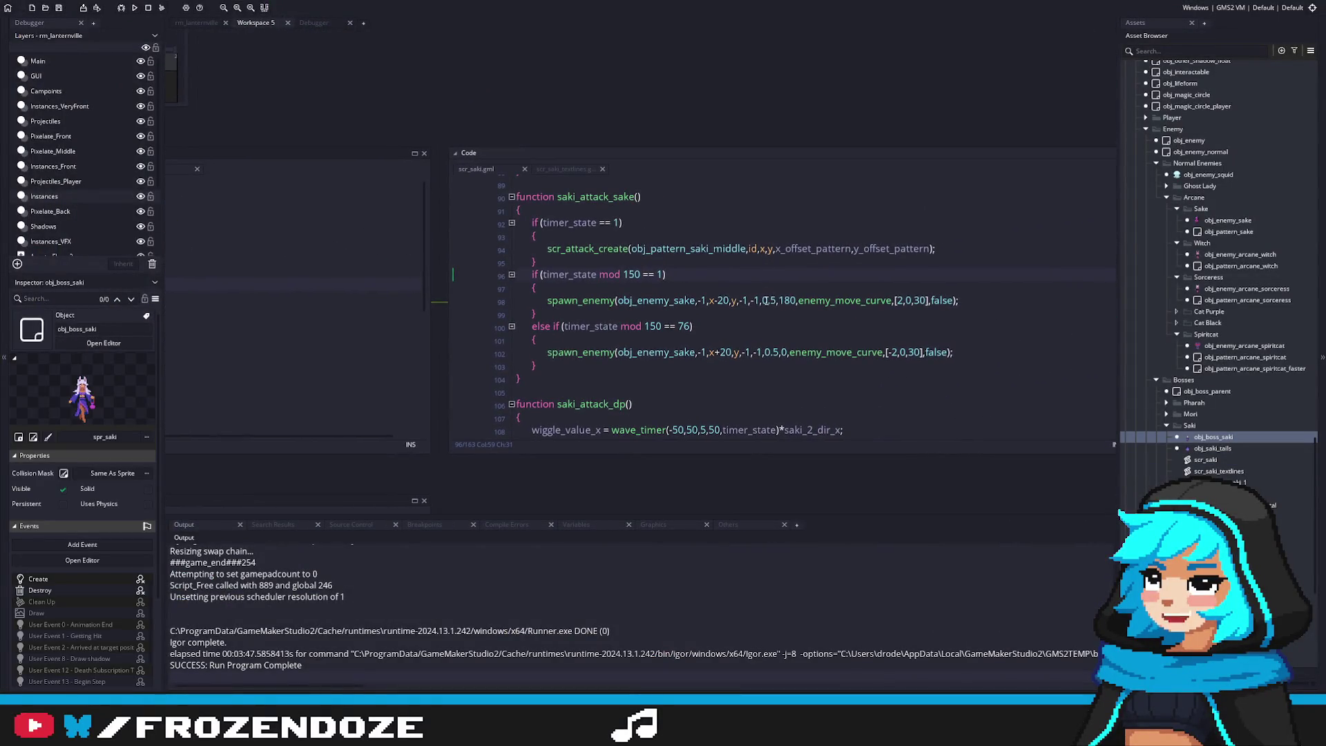
left_click(736, 300)
type("-20")
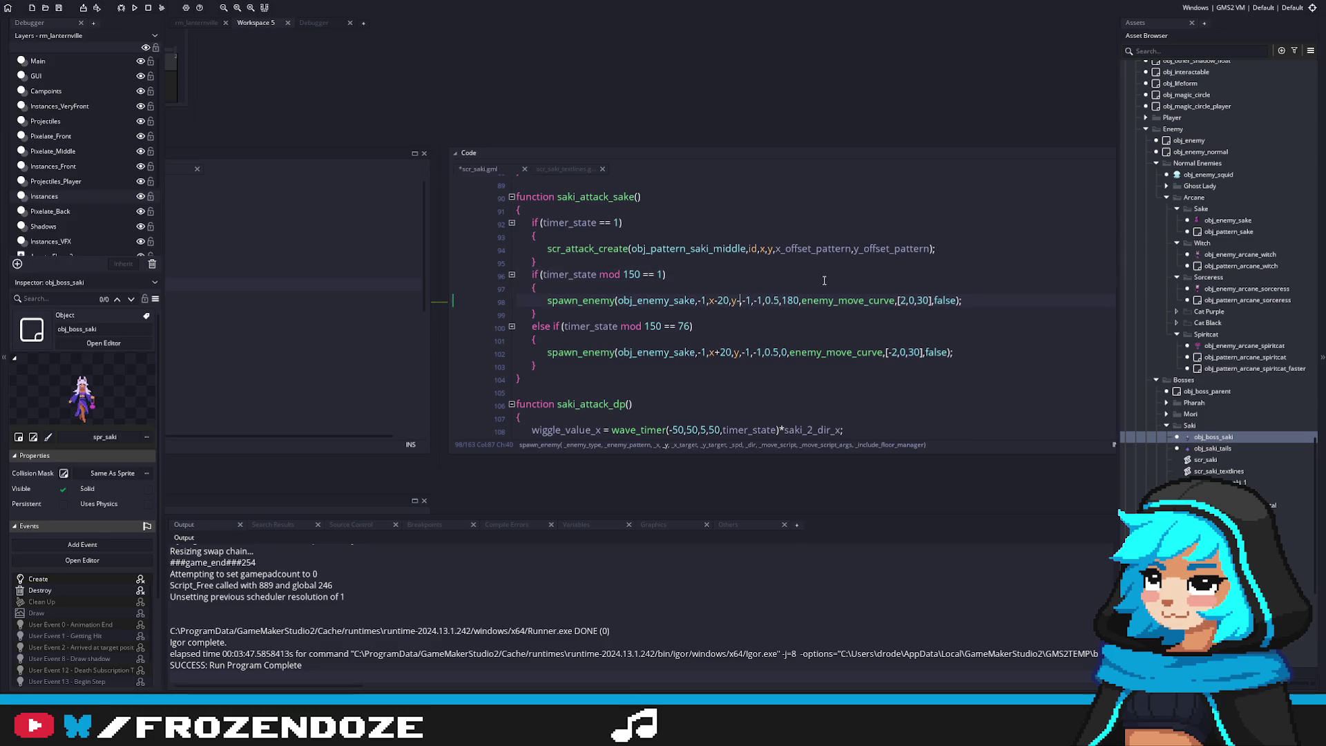
key("Down")
key("Down")
key("Down")
key("Left")
key("BackSpace")
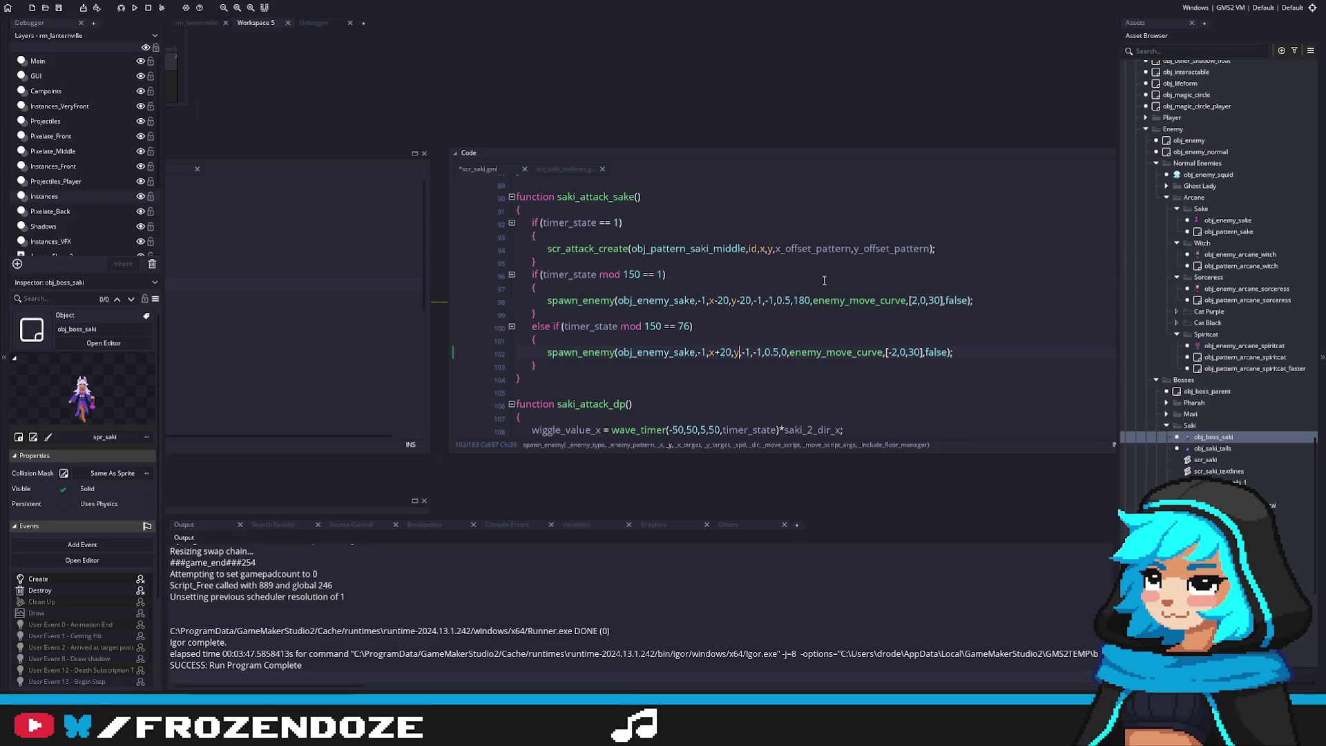
type("-20")
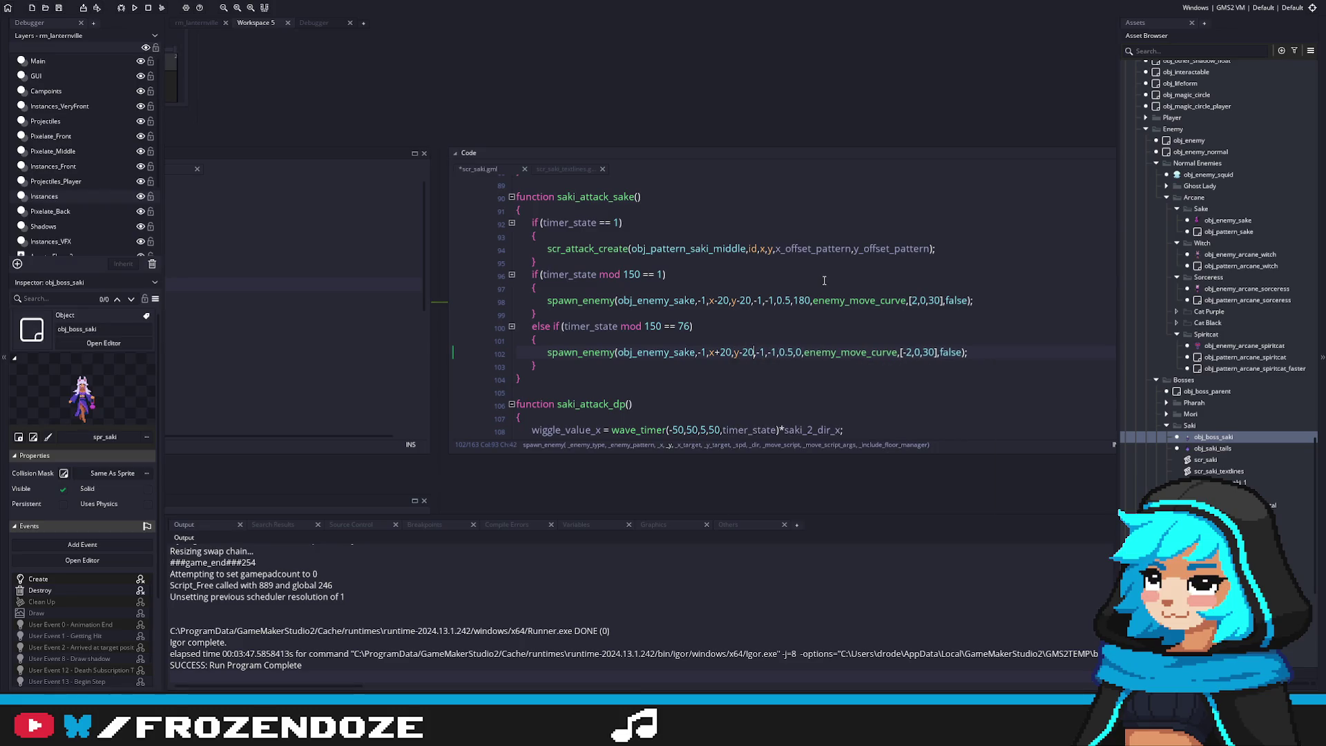
Change both spawn offsets to y-30, then save and run the game with F5
key("Left")
key("BackSpace")
type("3")
key("Up")
key("Up")
key("Up")
key("BackSpace")
type("3")
key("F5")
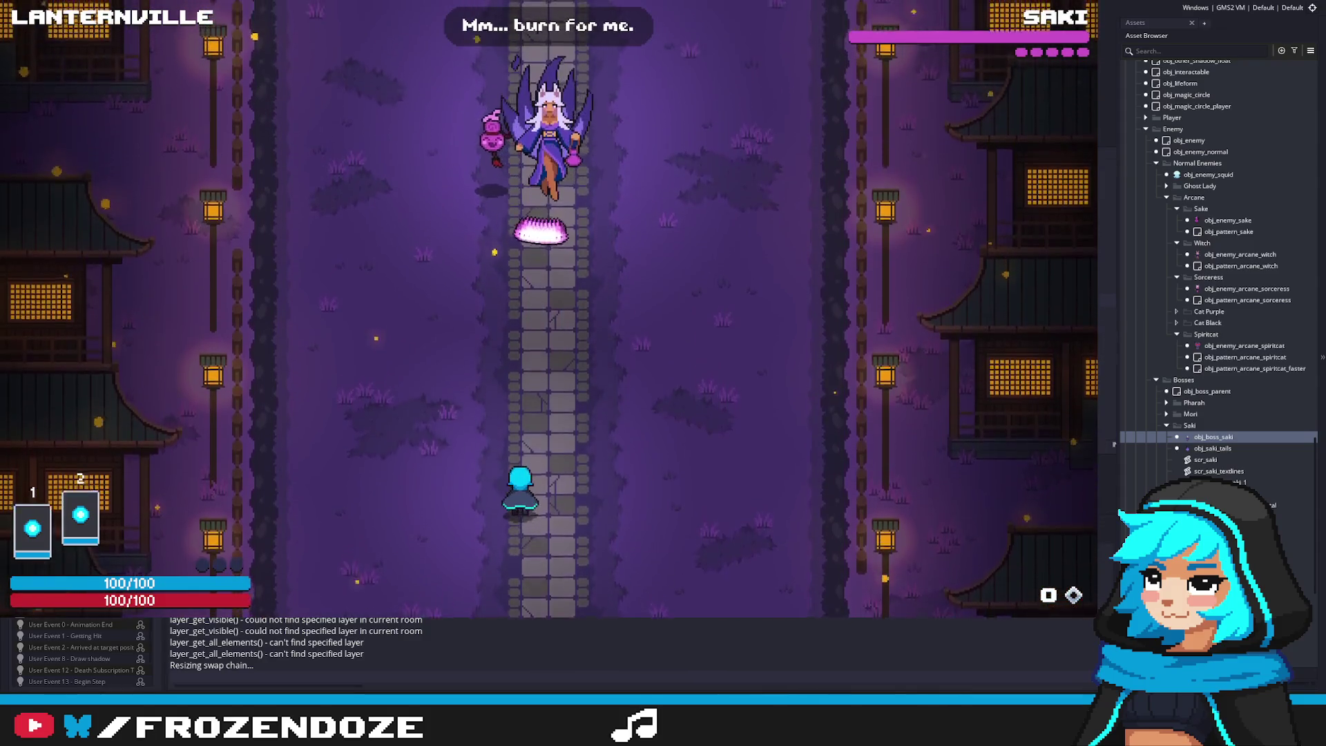
Move around the path with WASD, dodging Saki's sweeping bullet streams
key("d")
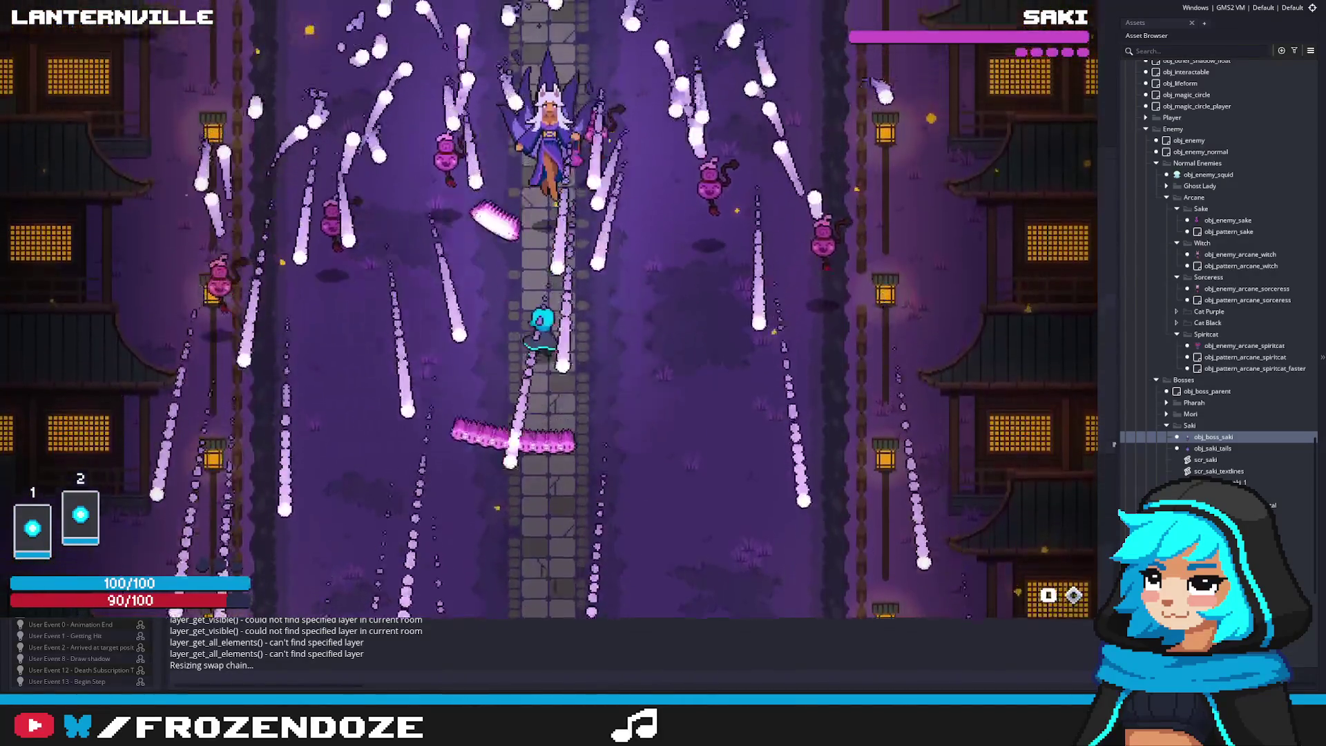
key("s")
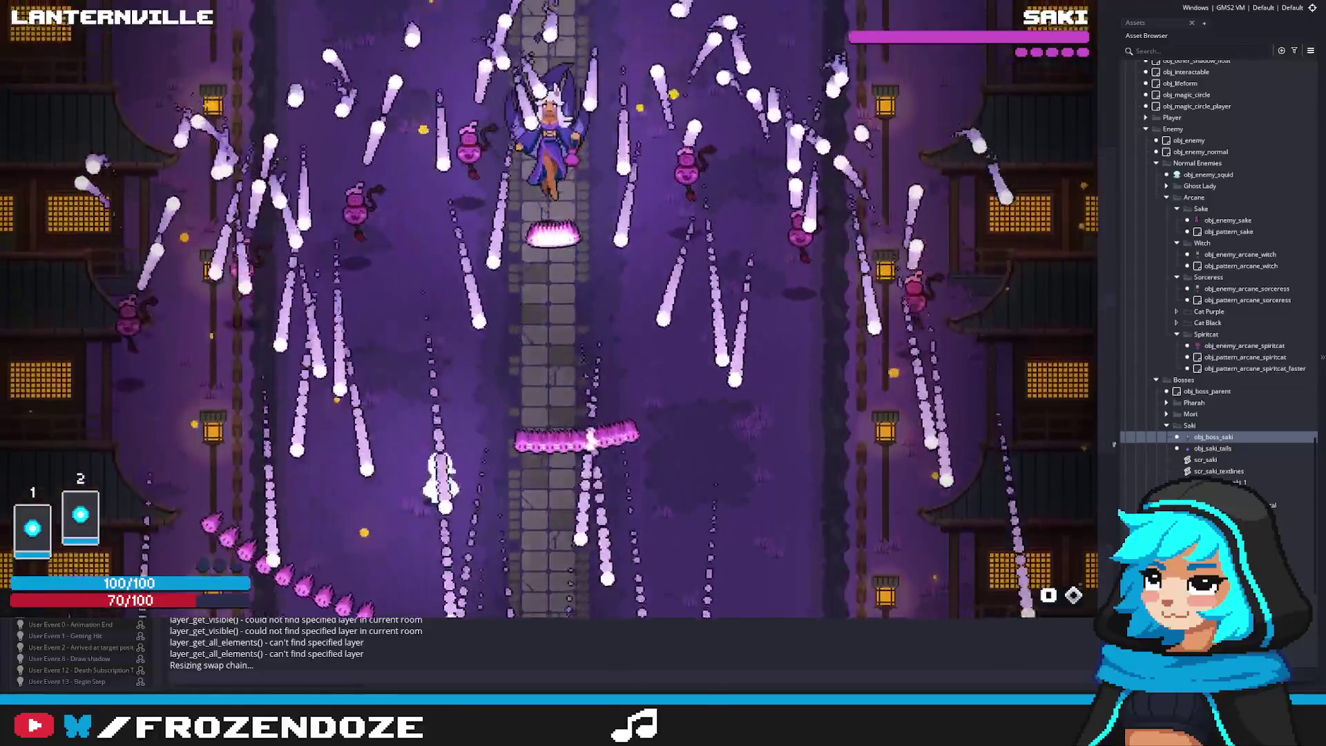
key("w")
key("a")
key("w")
key("d")
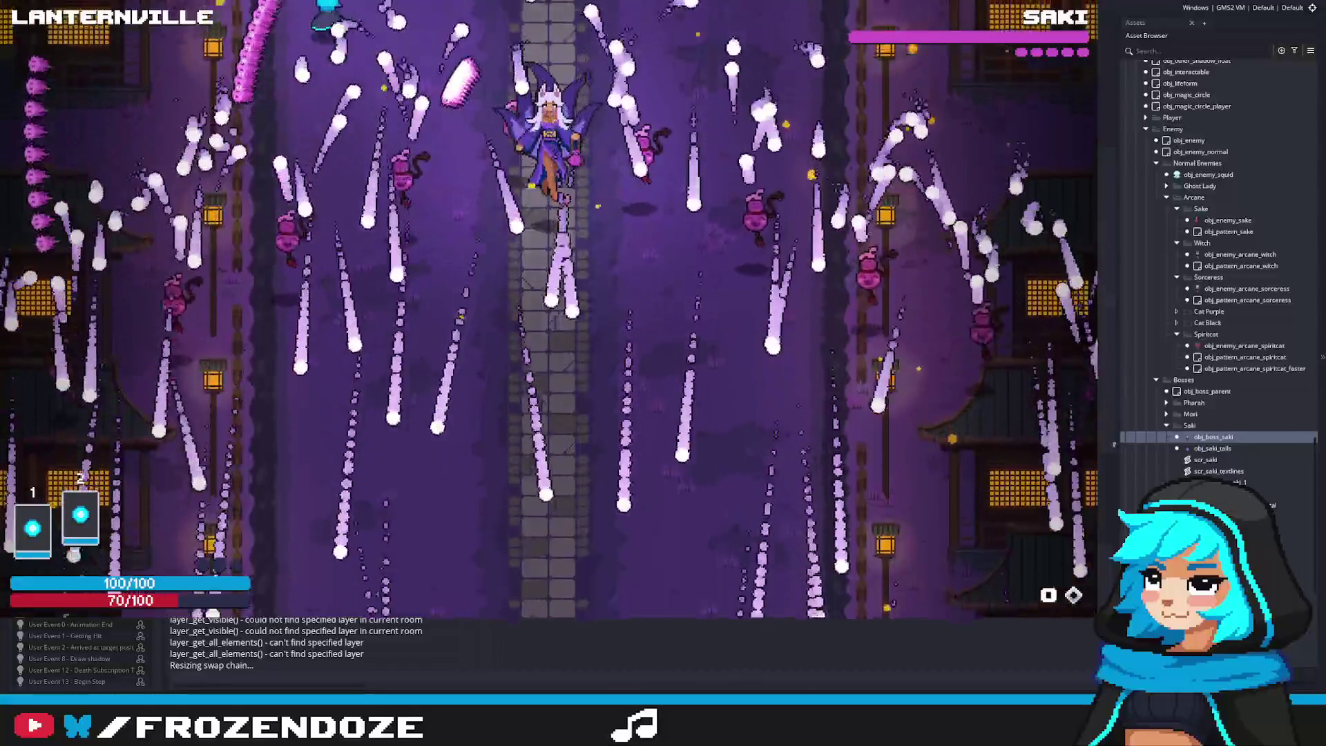
key("d")
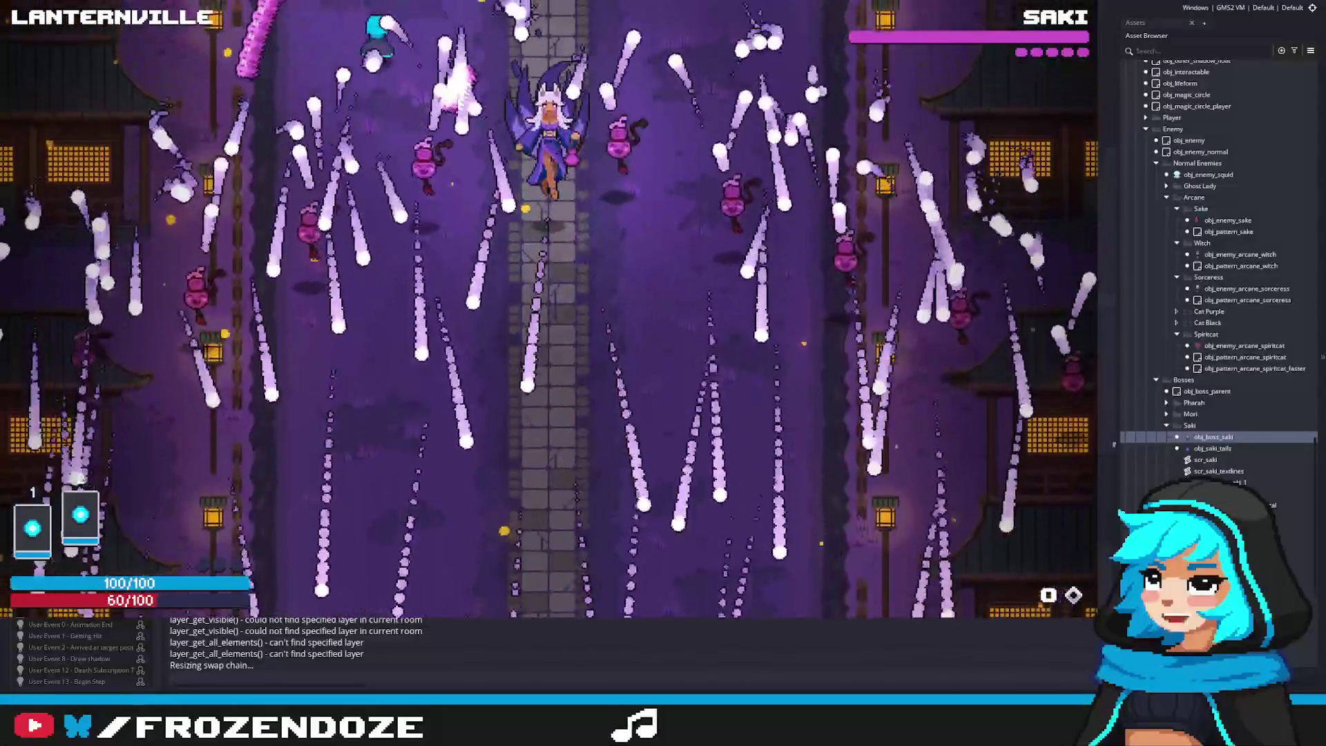
key("s")
key("d")
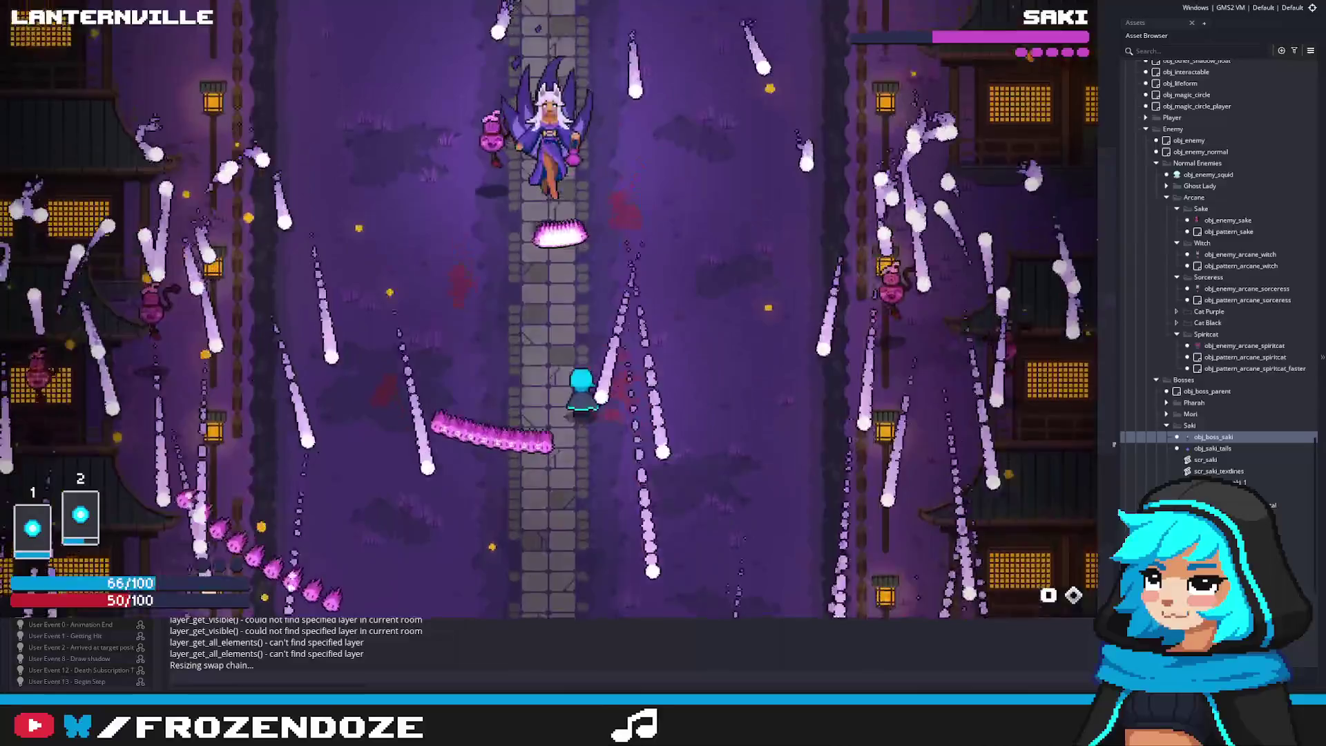
key("a")
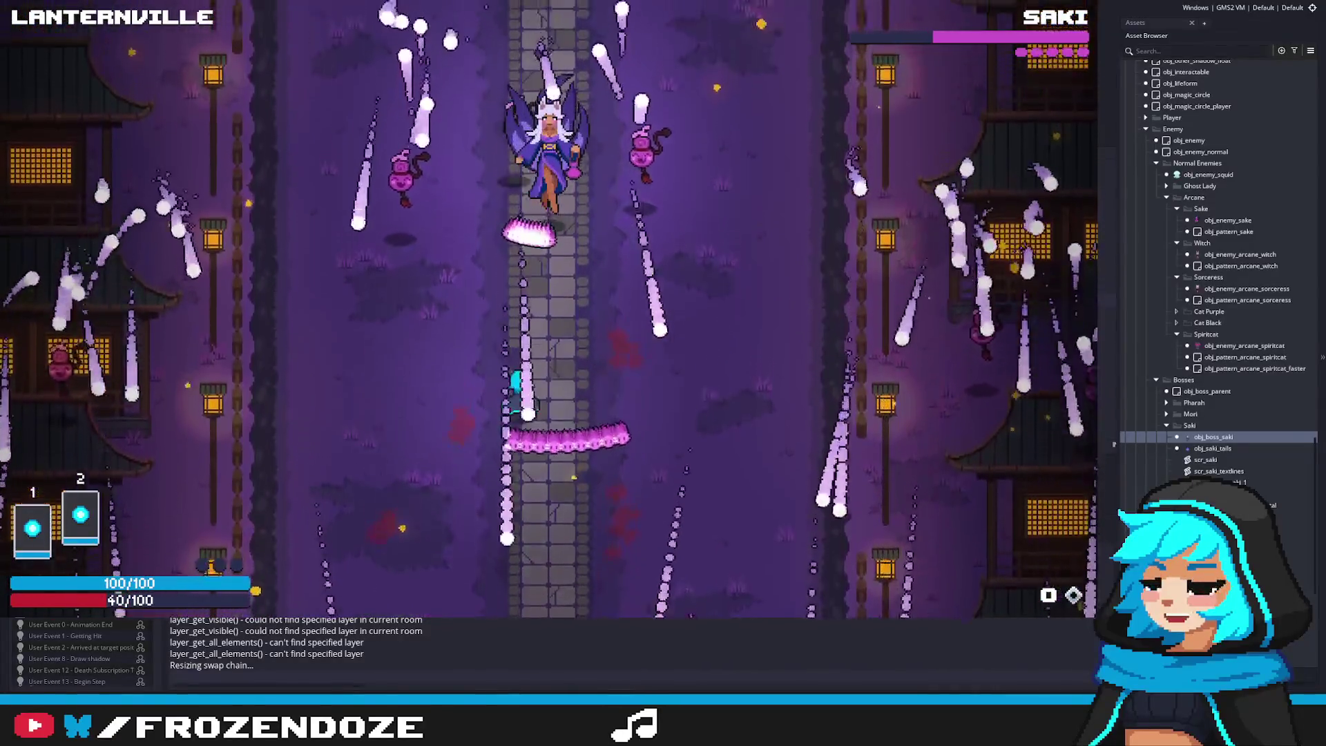
key("w")
key("a")
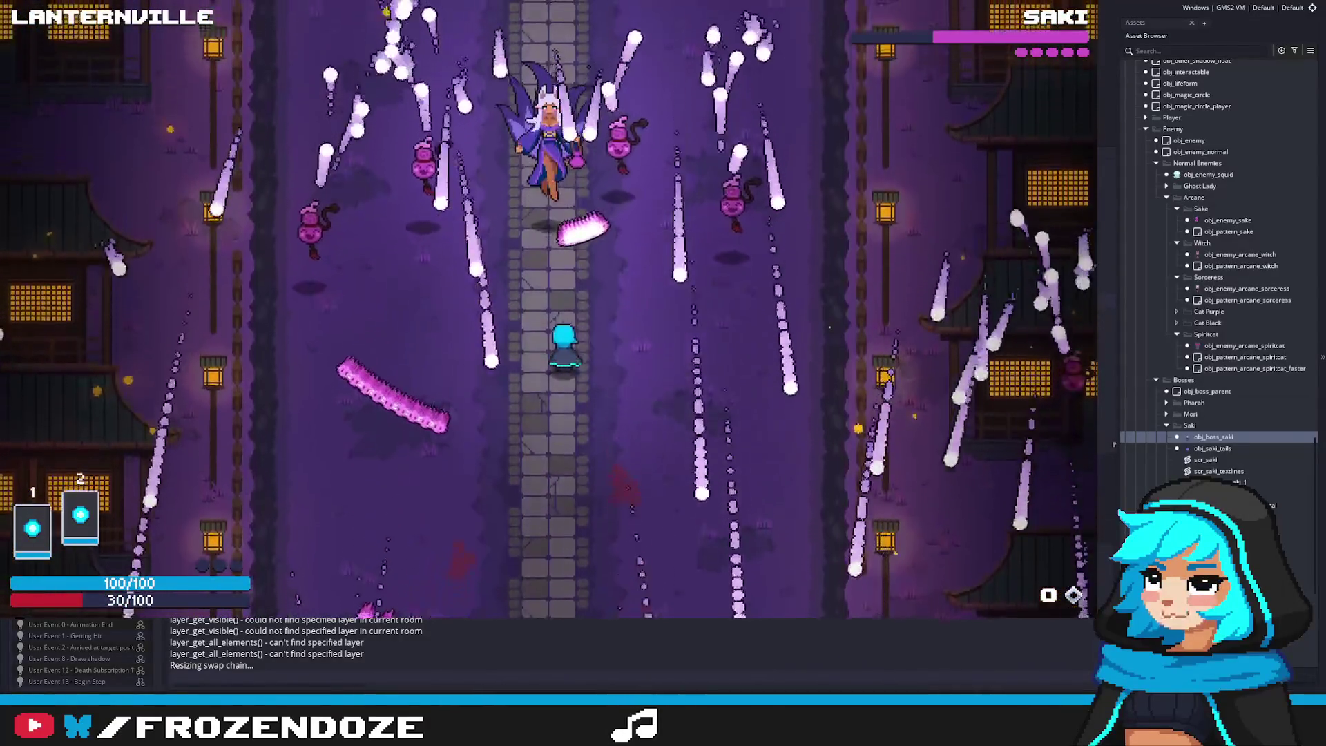
key("s")
key("w")
key("w")
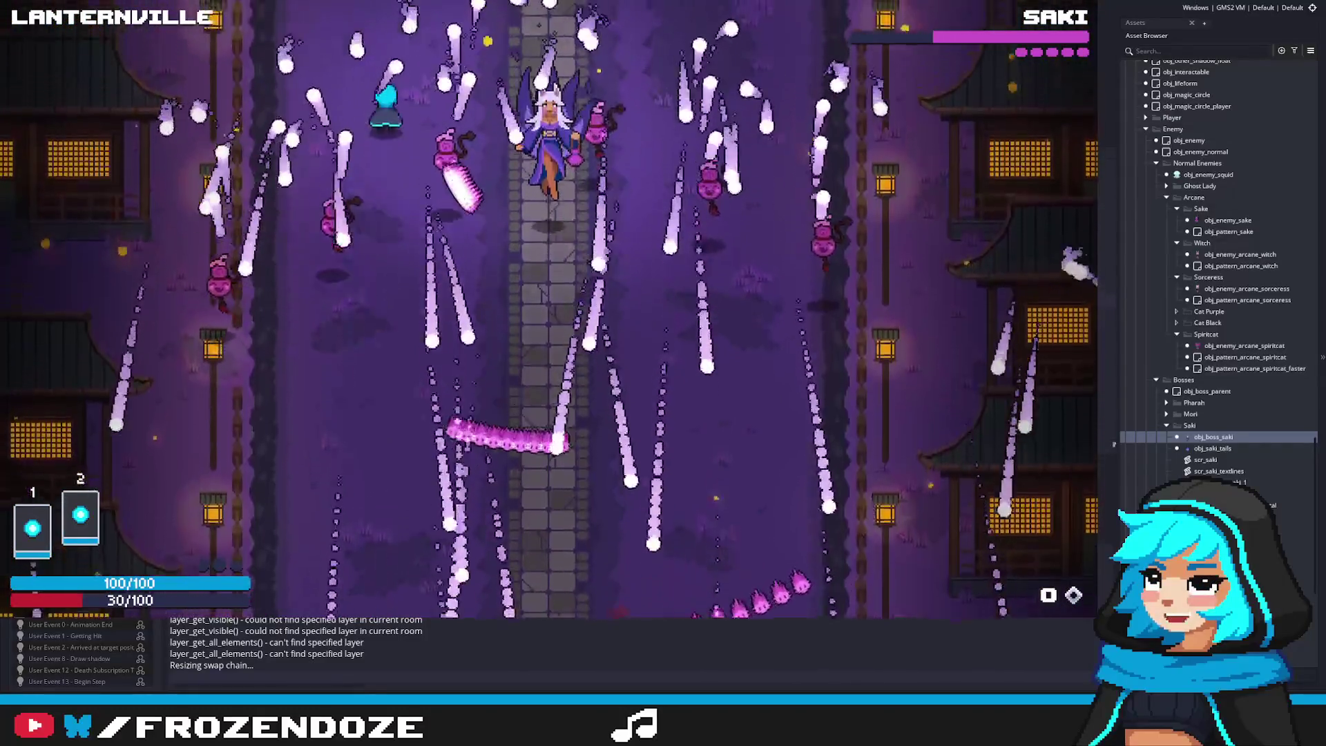
key("a")
key("d")
key("s")
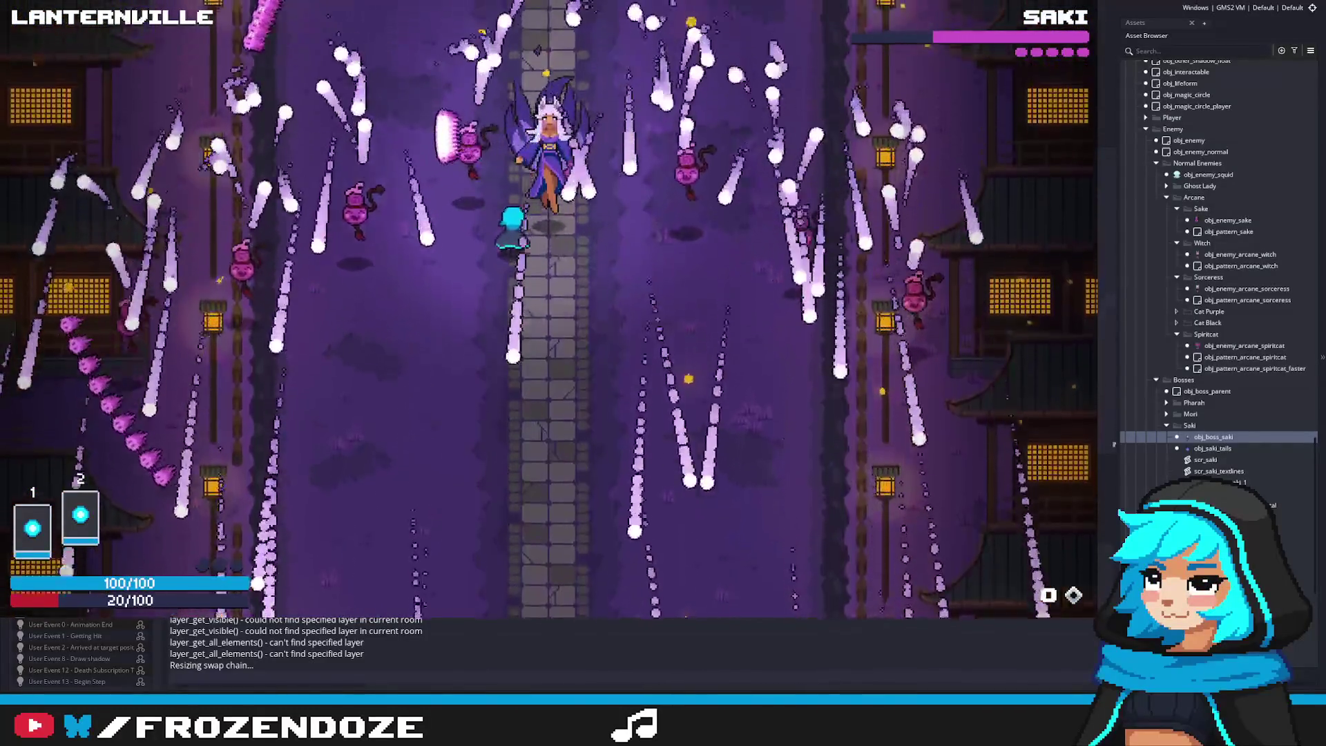
key("s")
key("d")
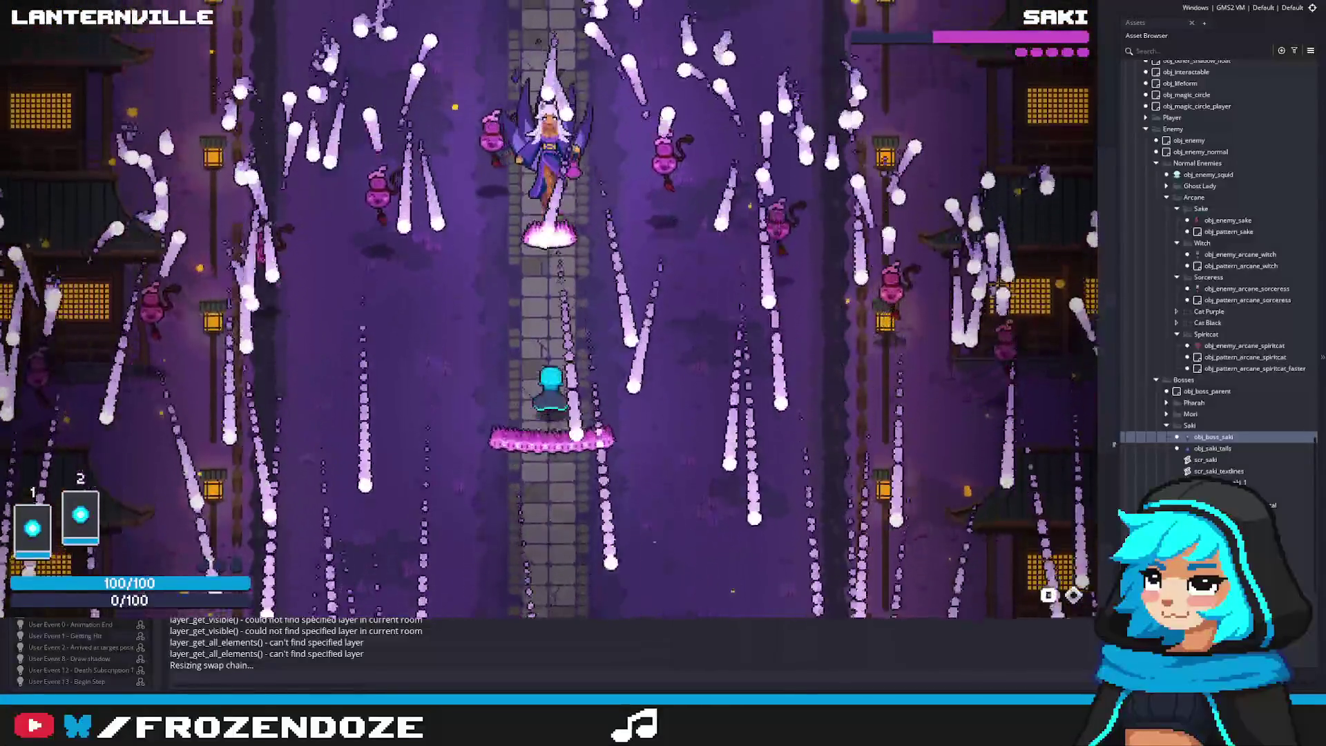
Weave between the streams with the arrow keys, then close the game with Escape
key("Left")
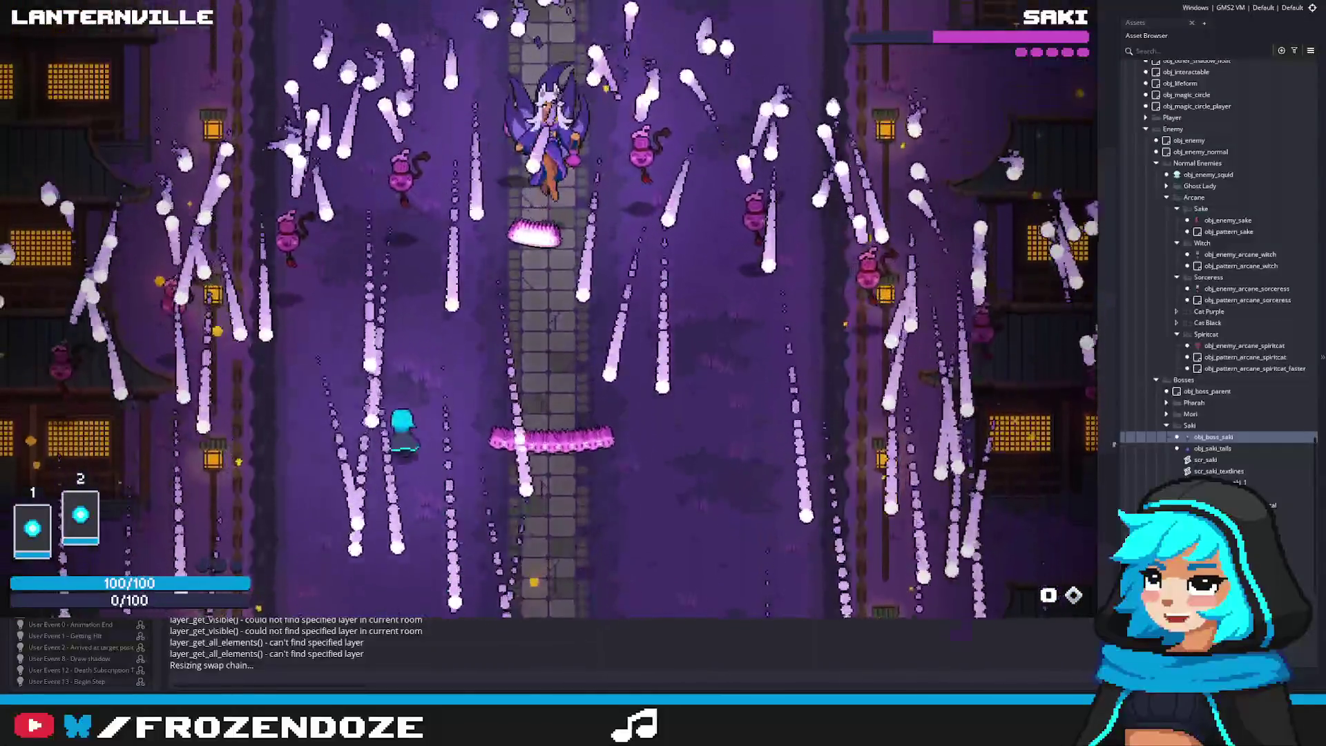
key("Right")
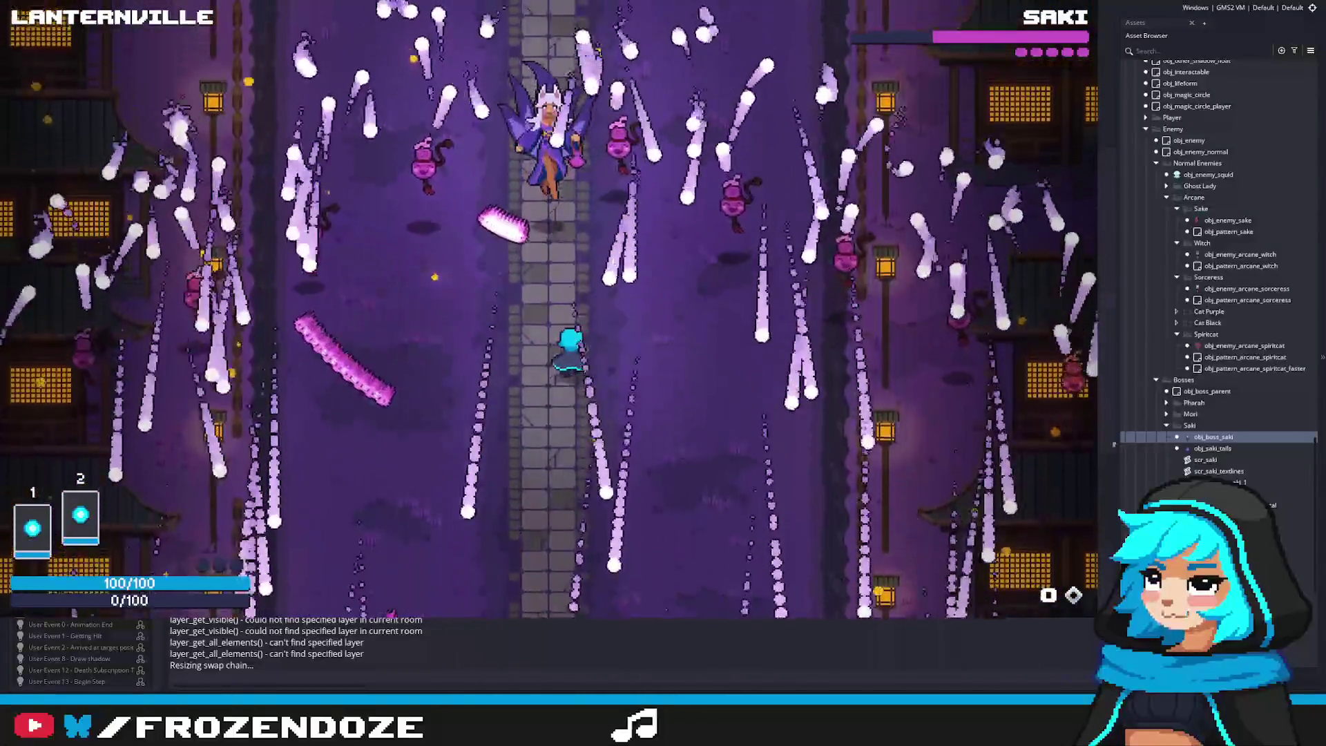
key("Down")
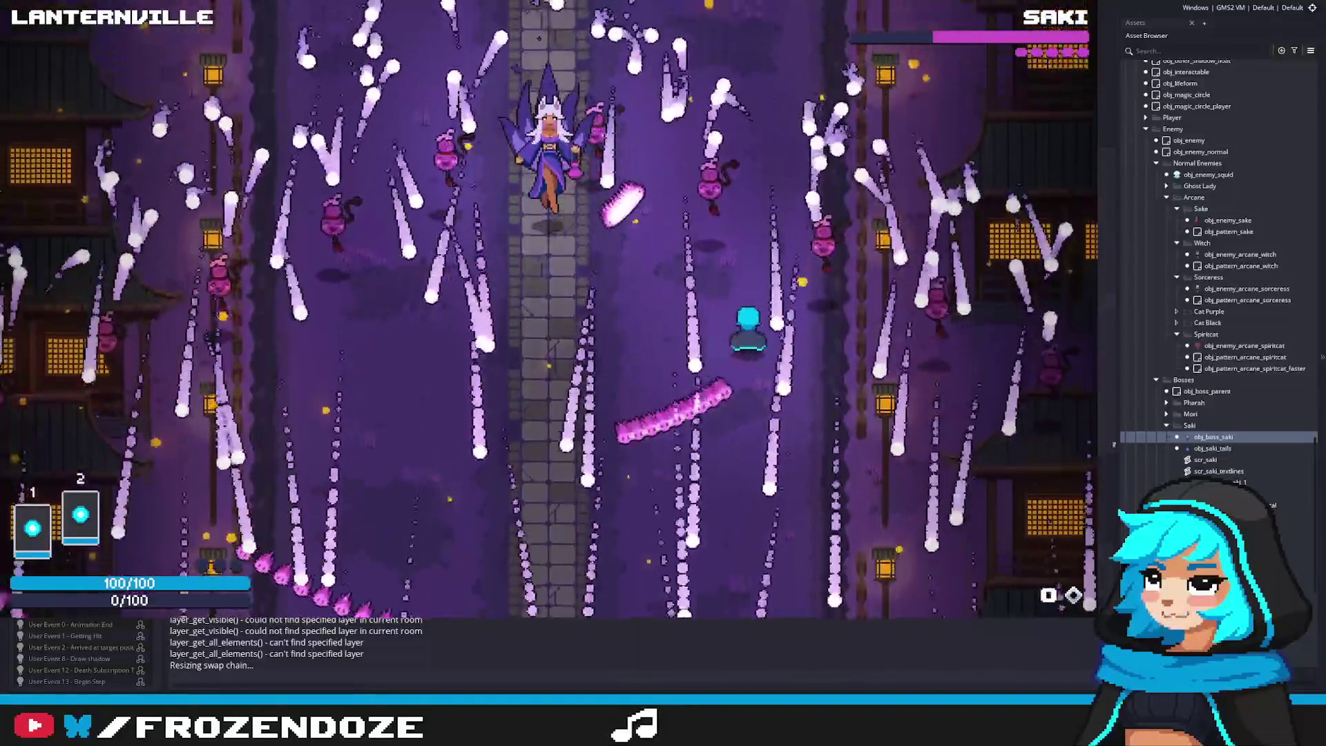
key("Left")
key("Right")
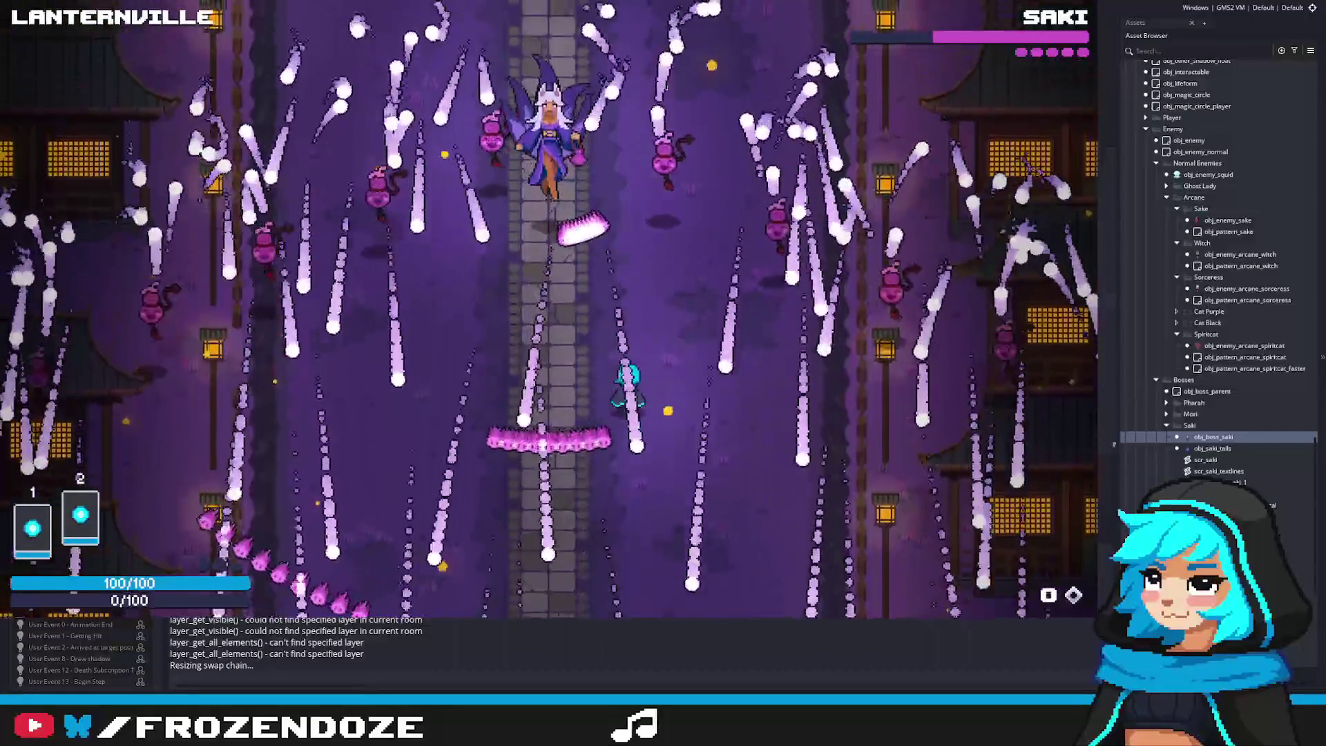
key("Up")
key("Left")
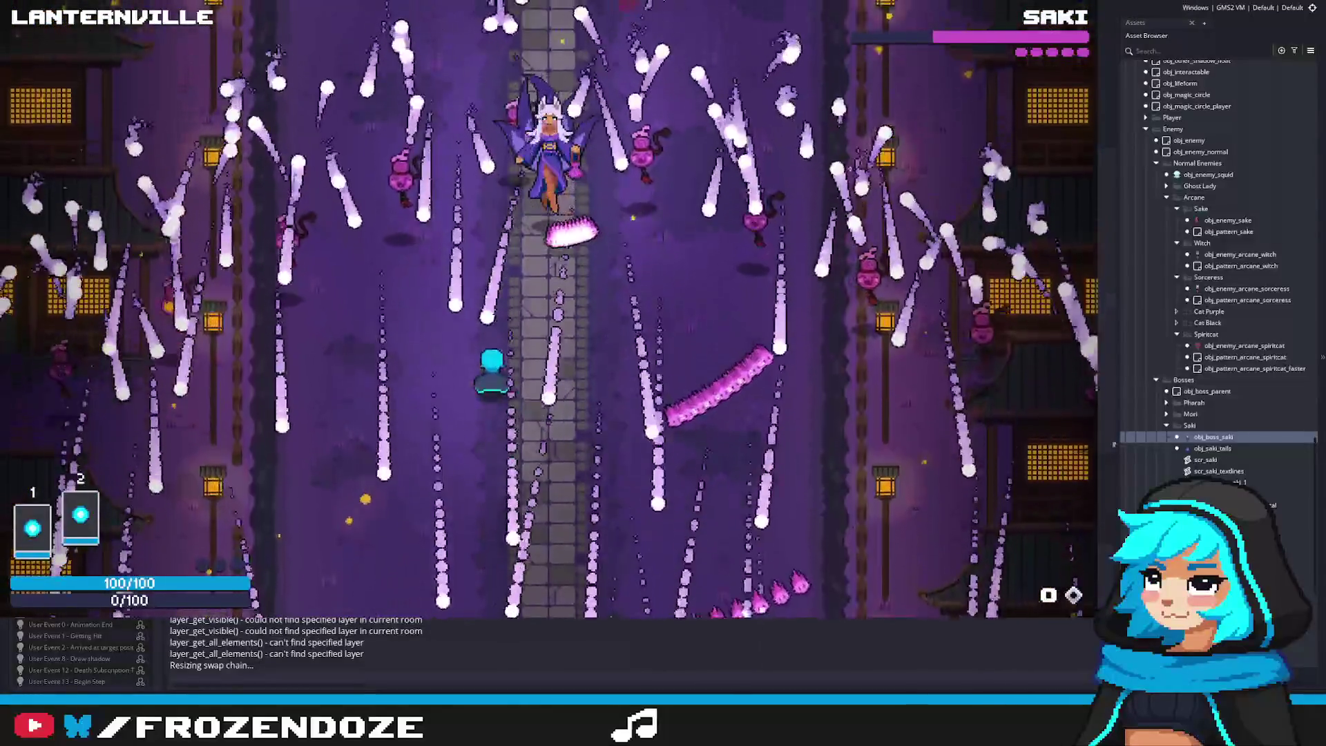
key("Up")
key("Left")
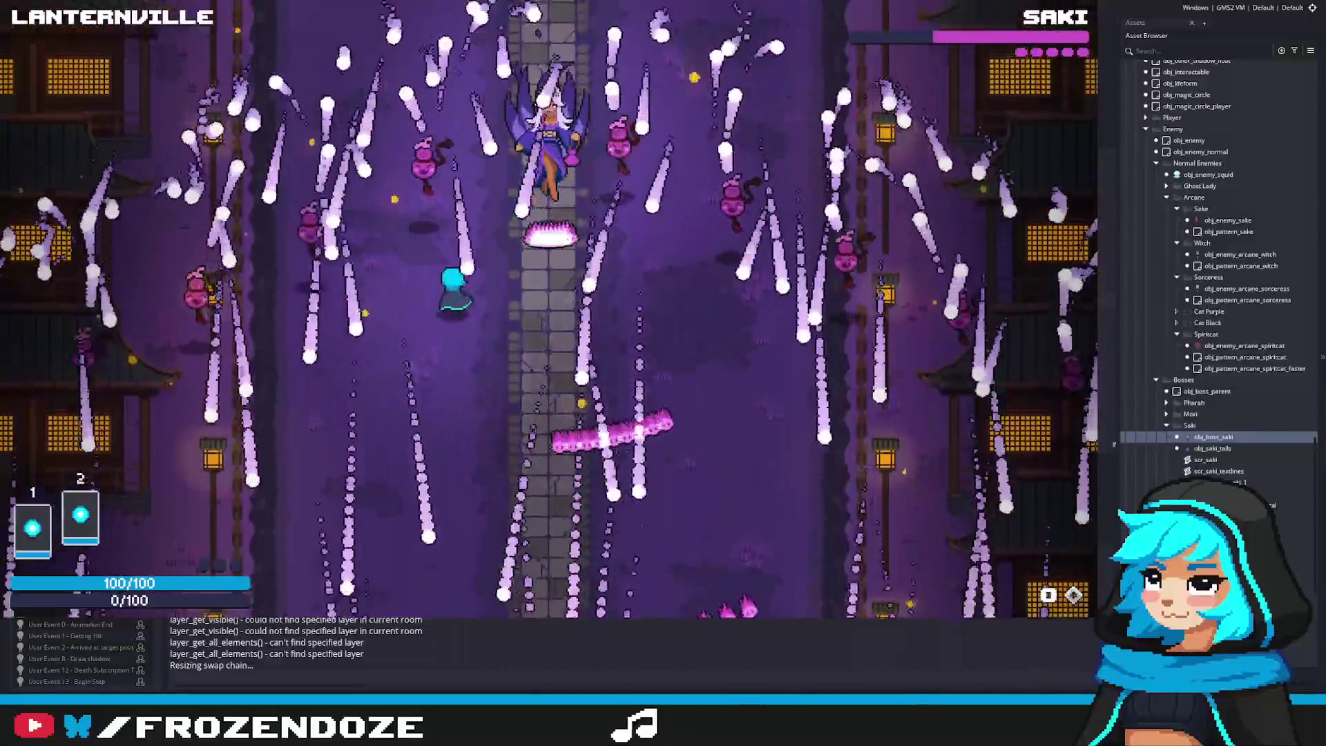
key("Up")
key("Left")
key("Down")
key("Right")
key("Up")
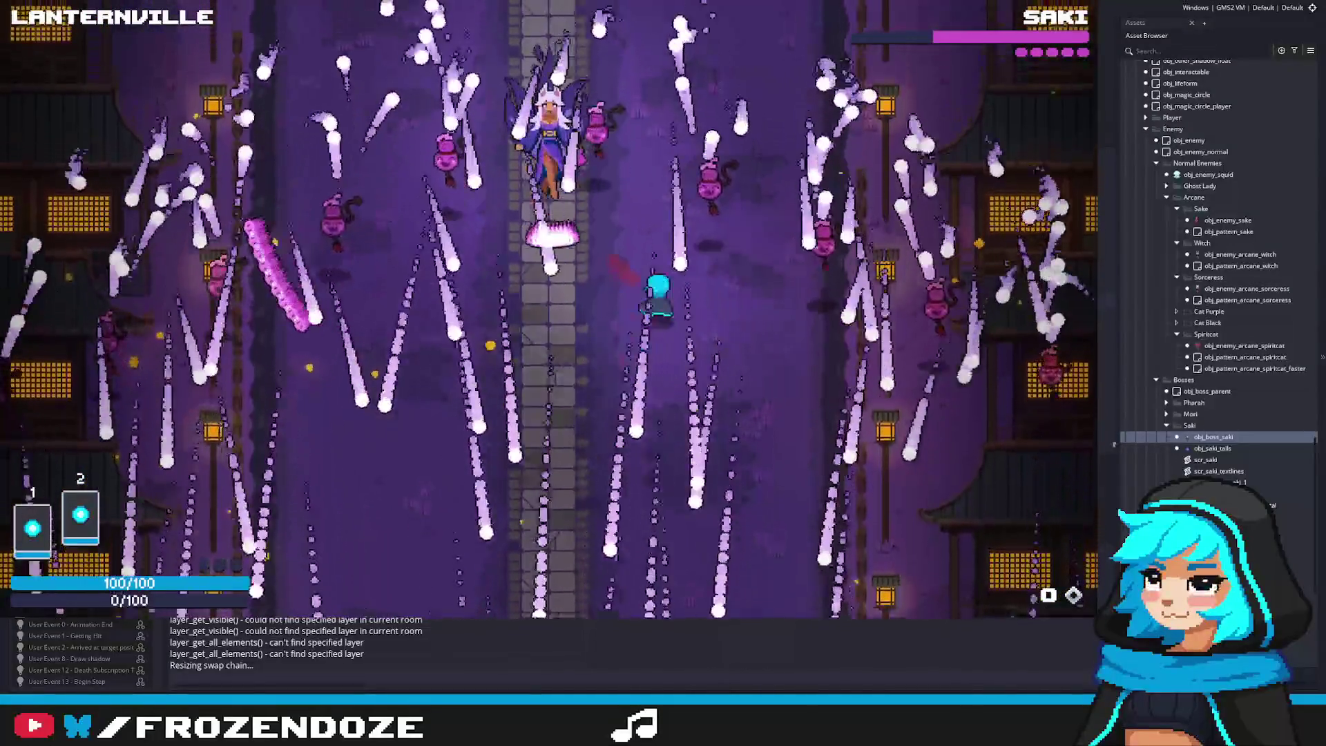
key("Up")
key("Left")
key("Down")
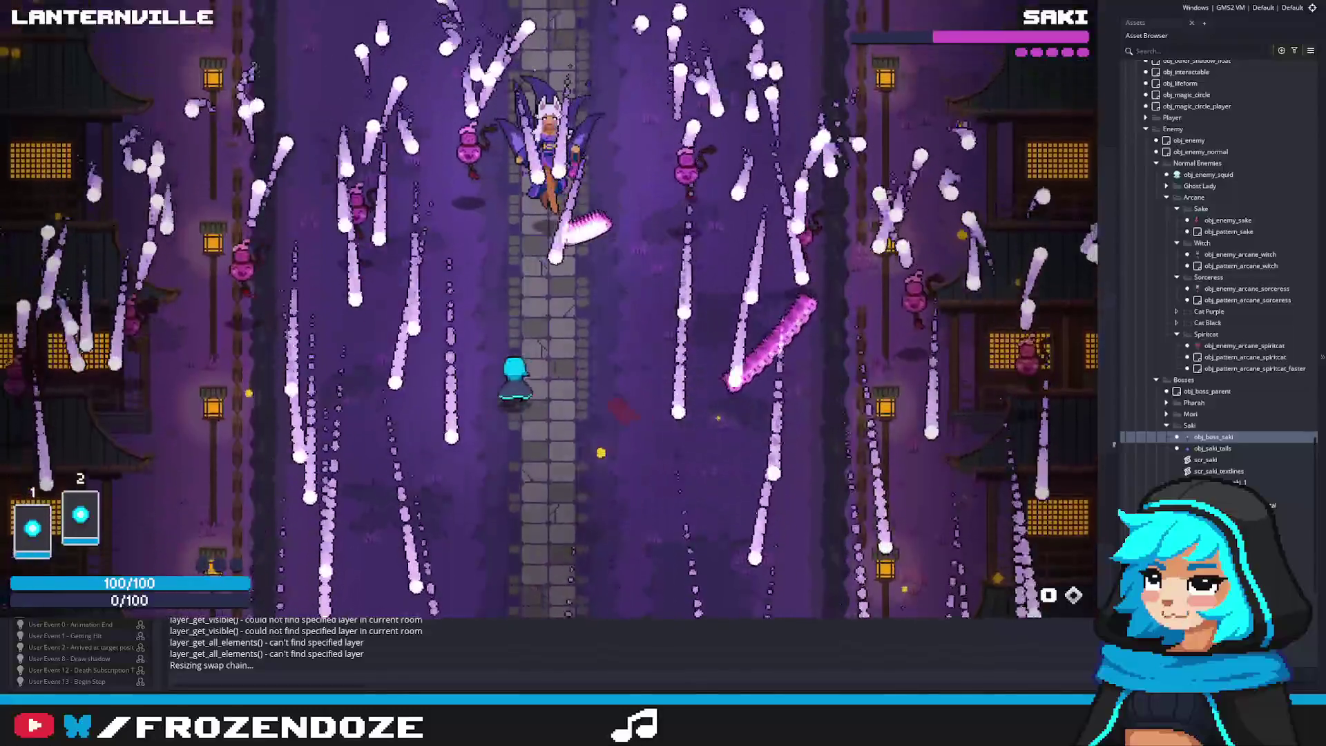
key("Up")
key("Right")
key("Up")
key("Left")
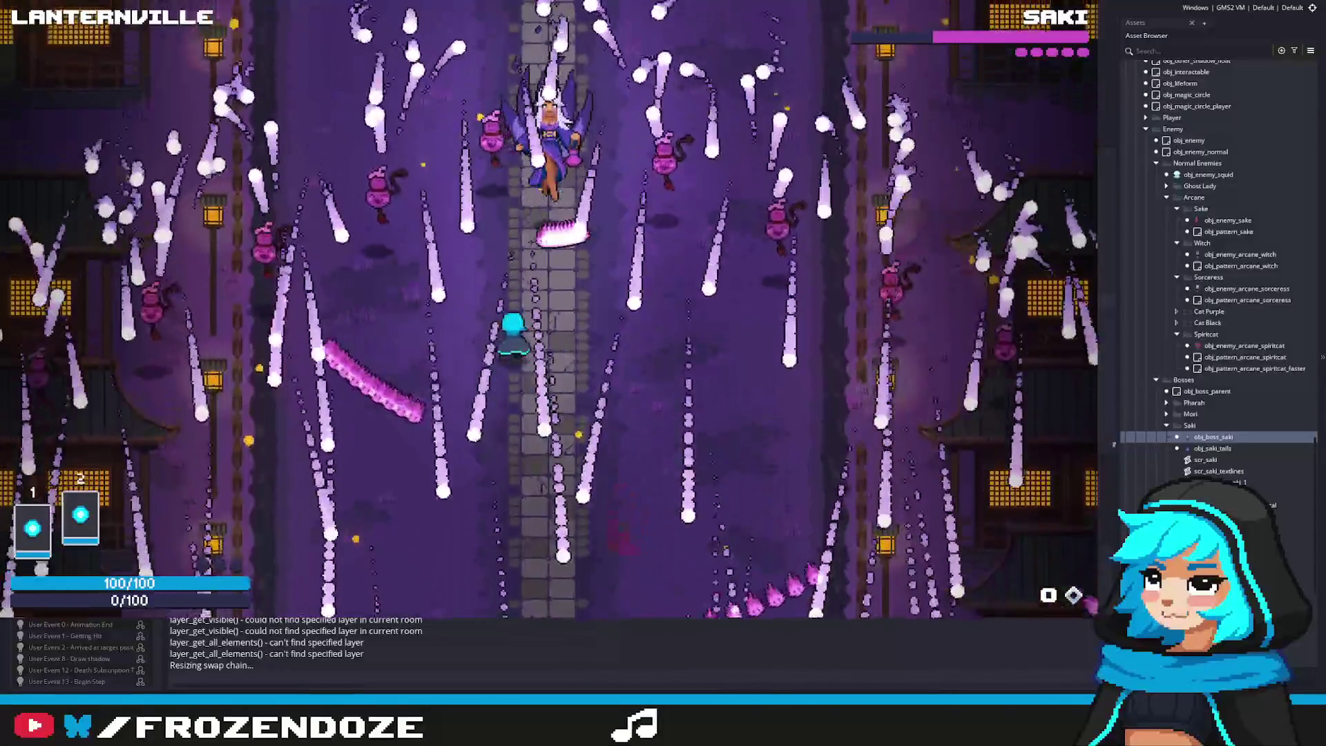
key("Down")
key("Right")
key("Up")
key("Right")
key("Down")
key("Left")
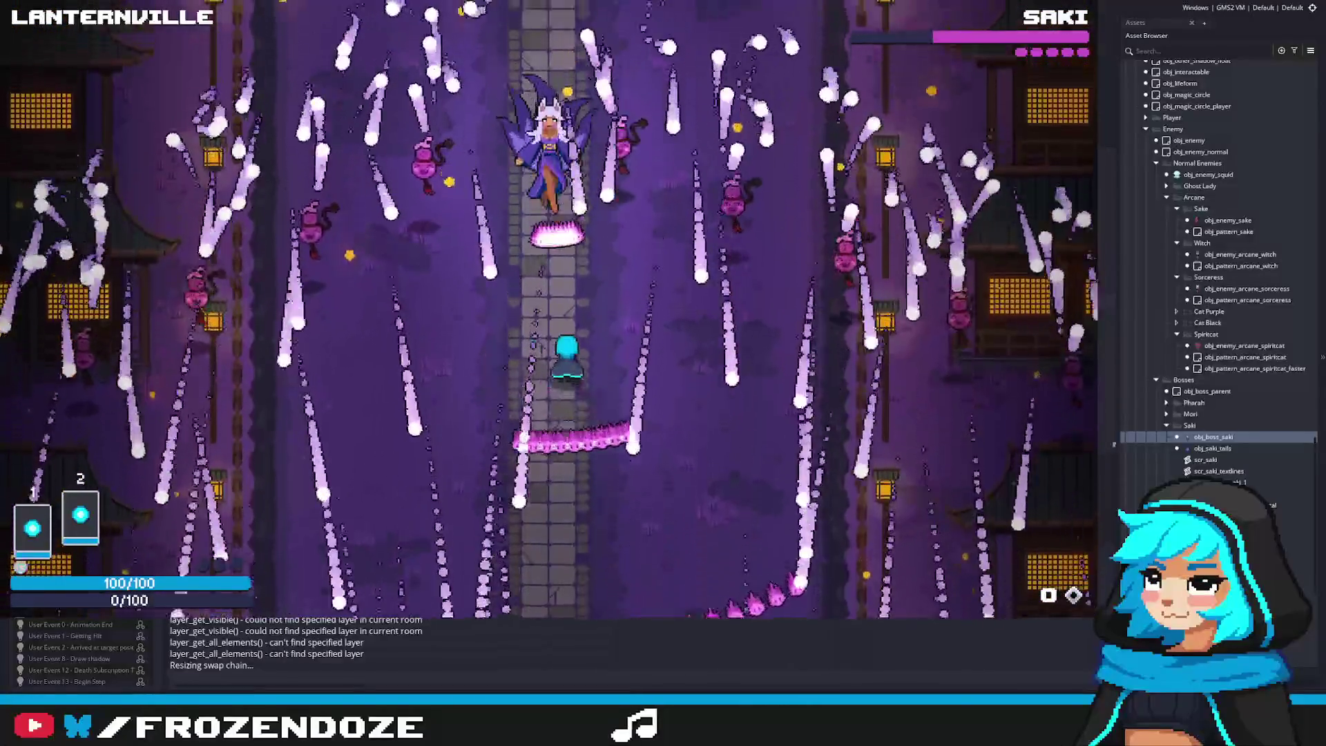
key("Escape")
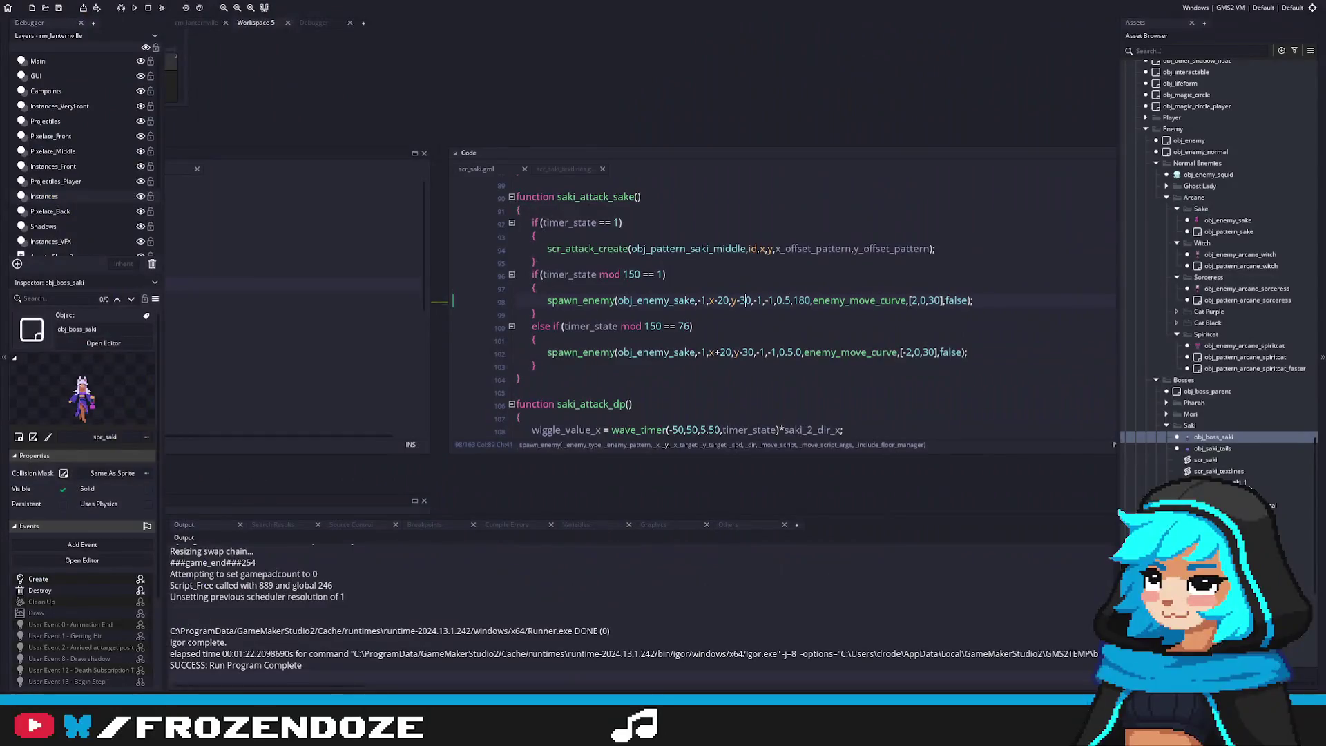
Open obj_pattern_saki_middle's User Event 1 and place the cursor after the circle-range call
middle_click(671, 249)
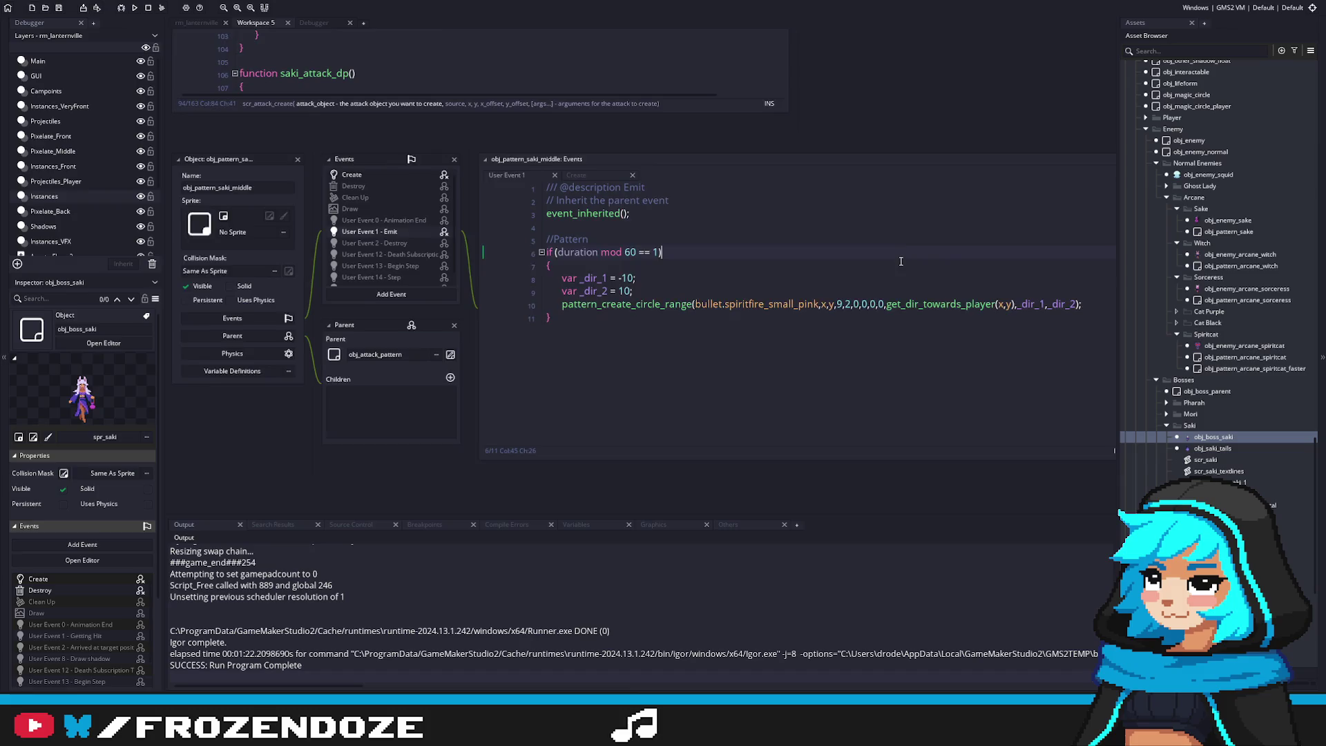
left_click(619, 274)
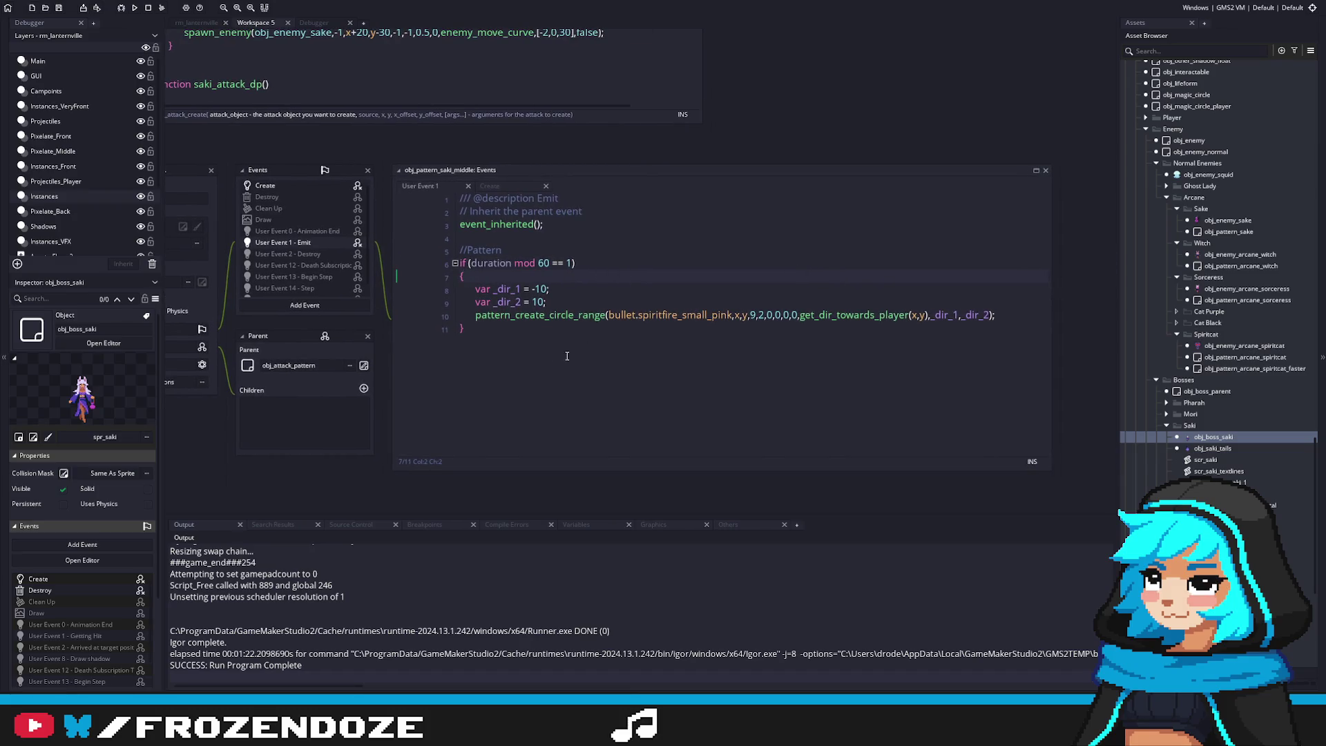
left_click(605, 341)
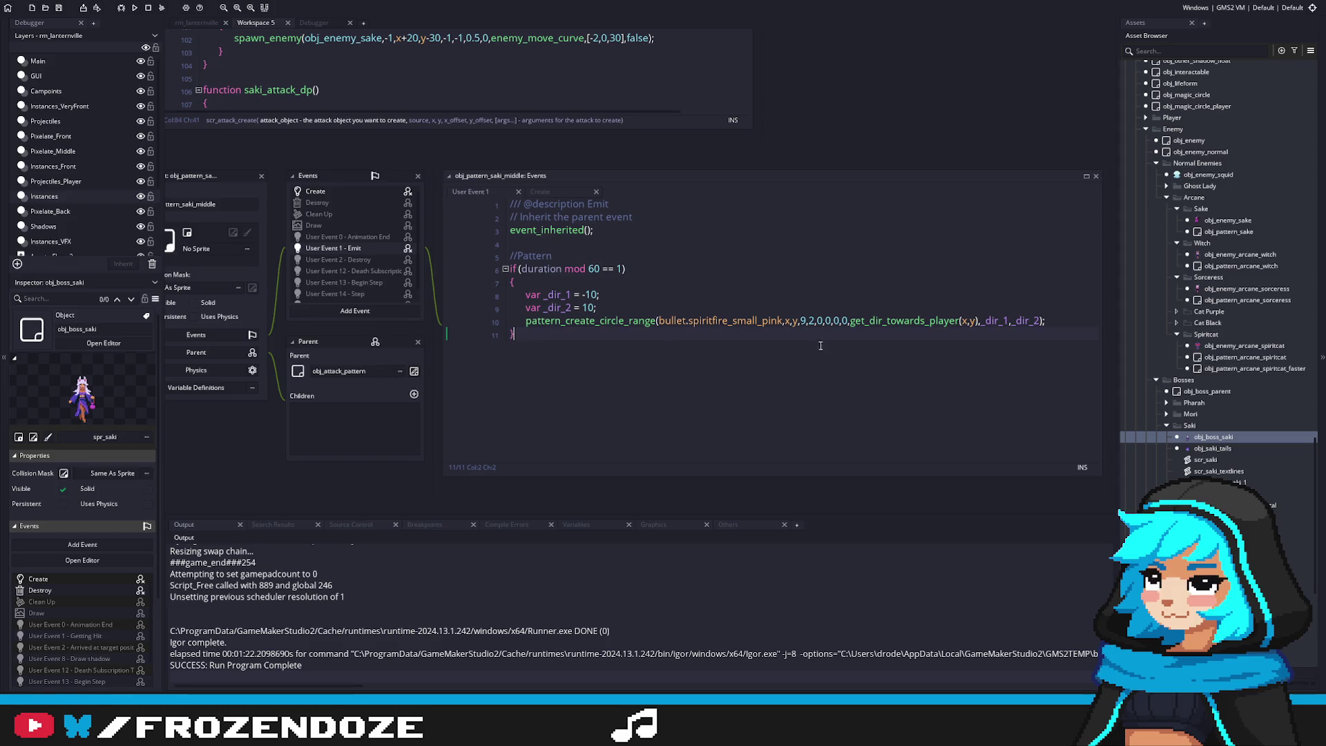
left_click(715, 312)
left_click(1059, 321)
Copy the pattern_create_single line from the spiritcat pattern's User Event 1, then return to Saki middle
double_click(1237, 347)
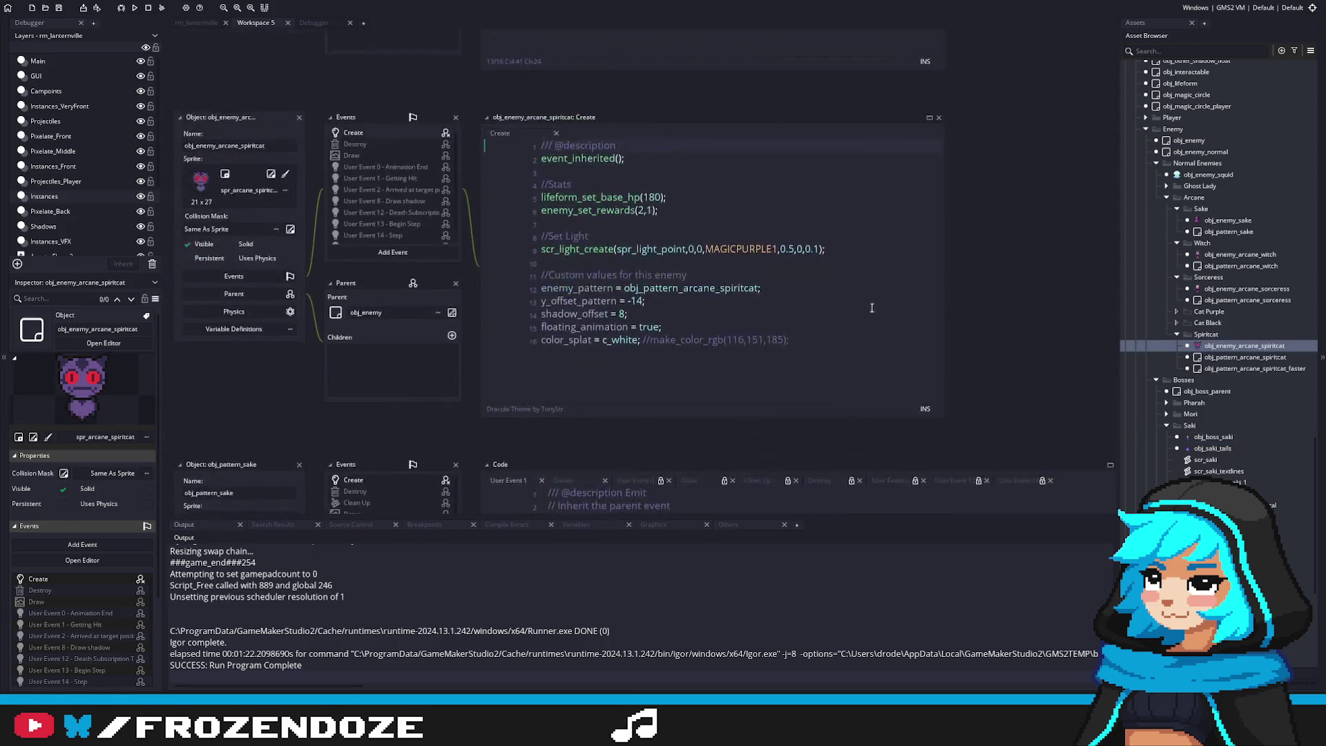
scroll(441, 255, "down", 3)
scroll(675, 218, "up", 2)
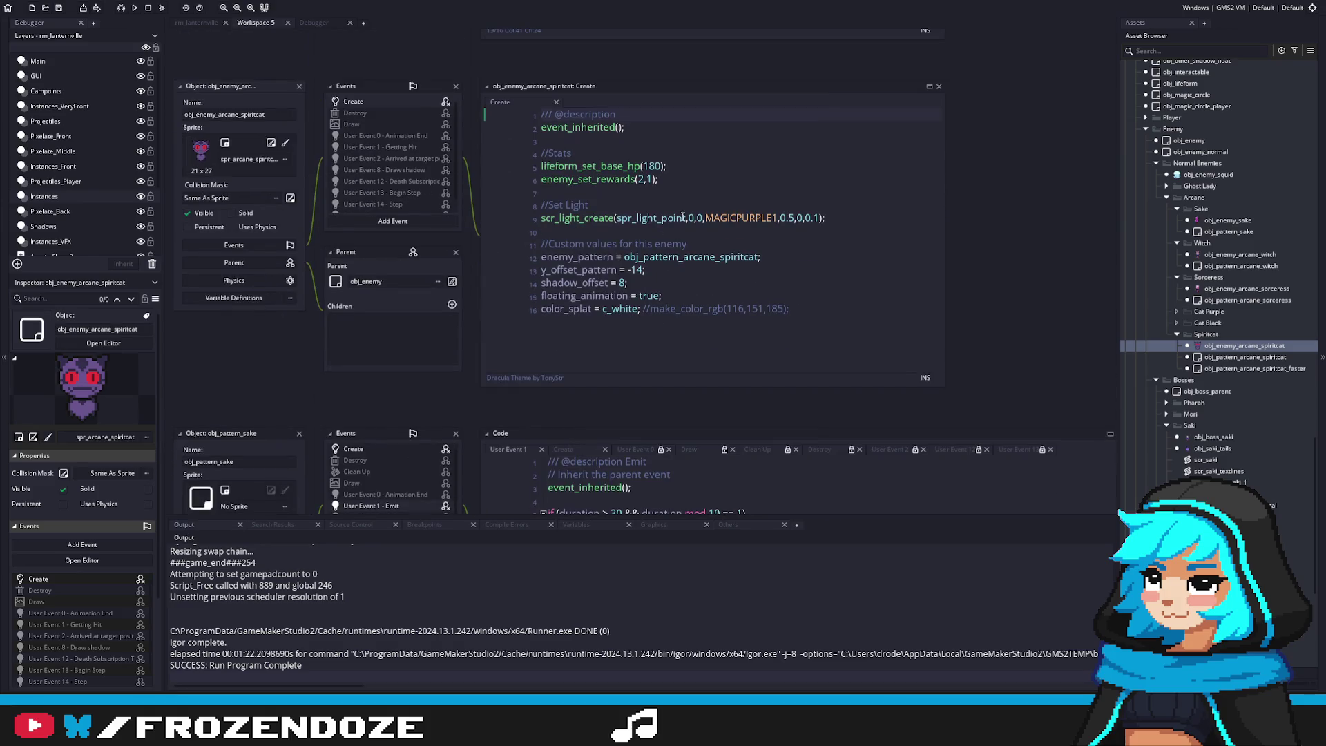
middle_click(667, 262)
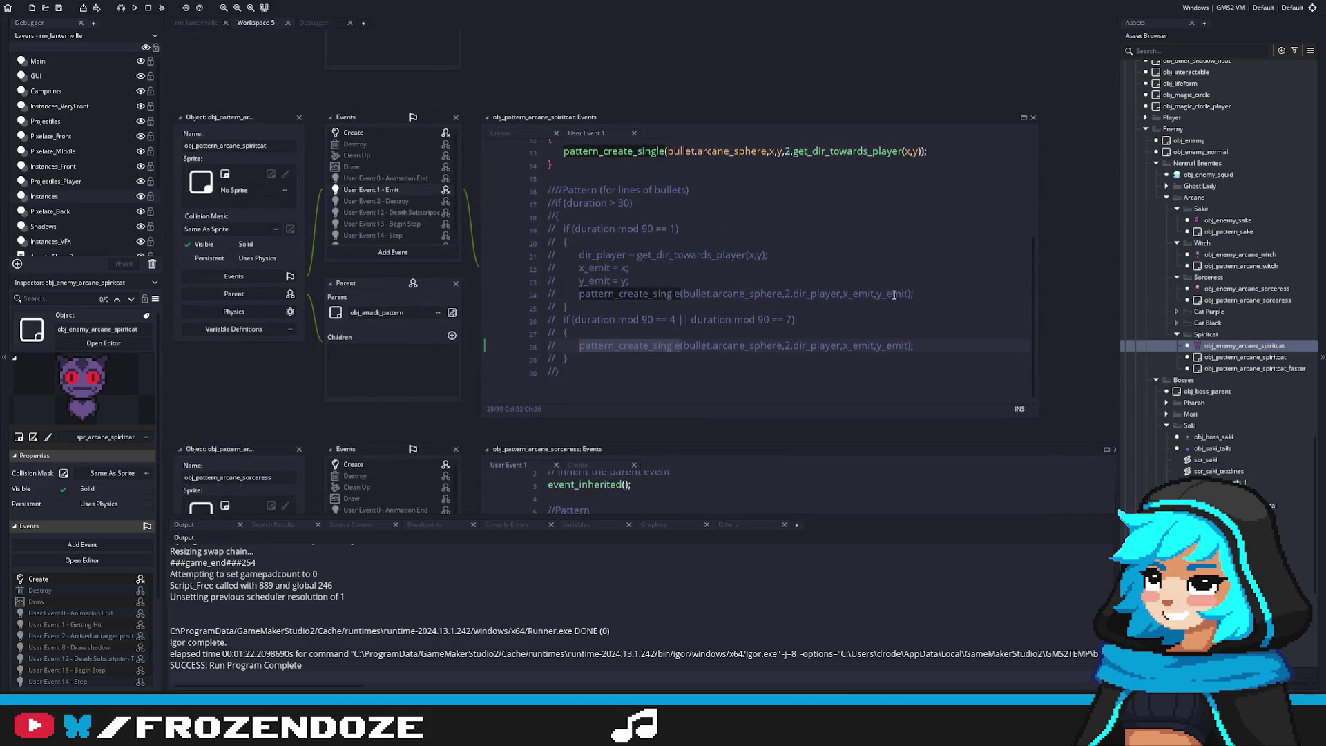
left_click(933, 234)
key("Home")
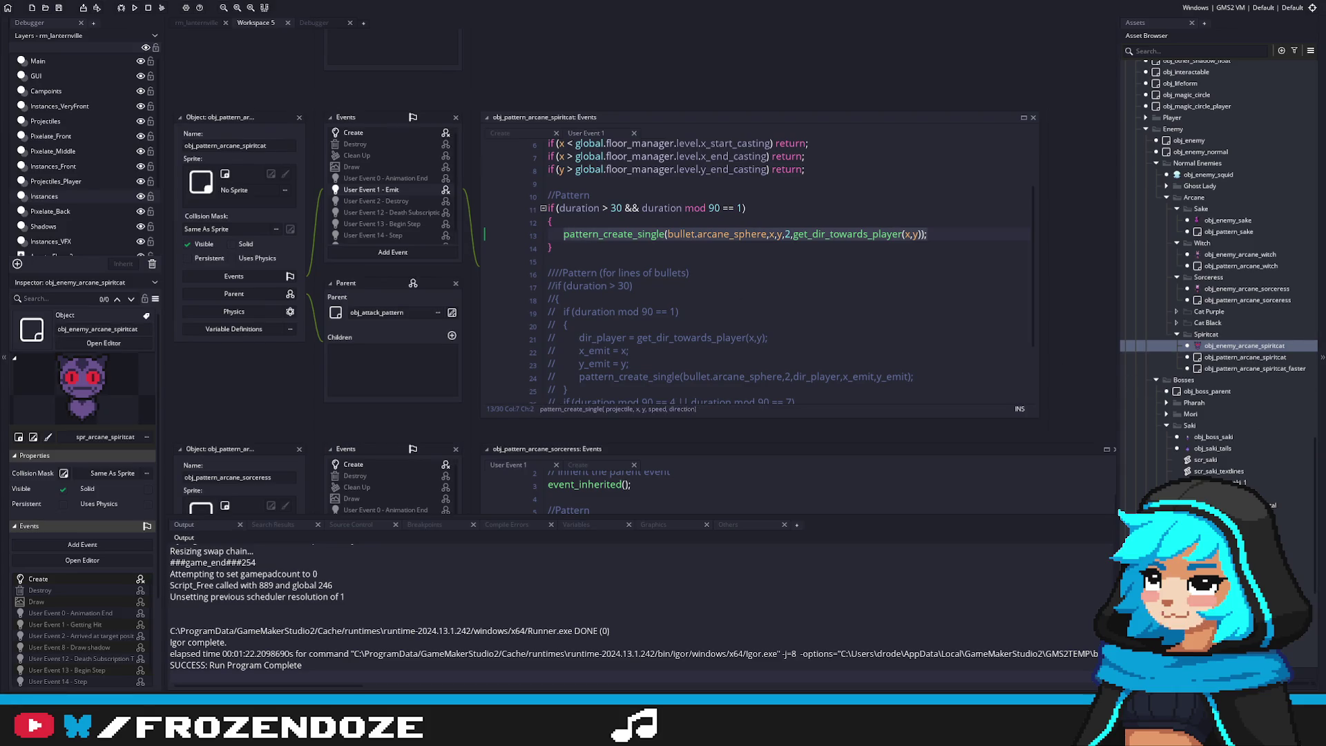
key("ctrl+Tab")
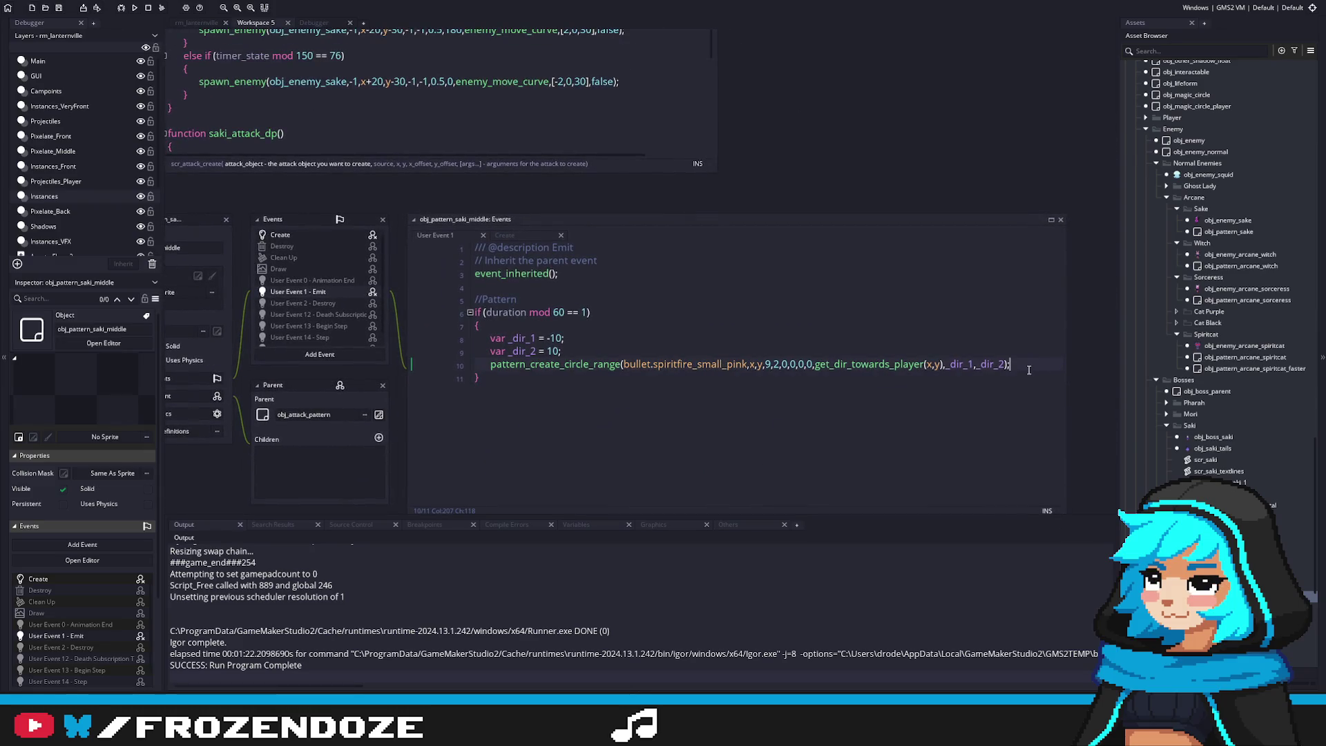
Write a for (var _i = 0; _i < 180; _i++) loop header with an opening brace
left_click_drag(1029, 368, 1078, 358)
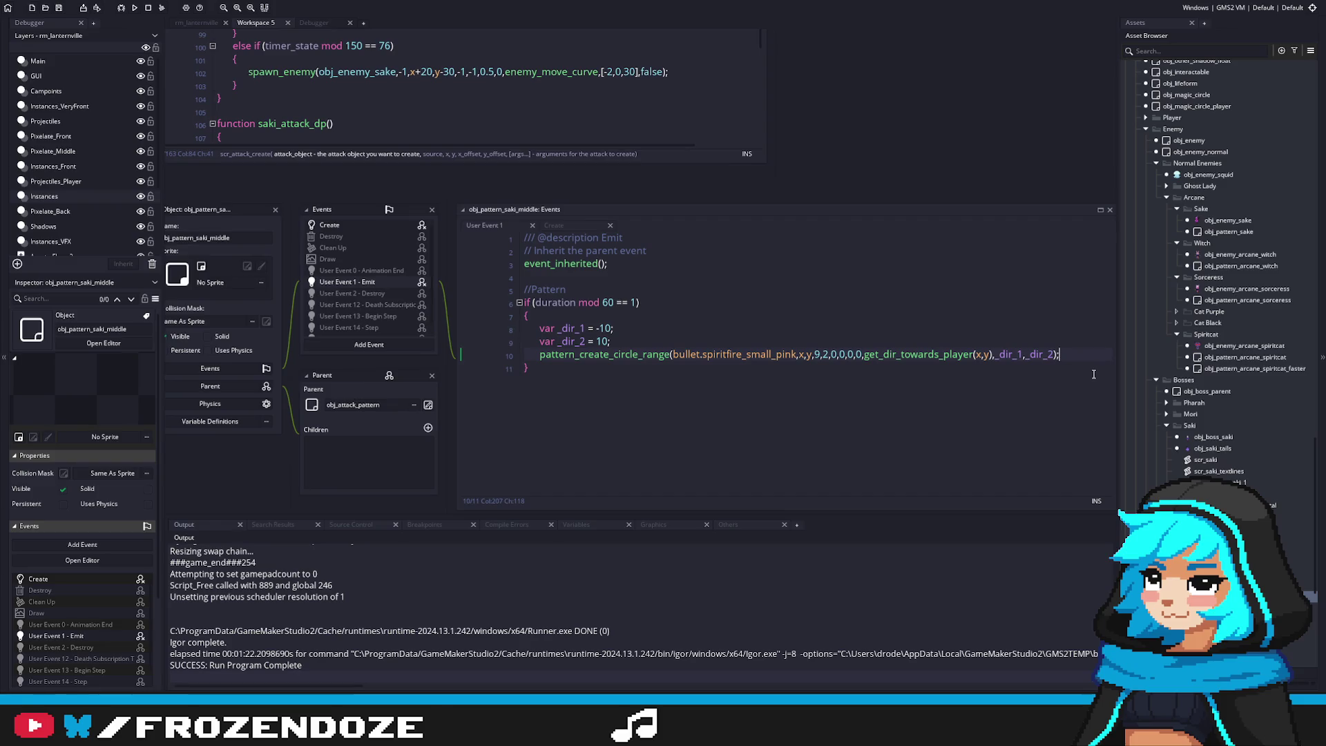
key("Return")
key("Return")
type("pattern_create_single(bullet.arcane_sphere,x,y,2,get_dir_towards_player(x,y));")
key("shift+Home")
key("BackSpace")
type("for (var i")
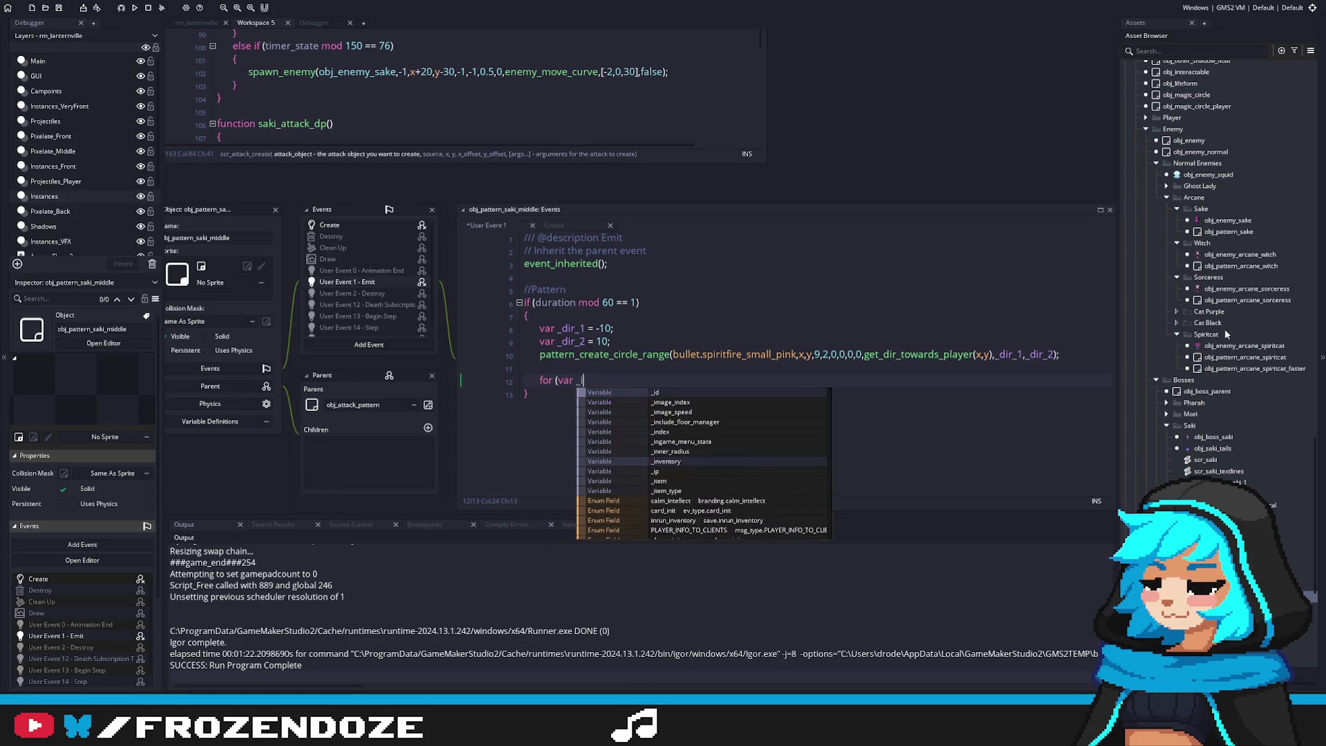
key("BackSpace")
type("_i ")
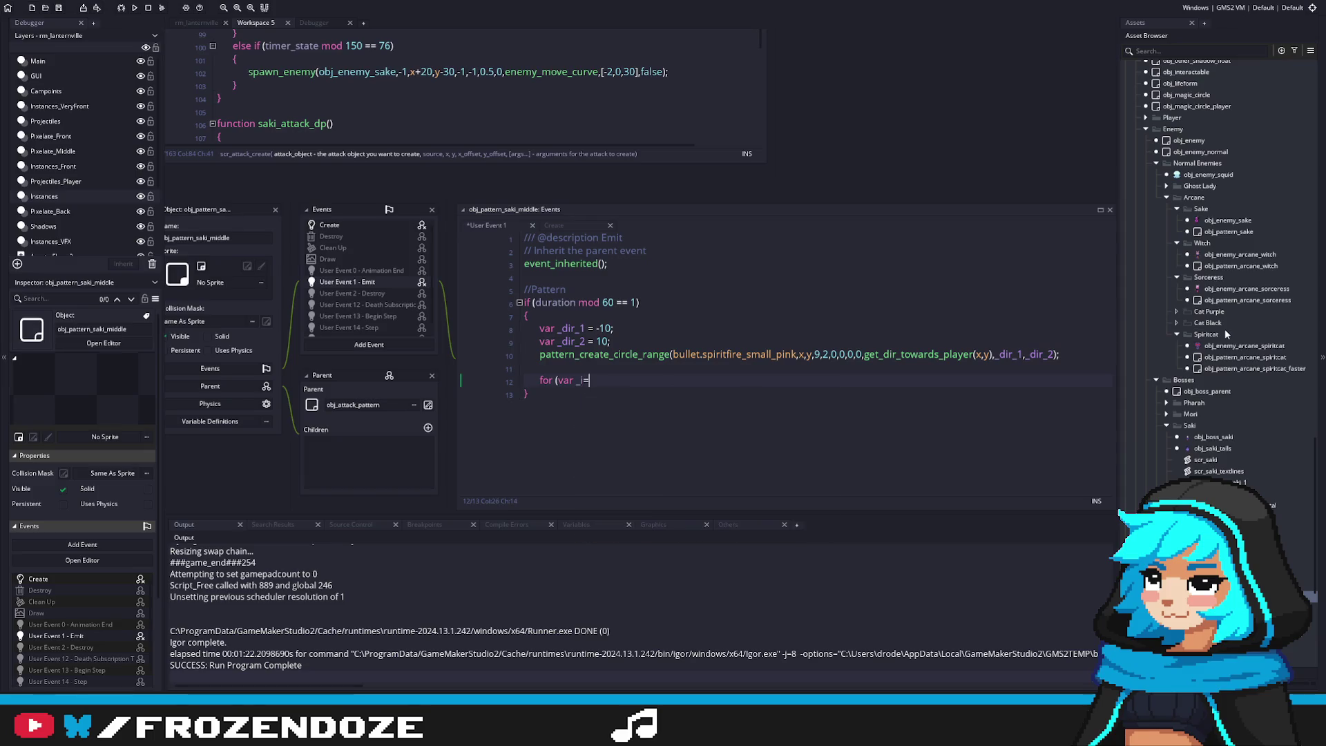
type("= ")
type("0; _i <")
type("180;")
type(" _i++)")
key("Return")
type("{")
key("Return")
Fire a spiritfire_small_pink single at direction _i inside the loop, and open a line above it
type("pattern_create_single(bullet.arcane_sphere,x,y,2,get_dir_towards_player(x,y));")
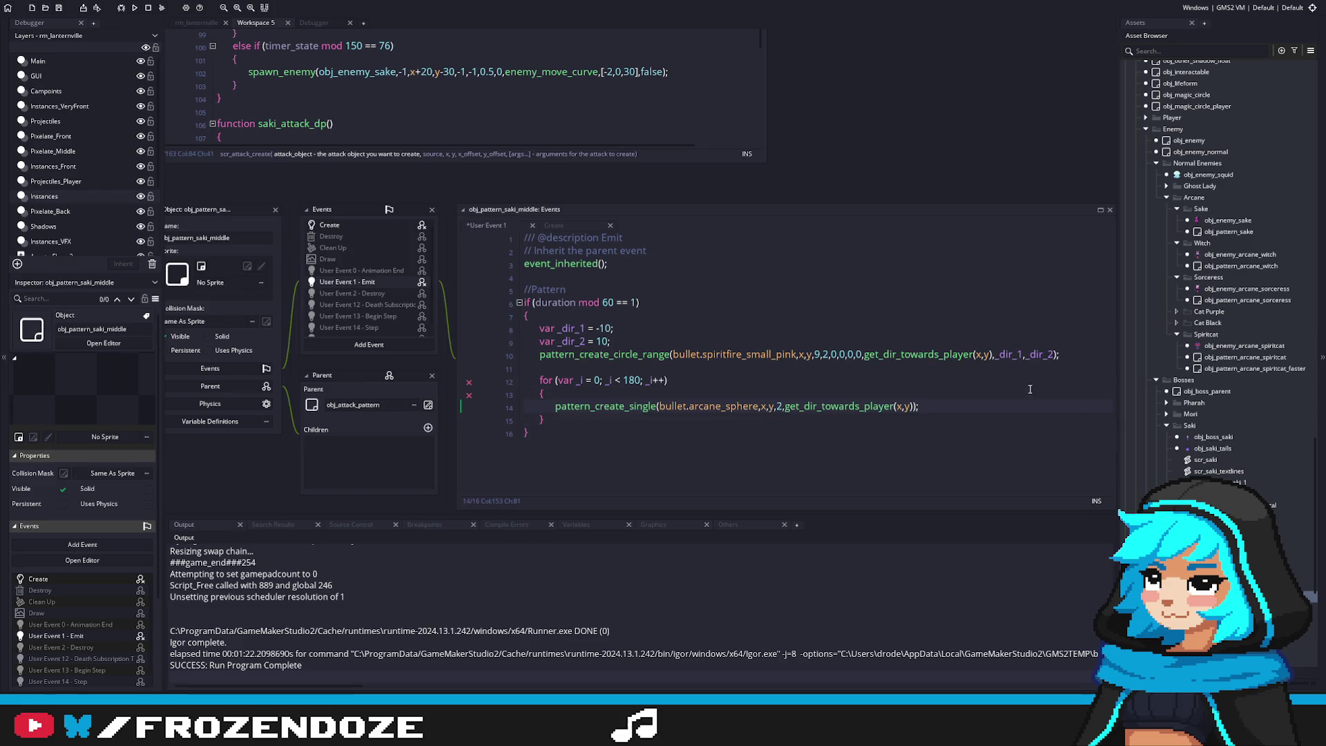
left_click(731, 405)
double_click(731, 405)
type("spiritfire_small_pink")
key("ctrl+s")
left_click(829, 354)
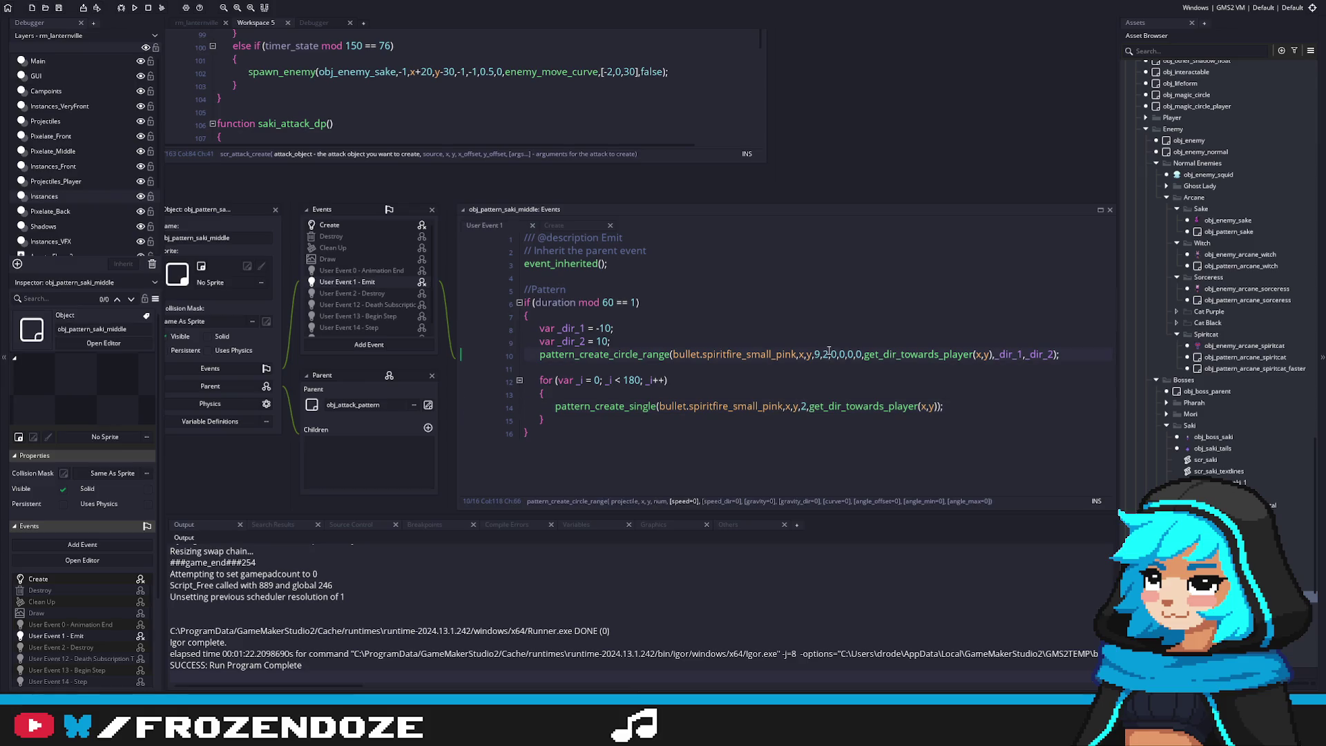
left_click(806, 406)
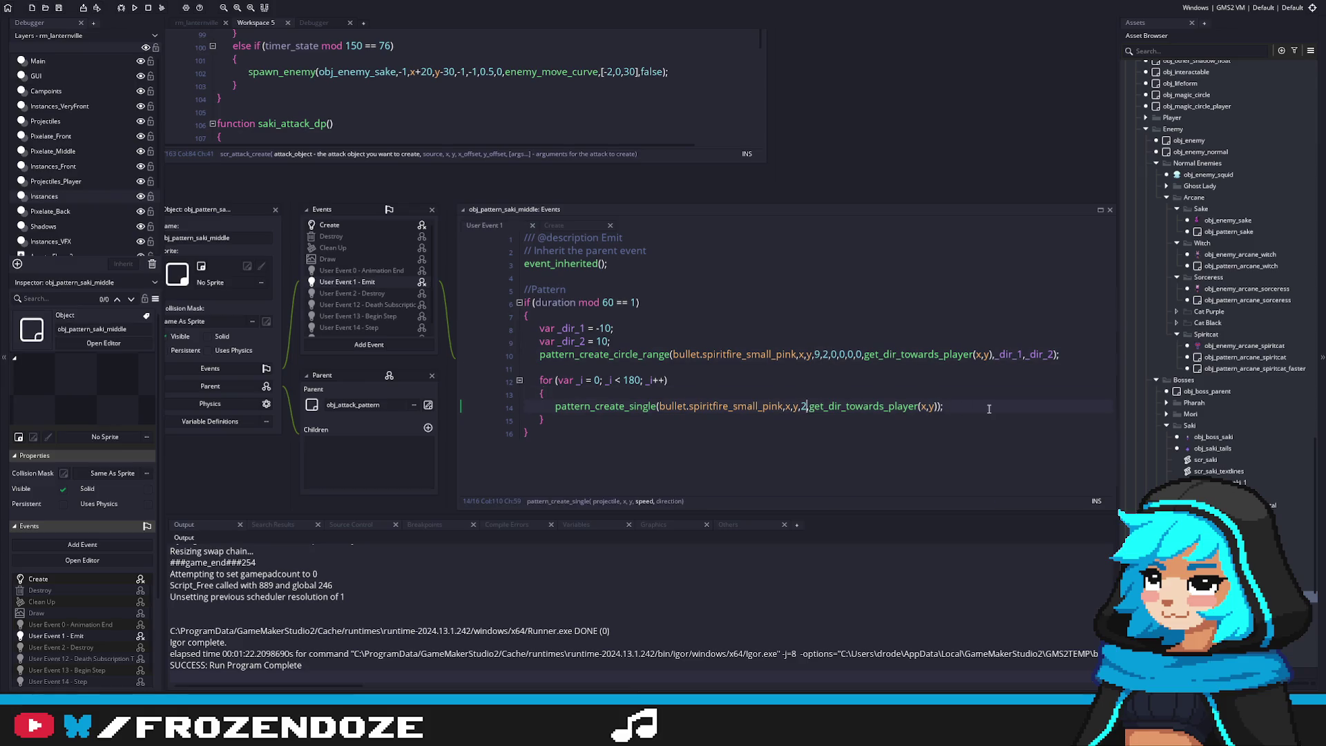
left_click_drag(941, 407, 809, 407)
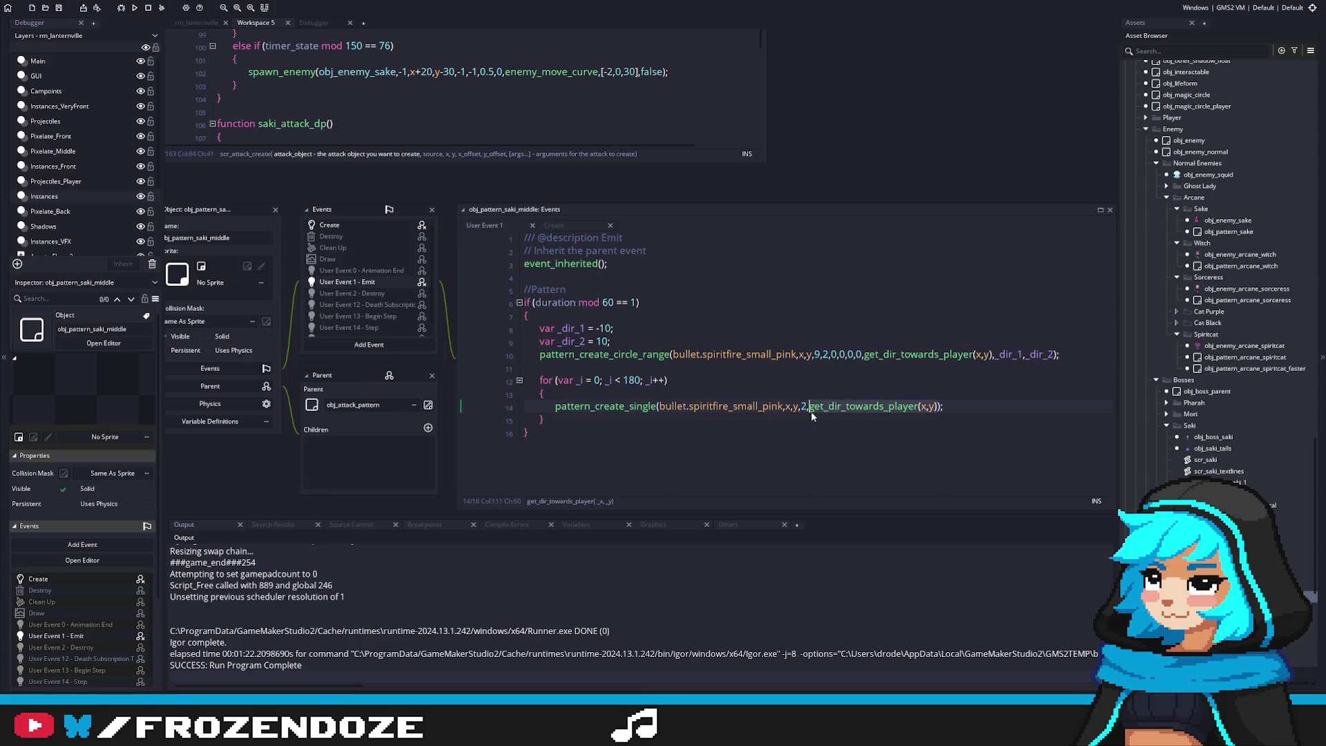
type("_i")
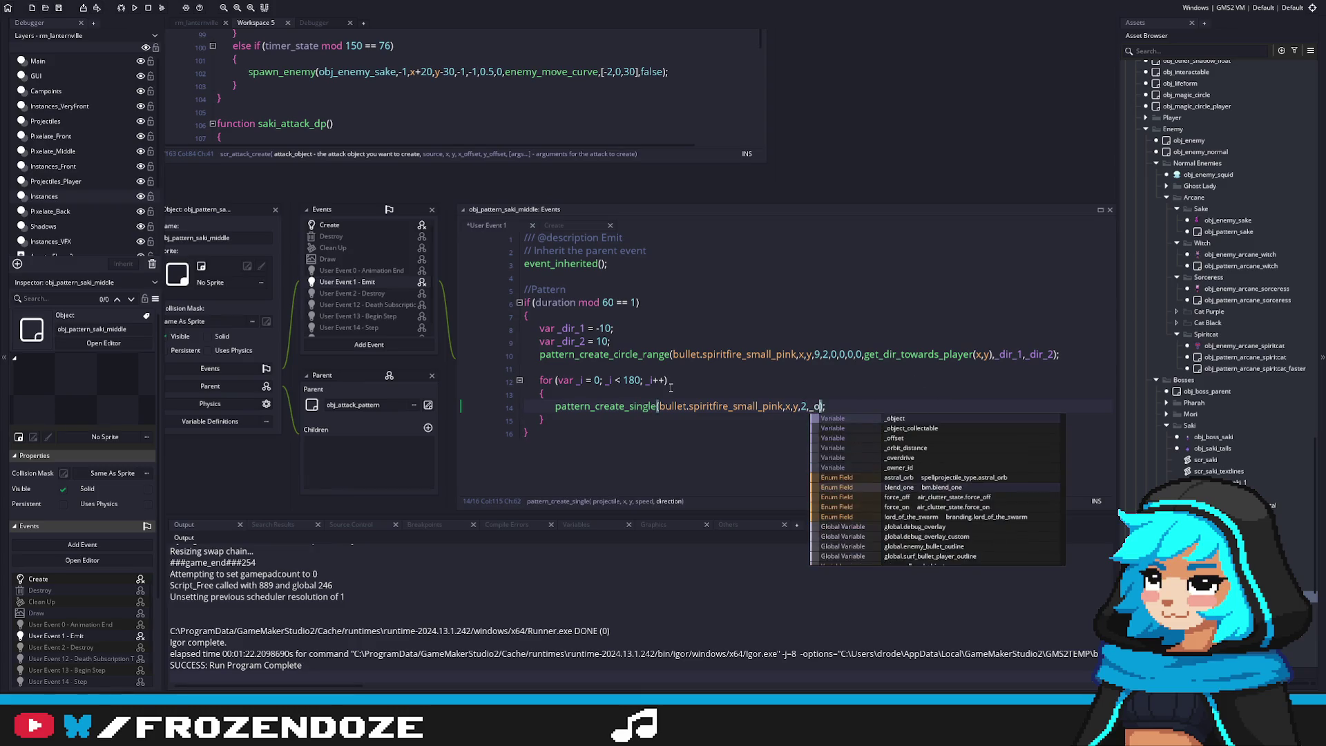
left_click(596, 371)
key("Return")
Declare var _angle = 270; and var _dir = -1; above the loop and save
type("var _angle = 18")
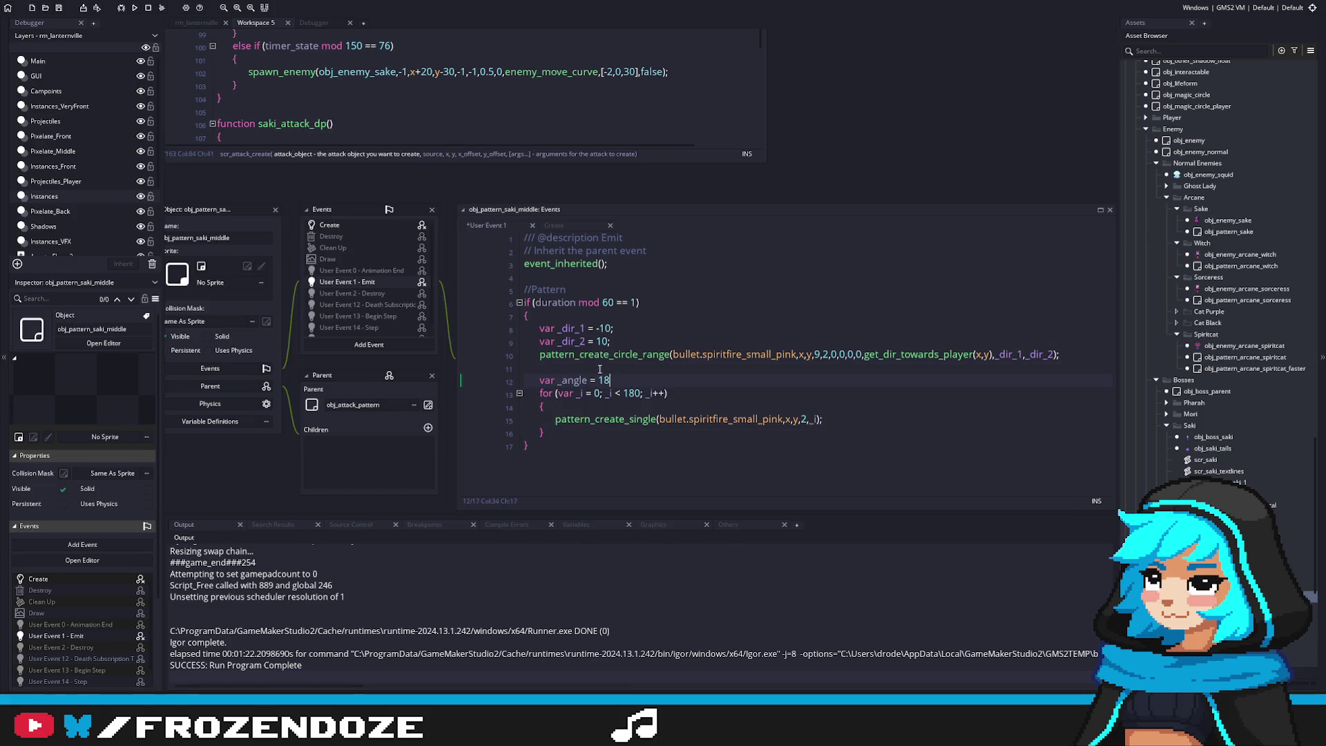
key("BackSpace")
type("270;")
key("Return")
type("var _dir = ")
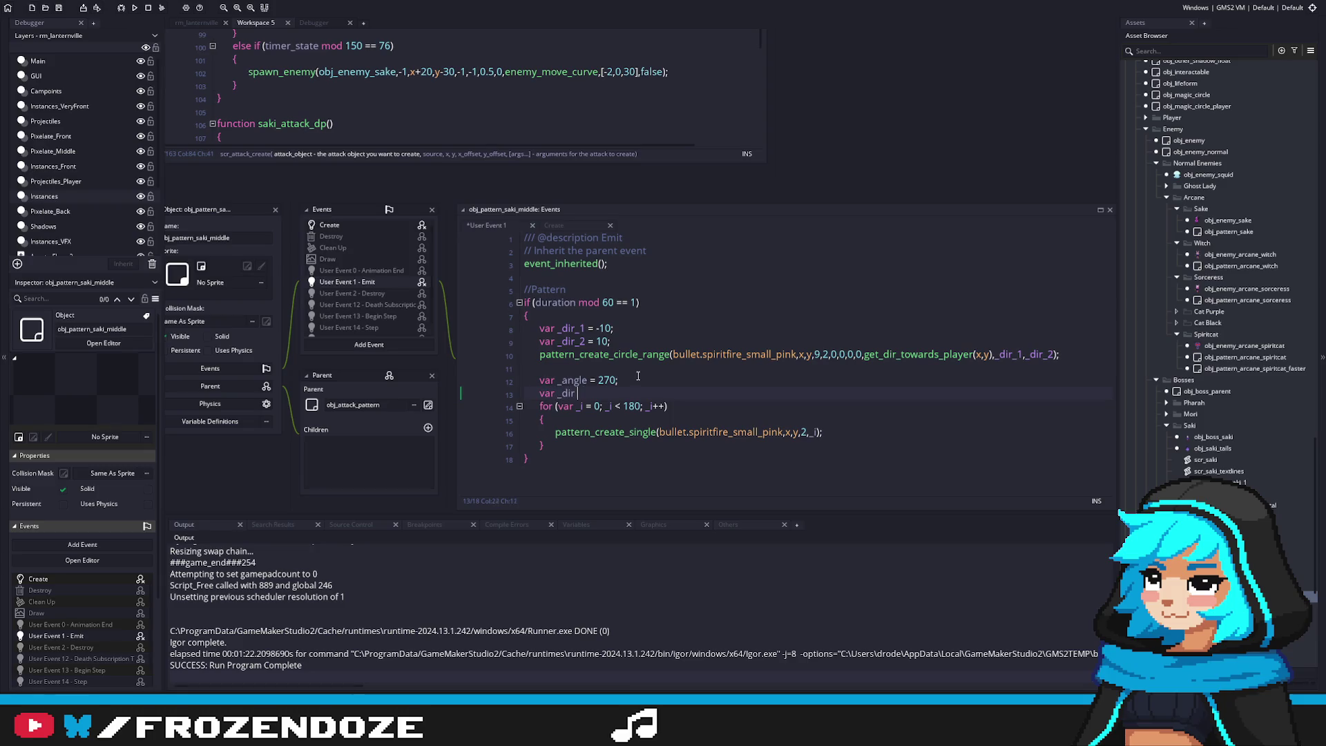
type("-")
type("1;")
key("ctrl+s")
Change the bullet call's direction argument to (_i+_angle)*_dir
double_click(574, 379)
left_click(816, 432)
key("BackSpace")
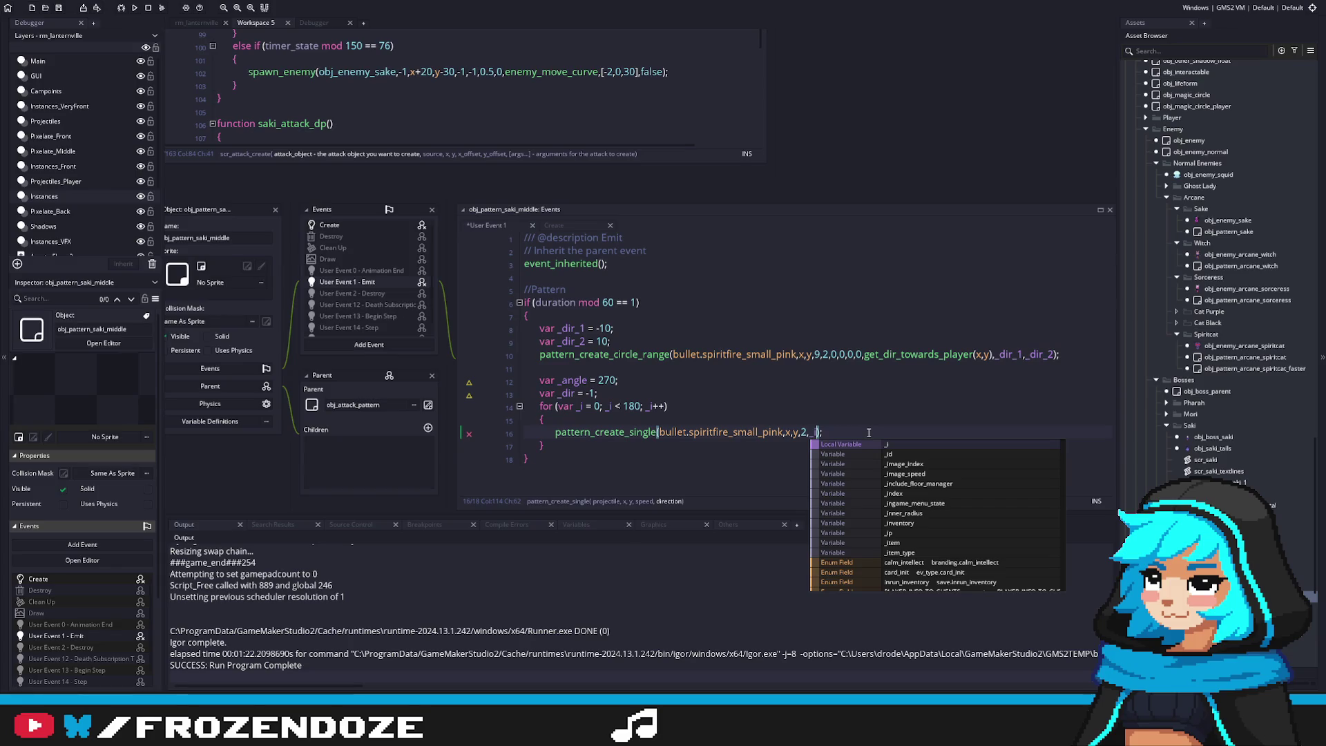
type("+_angle")
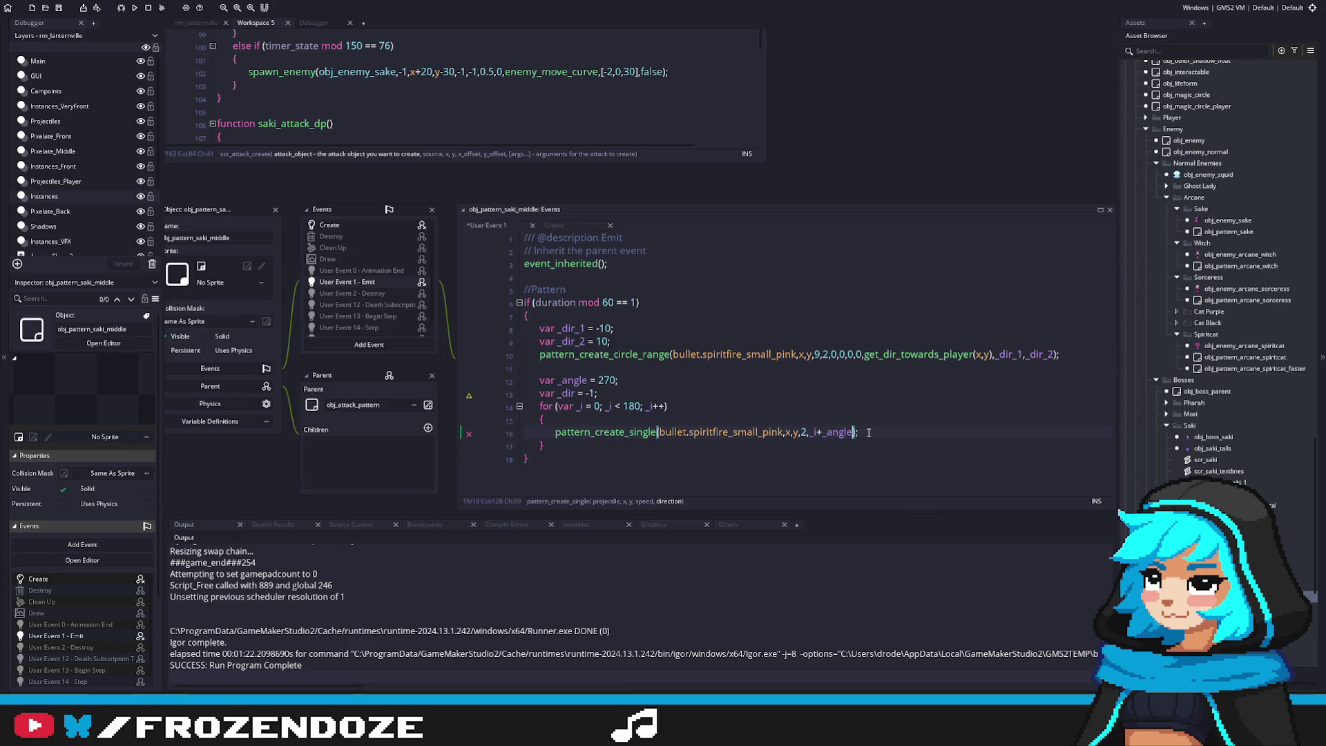
key("ctrl+space")
type("*_d")
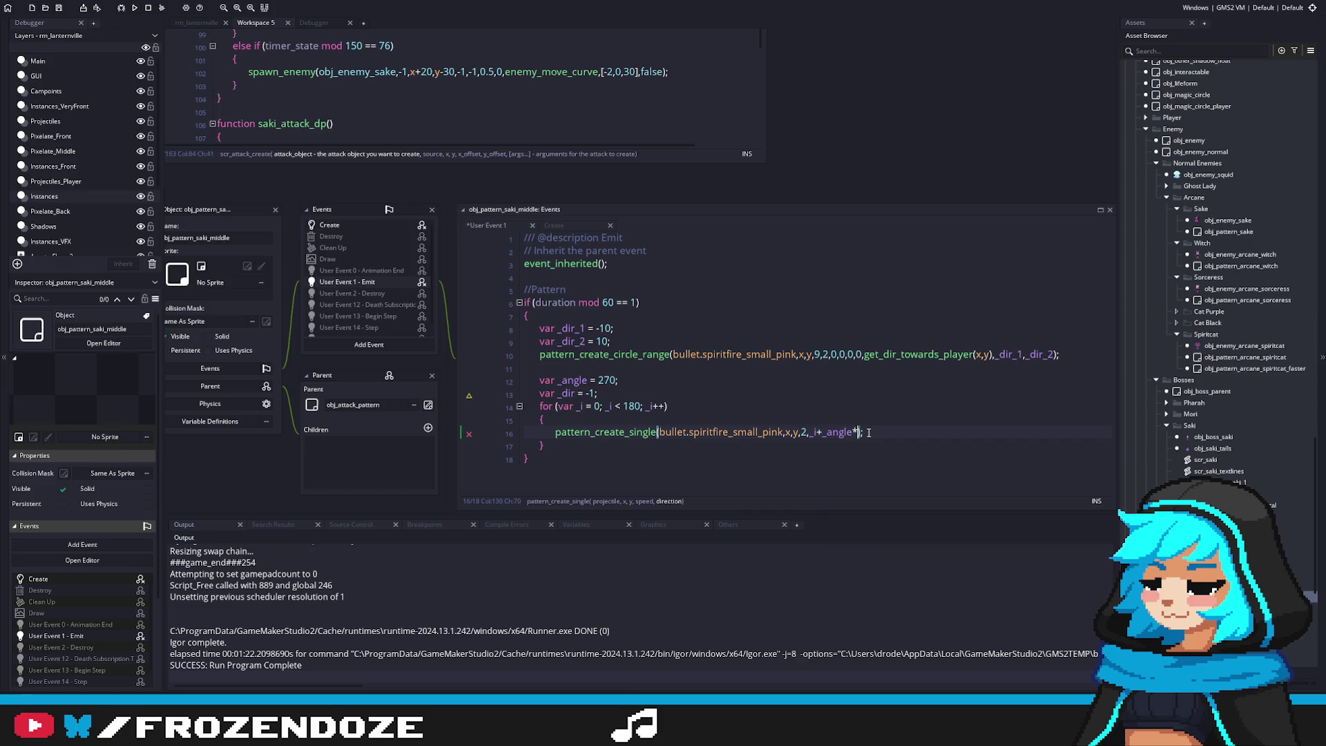
type("ir")
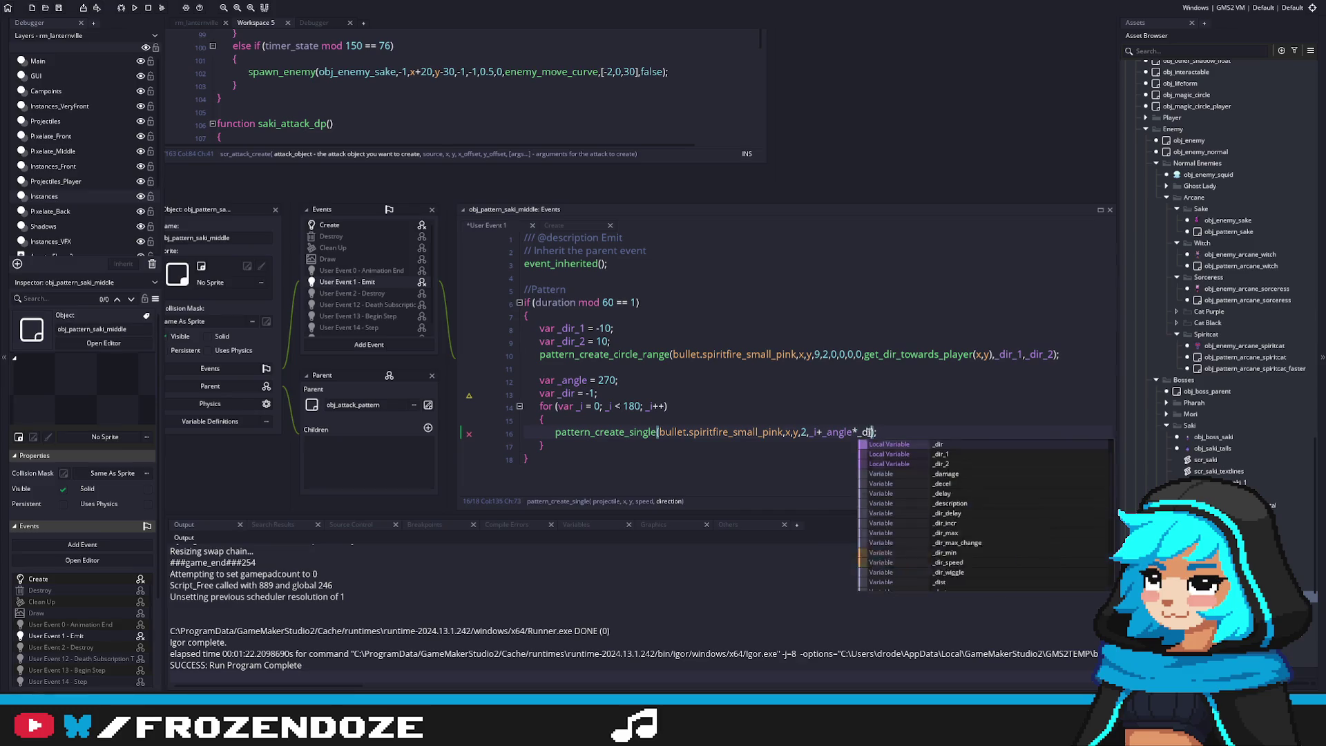
key("Left")
key("Left")
key("Left")
type(")")
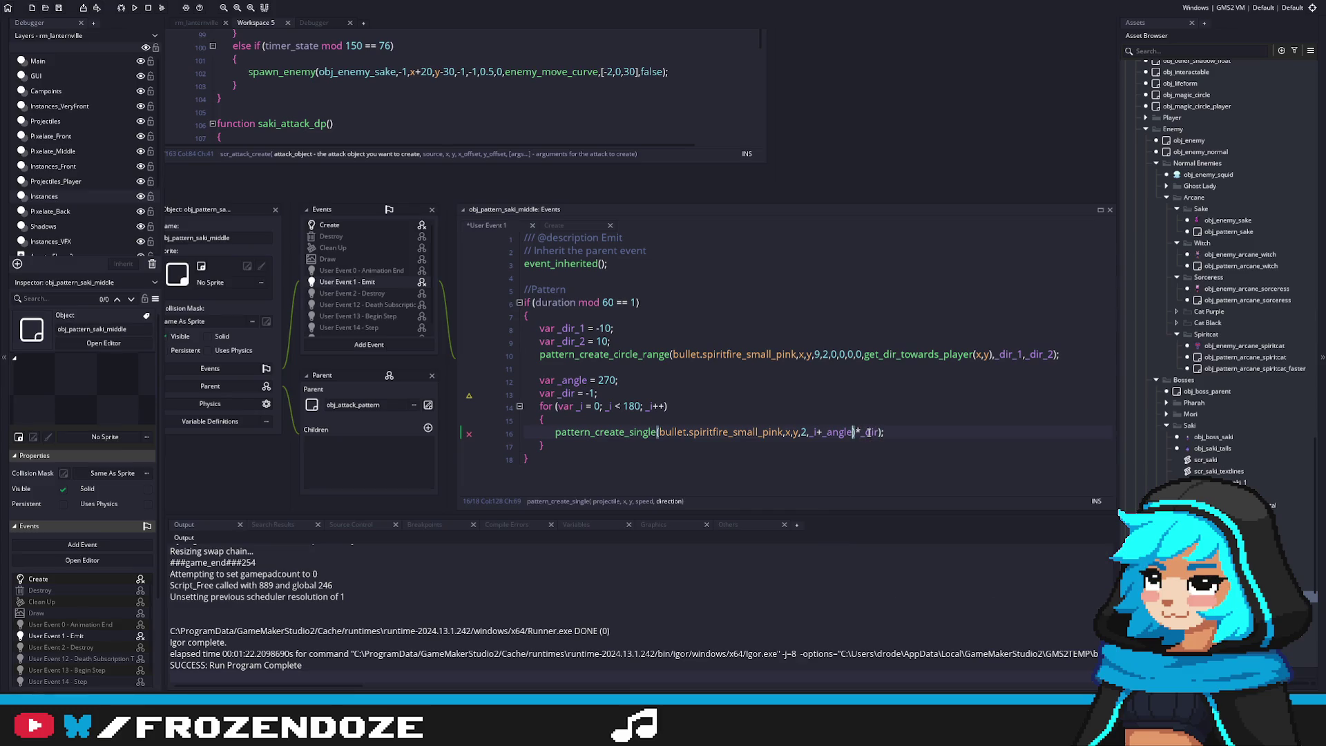
type("(")
Begin an if (duration check on a new line above the variables
left_click(589, 367)
key("Return")
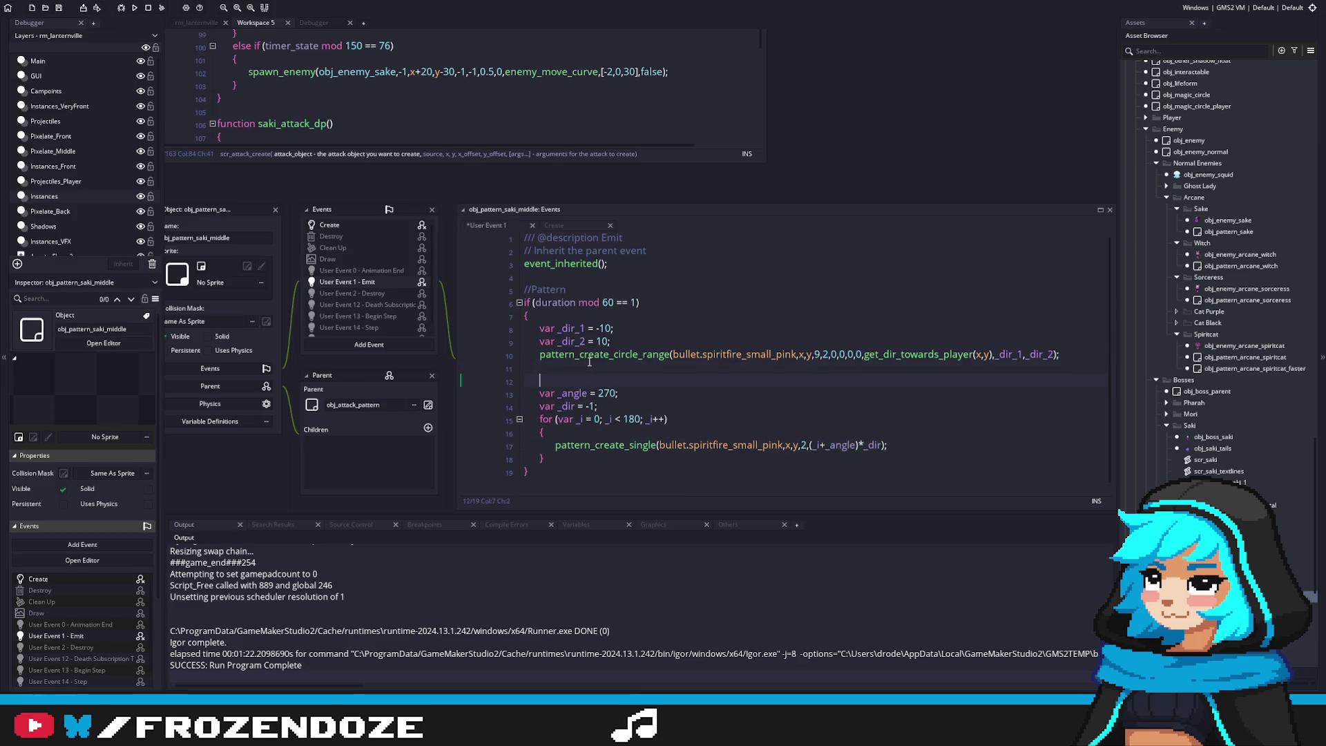
type("if (duration < 1 && duration > 181")
Replace the for loop with the if (duration < 1 && duration > 181) block, indent and save
type(")7")
key("Return")
type("{")
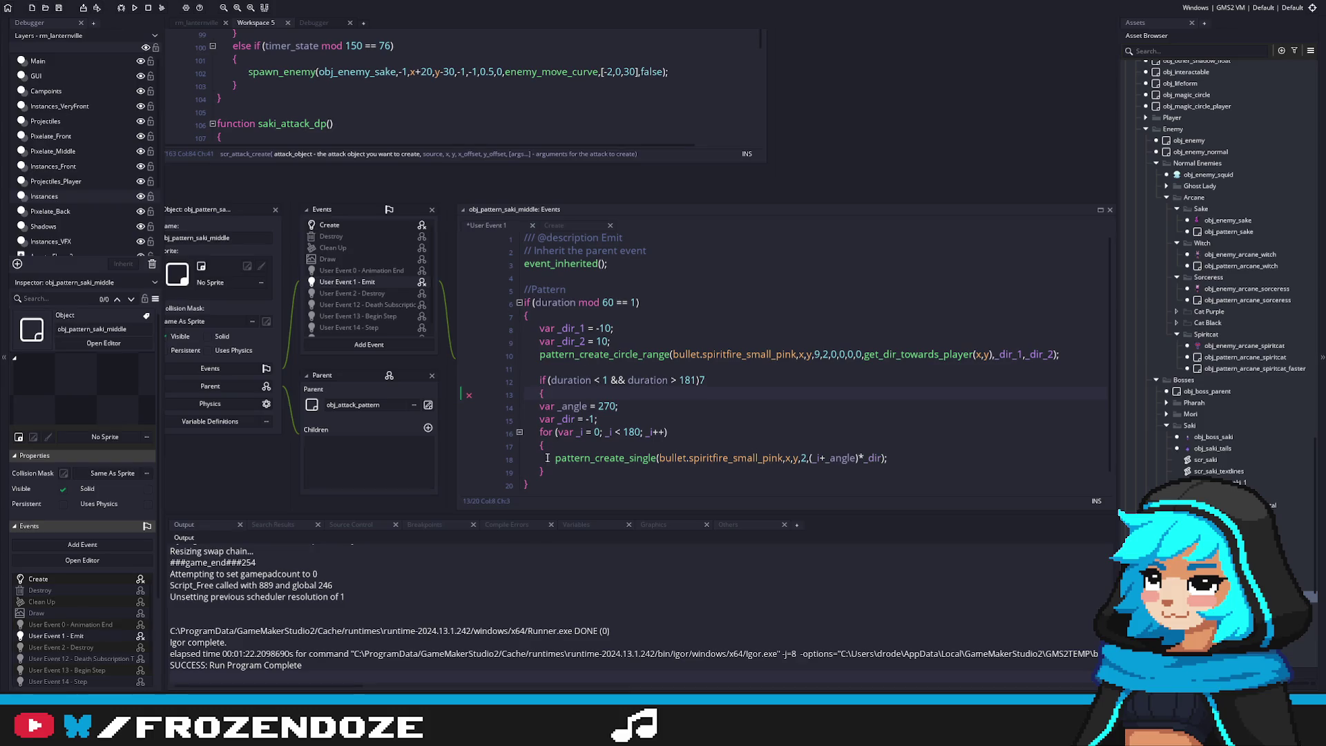
key("ctrl+z")
key("ctrl+z")
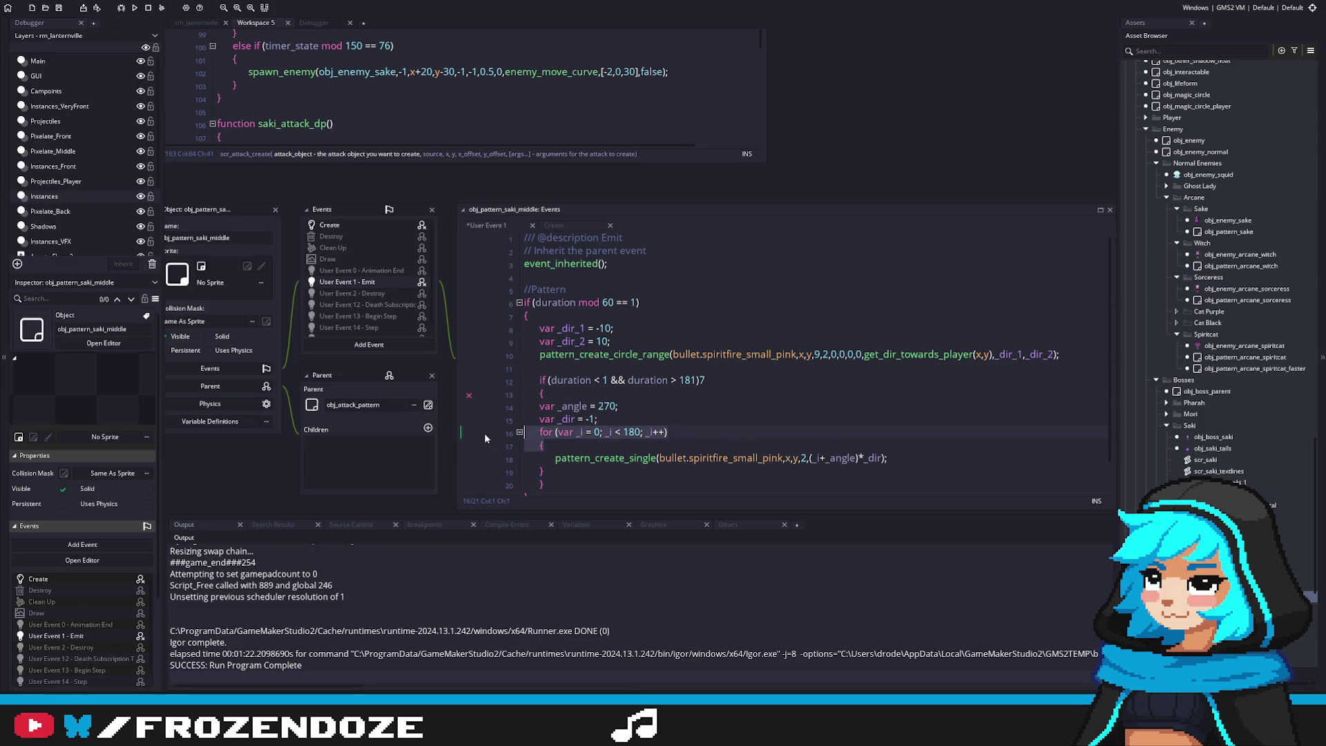
left_click(553, 445)
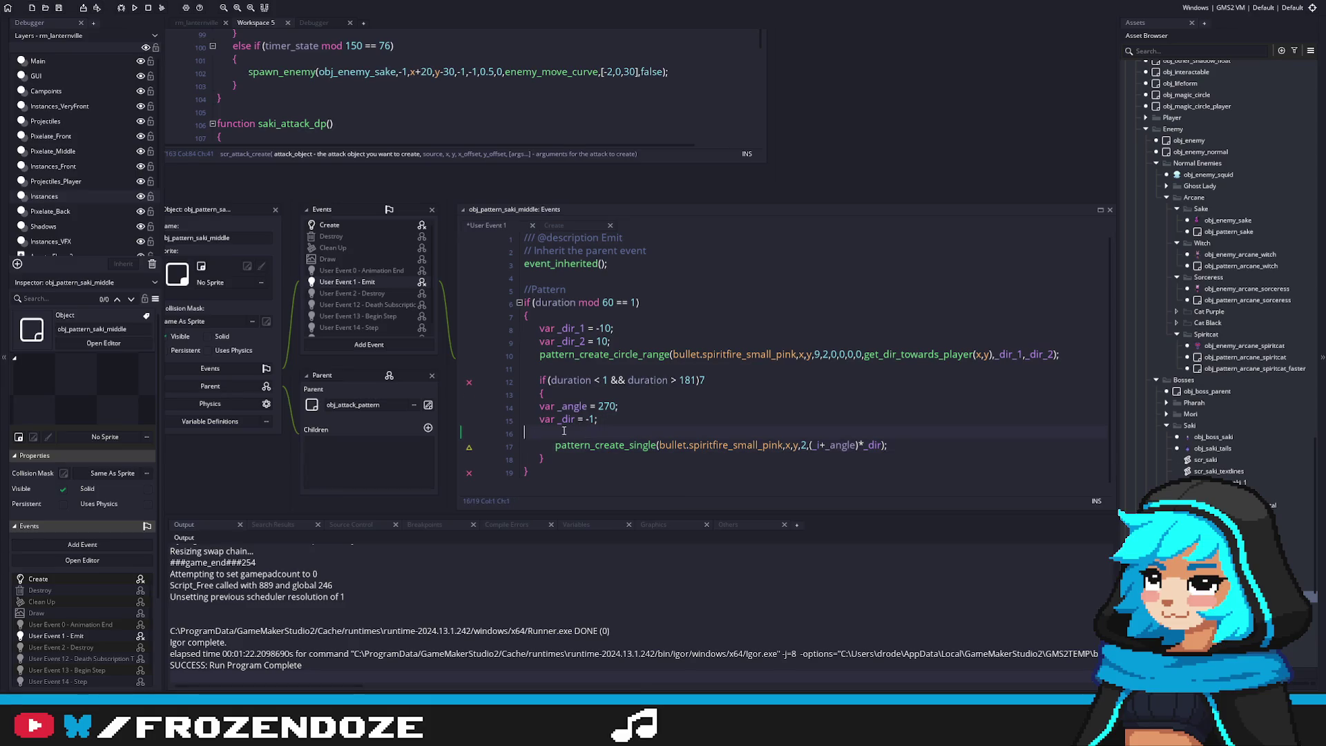
left_click_drag(485, 408, 487, 419)
key("Tab")
key("BackSpace")
key("ctrl+s")
Remove the stray 7 from the if condition and switch to the YouTube video
left_click(736, 384)
key("BackSpace")
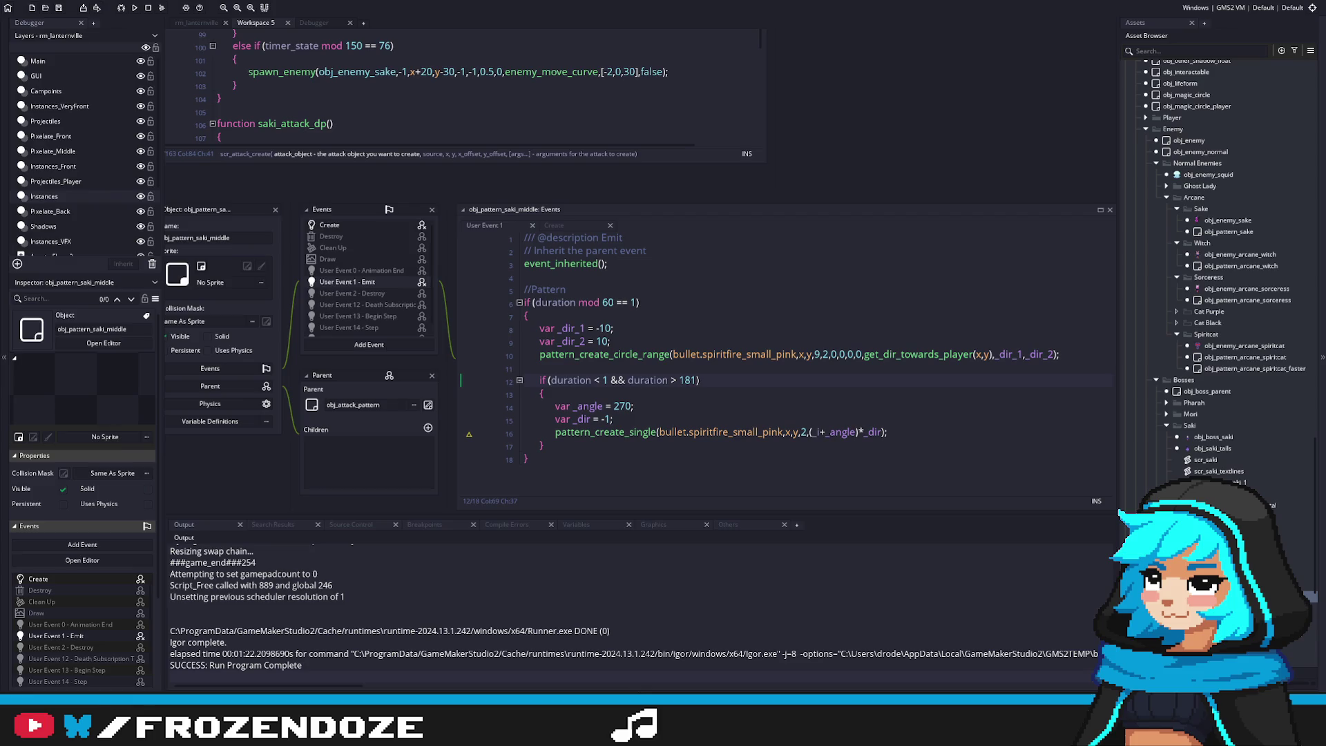
key("alt+Tab")
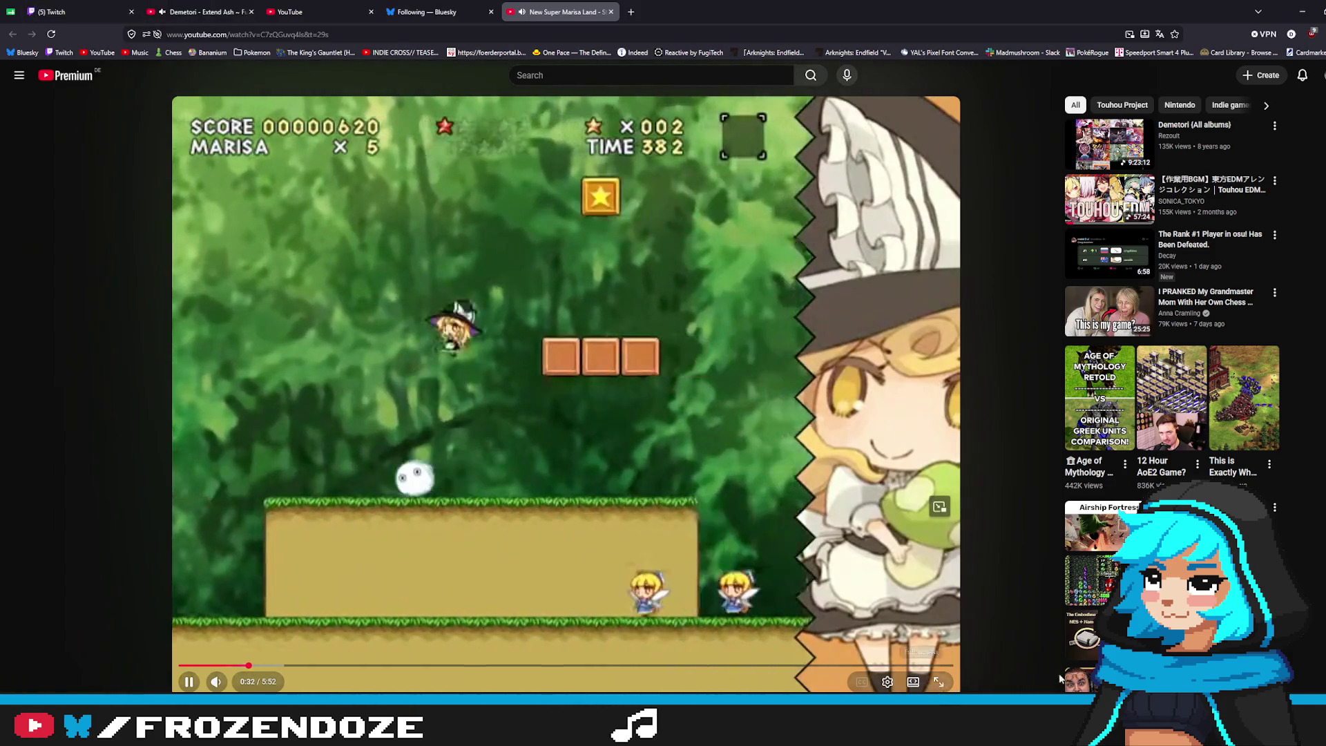
Watch the New Super Marisa Land video fullscreen, then pause it
double_click(758, 486)
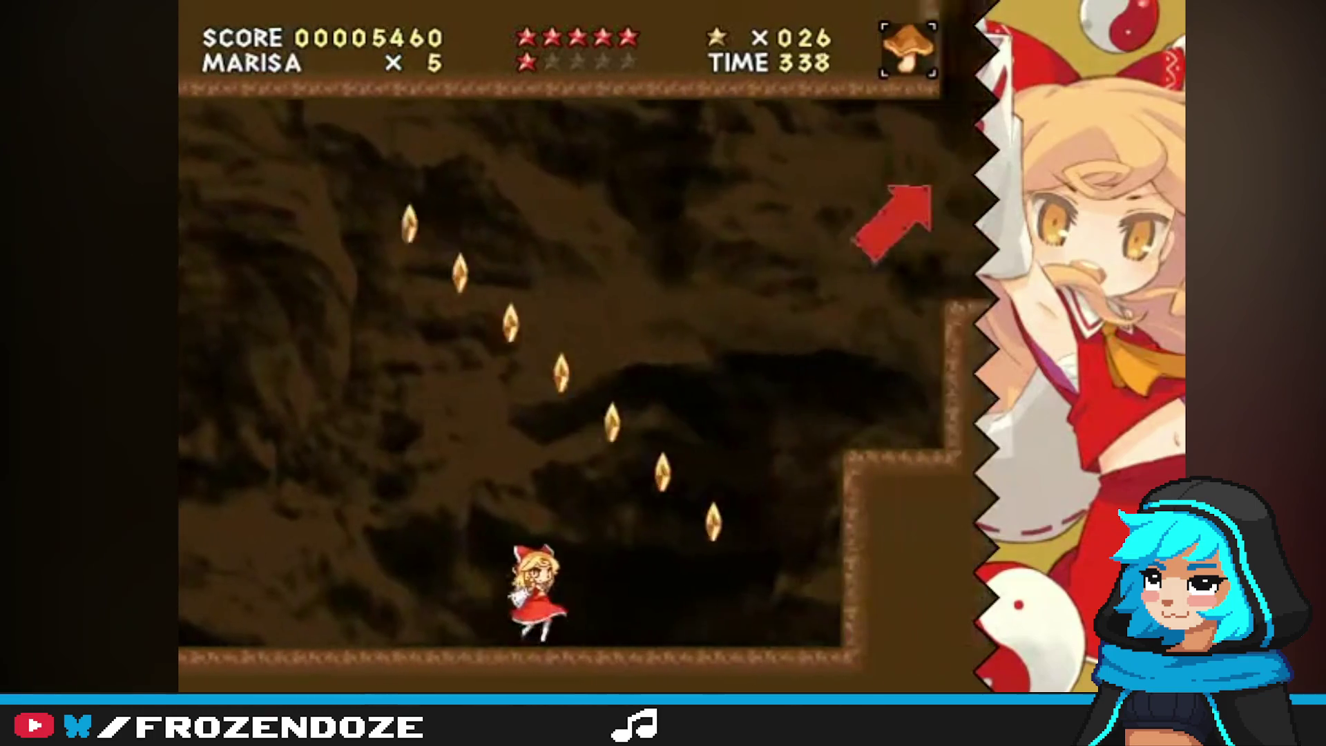
left_click(1053, 675)
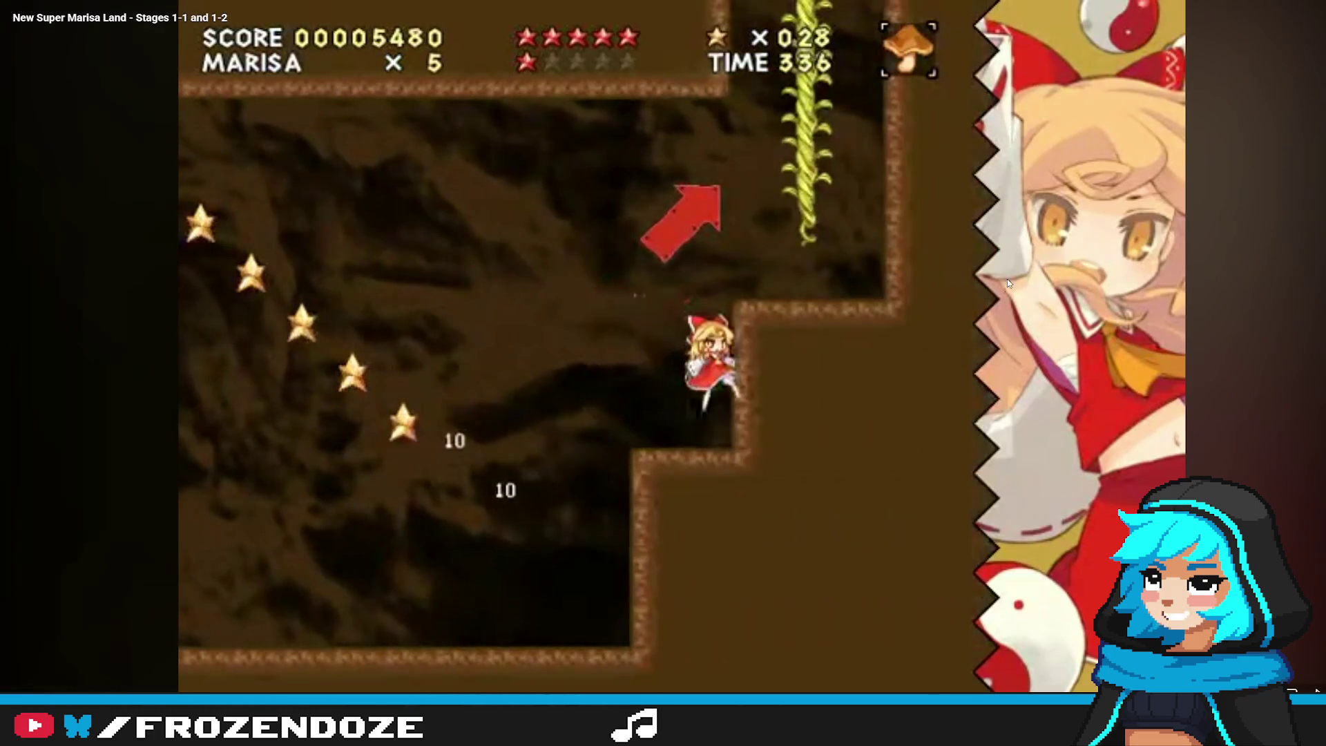
Resume the Marisa video, go fullscreen, skip ahead into a stage, then return to the Emit code
left_click(868, 353)
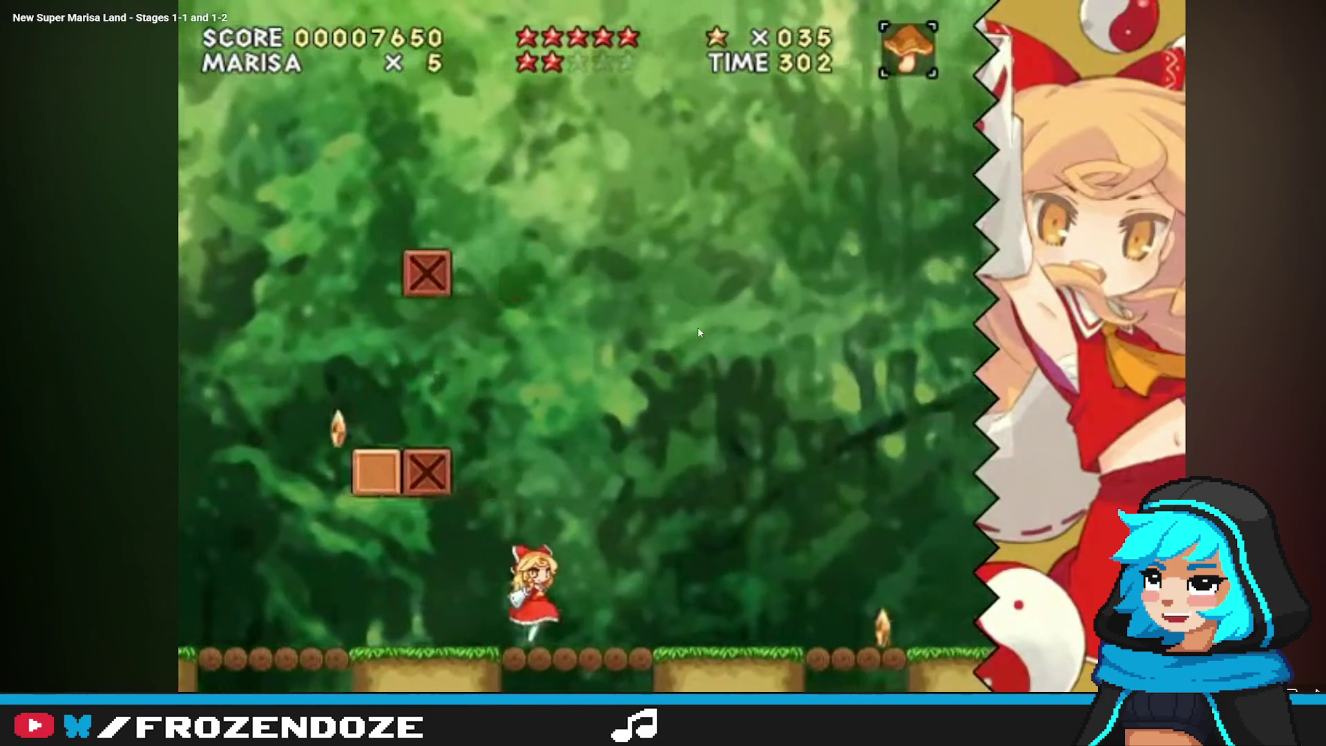
left_click(933, 375)
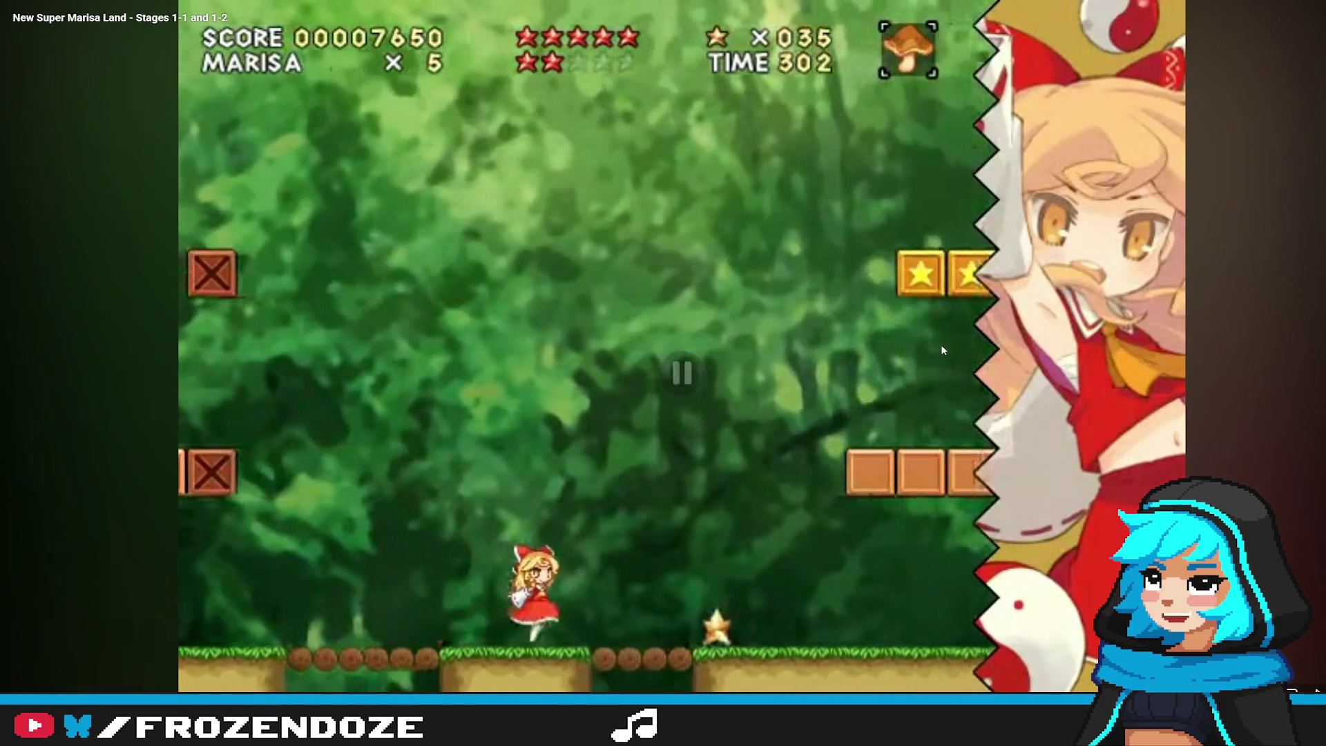
left_click(408, 478)
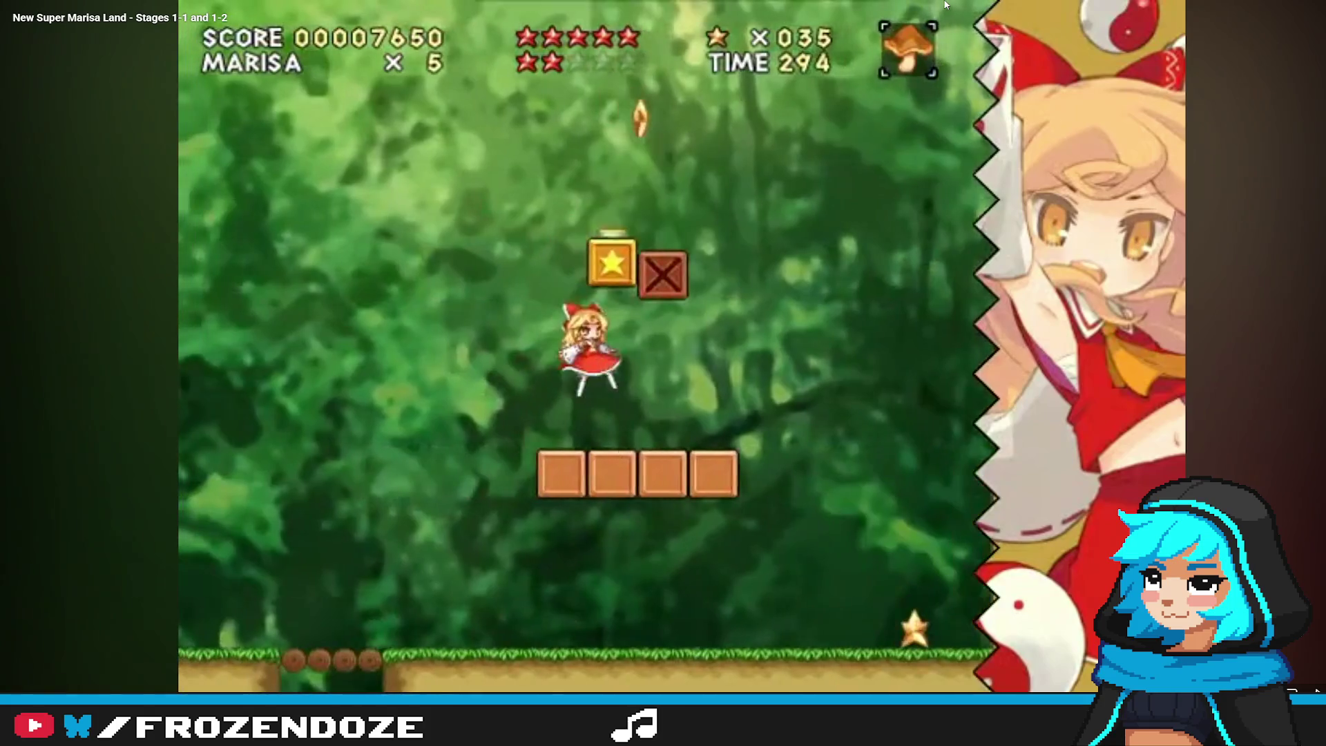
mouse_move(953, 3)
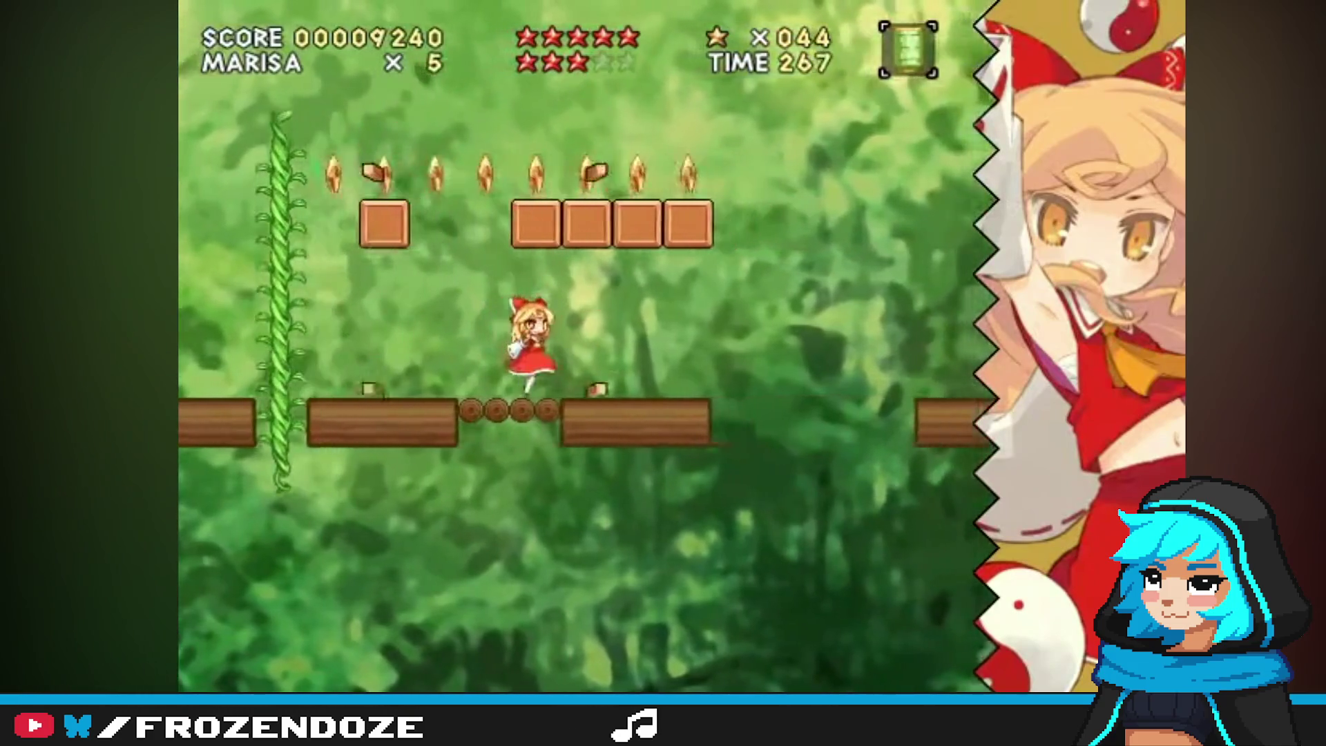
key("f")
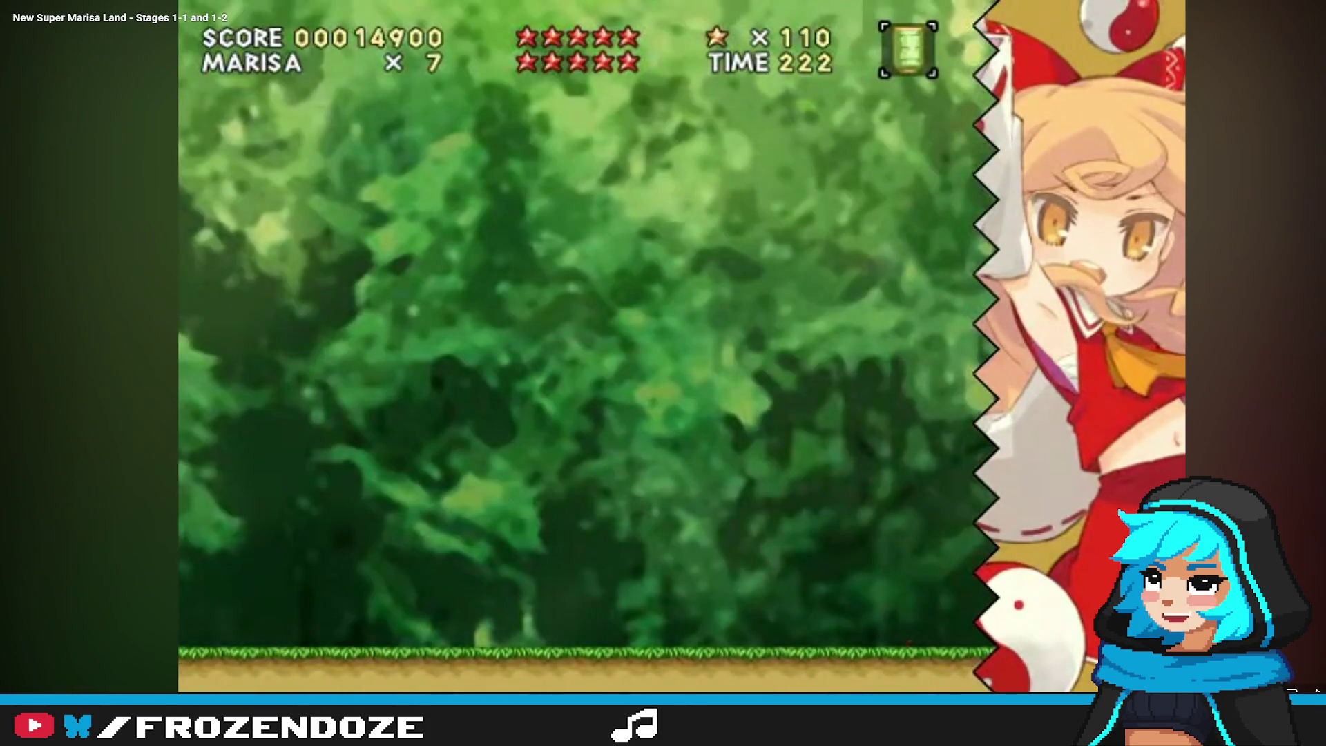
key("space")
key("space")
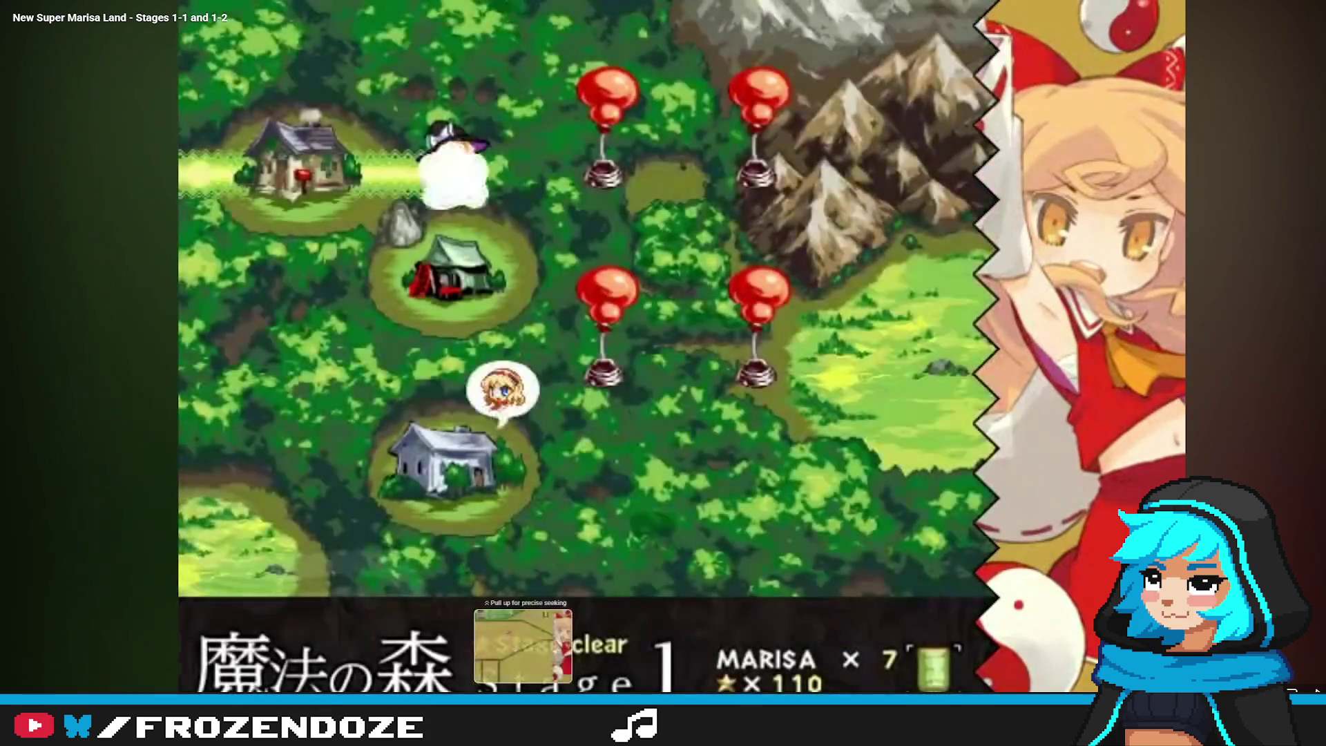
left_click_drag(522, 689, 1088, 689)
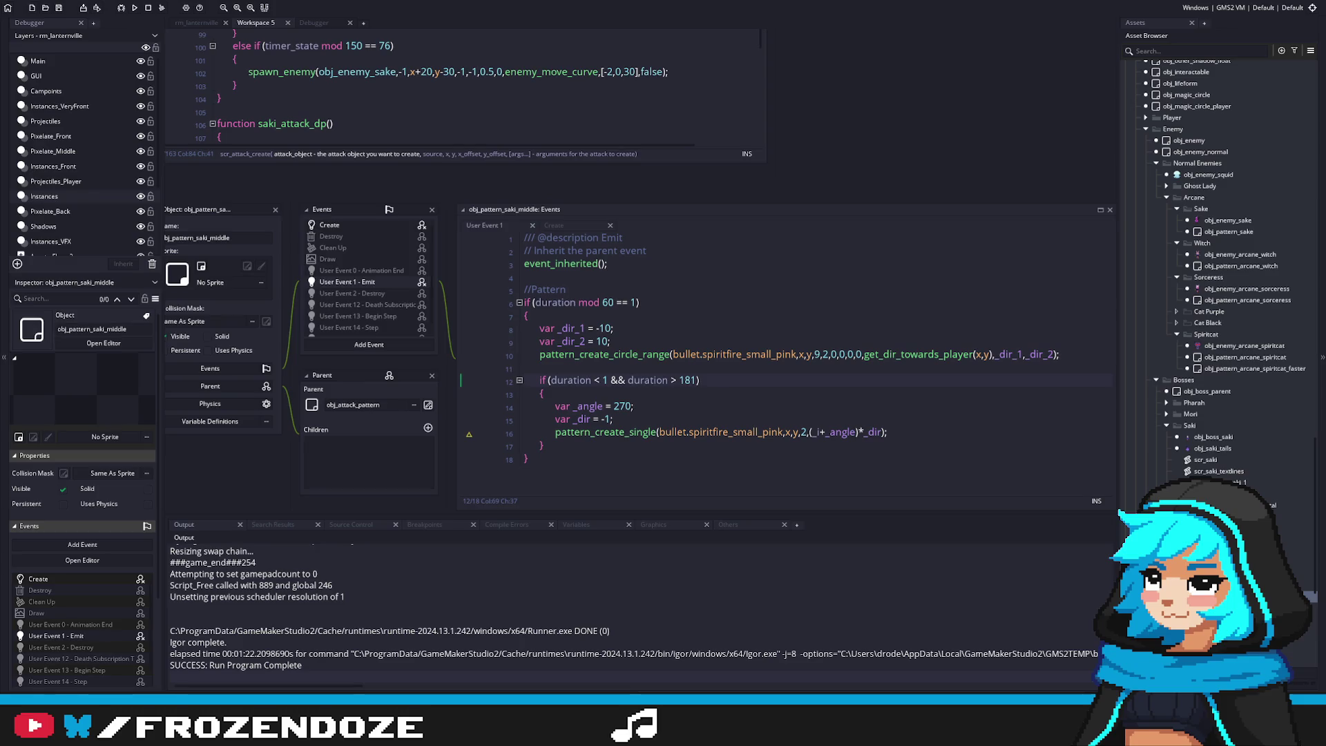
left_click(769, 382)
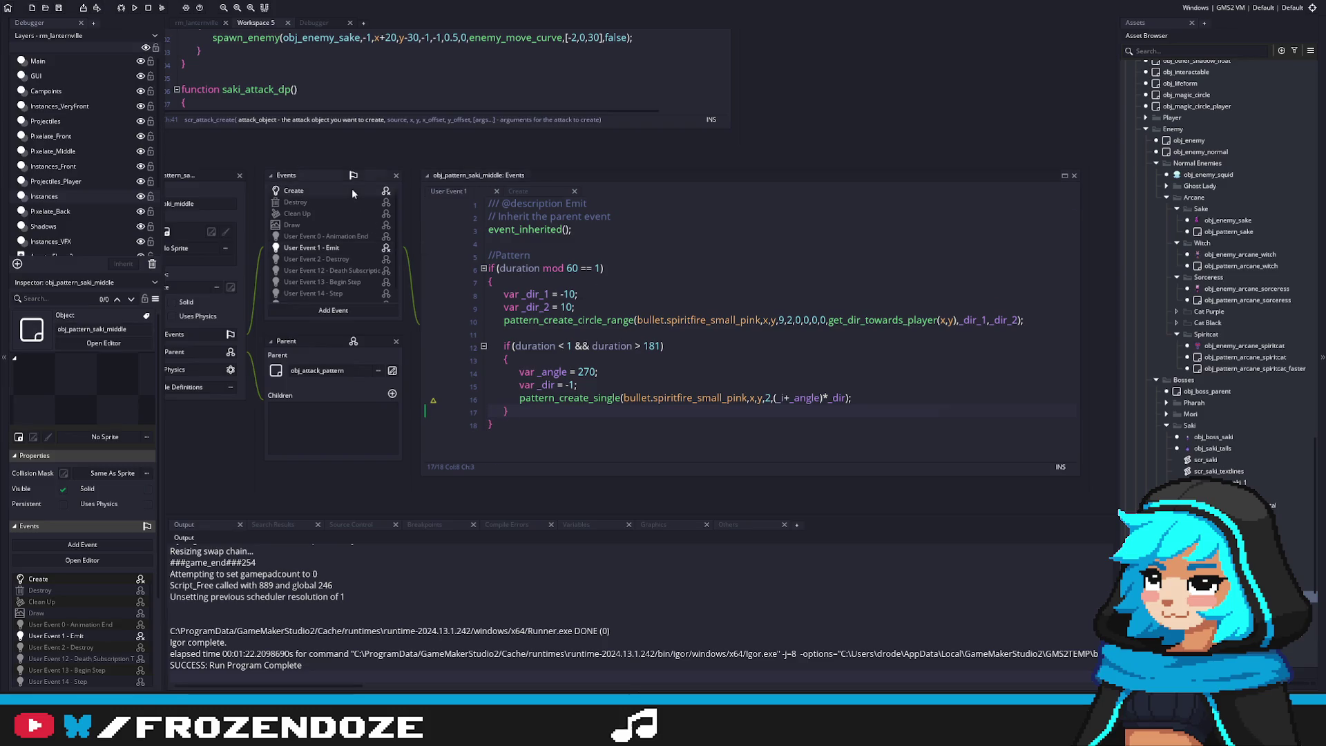
Add angle = 0; to the pattern's Create event
left_click(350, 188)
key("Return")
key("Return")
type("angle ")
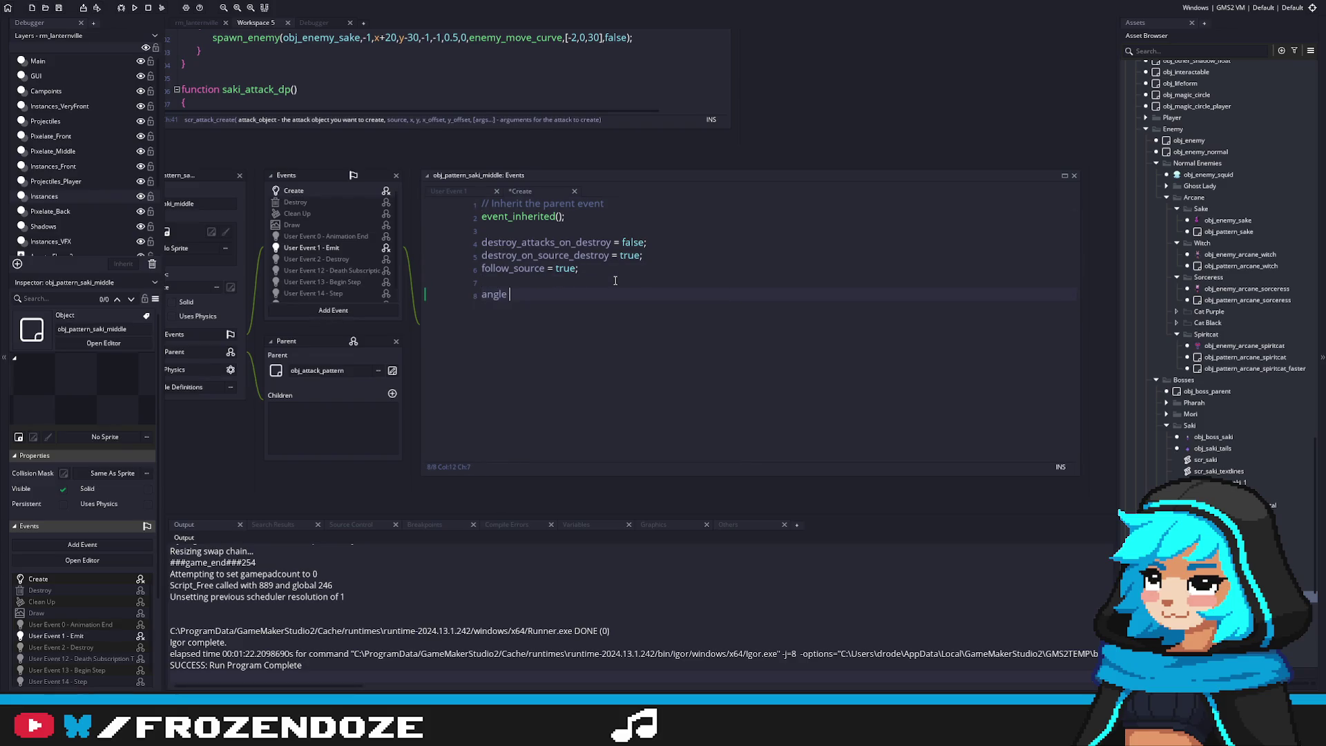
type("= 0;")
Rename _angle to angle in User Event 1 and delete the var _angle = 270 line
key("ctrl+Tab")
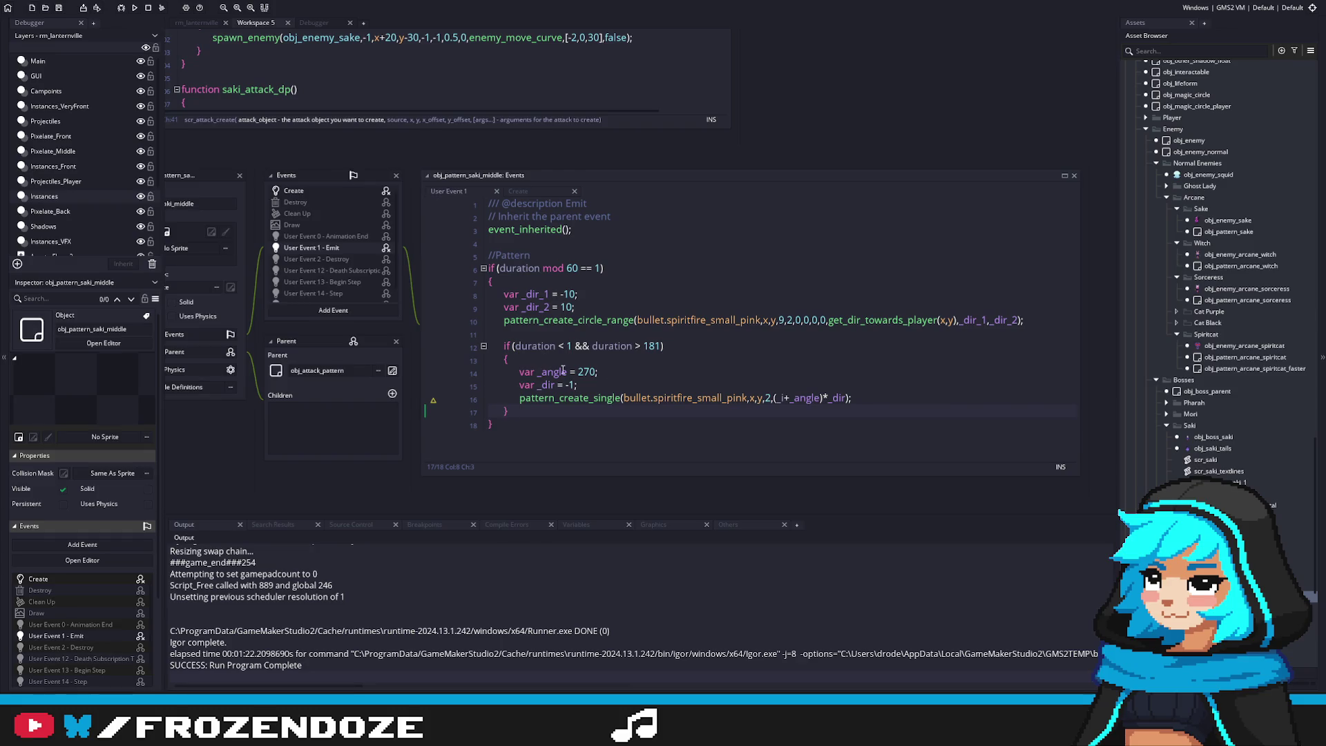
left_click(812, 398)
double_click(812, 398)
type("angle")
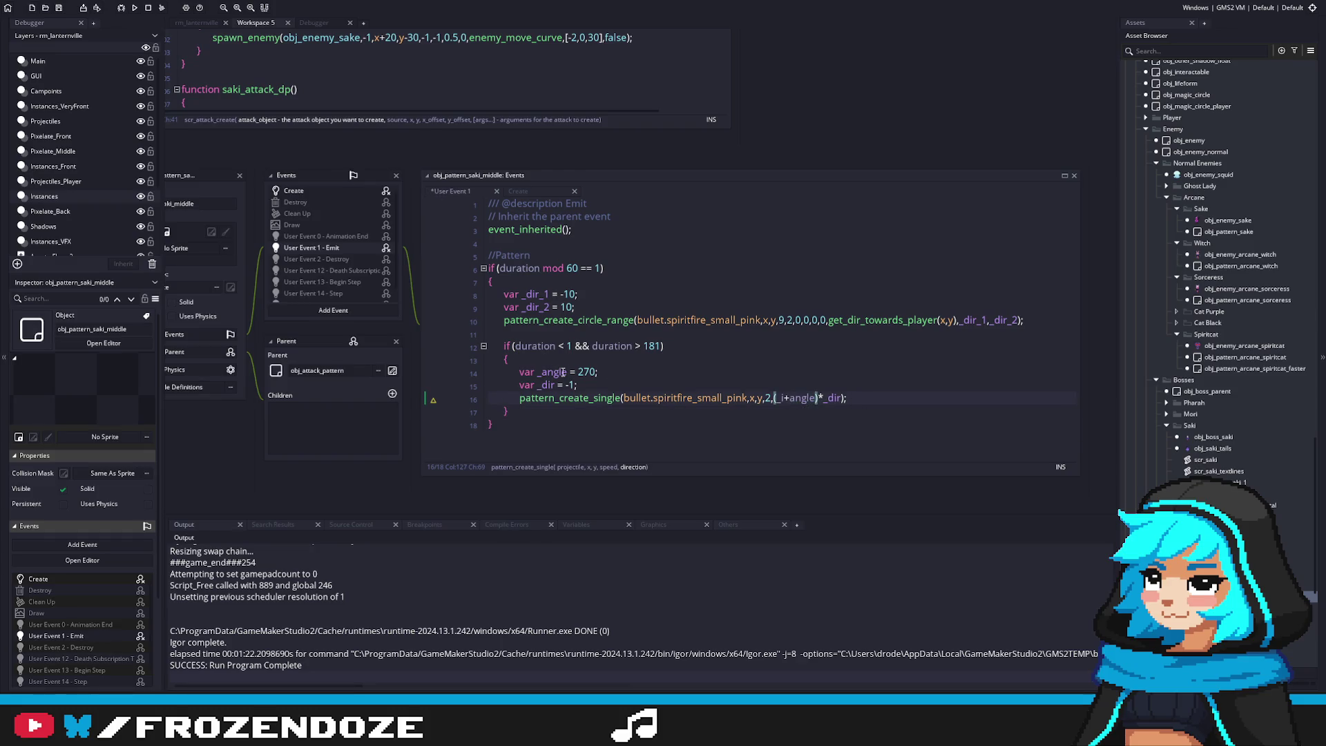
left_click_drag(600, 371, 656, 359)
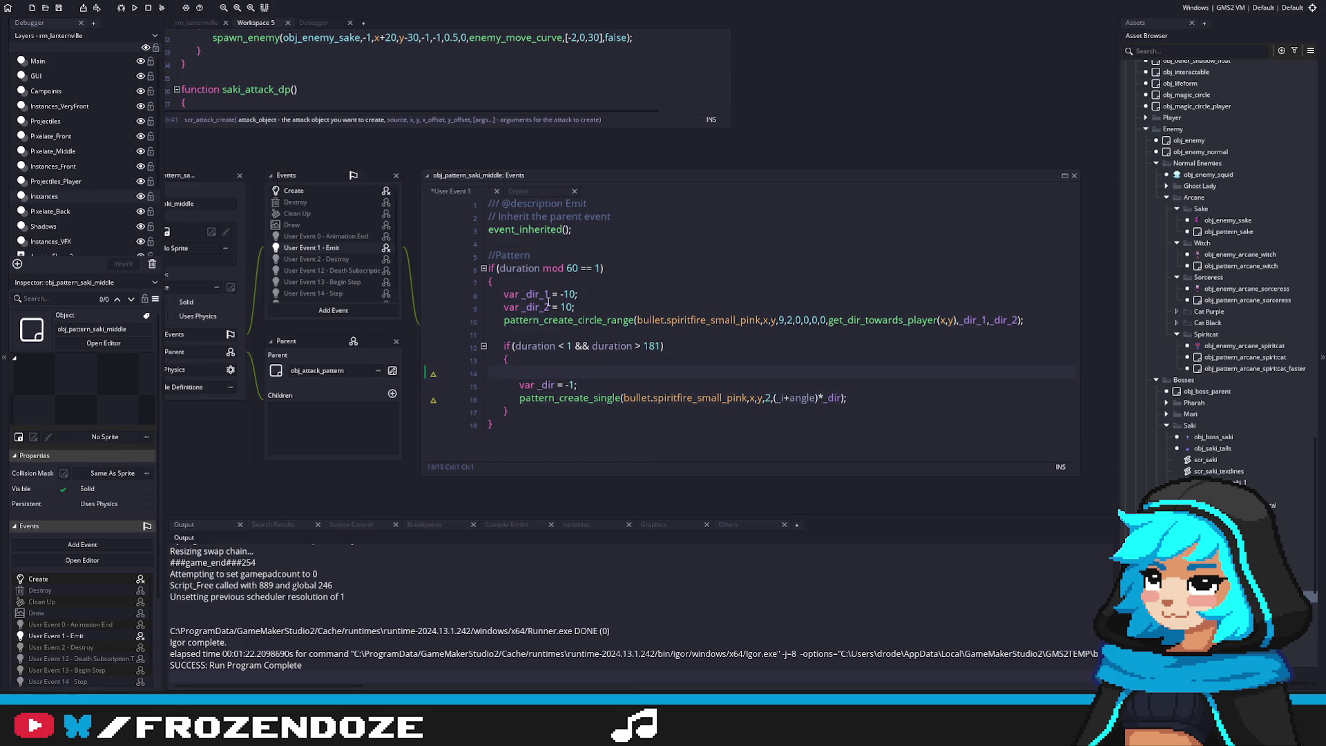
key("BackSpace")
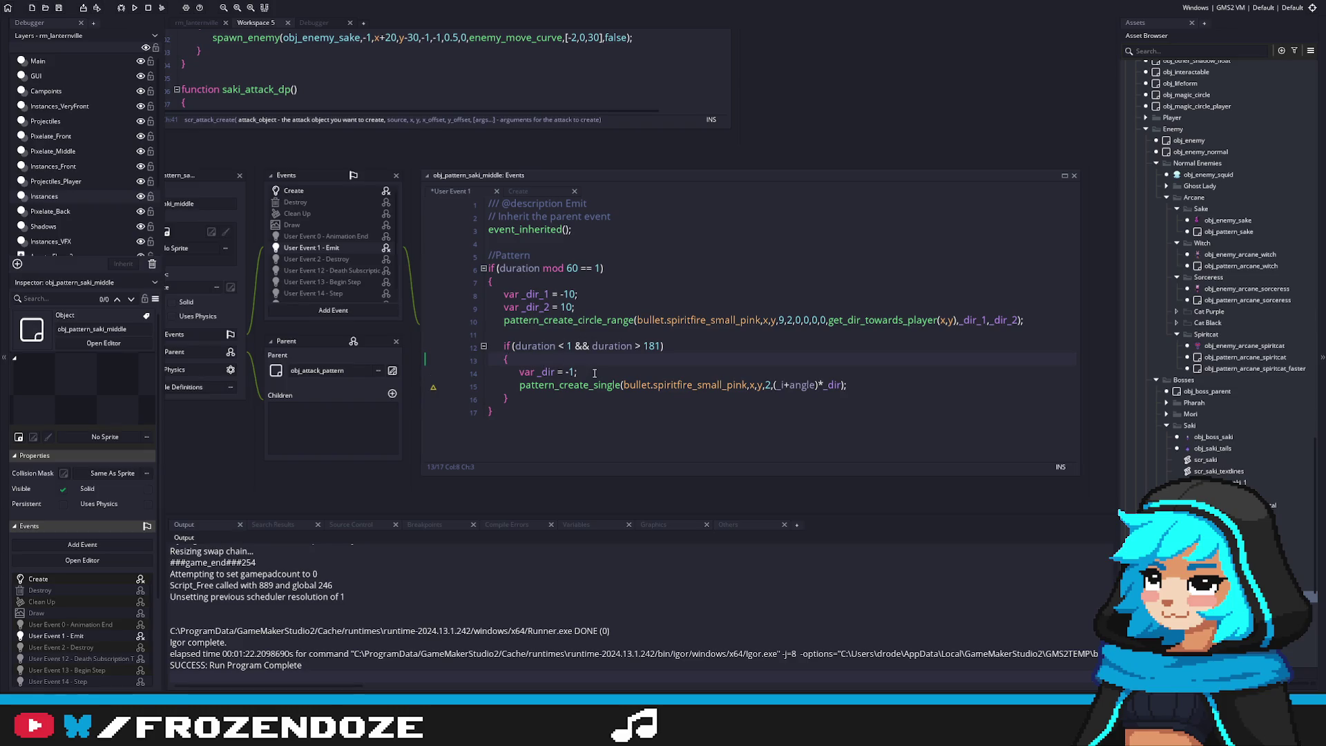
Add dir = -1; under angle in Create, save, and drop the underscore from _dir
left_click(466, 374)
middle_click(804, 384)
key("End")
key("Return")
type("dir = -1;")
key("ctrl+s")
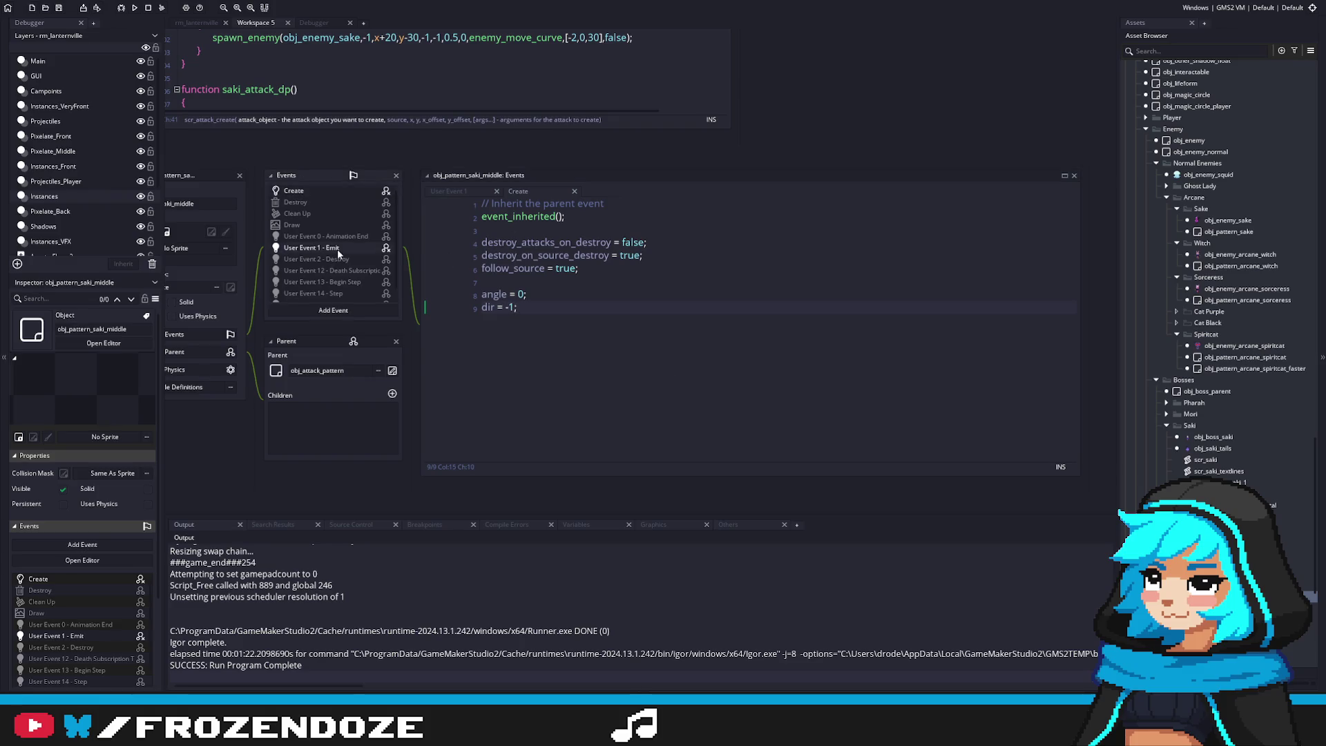
left_click(337, 249)
key("BackSpace")
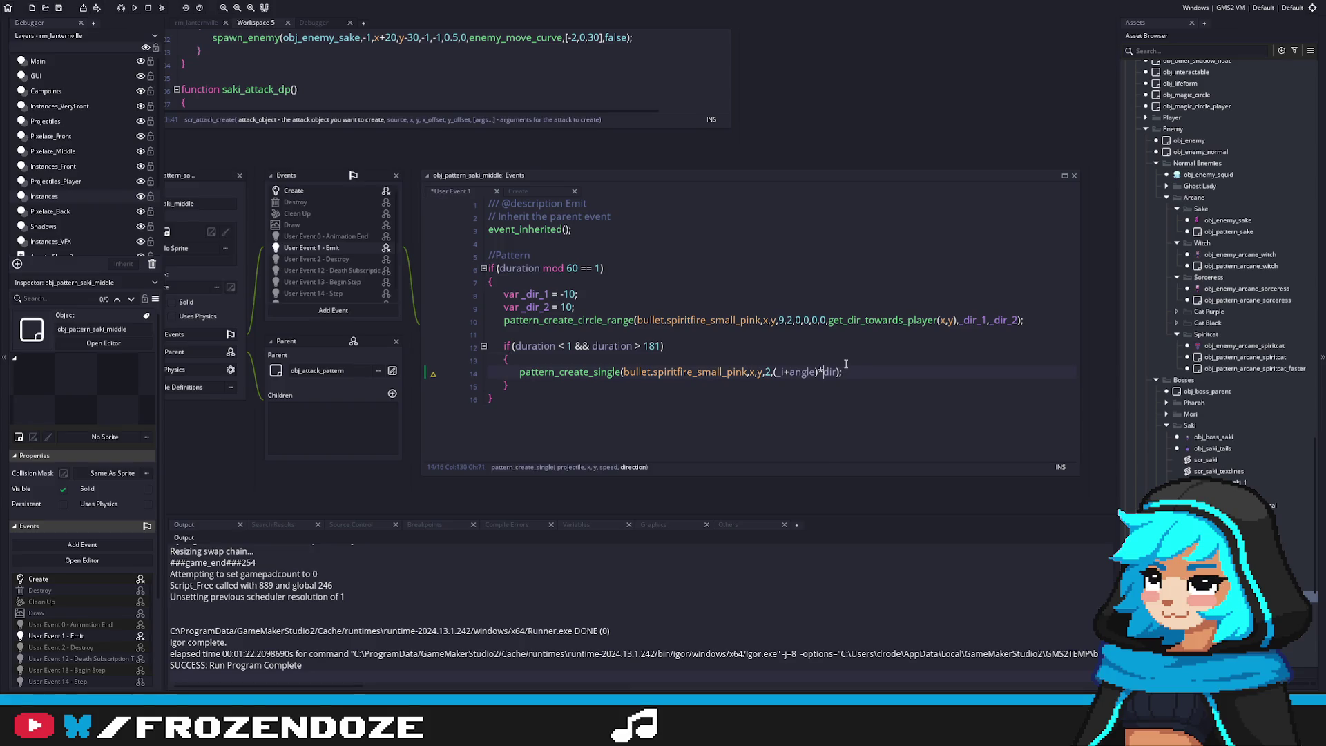
Fire bullets at (angle)*dir, add angle++; on the next line, and save
left_click(557, 345)
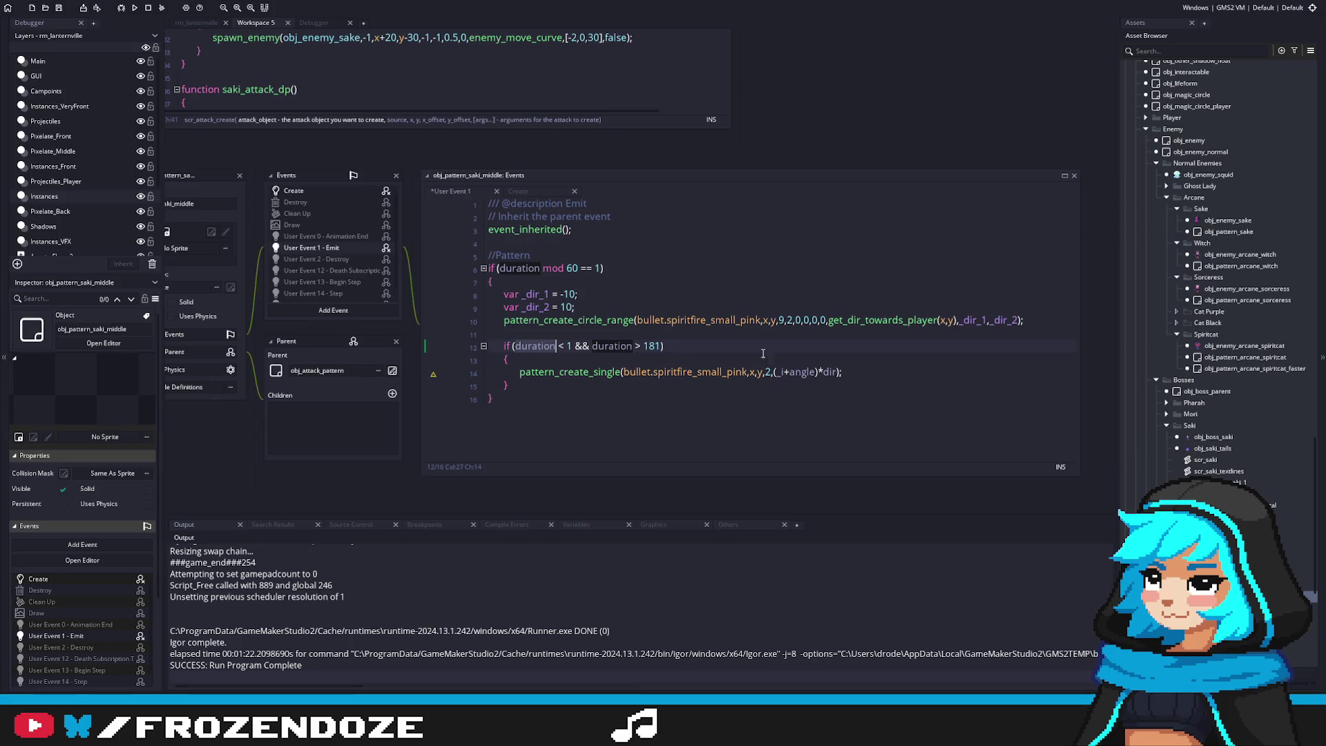
left_click(789, 373)
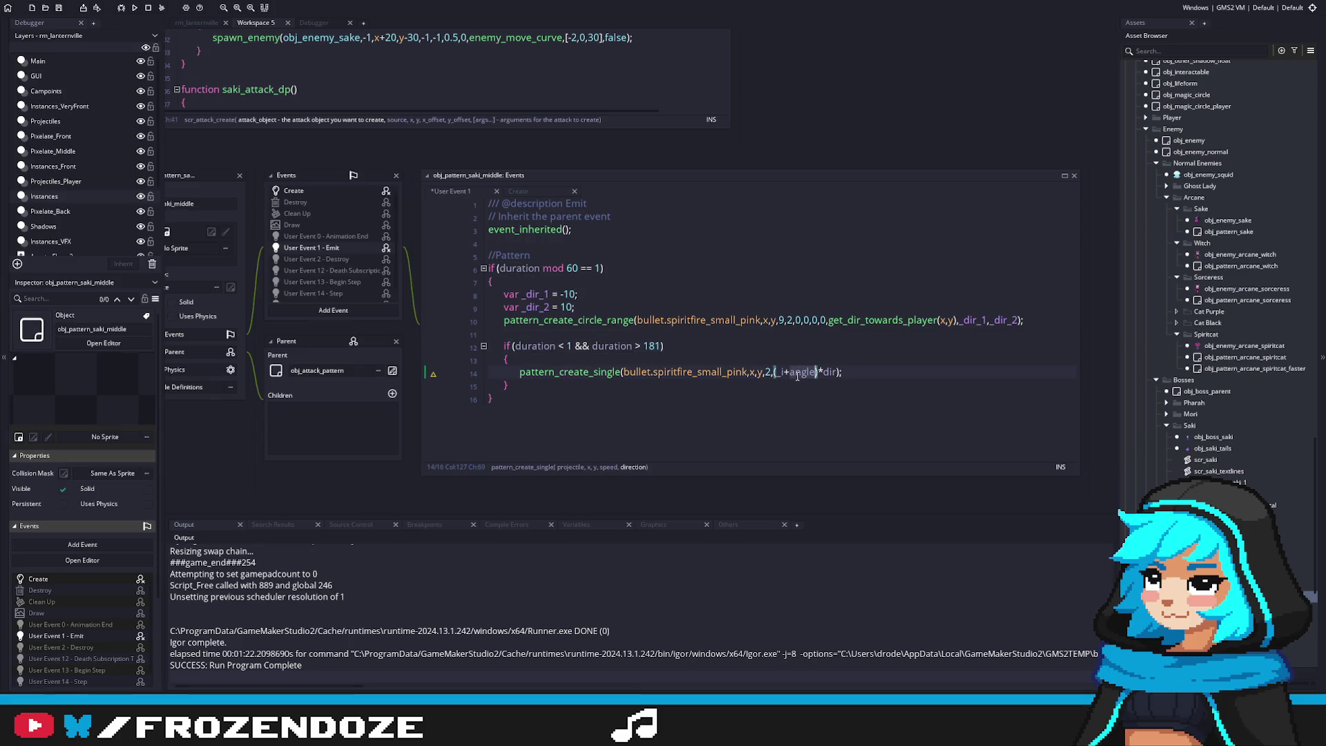
key("BackSpace")
key("BackSpace")
key("BackSpace")
double_click(789, 373)
key("ctrl+c")
left_click(837, 371)
key("Return")
key("ctrl+v")
type("++;")
key("ctrl+s")
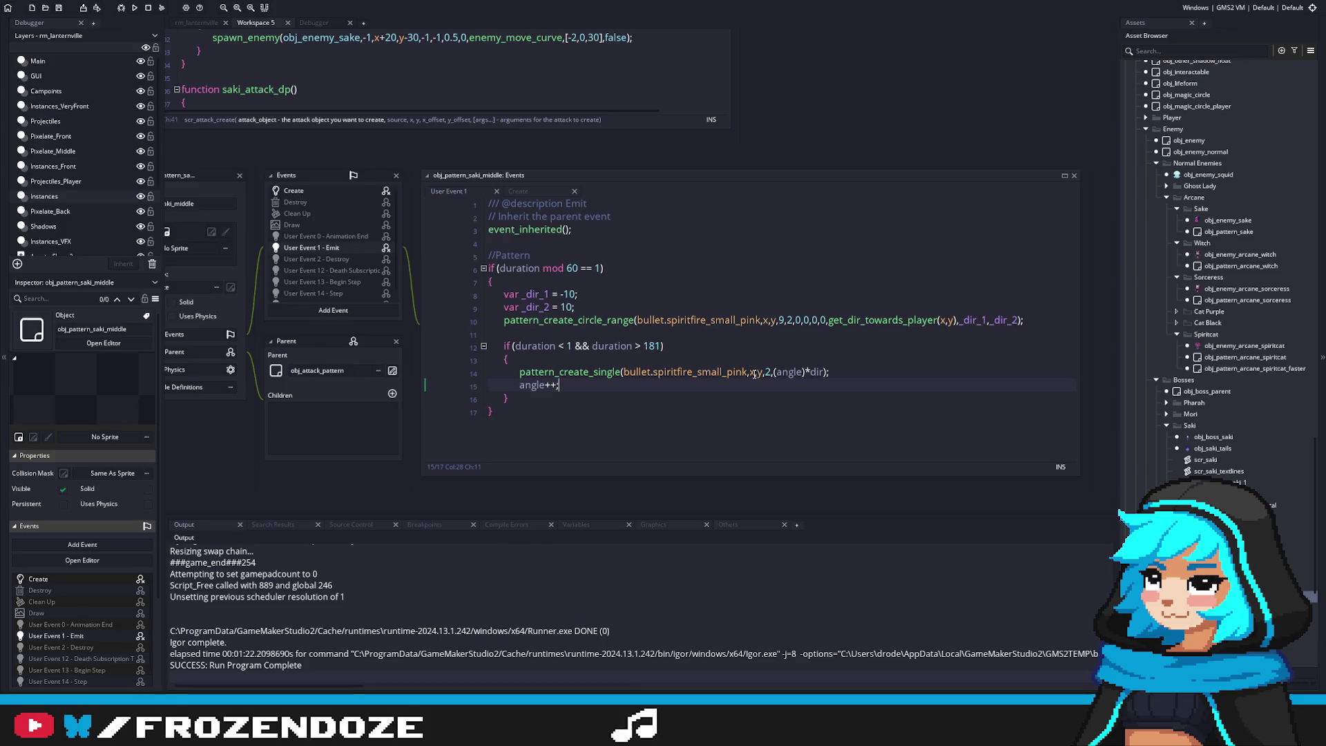
Comment out the _dir_1, _dir_2 and circle-range lines and save
left_click(505, 321)
key("ctrl+k")
key("Up")
key("ctrl+k")
key("Up")
key("ctrl+k")
left_click(555, 332)
left_click_drag(530, 400, 457, 342)
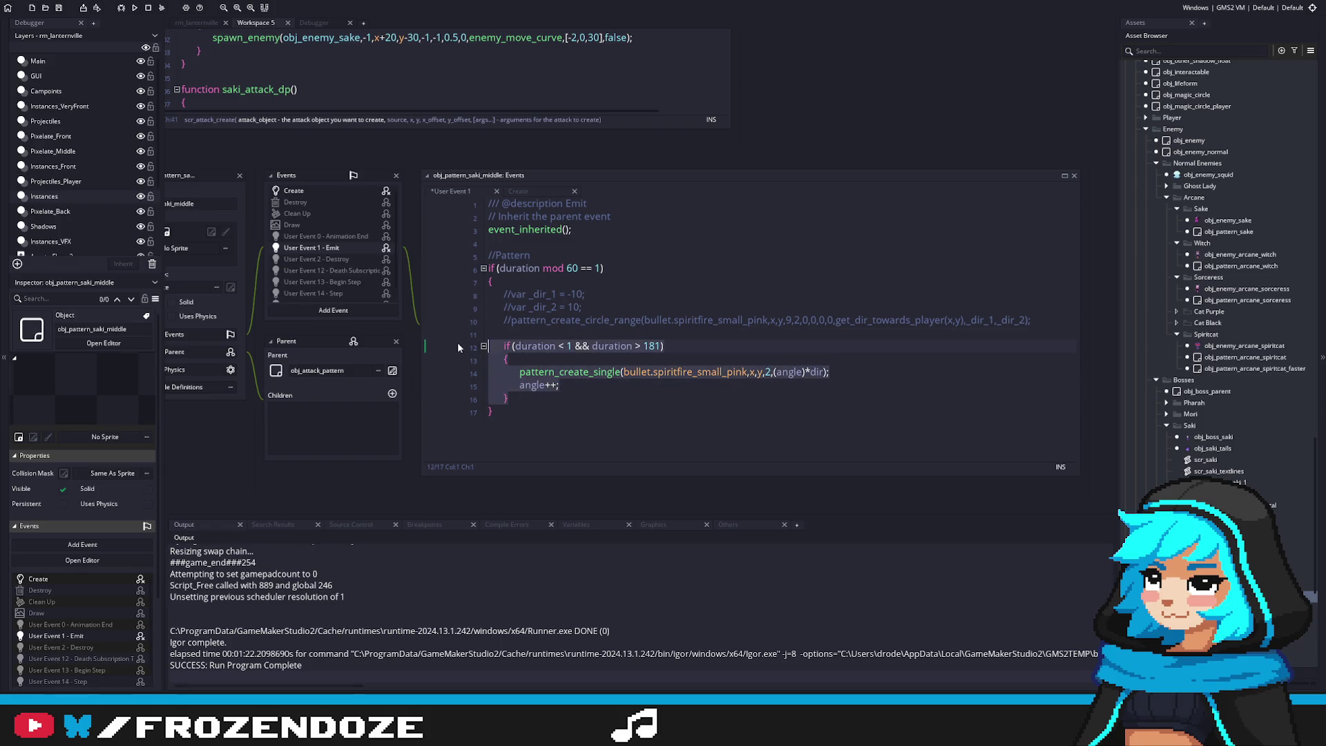
left_click(517, 348)
key("ctrl+s")
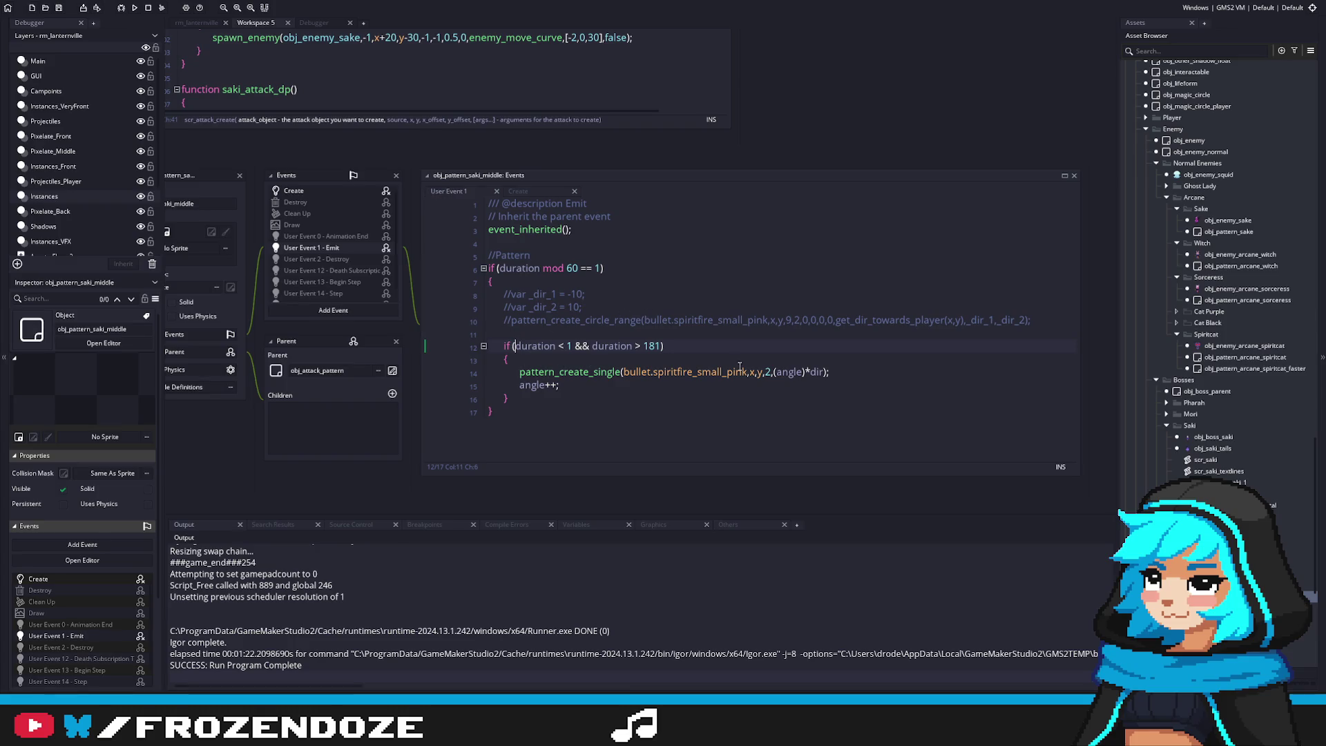
key("Down")
scroll(1236, 276, "up", 2)
double_click(1246, 362)
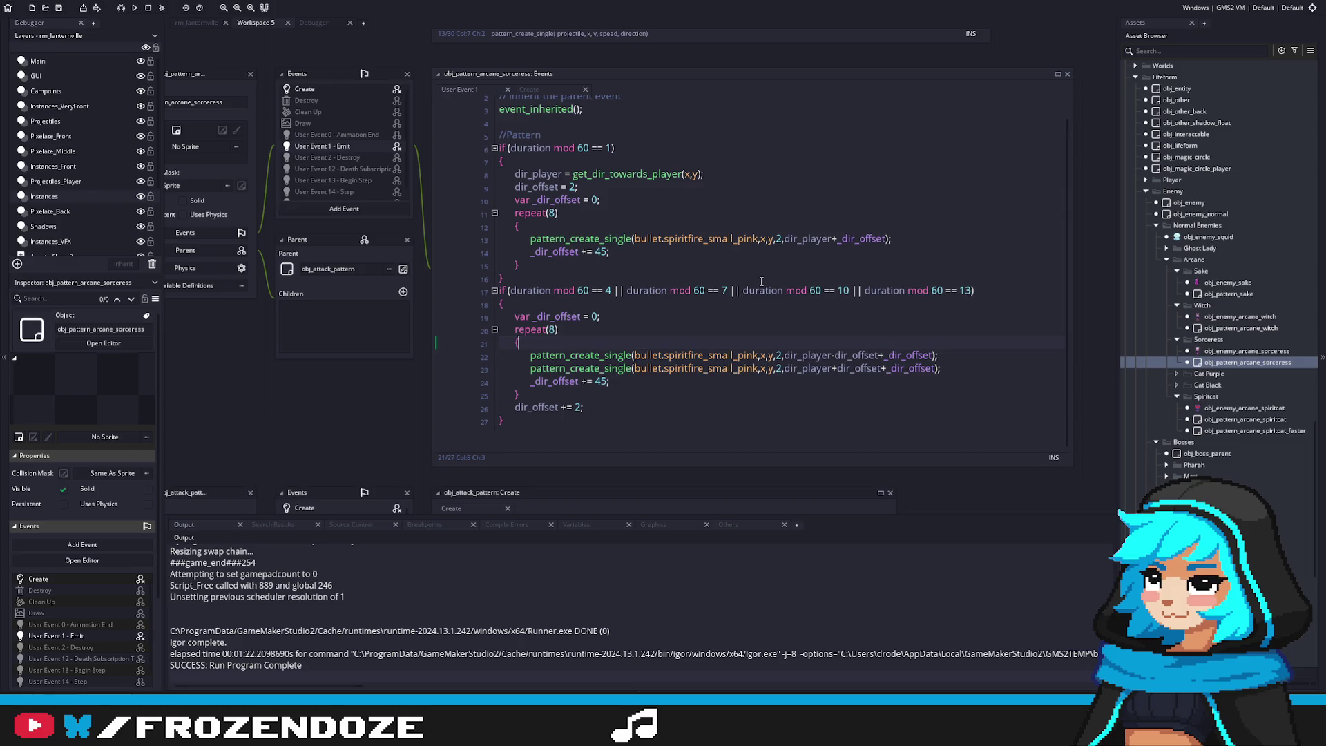
left_click(1238, 423)
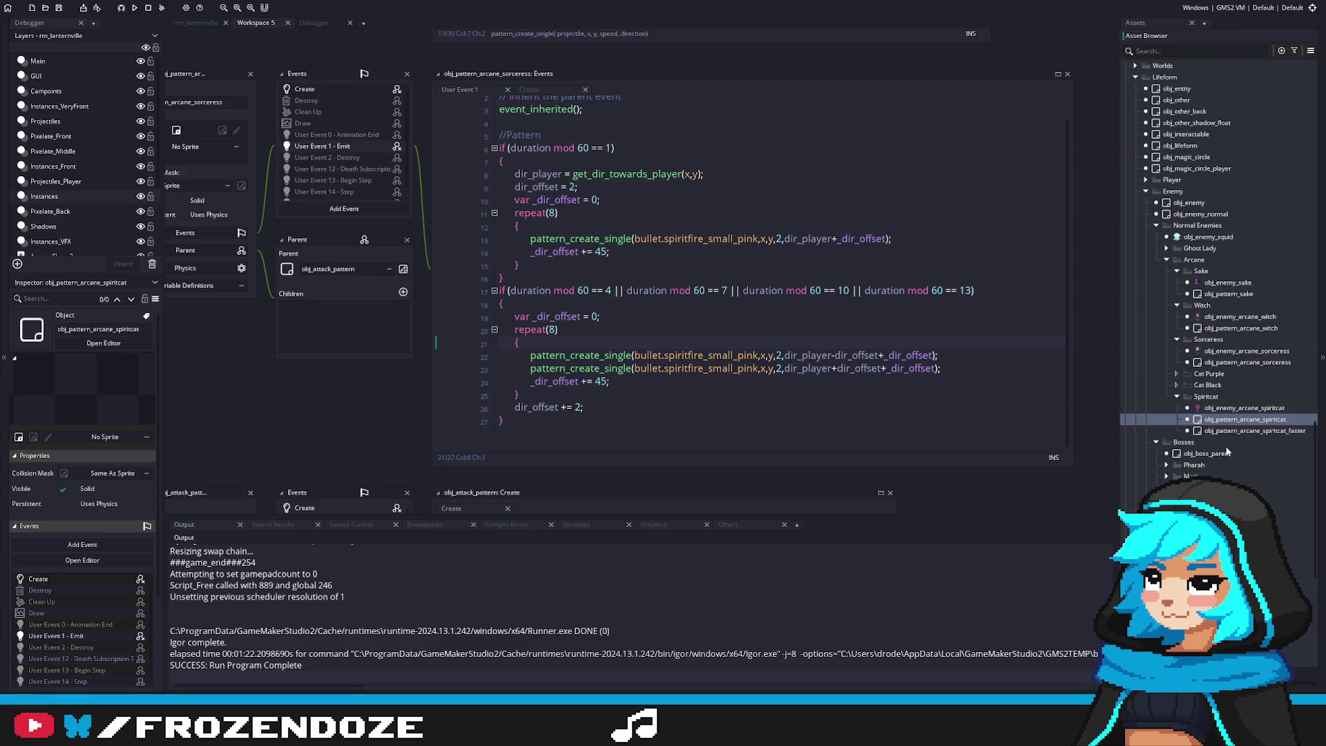
scroll(1228, 451, "down", 3)
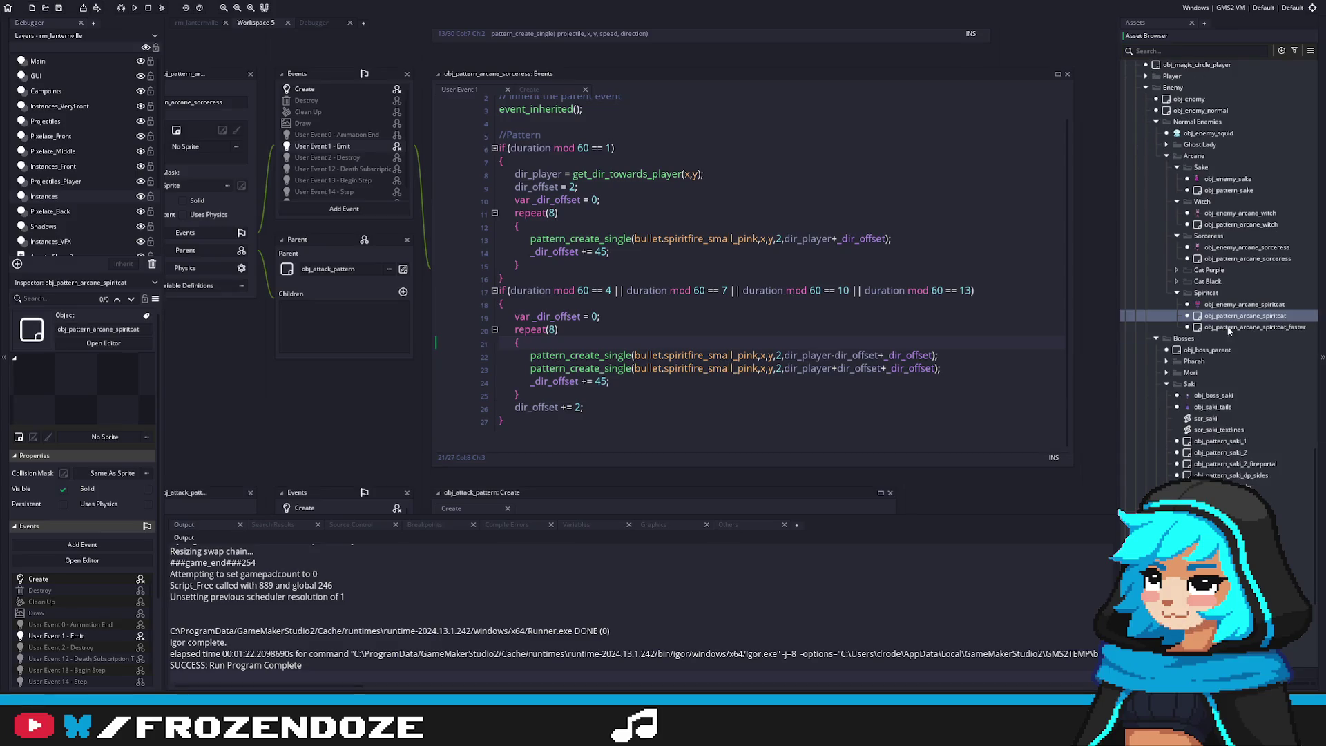
scroll(1229, 330, "up", 3)
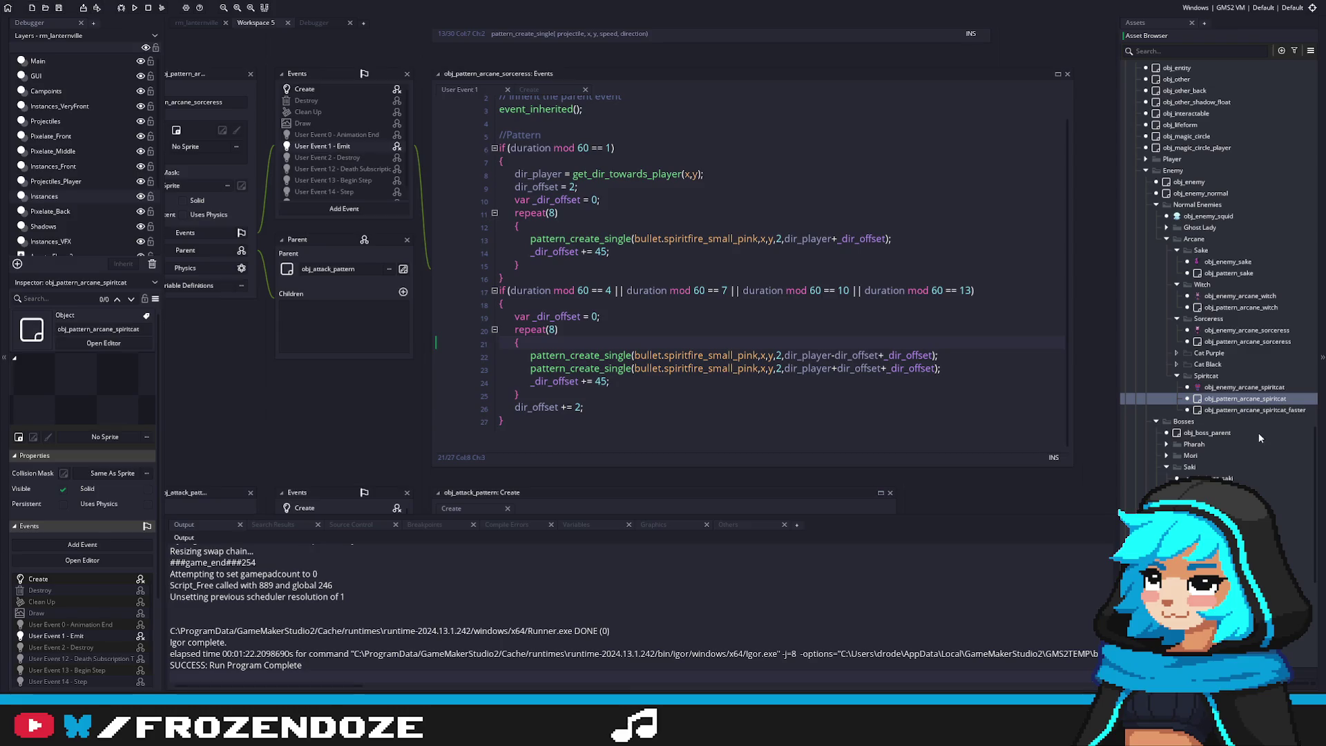
scroll(1258, 436, "down", 7)
scroll(1221, 455, "up", 10)
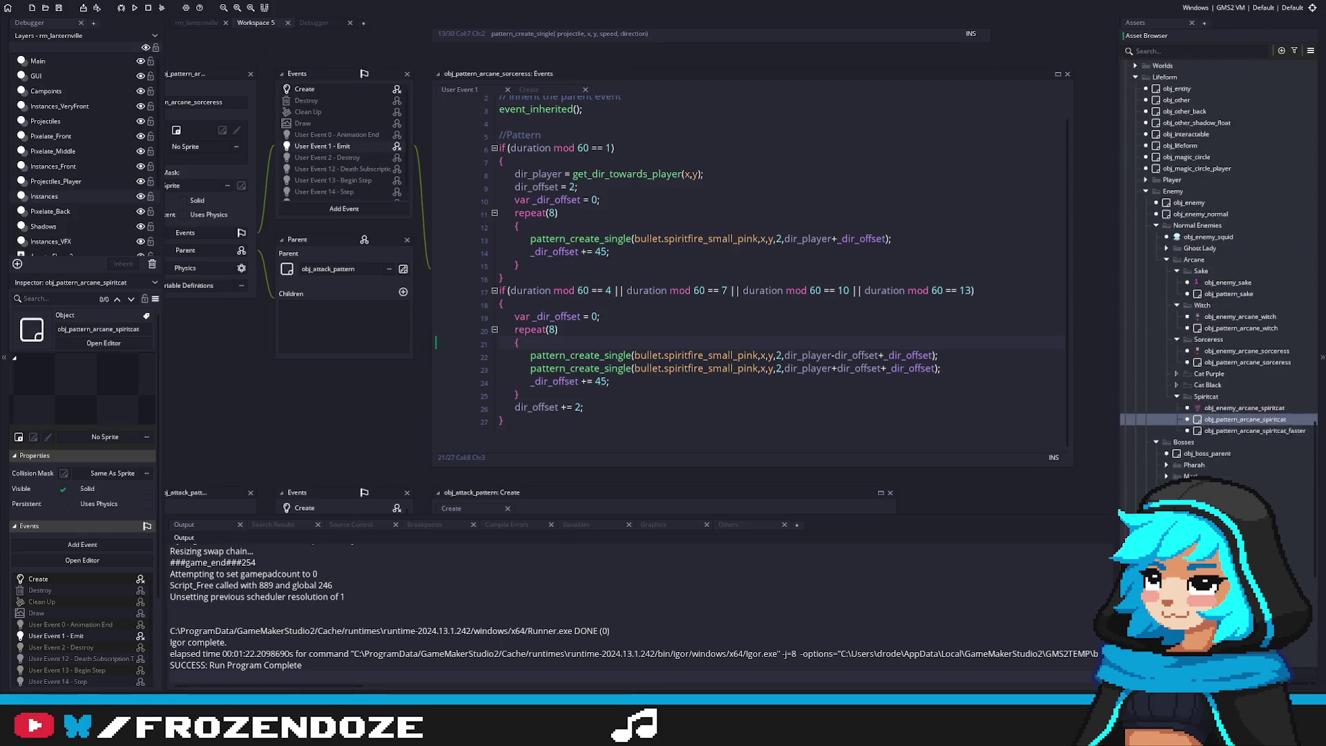
scroll(1221, 456, "down", 3)
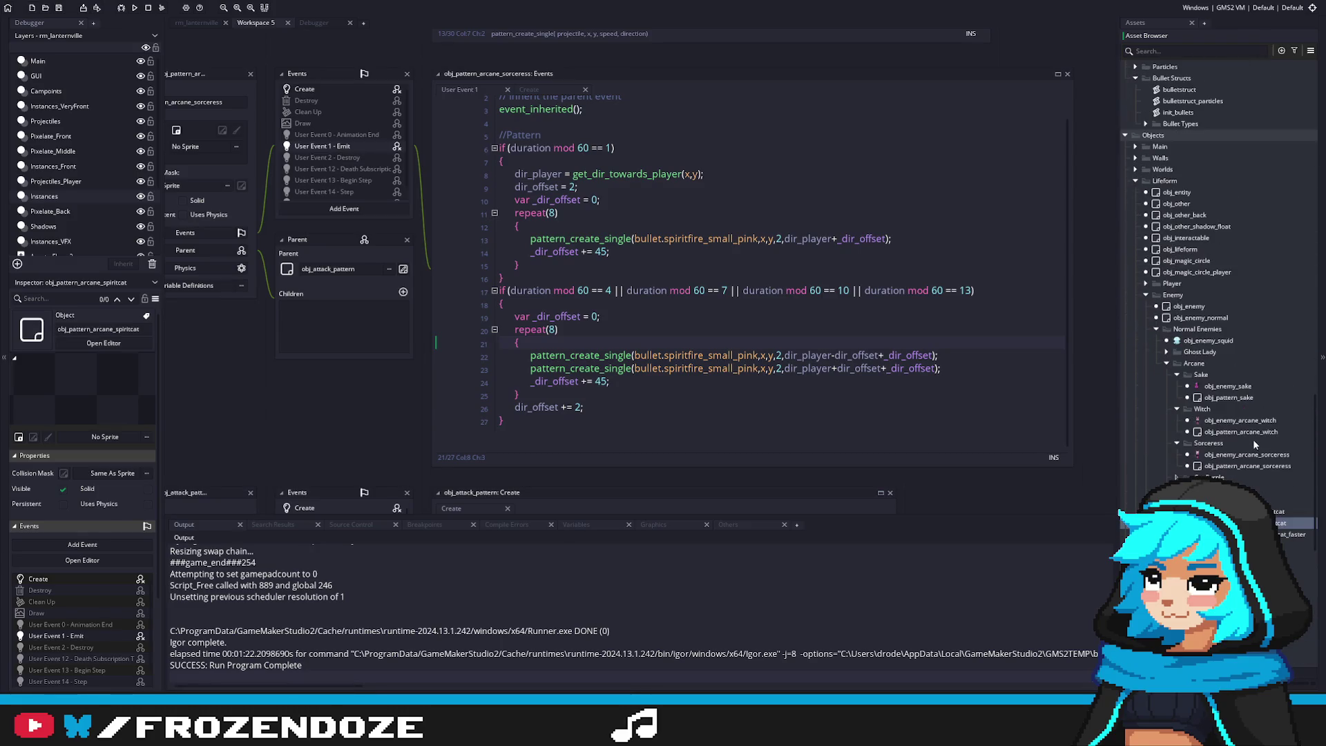
scroll(1252, 439, "down", 9)
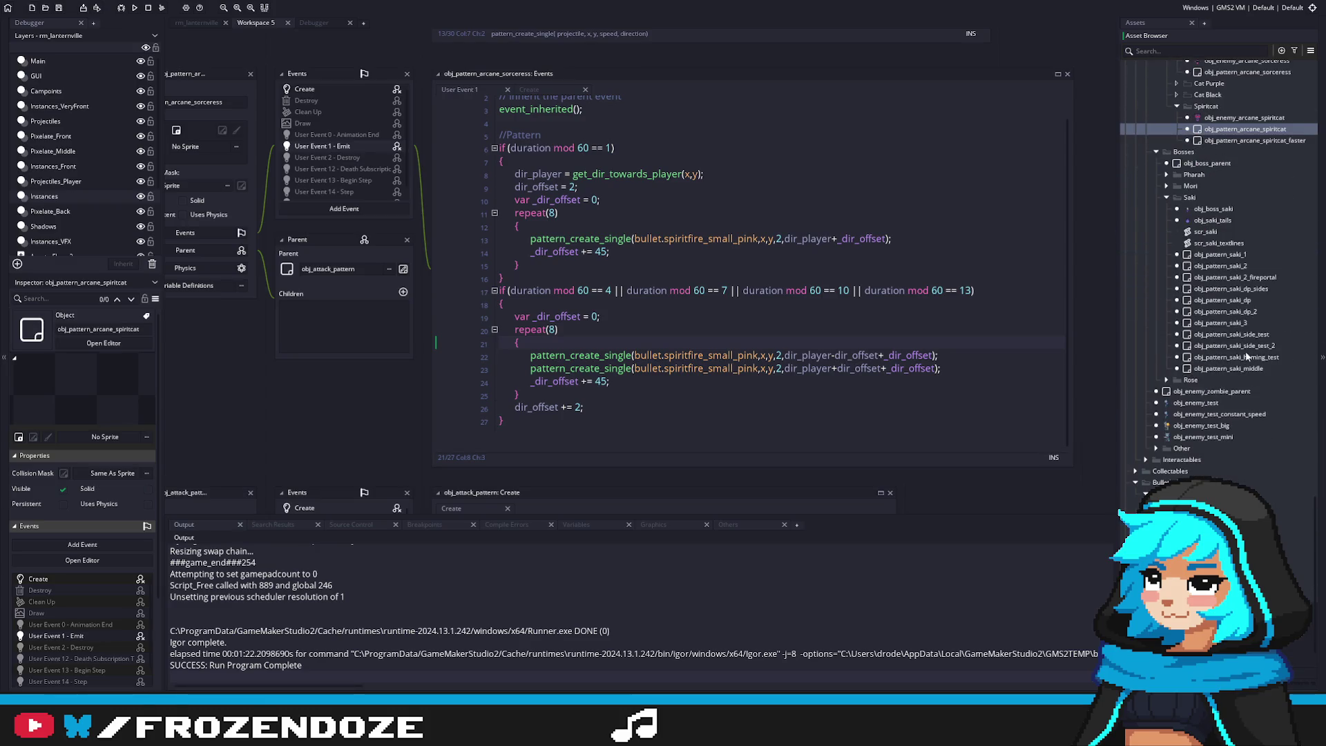
Open obj_pattern_saki_middle and add firing = false; to its Create event
double_click(1229, 368)
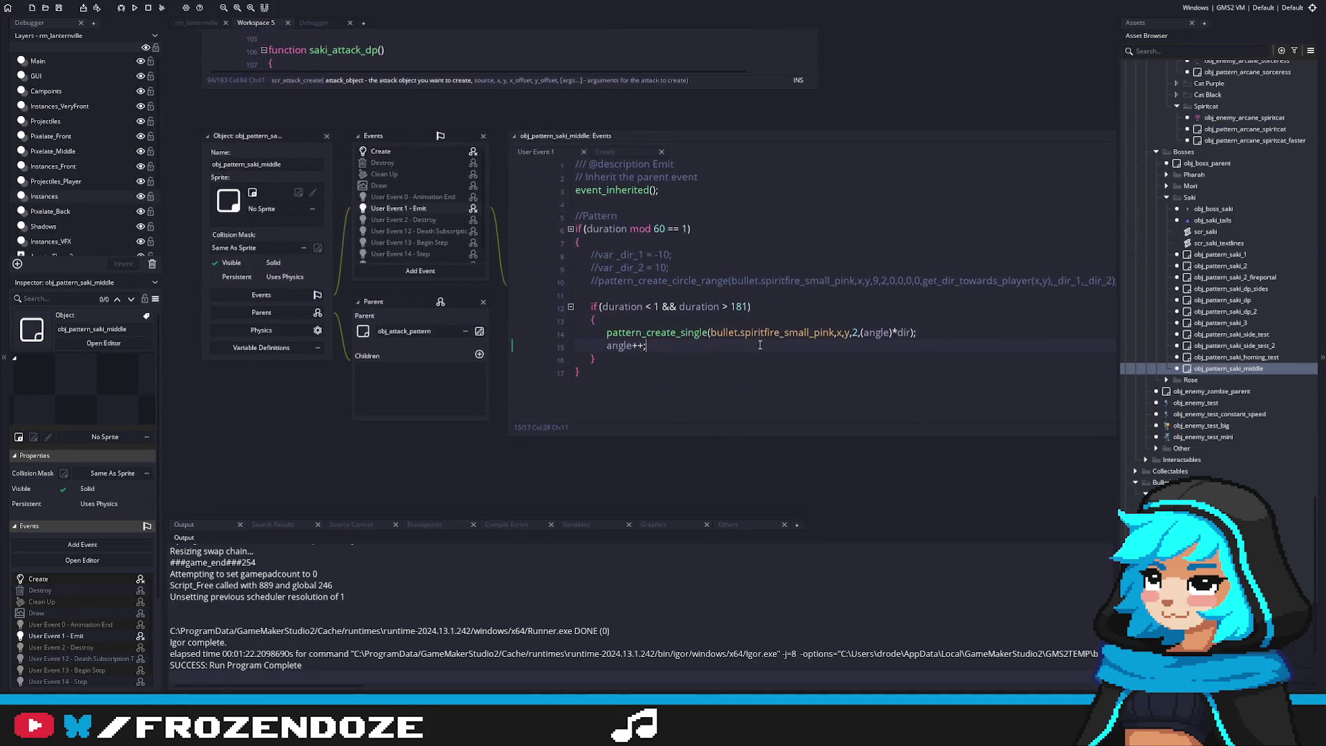
left_click(814, 353)
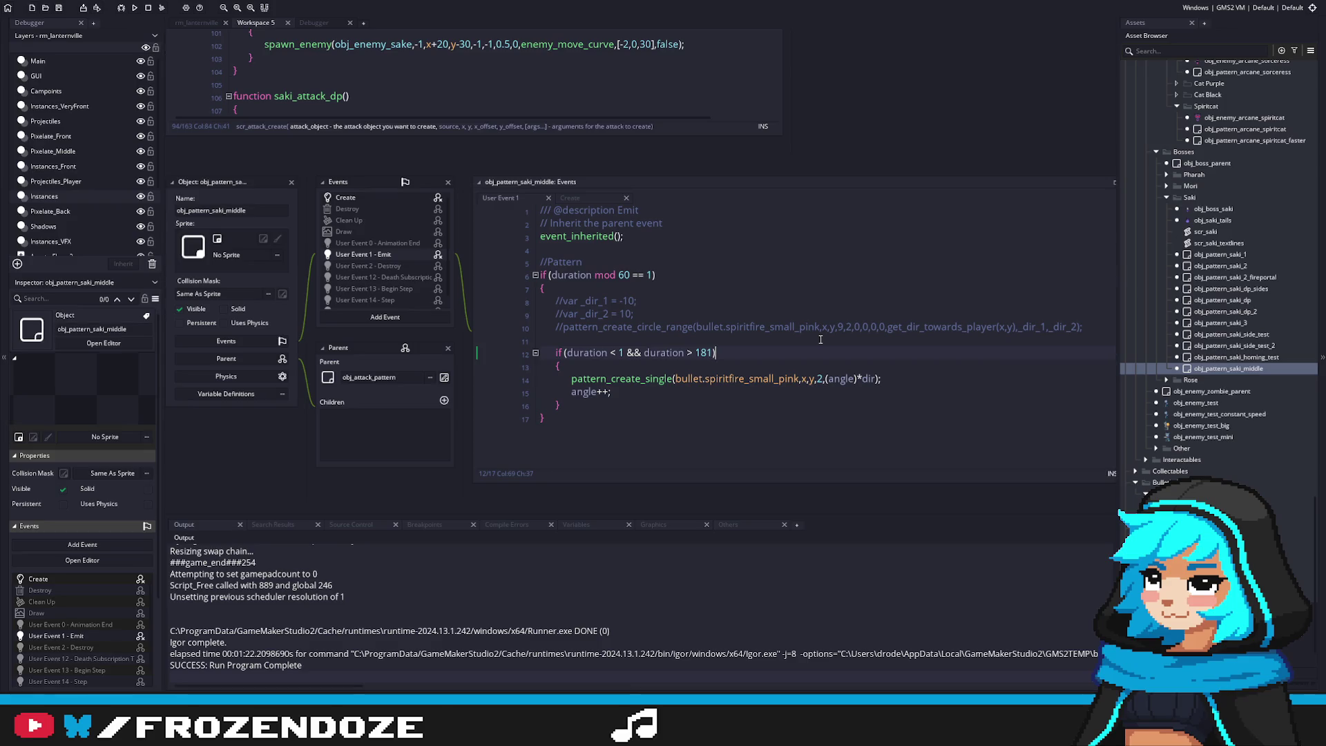
left_click(369, 199)
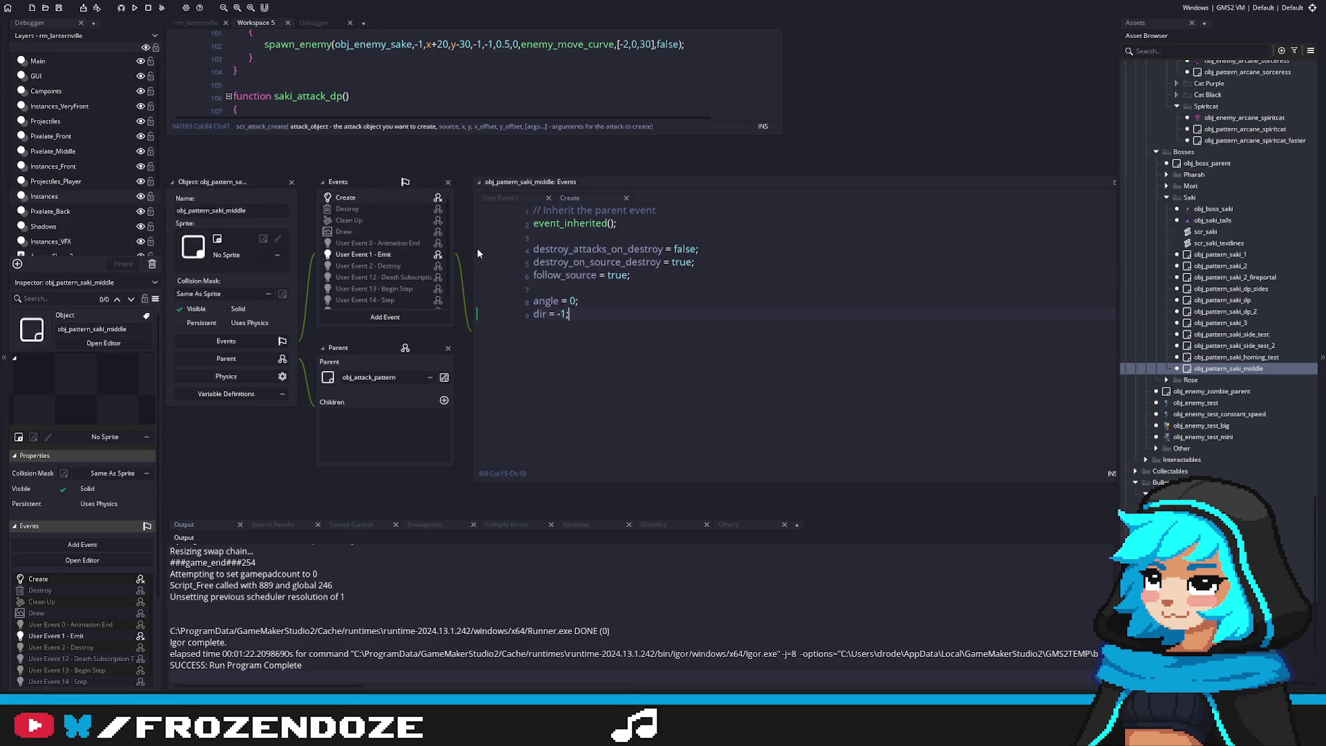
key("Return")
type("firing = ")
type("false;")
left_click(558, 301)
left_click(500, 197)
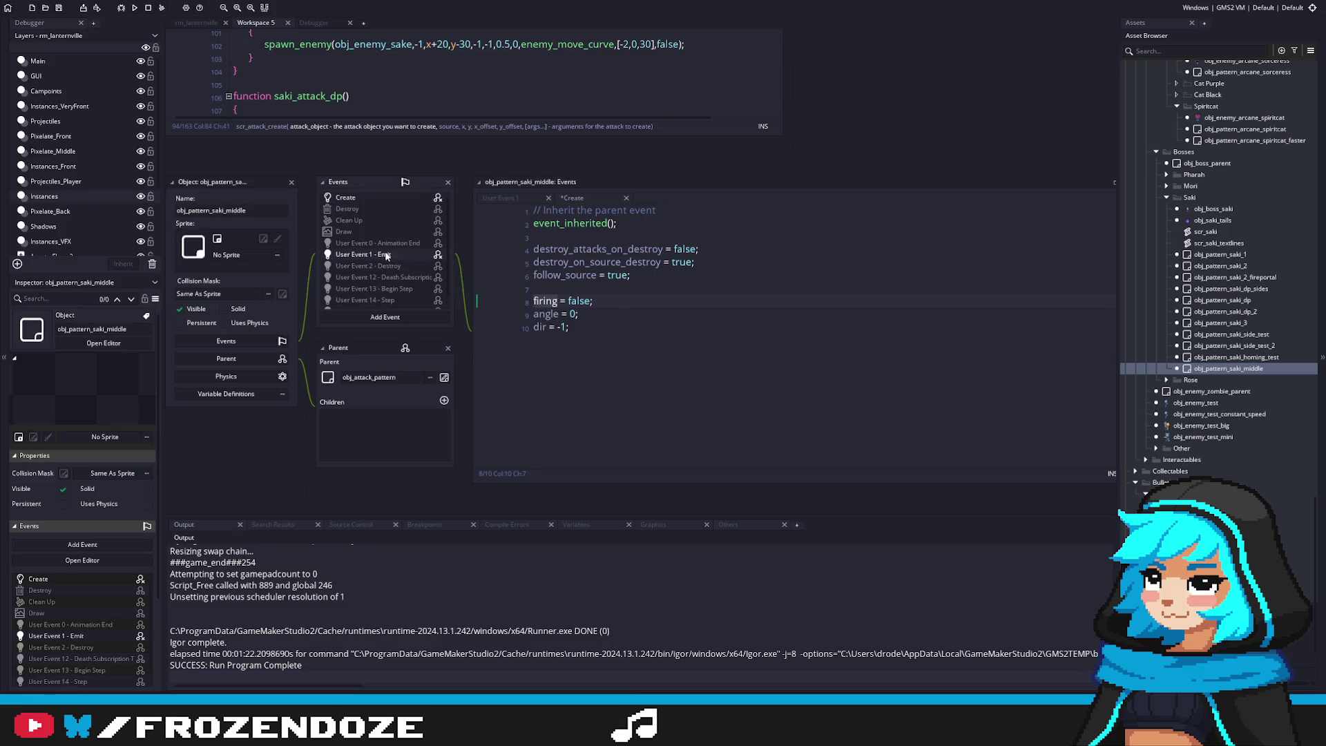
Add firing = true; inside the mod 60 block and save
left_click(587, 340)
type("firing")
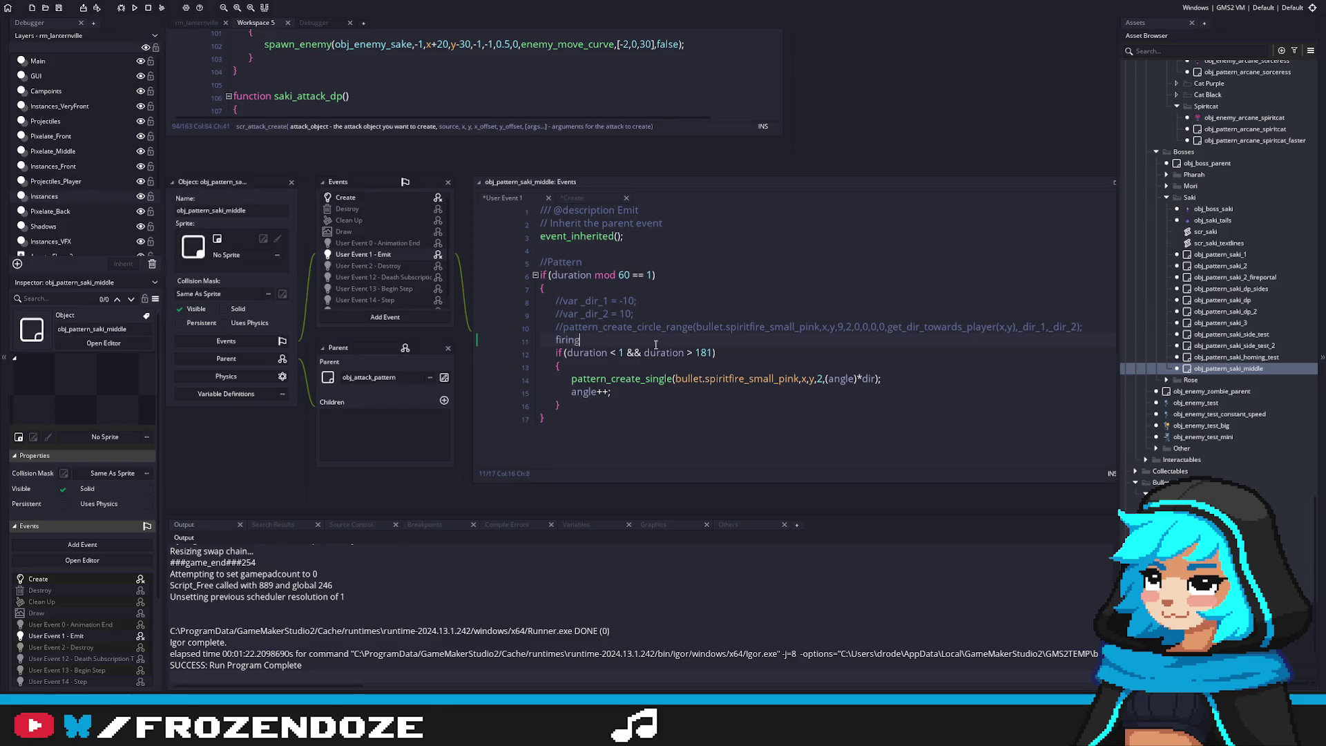
type(" = trueM")
key("BackSpace")
type(";")
key("ctrl+s")
Cut the duration block and write an if (firing) check in its place
left_click_drag(584, 404, 511, 364)
key("ctrl+c")
key("shift+Up")
key("Delete")
key("BackSpace")
key("Down")
key("End")
key("Return")
type("f (firing)")
Paste the duration block inside the if (firing) braces, fix its indentation and save
key("Return")
type("{")
key("Return")
type("if (duration < 1 && duration > 181) \t{ \t\tpattern_create_single(bullet.spiritfire_small_pink,x,y,2,(angle)*dir); \t\tangle++; \t}")
left_click(571, 392)
key("BackSpace")
key("ctrl+s")
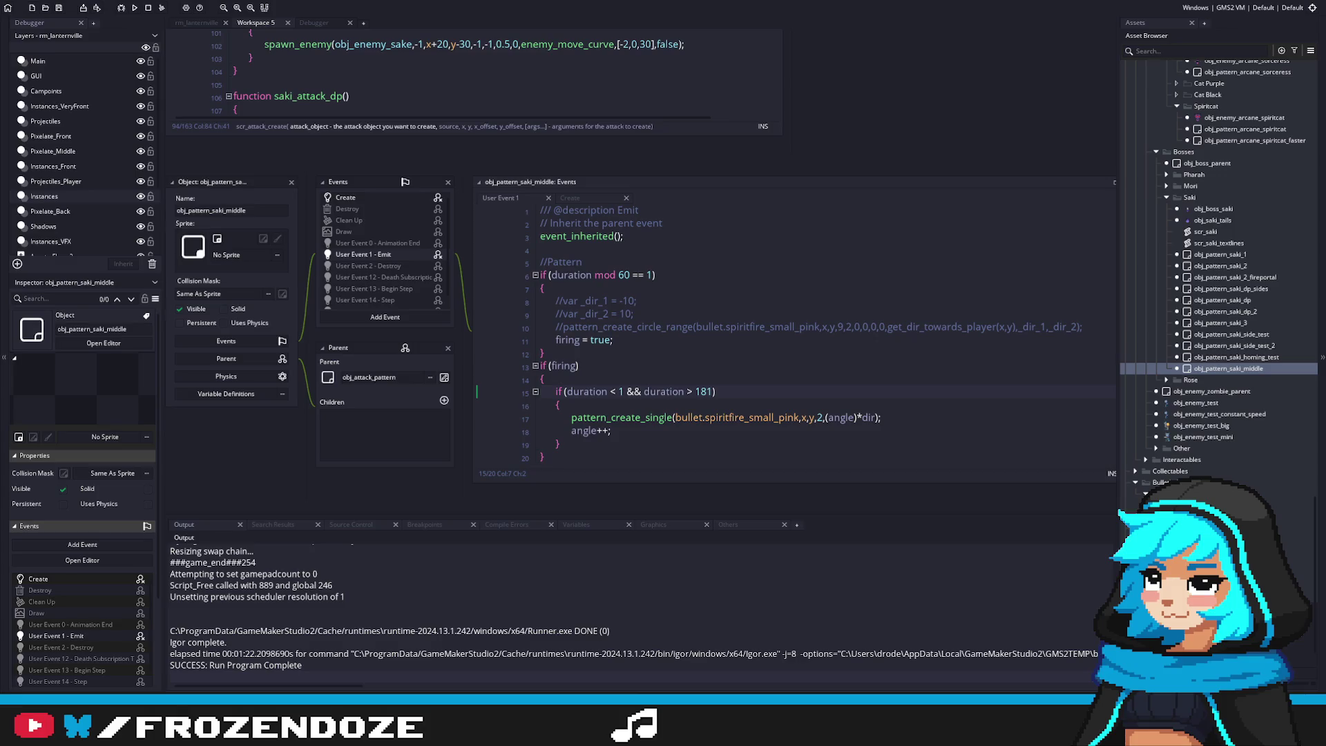
left_click(824, 362)
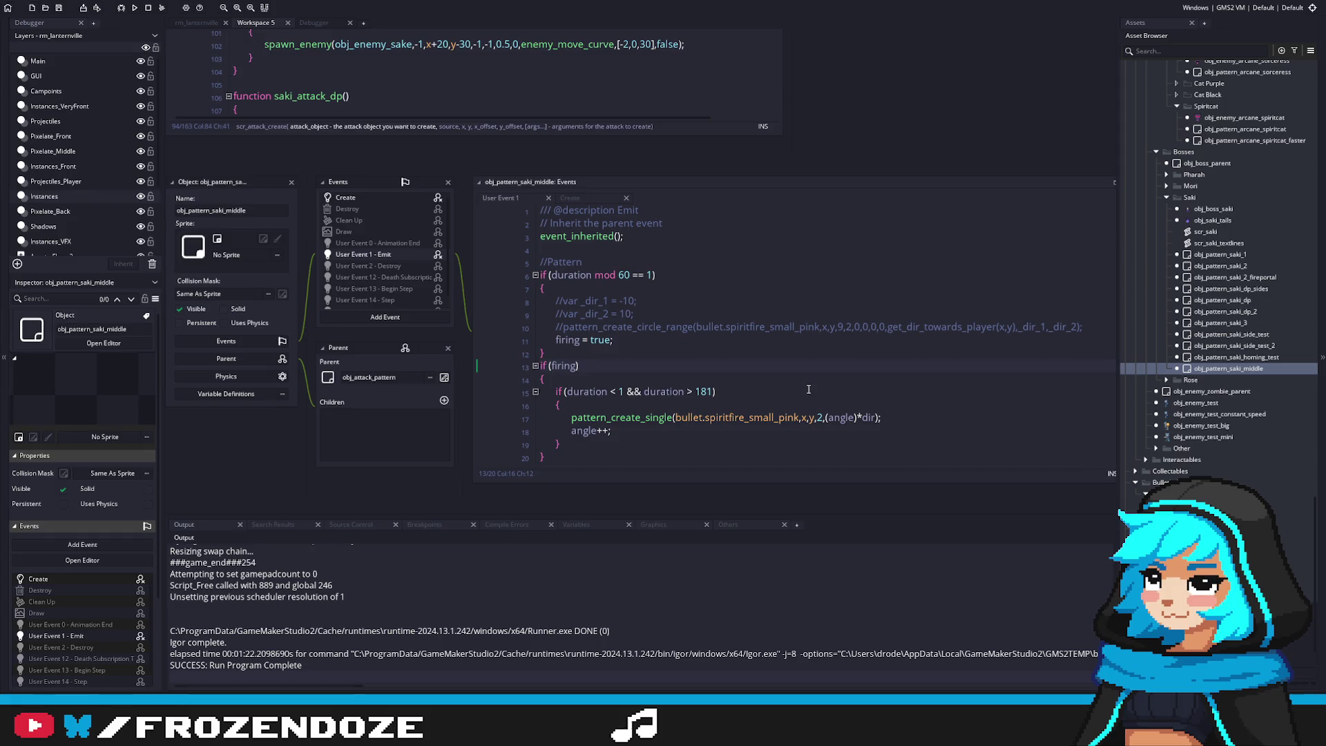
scroll(574, 404, "down", 1)
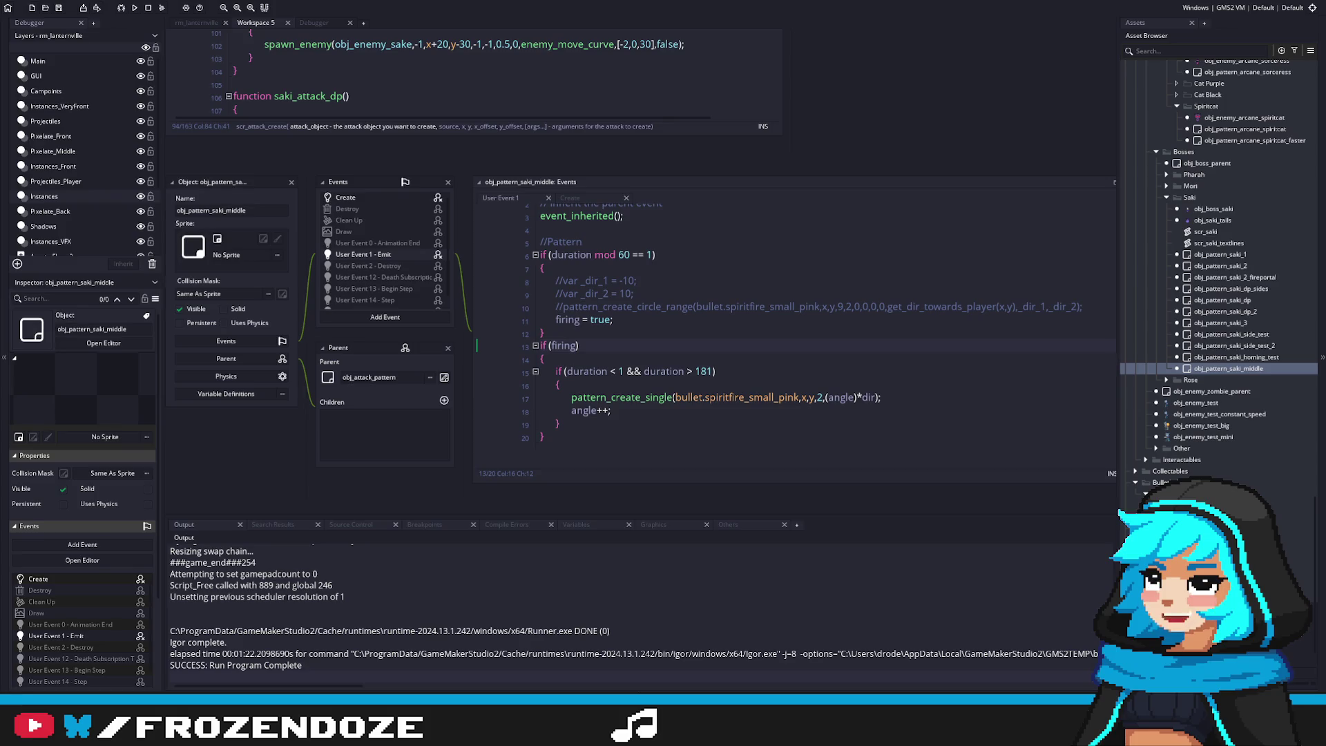
left_click(843, 373)
left_click(759, 409)
left_click(780, 397)
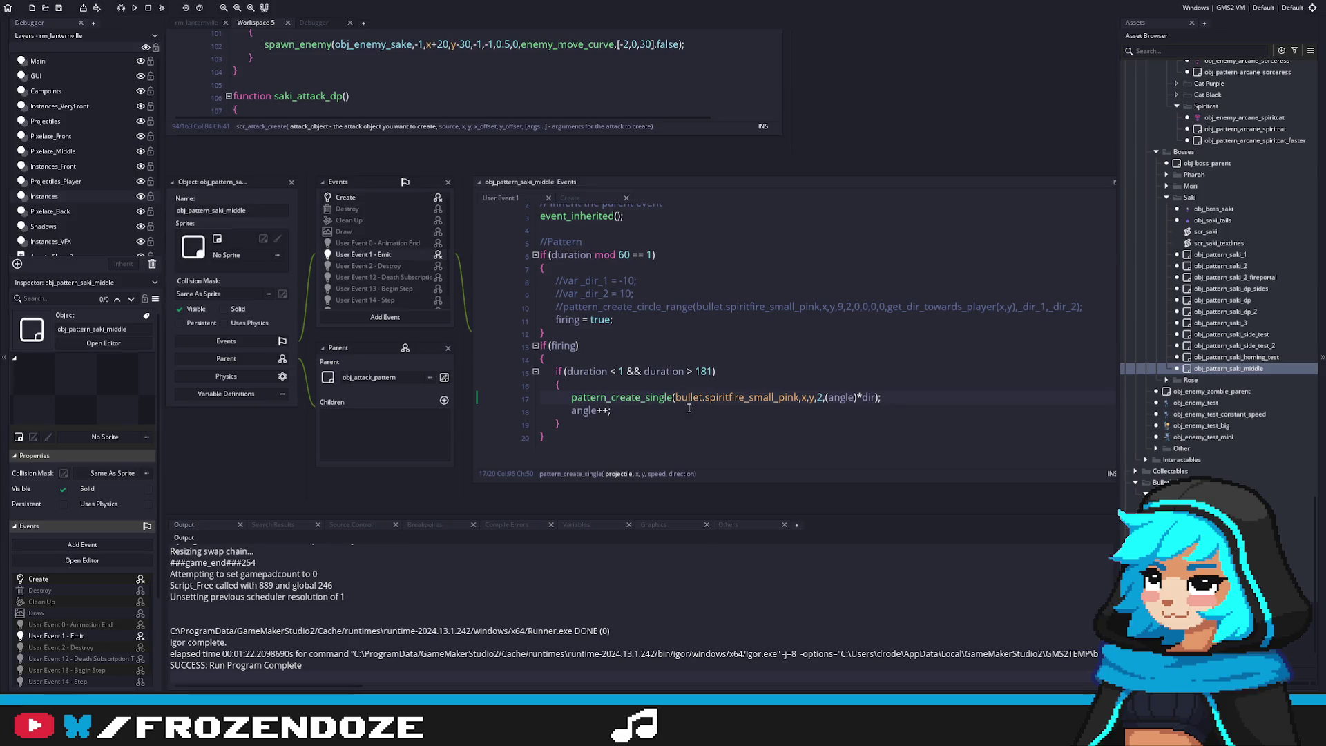
mouse_move(652, 409)
left_mouse_down()
mouse_move(616, 419)
mouse_move(545, 364)
left_mouse_up()
key("ctrl+v")
Unindent the lines out of the nested duration check and save
left_click_drag(653, 409, 549, 396)
key("shift+Tab")
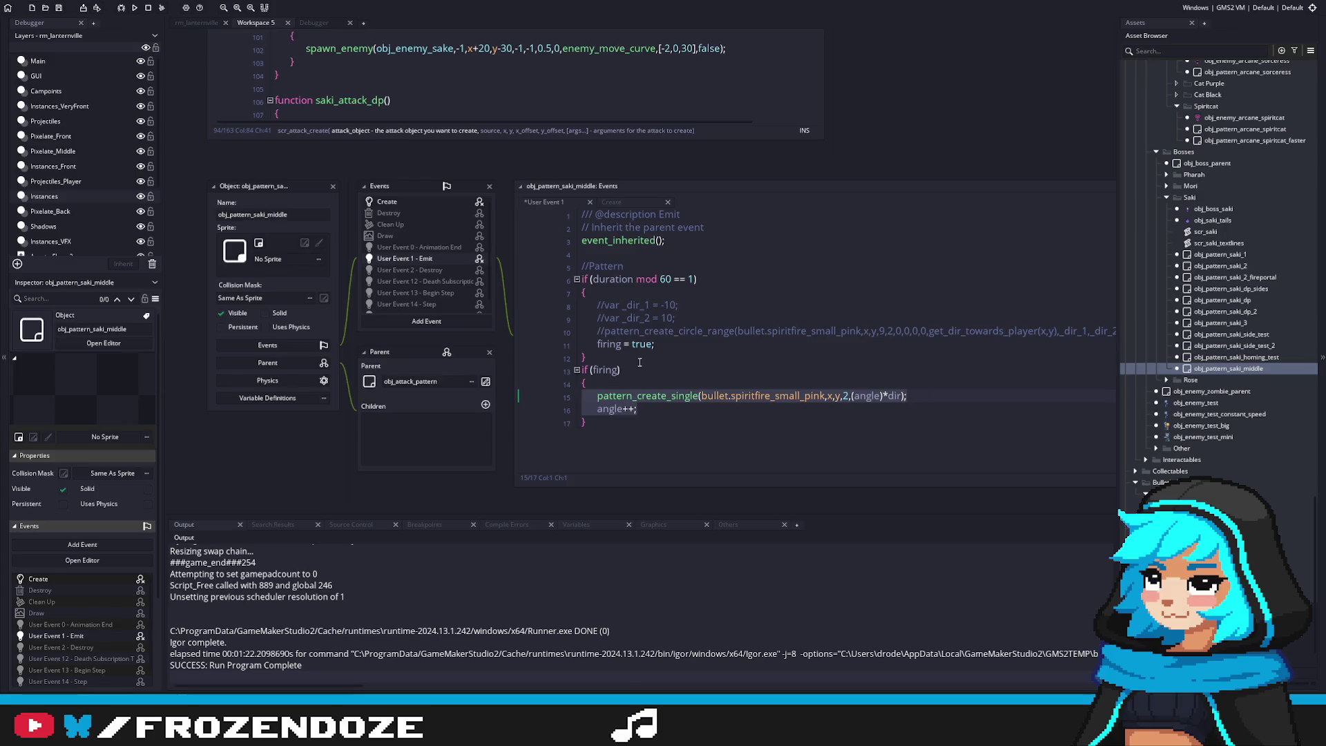
left_click(641, 353)
key("ctrl+s")
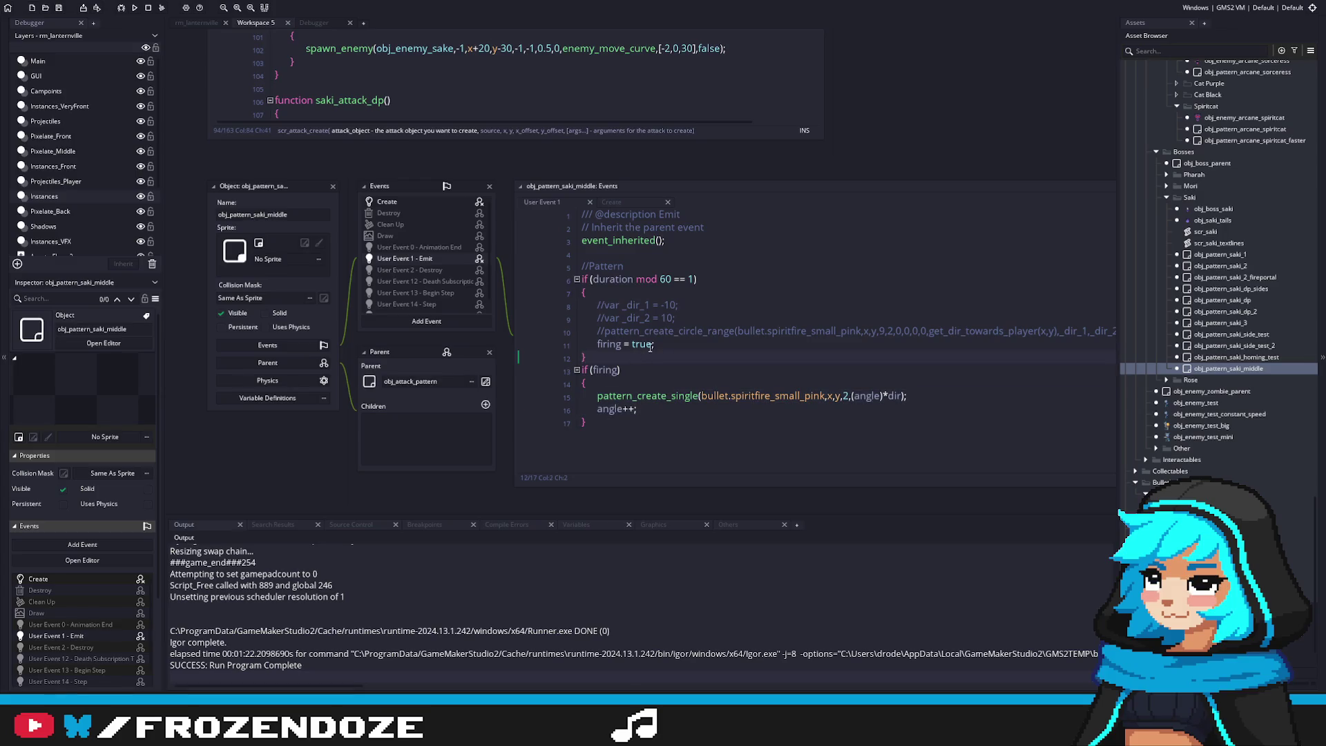
Add a new if (duration mod 180 ...) block that sets firing = false;
key("Return")
type("if (duratin")
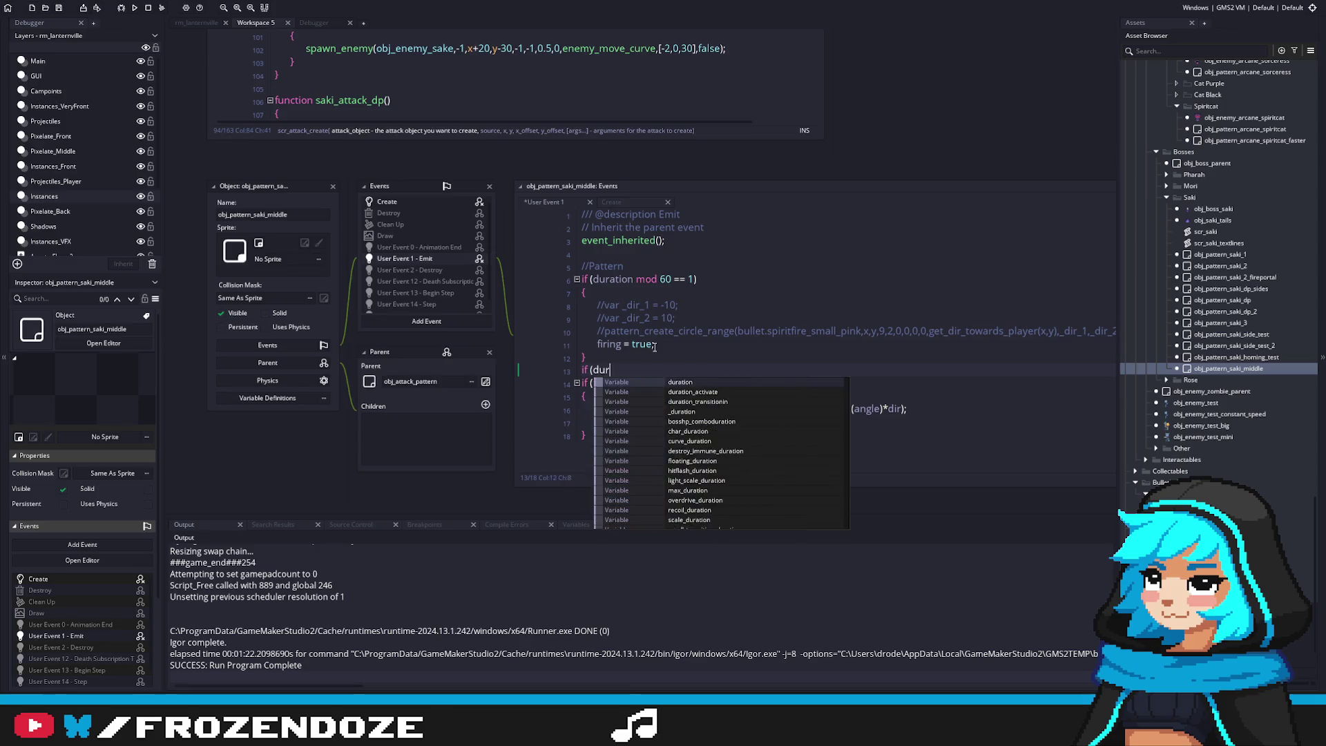
key("Return")
type("mod 180 = 1")
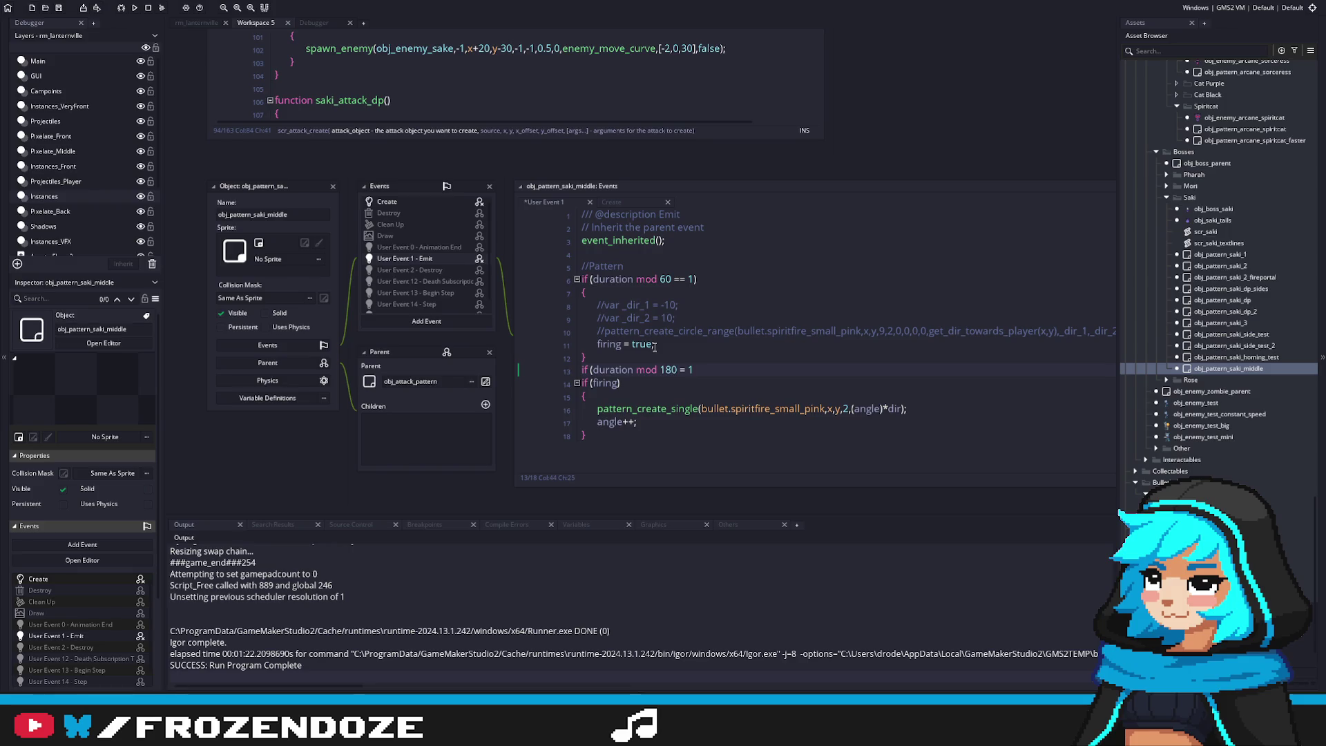
type(")")
key("Return")
type("{")
key("Return")
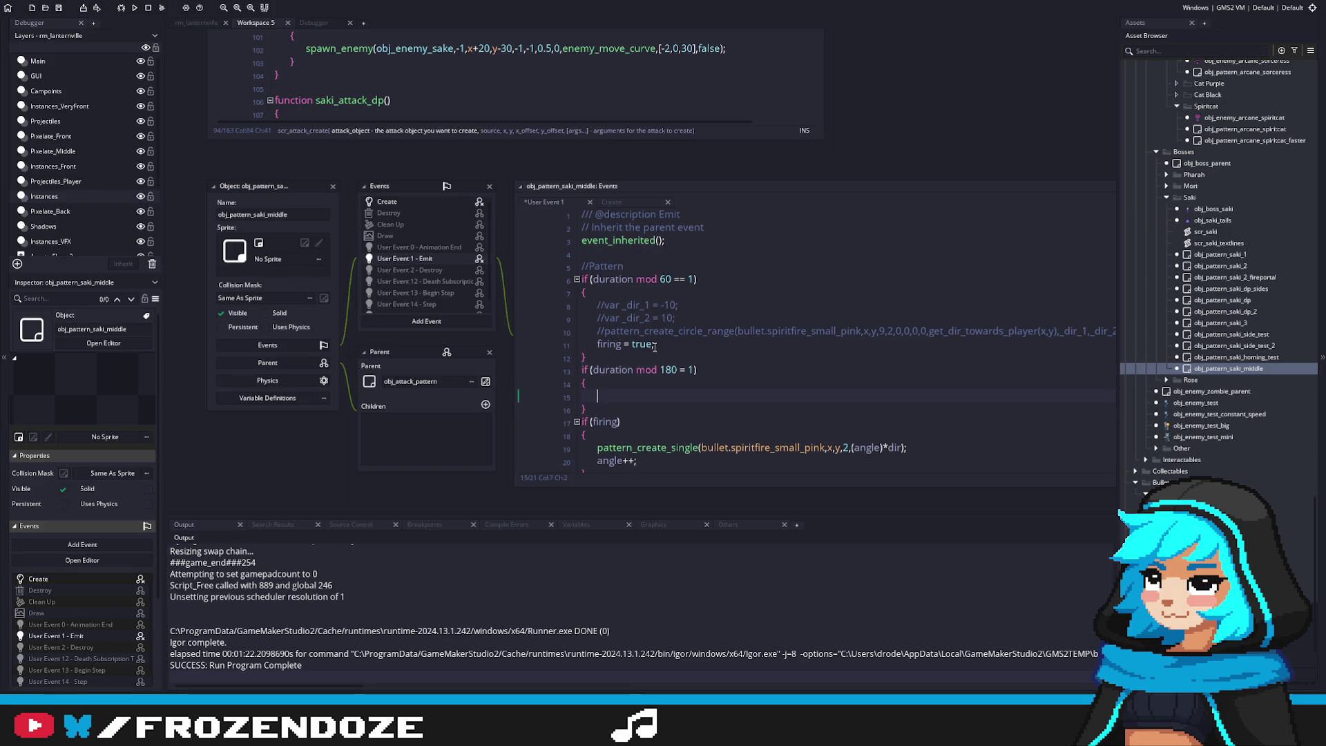
left_click_drag(665, 353, 591, 345)
key("ctrl+c")
left_click(614, 385)
left_click(621, 396)
key("ctrl+v")
double_click(639, 396)
type("false")
Complete that condition as duration mod 180 == 179 and save
left_click(693, 370)
type("79")
key("ctrl+s")
key("Left")
key("Left")
key("Left")
type("=")
Change the firing-on check from mod 60 to mod 180, save, and review the code
double_click(667, 278)
type("180")
key("ctrl+s")
scroll(926, 340, "down", 1)
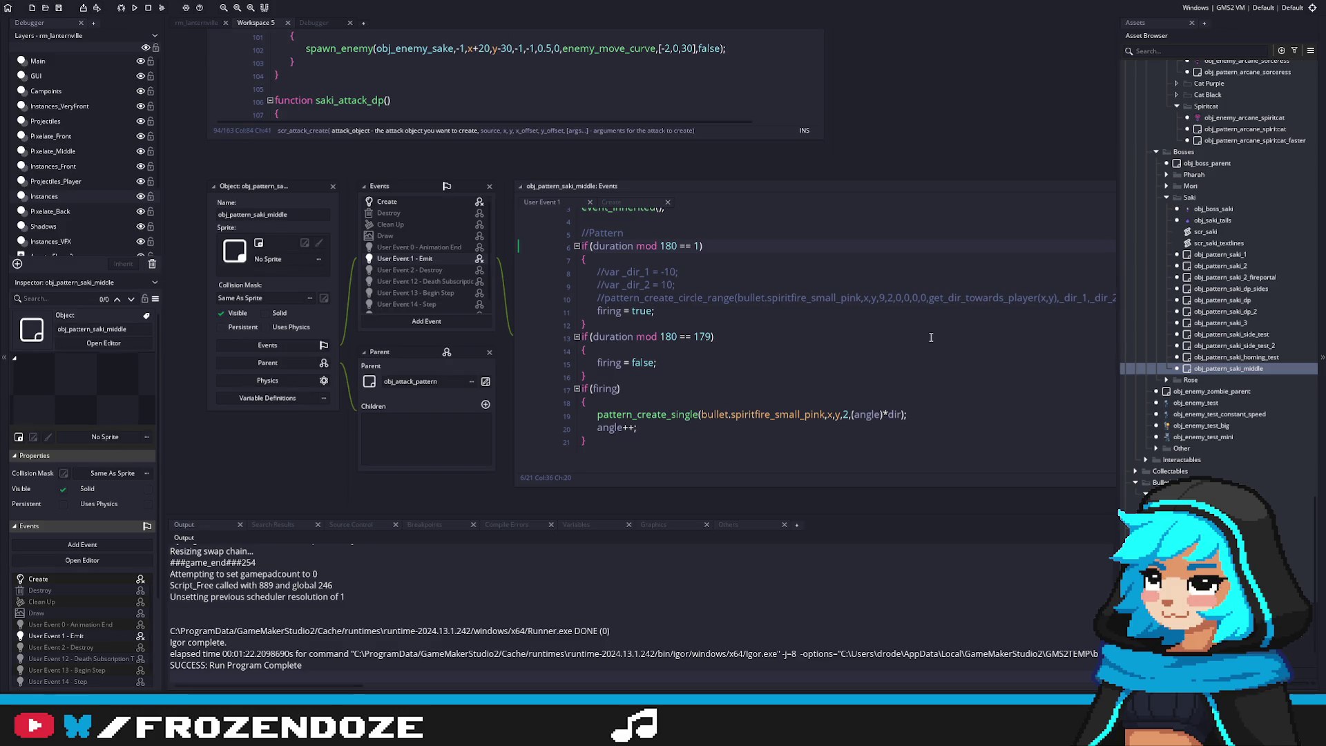
left_click(747, 366)
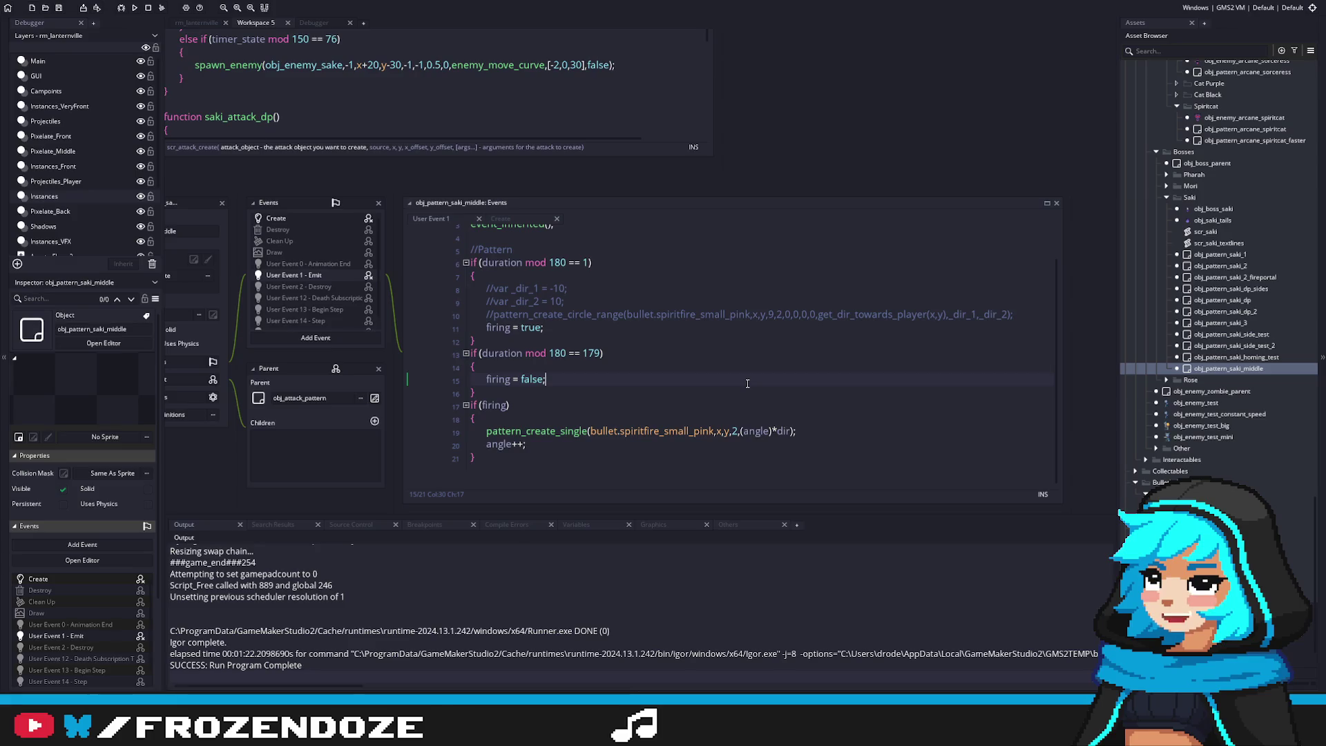
Add an 'angle = 180;' reset line below 'firing = true;' in User Event 1
left_click(754, 406)
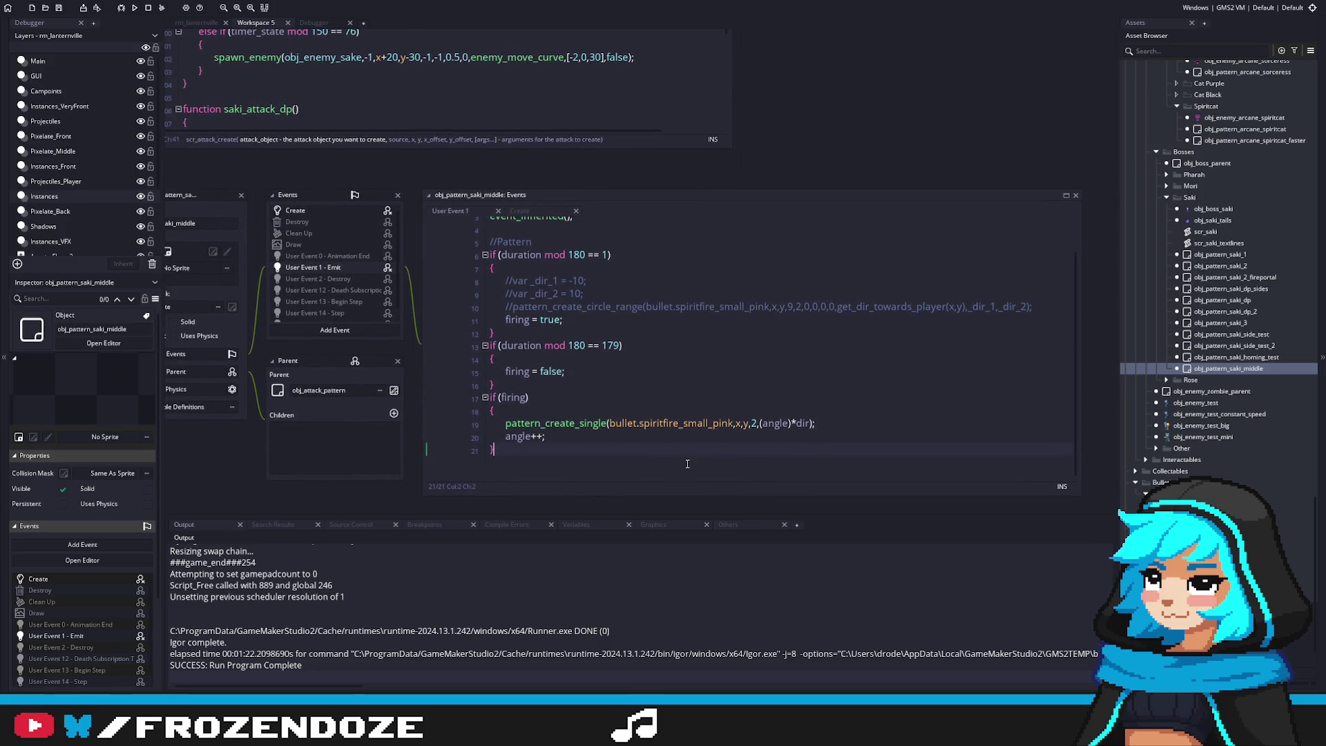
left_click(684, 422)
double_click(694, 423)
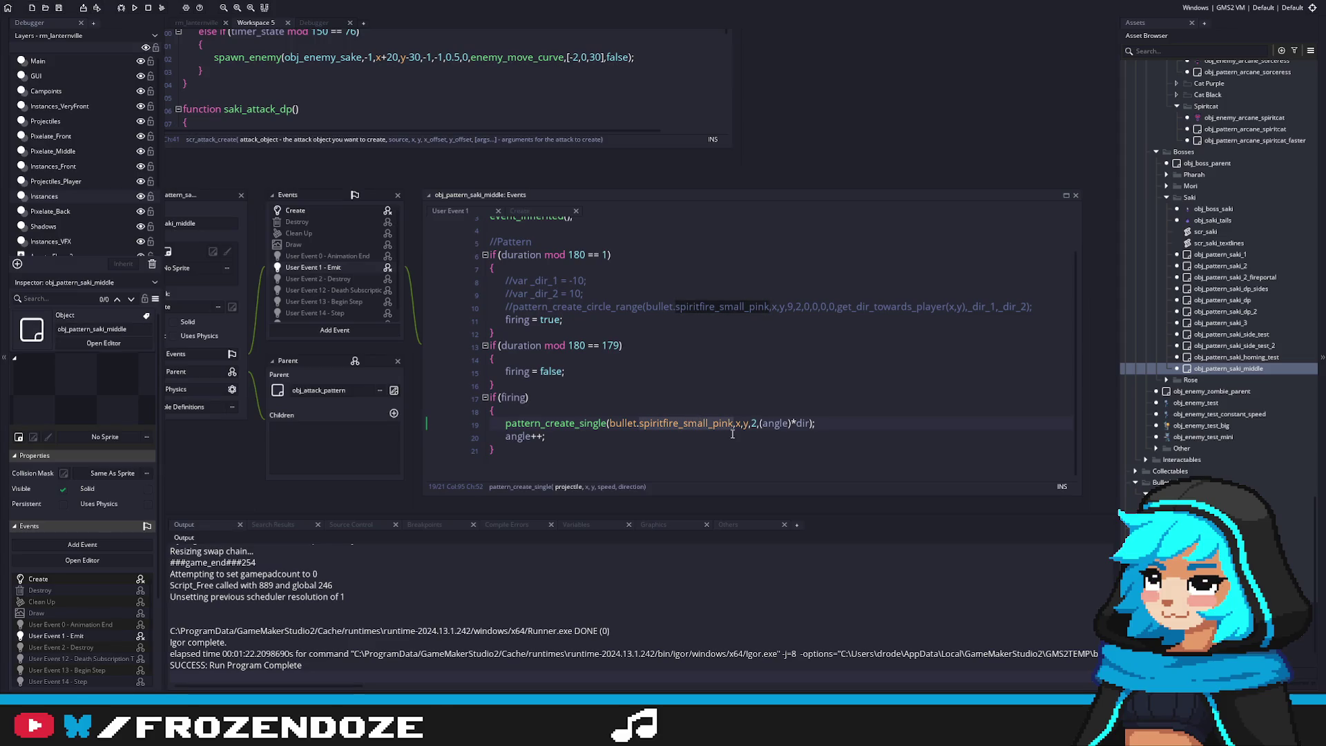
left_click(580, 320)
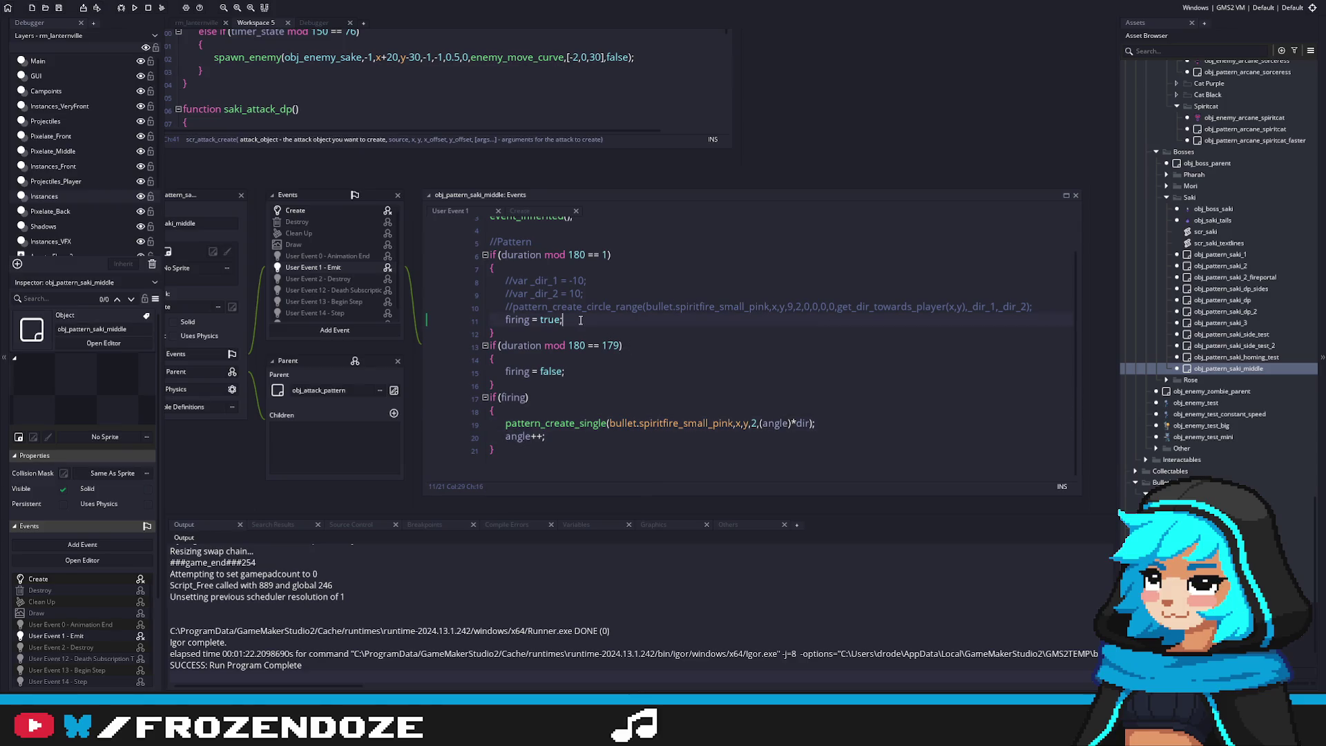
key("Return")
type("angle = 180;")
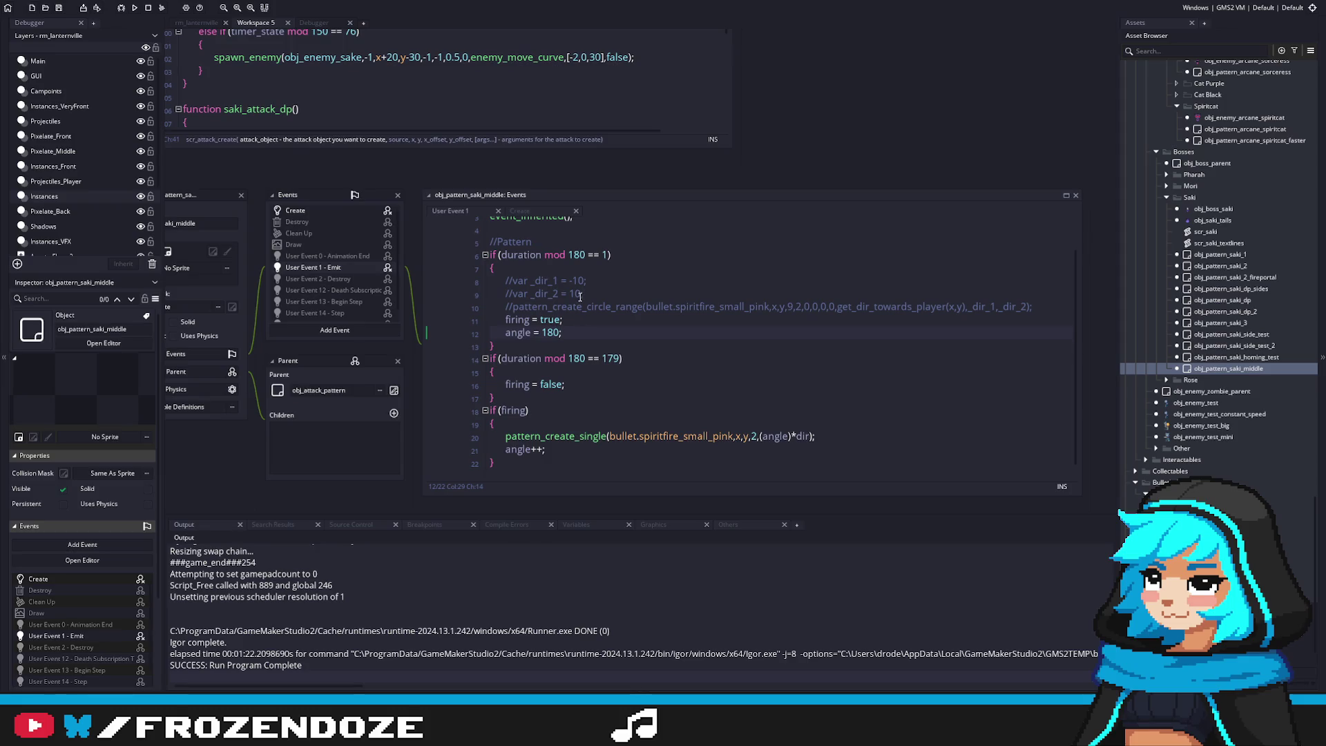
Adjust the angle increment line in the firing block and save User Event 1
left_click(590, 382)
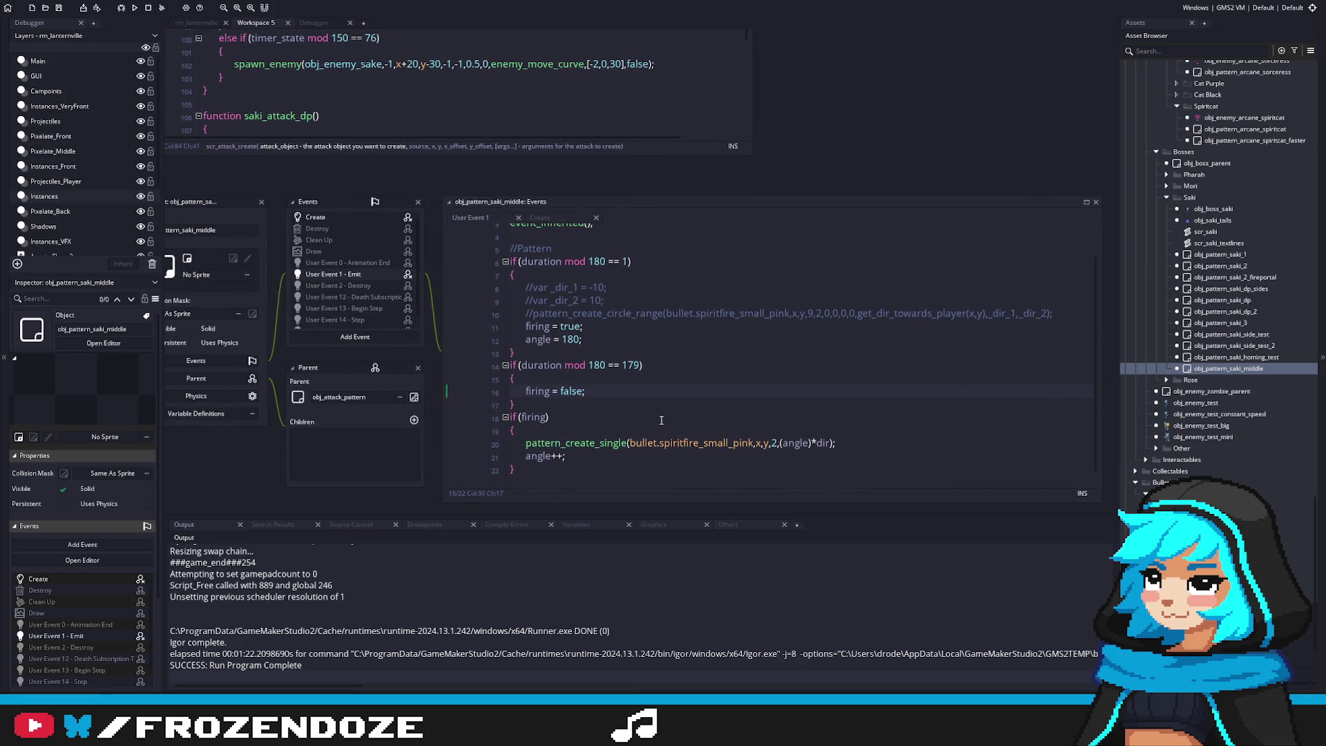
left_click(558, 456)
key("BackSpace")
type("--;")
key("ctrl+s")
type("+;")
left_click(698, 340)
scroll(618, 356, "down", 1)
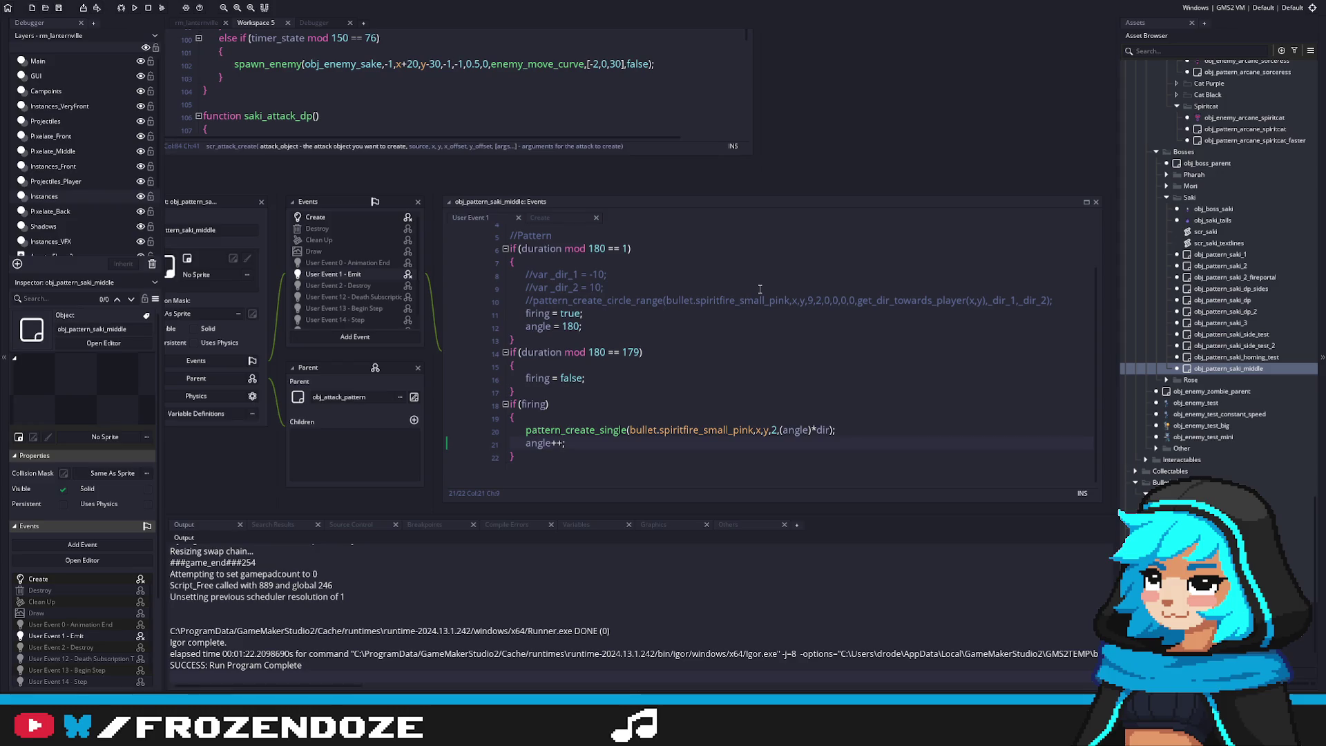
left_click(820, 406)
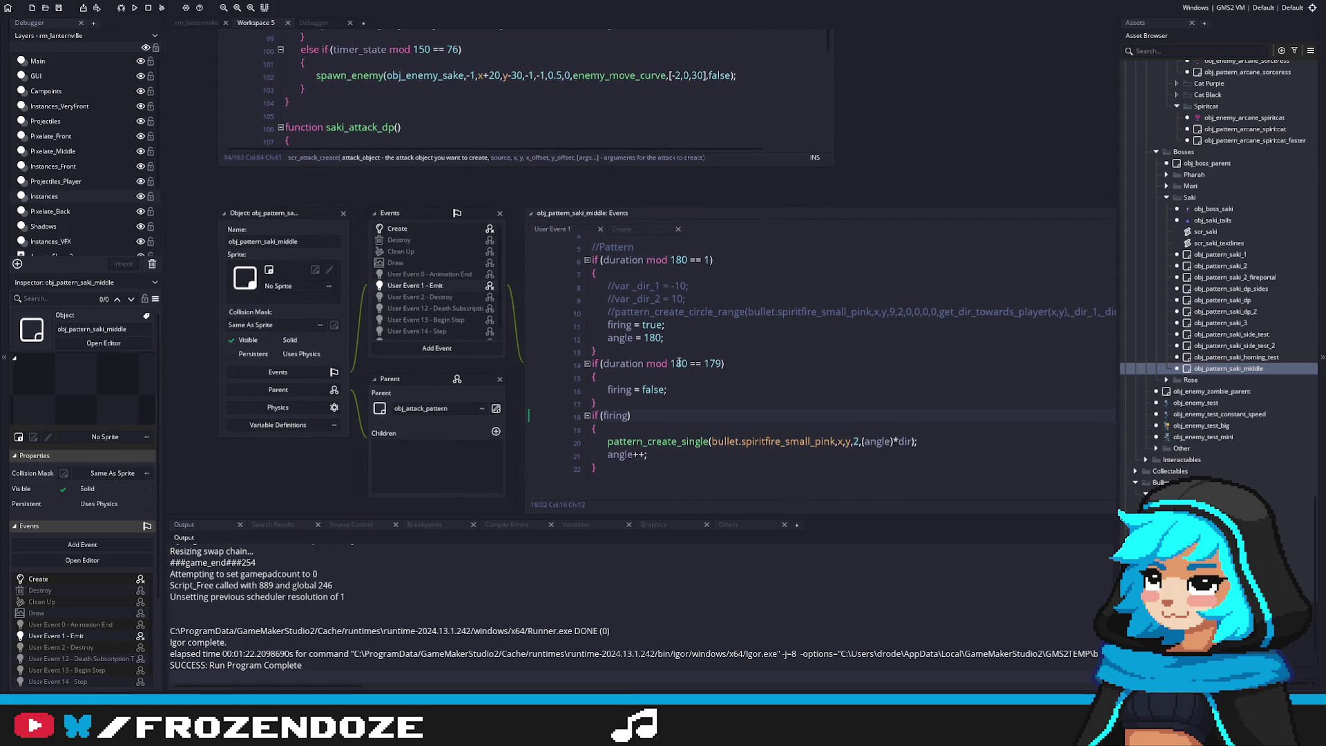
Add 'dir = -1;' below the angle reset, check the Create event, then run the game
key("Return")
type("dir = -")
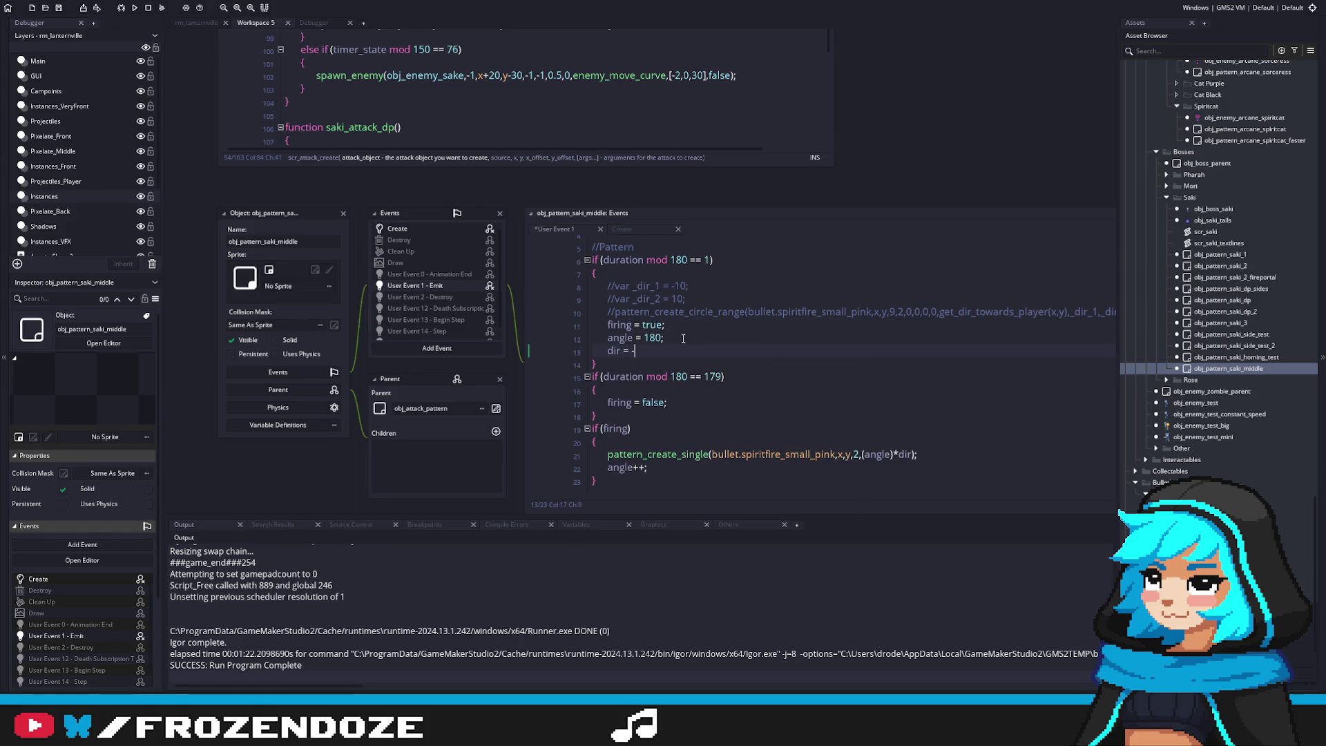
left_click(397, 229)
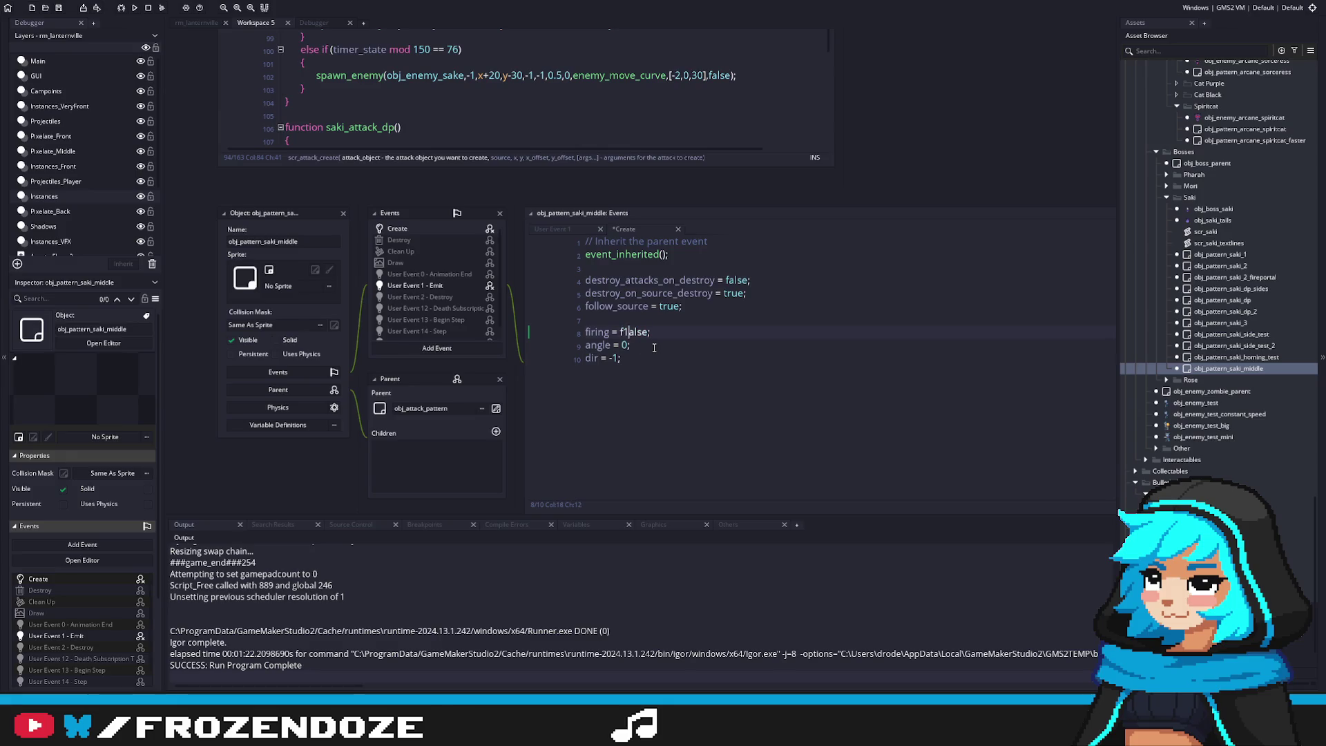
left_click(429, 285)
left_click(858, 427)
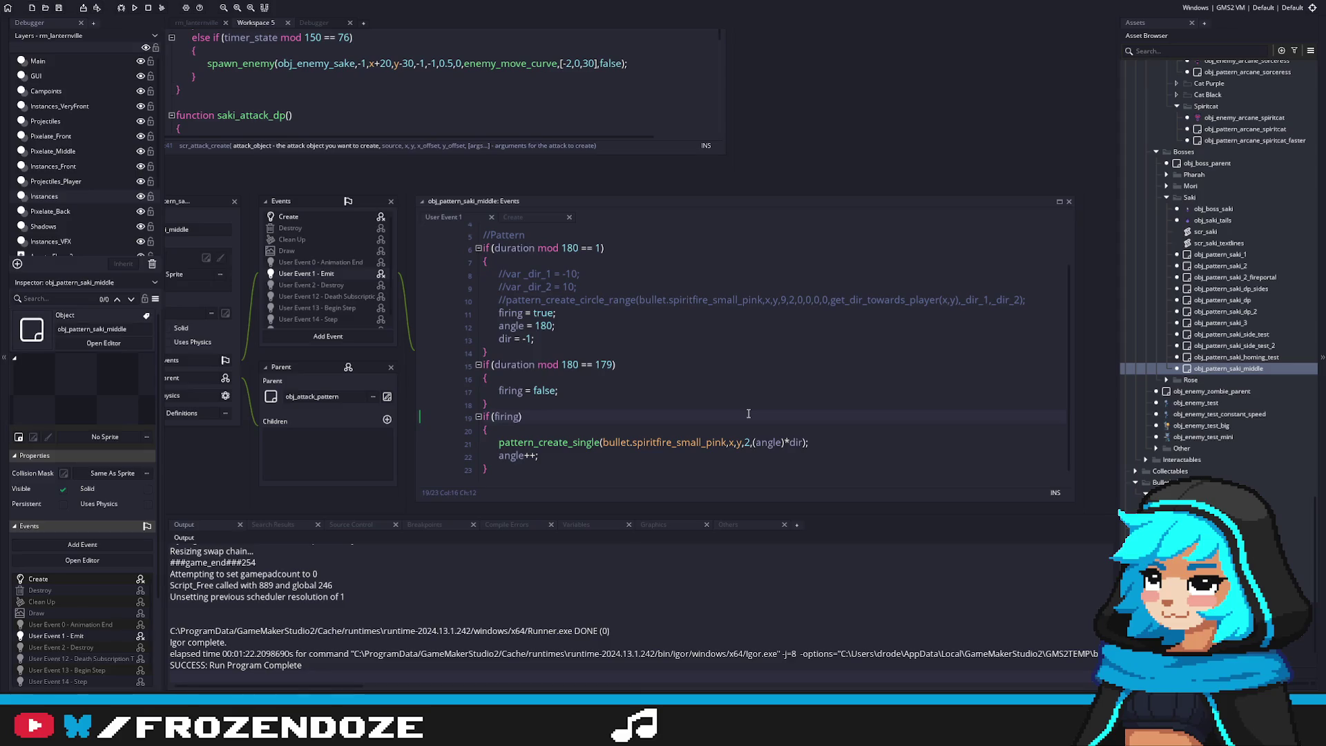
scroll(748, 413, "down", 1)
key("F5")
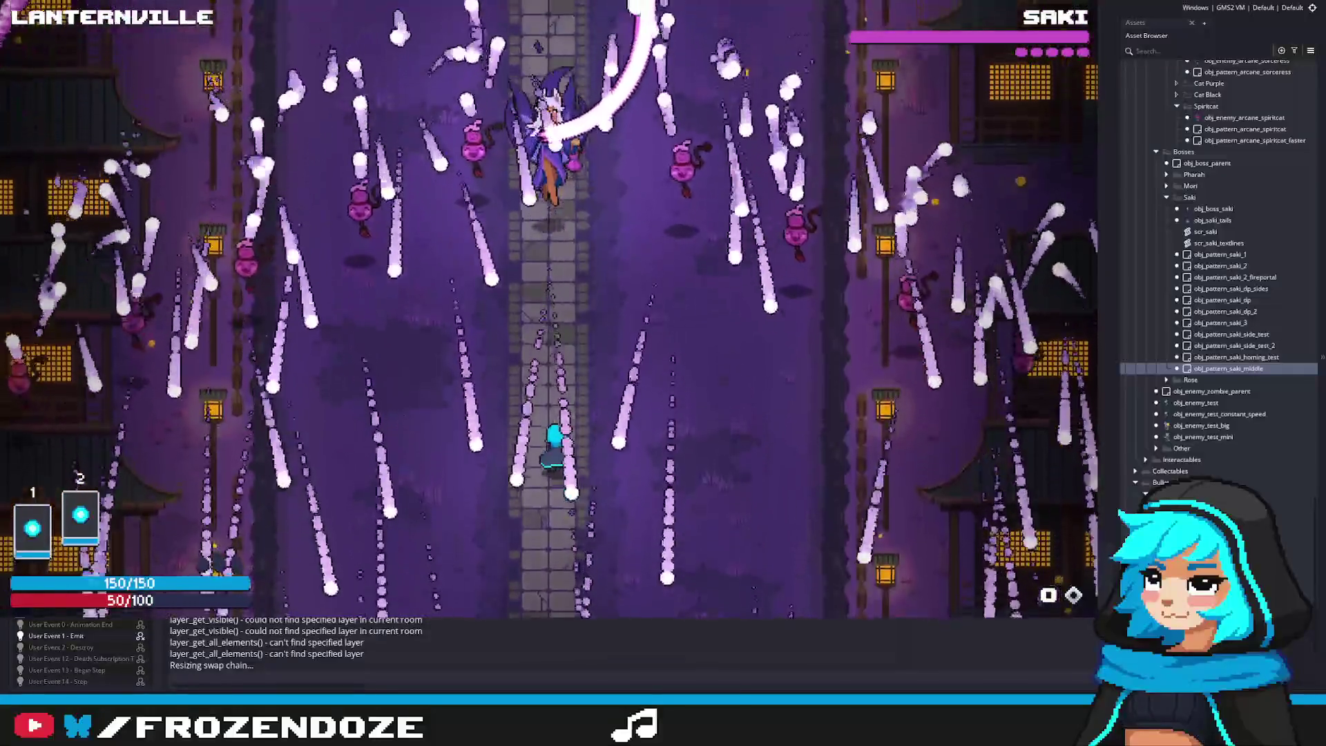
key("Escape")
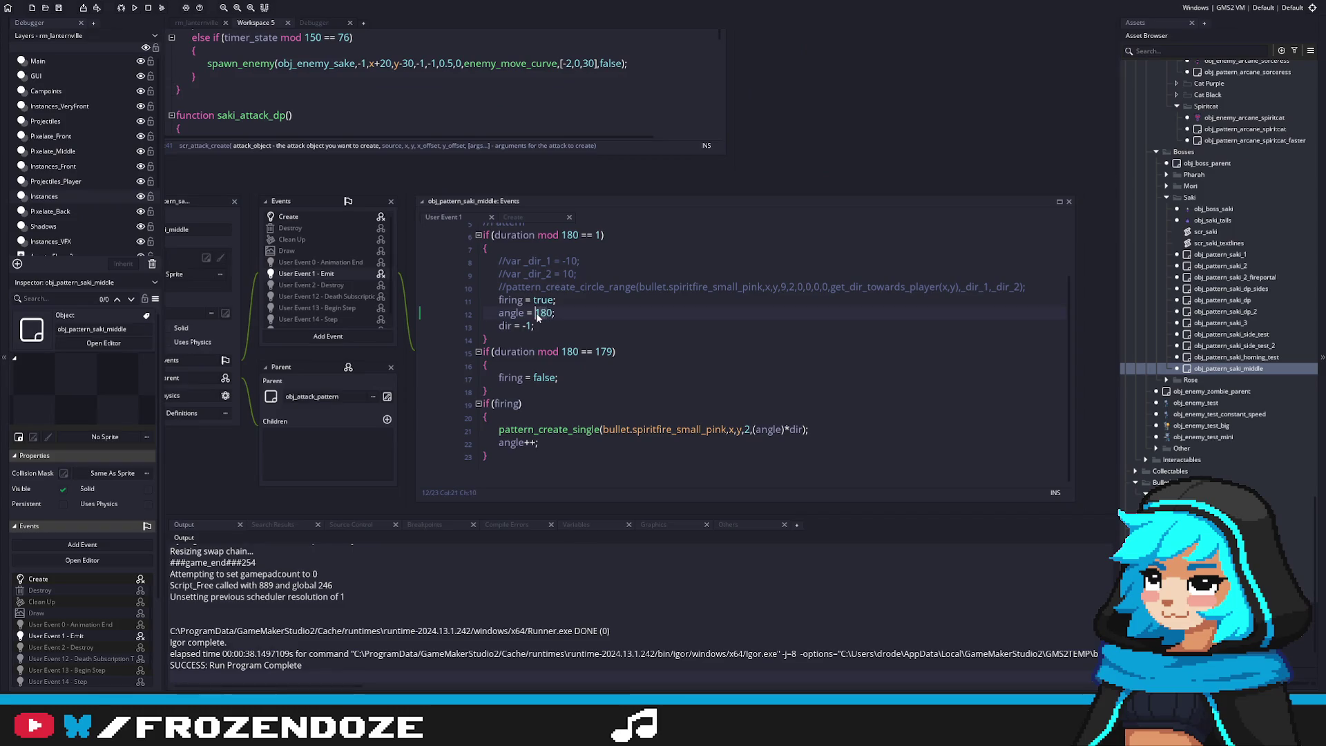
Change the Create event's starting angle from 180 to 270 and run the game
left_click(329, 219)
left_click(525, 332)
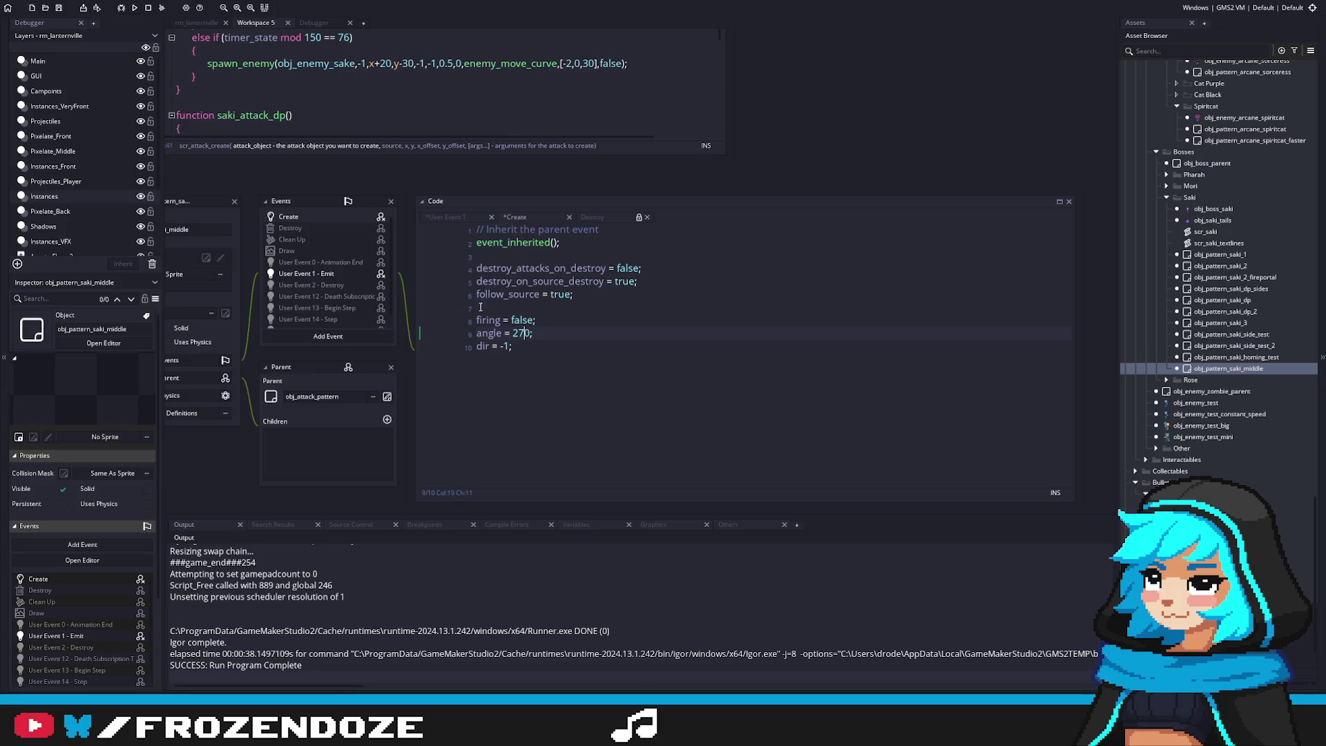
key("F5")
left_click(324, 273)
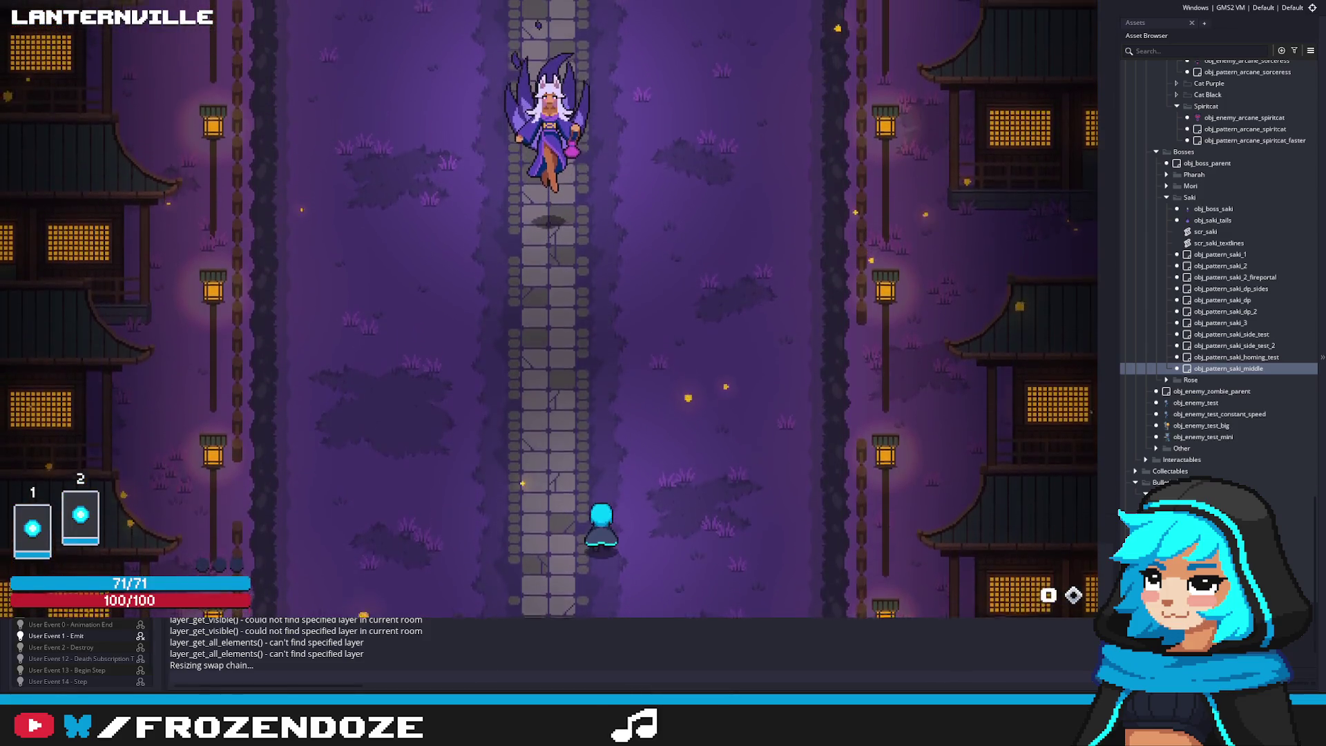
key("w")
key("a")
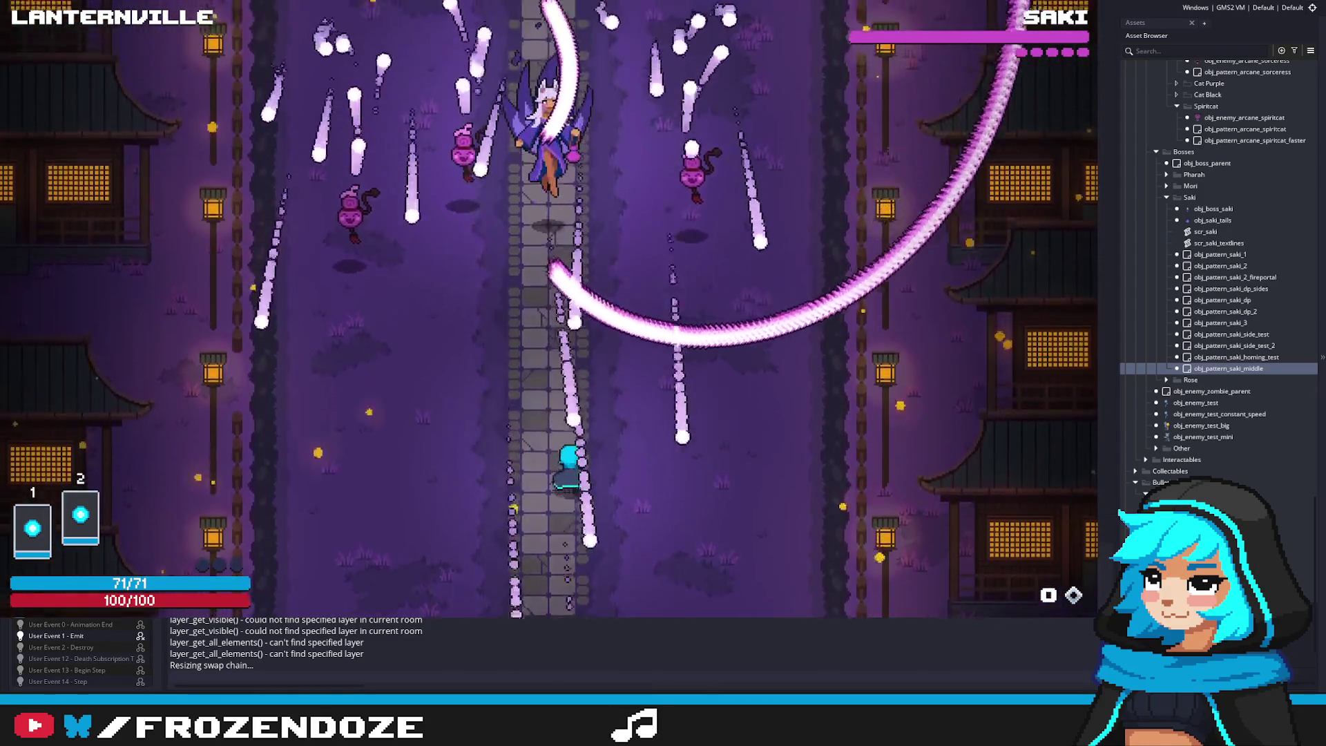
key("a")
key("w")
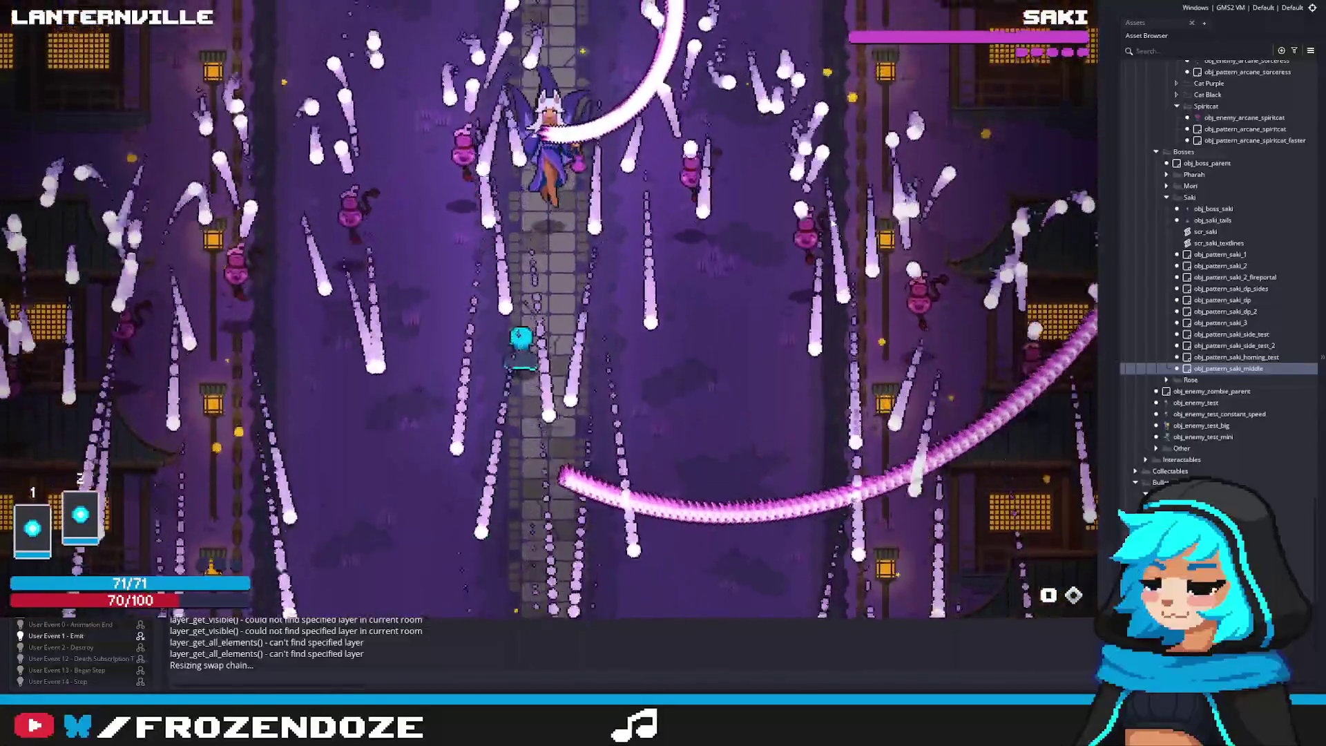
key("a")
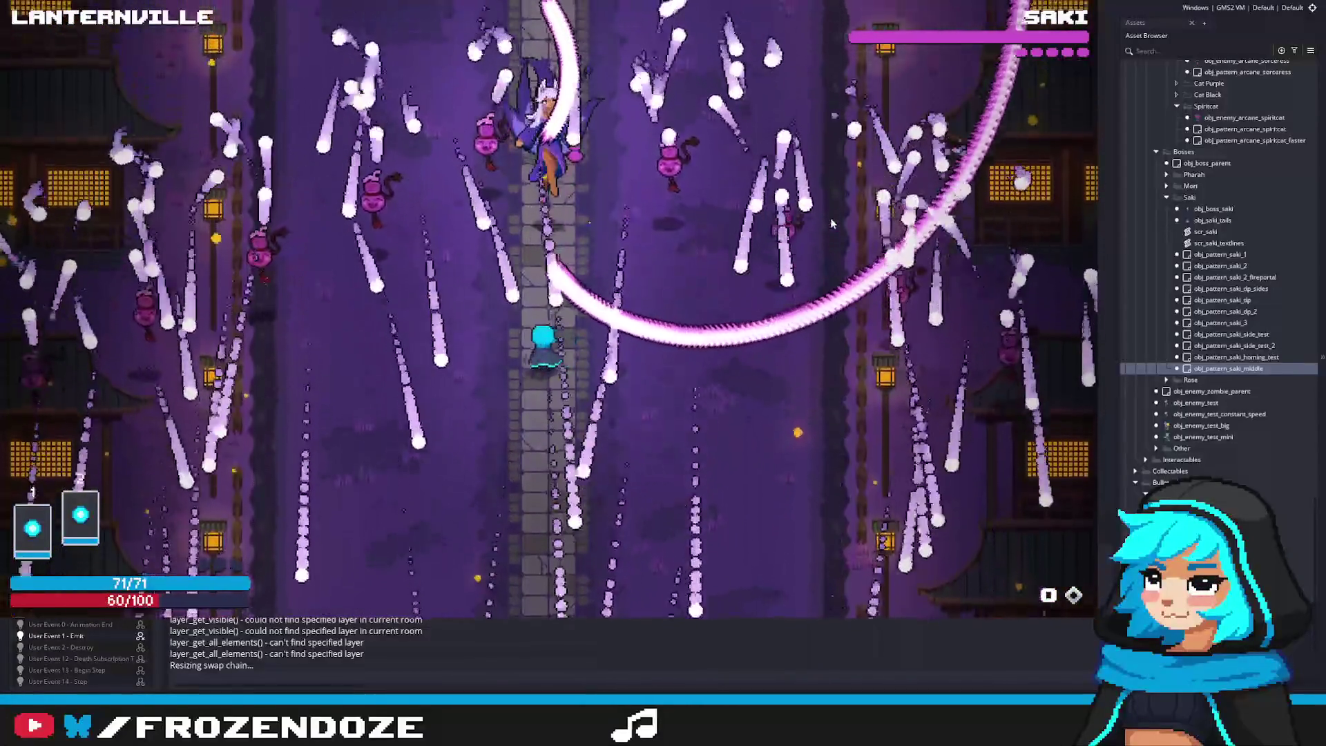
key("Escape")
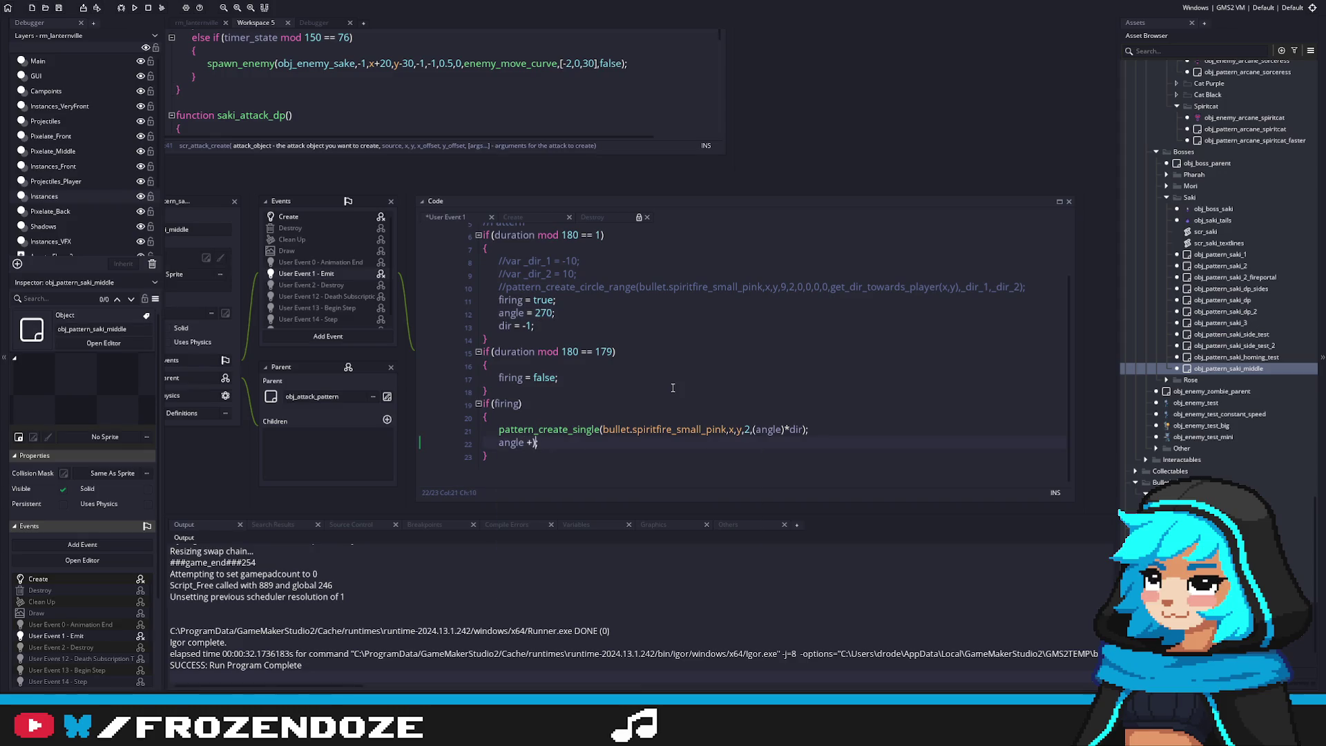
Make angle step by 'angle += dir', close the spawn call's bracket, and run the game
type("= dir;")
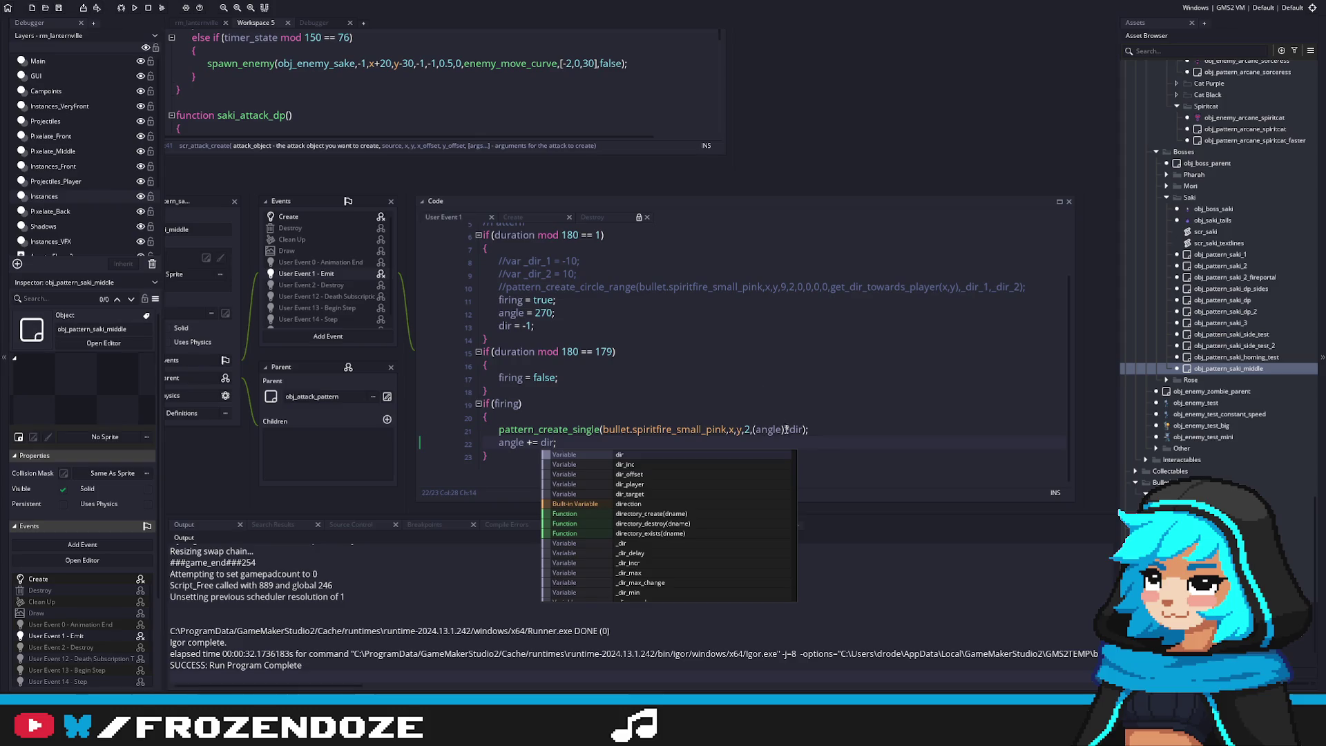
double_click(796, 429)
key("BackSpace")
type(")")
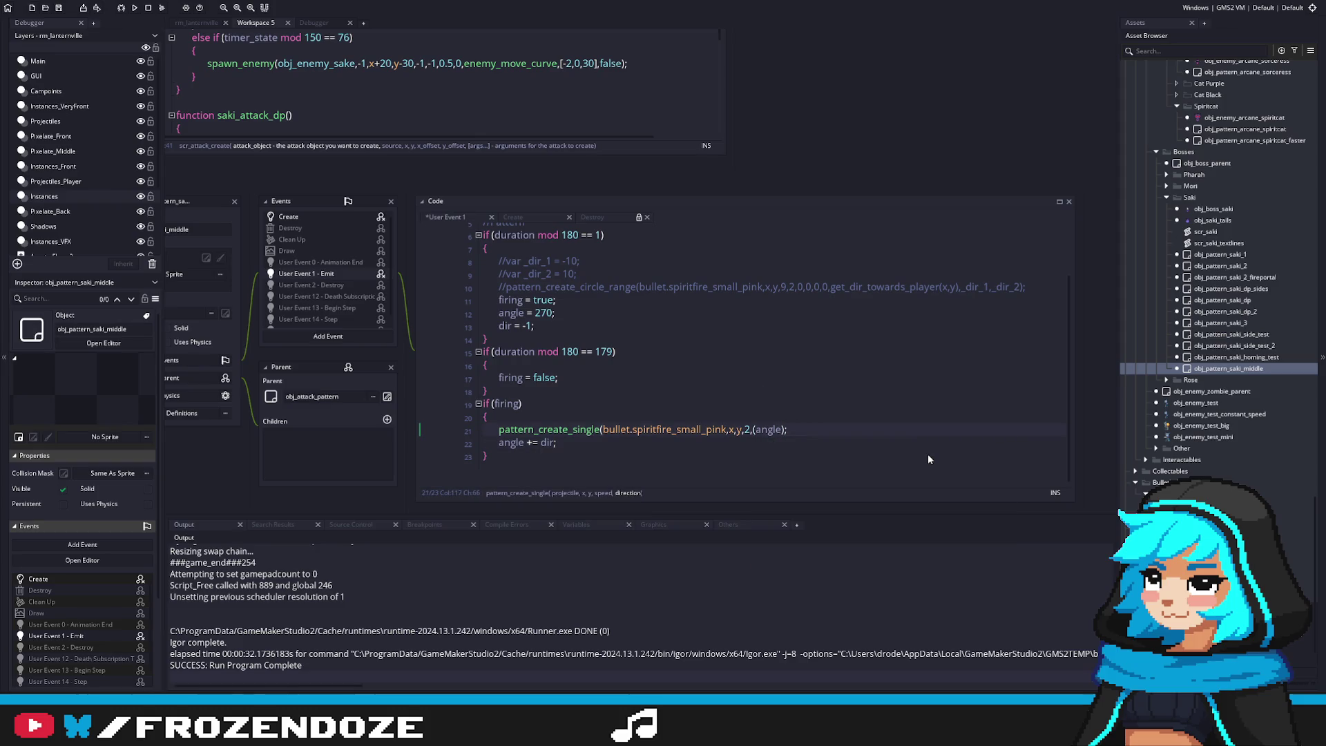
key("Delete")
key("Delete")
key("Delete")
type("angle")
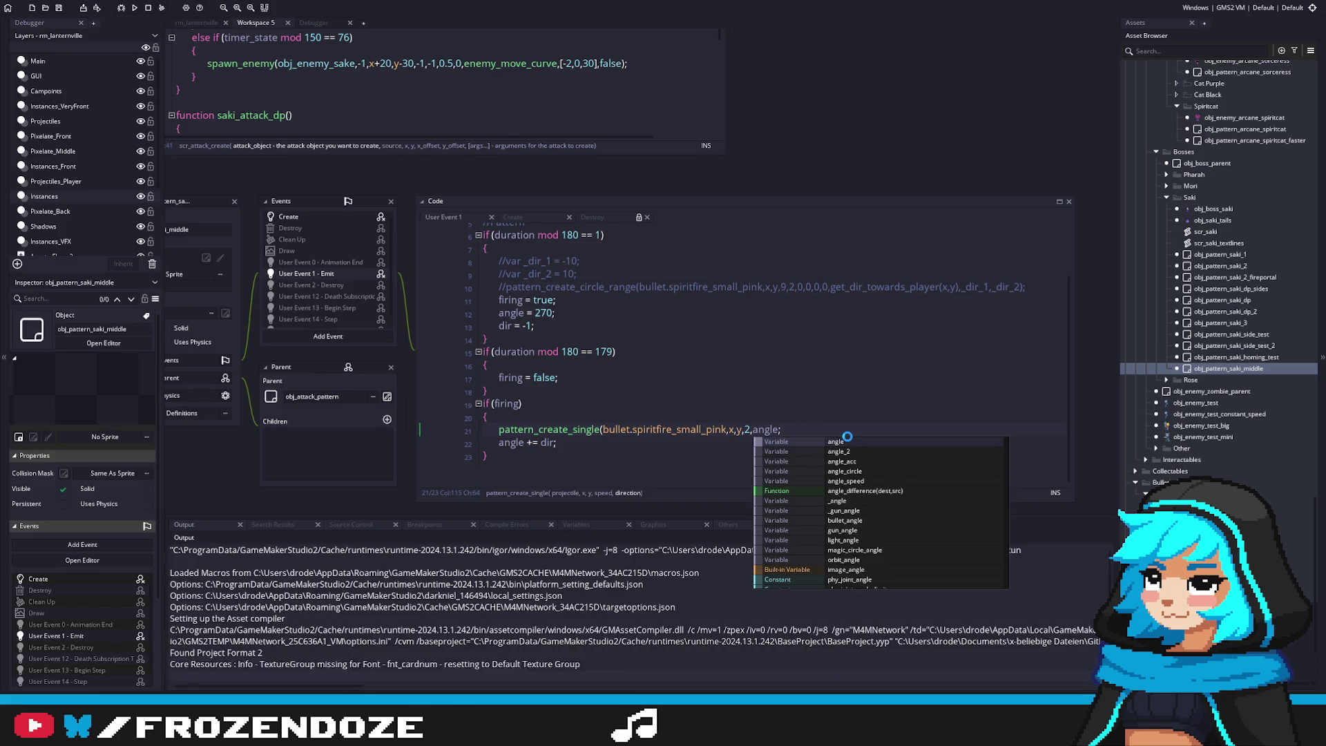
key("Up")
key("Up")
key("Up")
key("Left")
type(")")
left_click(792, 371)
key("F5")
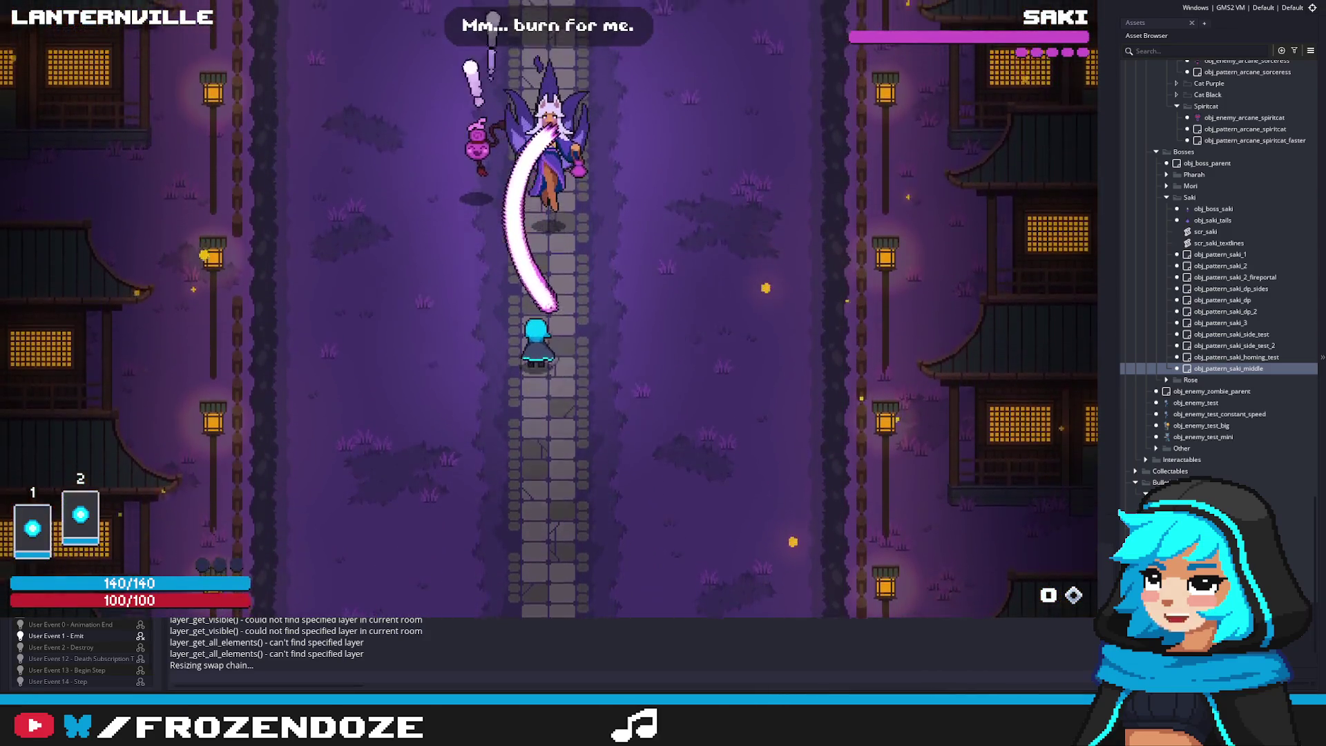
key("Down")
key("Right")
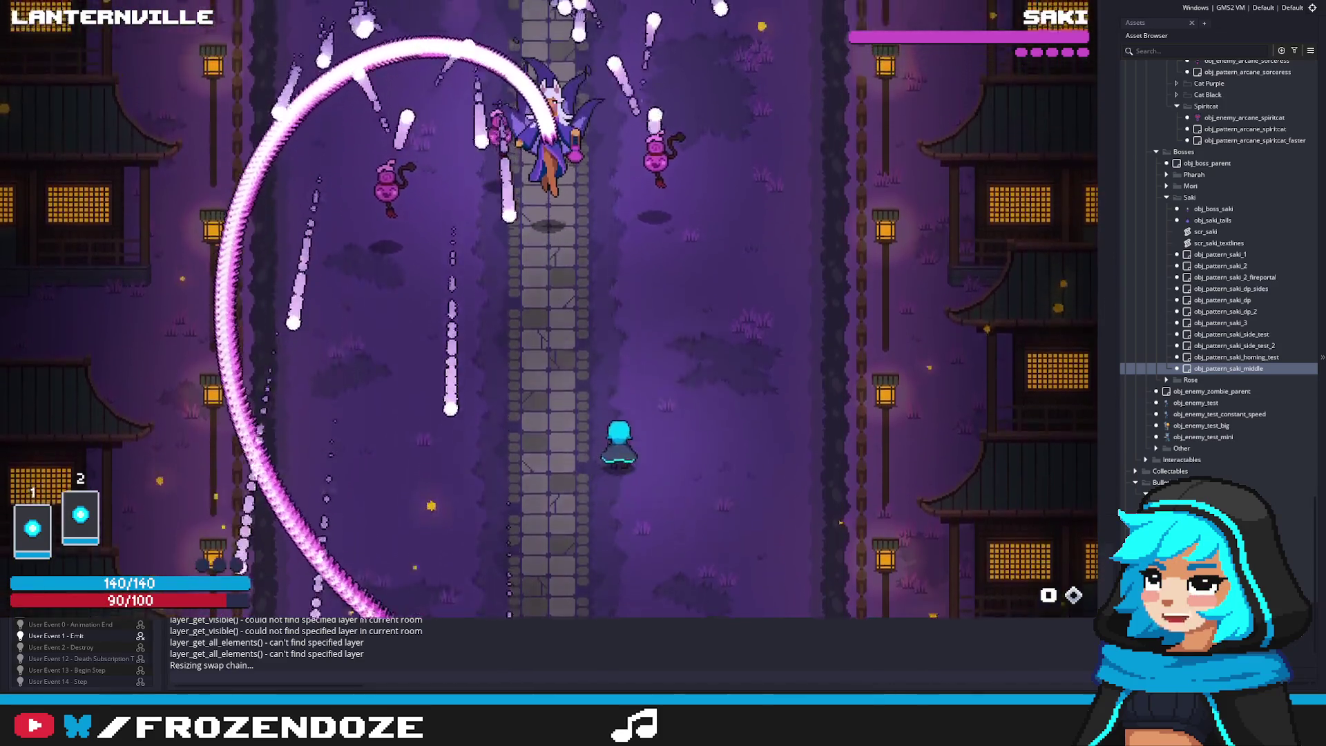
key("Left")
key("Right")
key("Left")
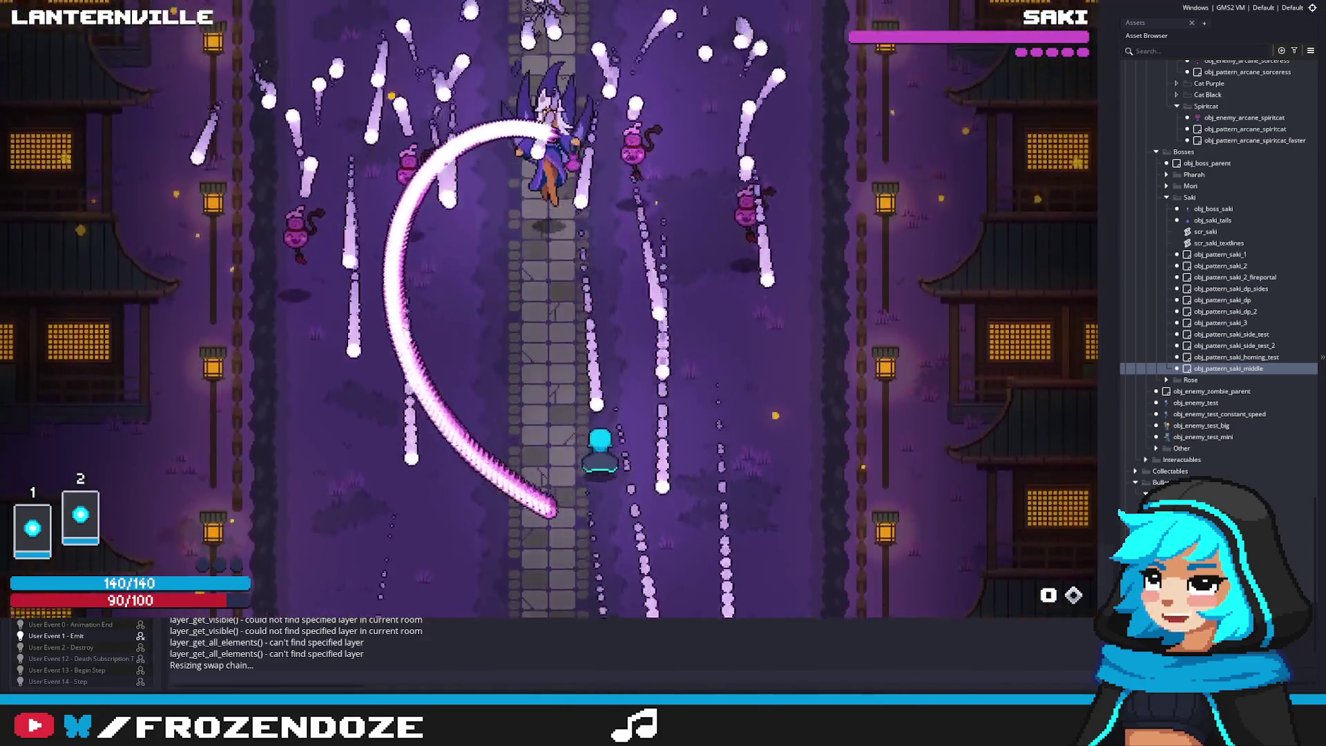
key("Right")
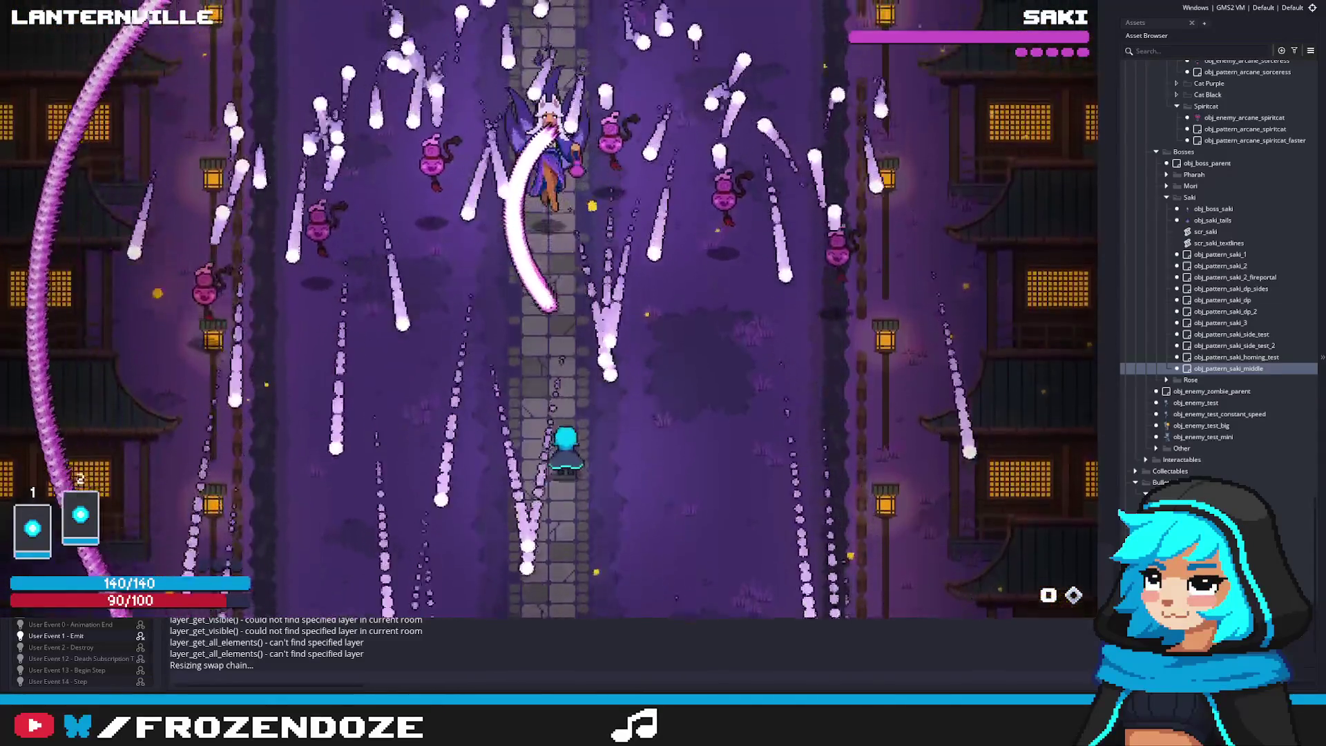
key("Right")
key("Right")
key("Left")
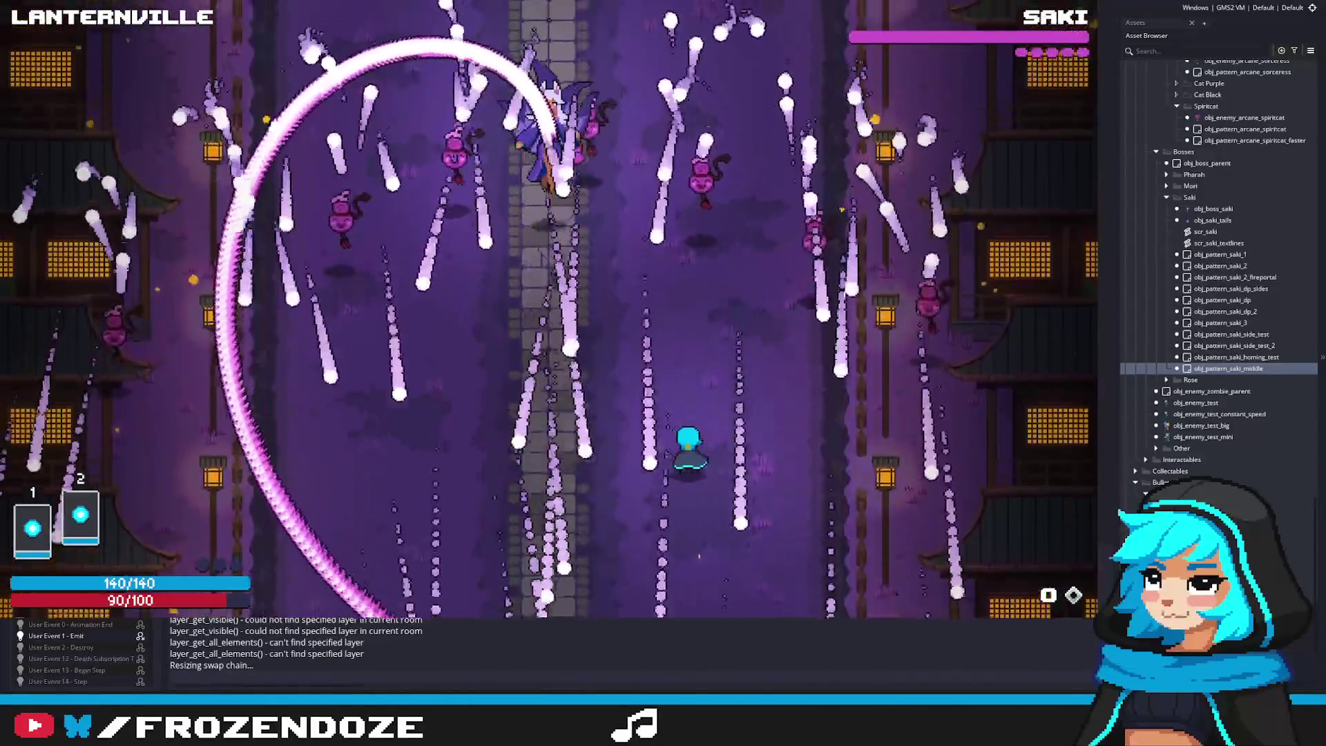
key("Right")
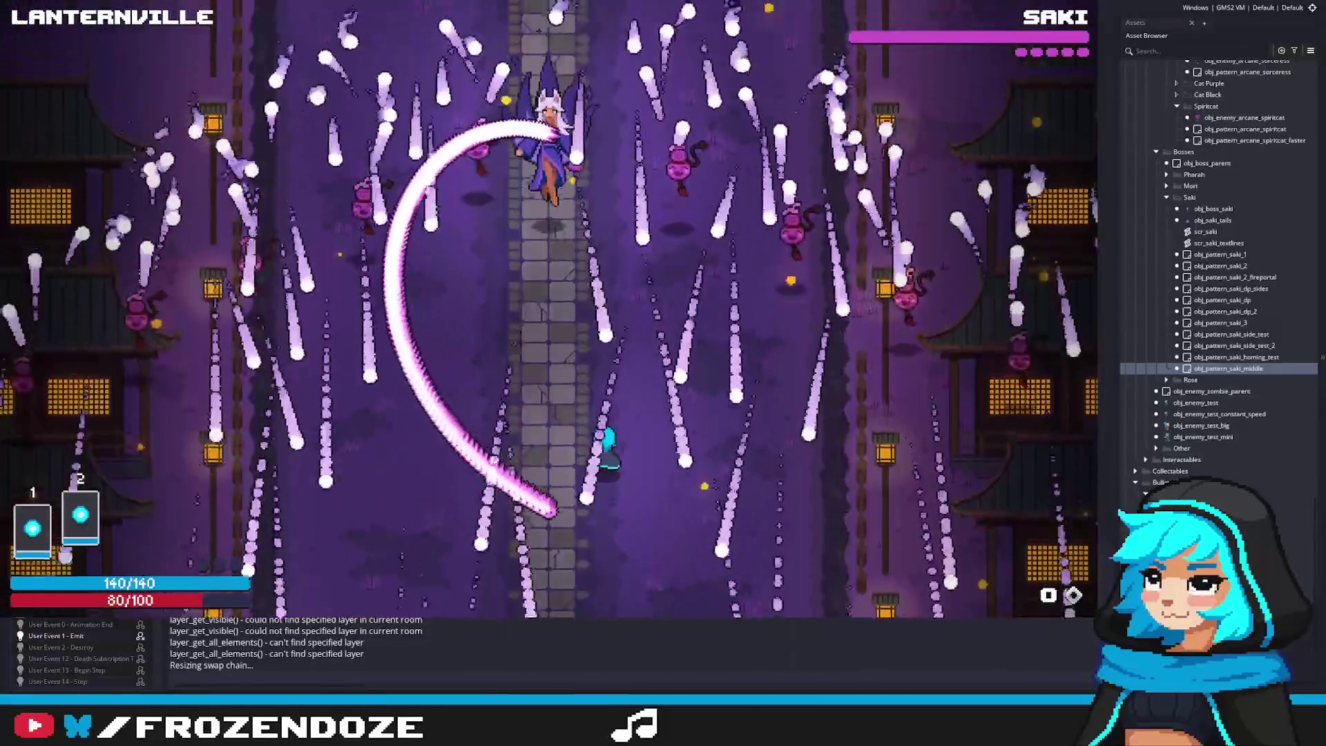
key("Left")
key("Right")
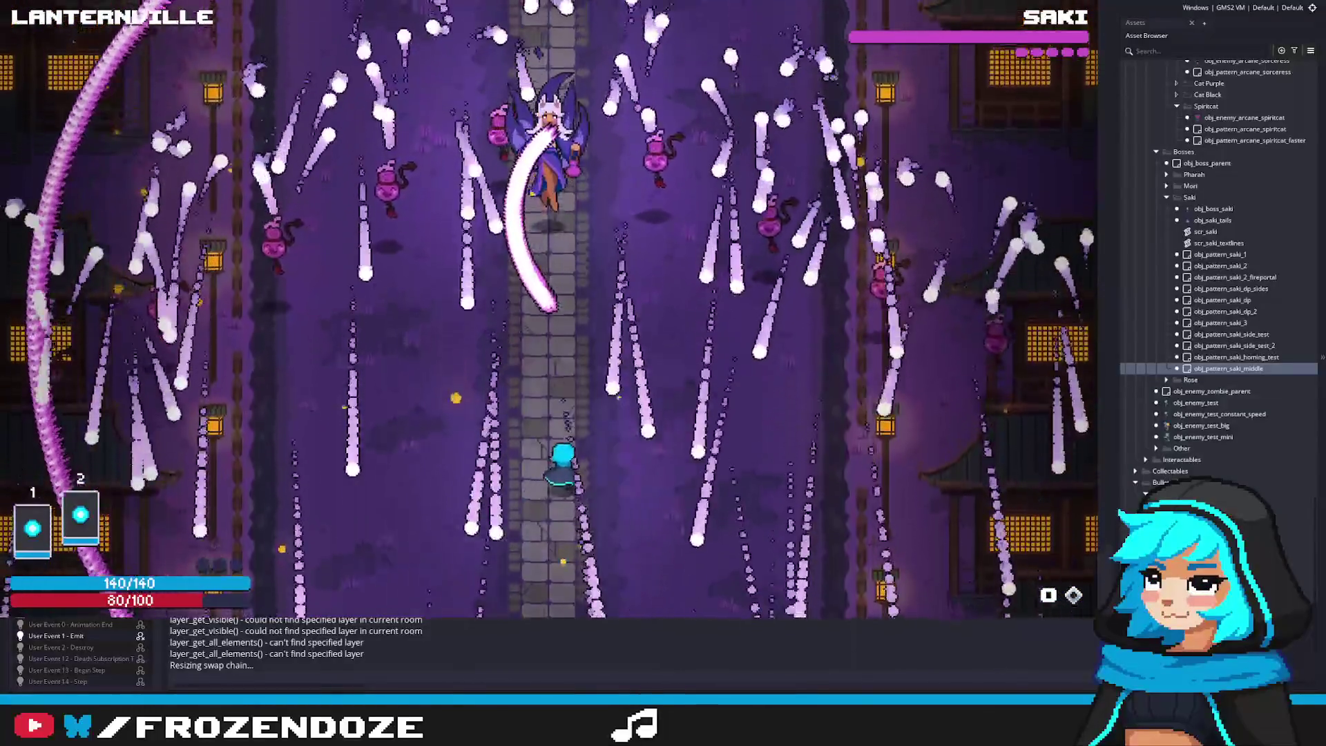
key("Right")
key("Left")
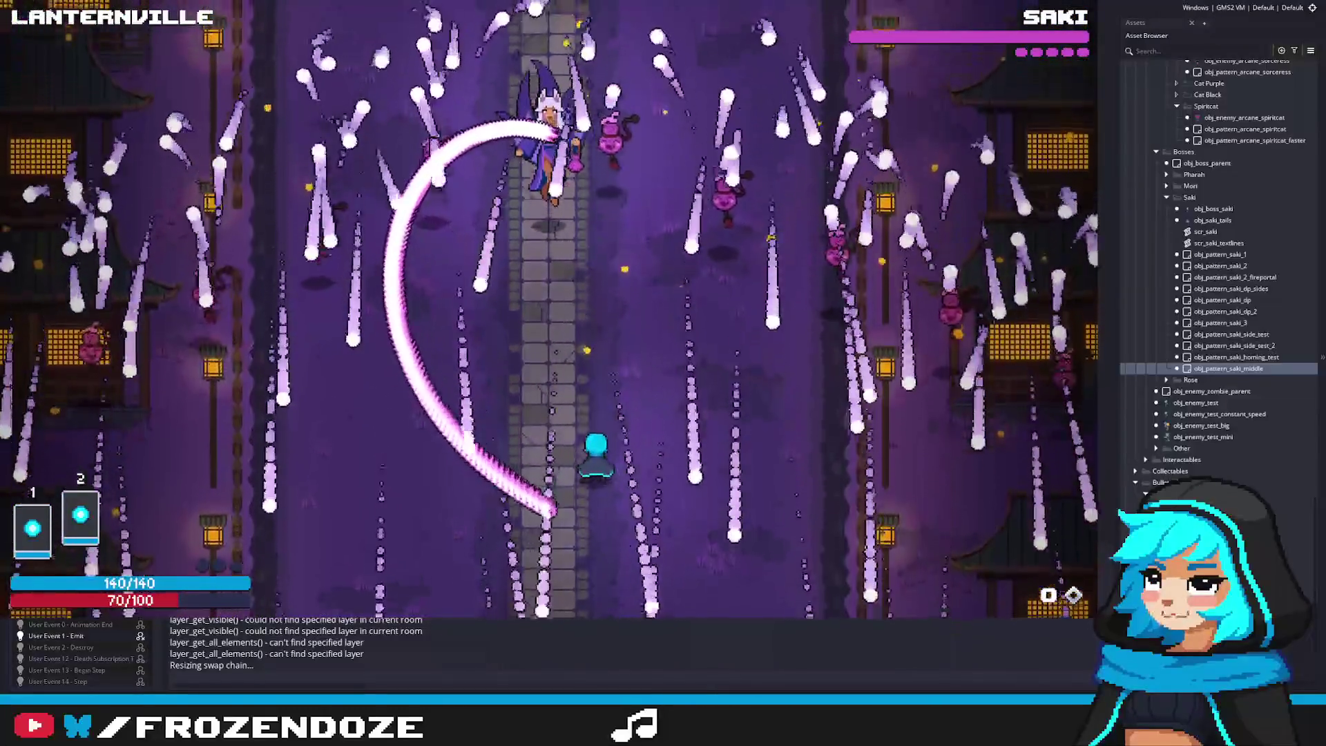
key("Left")
key("Right")
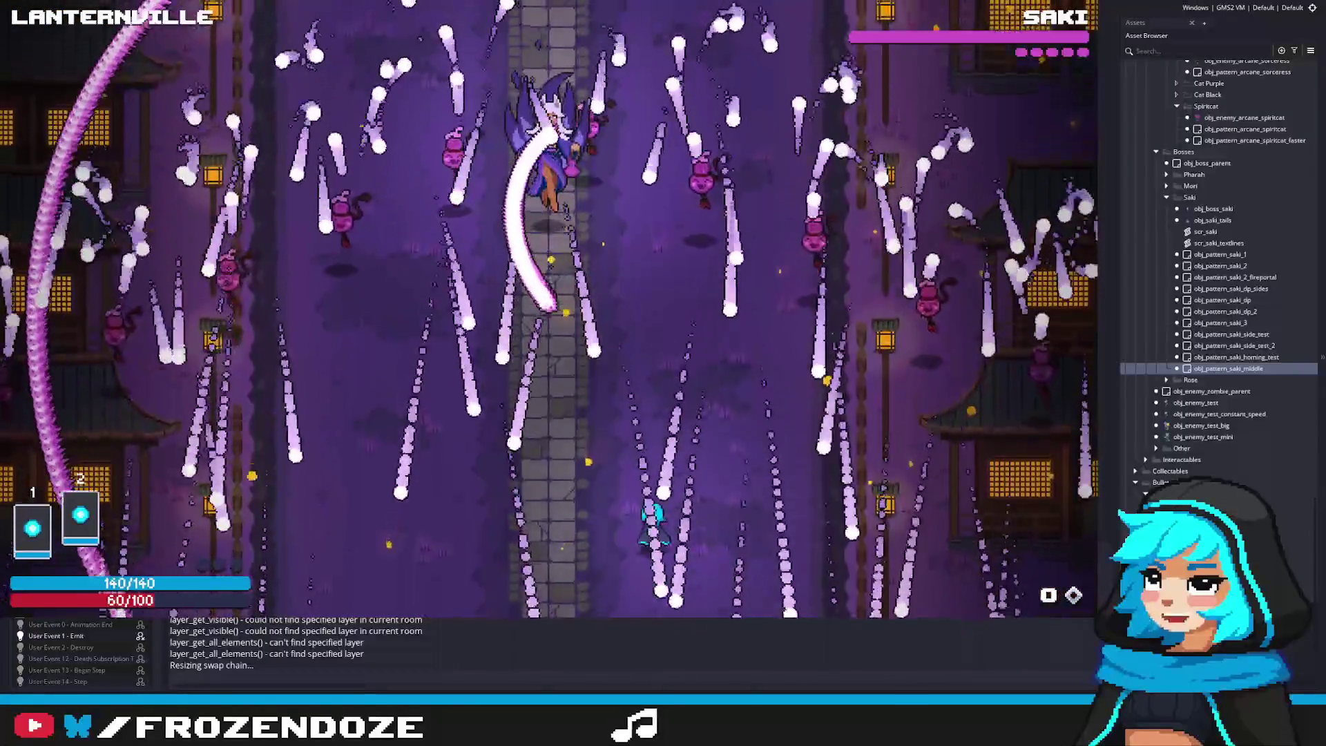
key("Left")
key("Right")
key("Left")
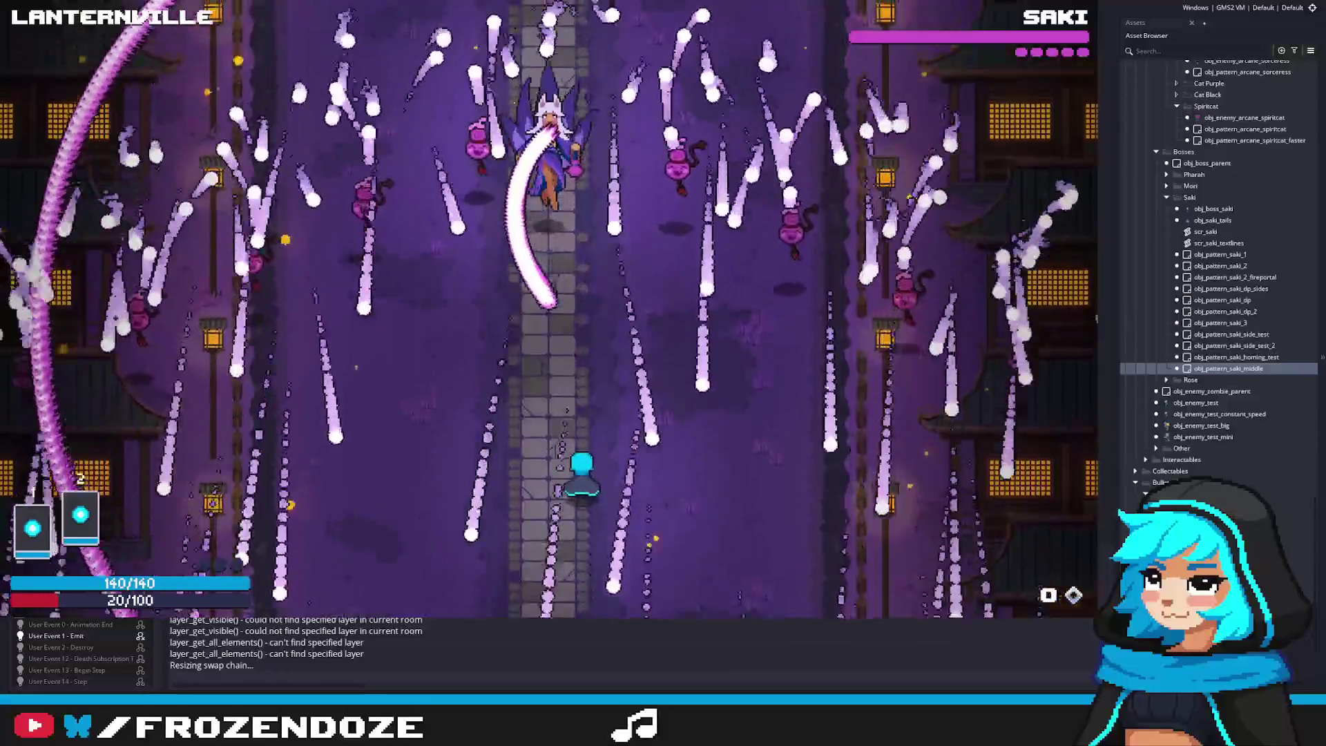
key("Escape")
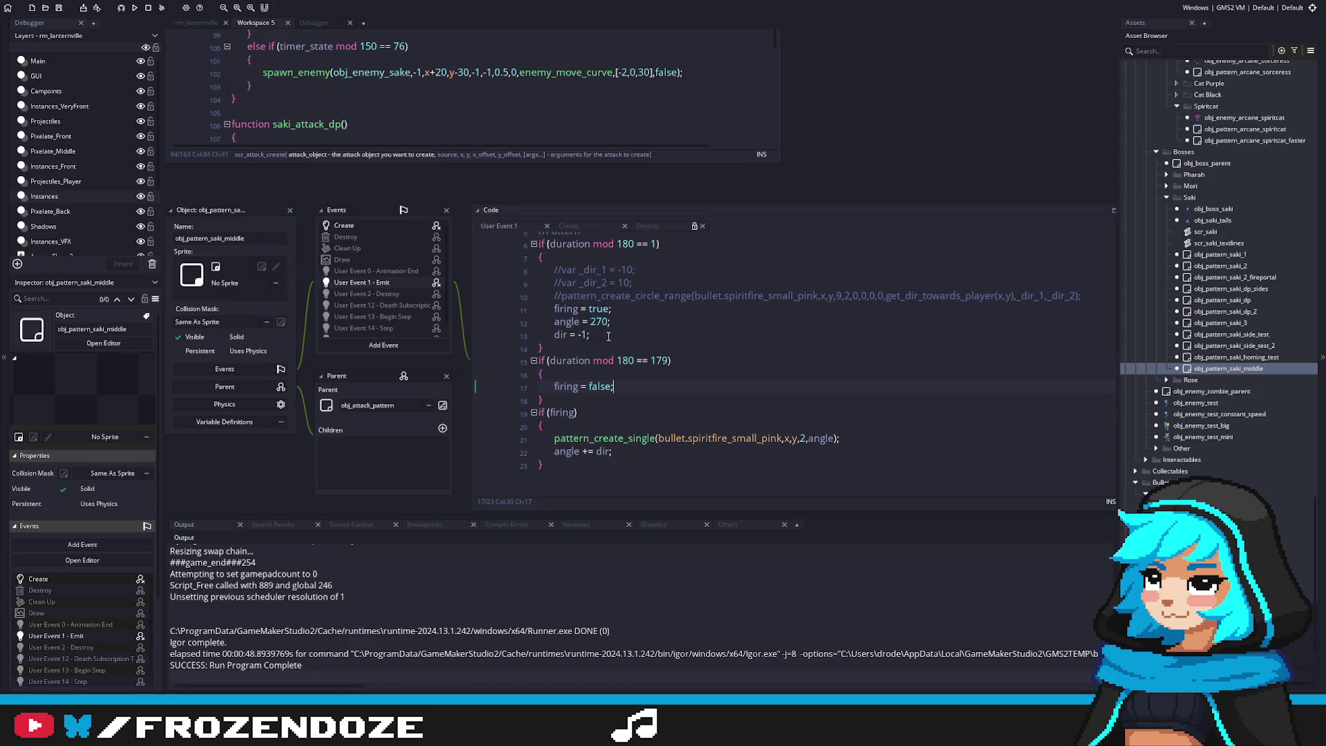
Set dir to -2 and the firing stop check to 91, then run the game
type("2")
scroll(670, 383, "up", 1)
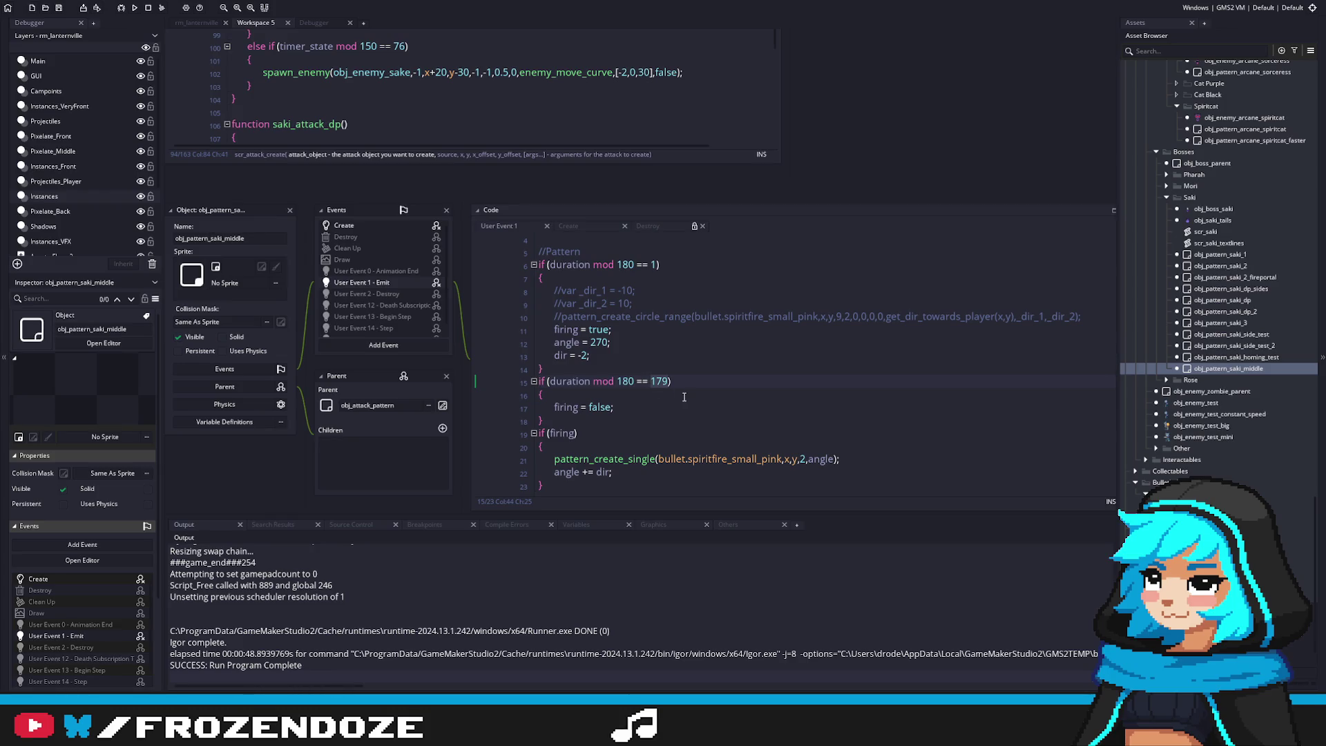
type("91")
key("F5")
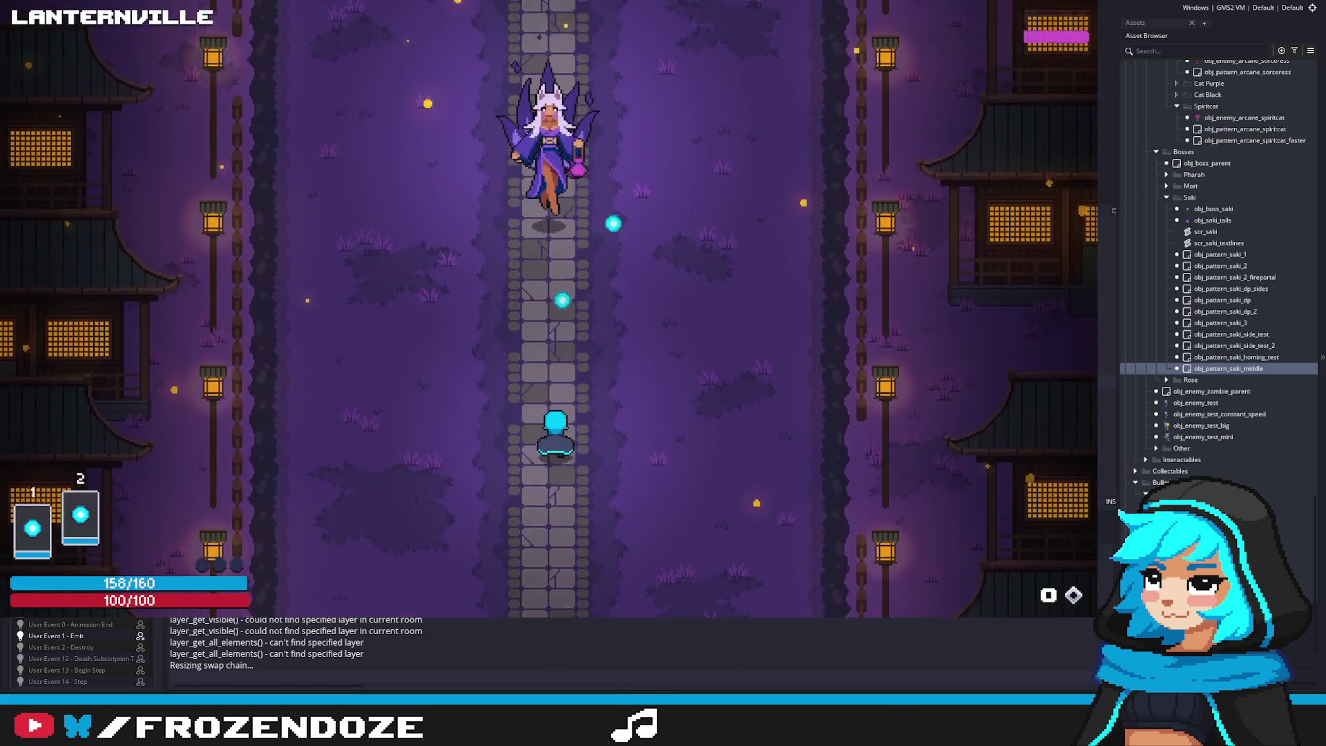
Dodge left and right through Saki's shorter pink arc, then quit the game
key("d")
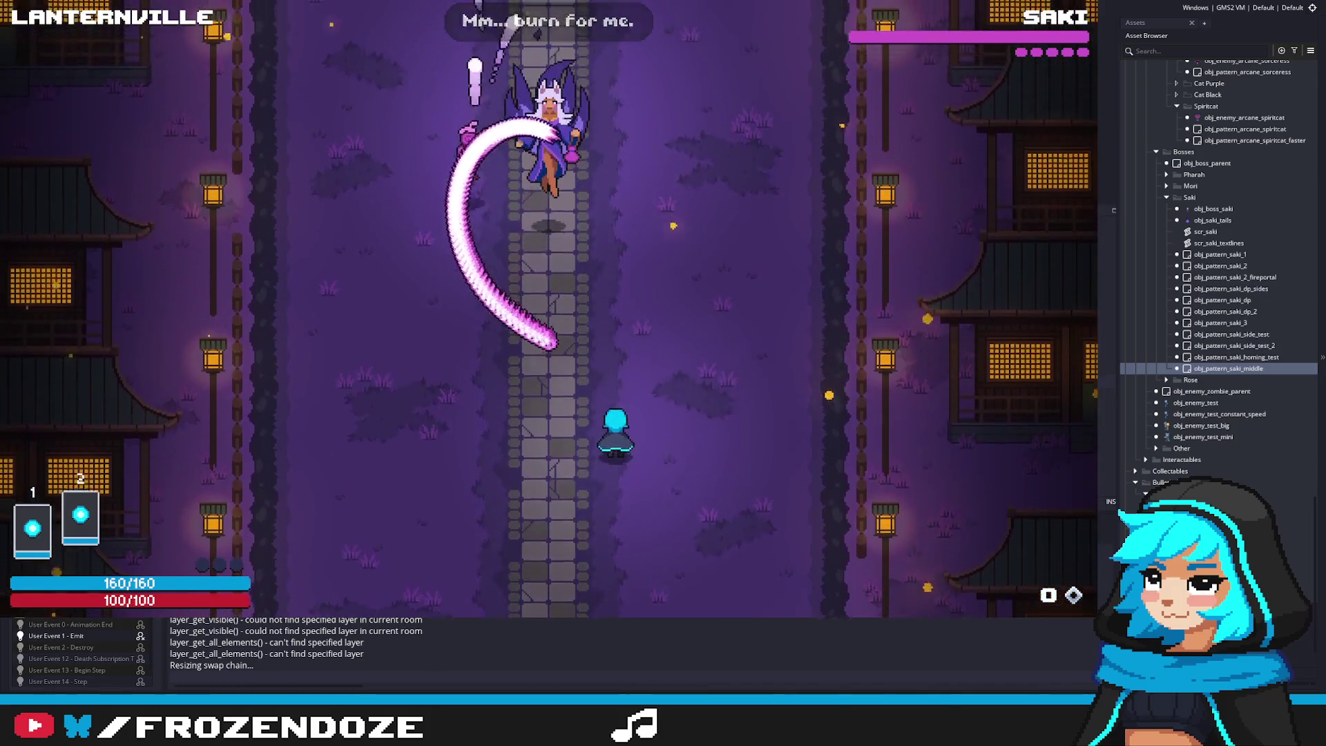
key("a")
key("d")
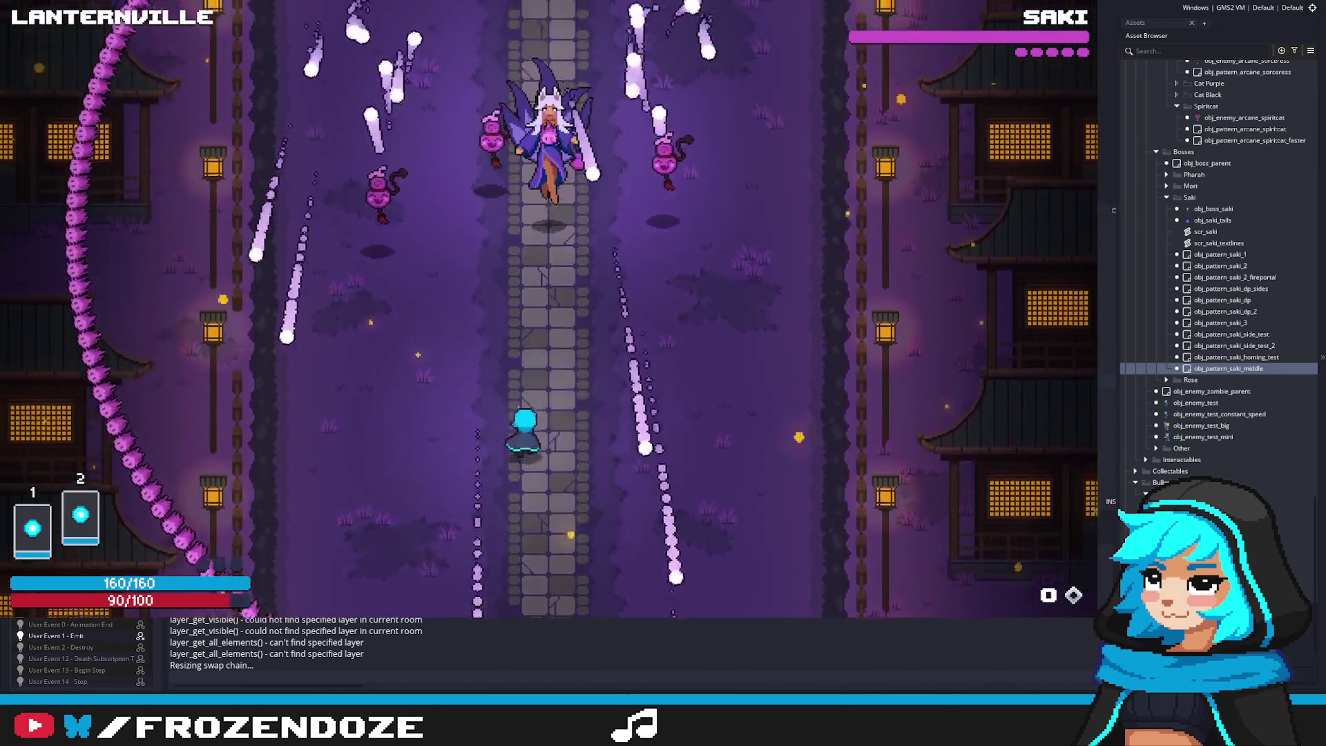
key("a")
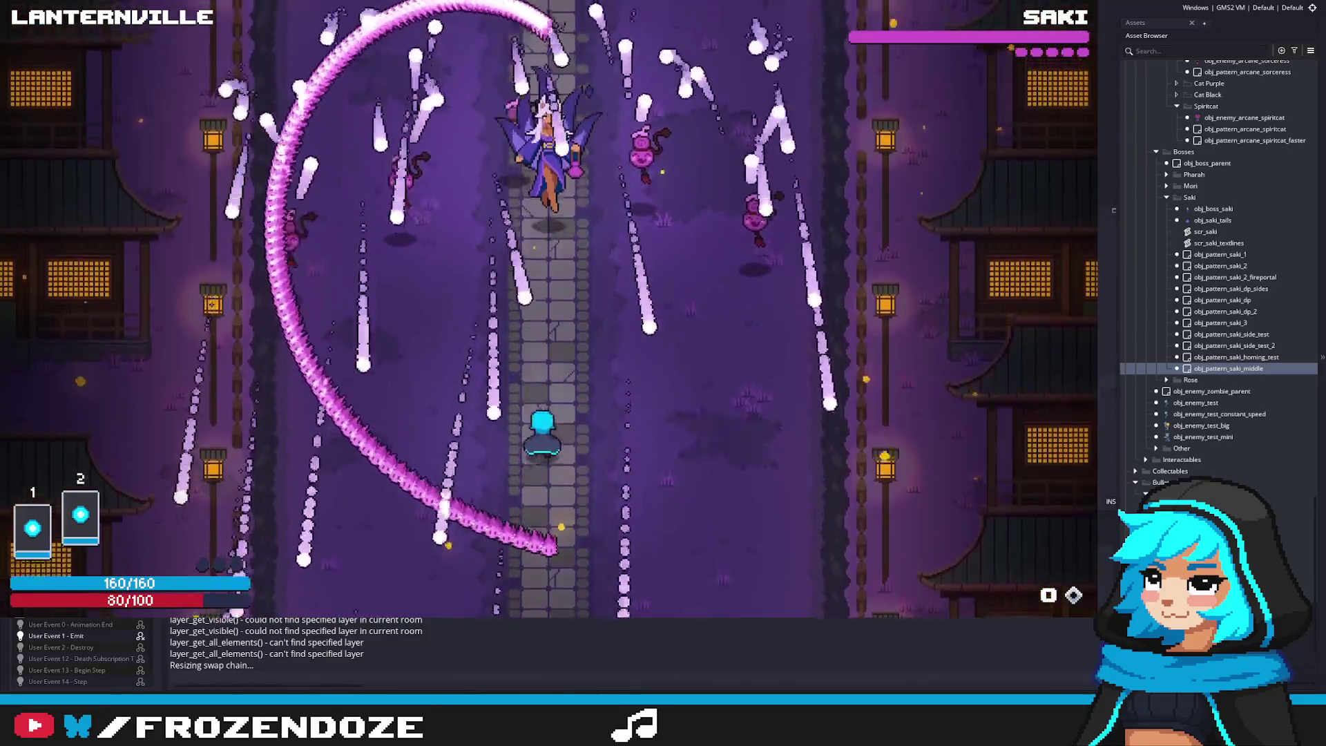
key("d")
key("d")
key("a")
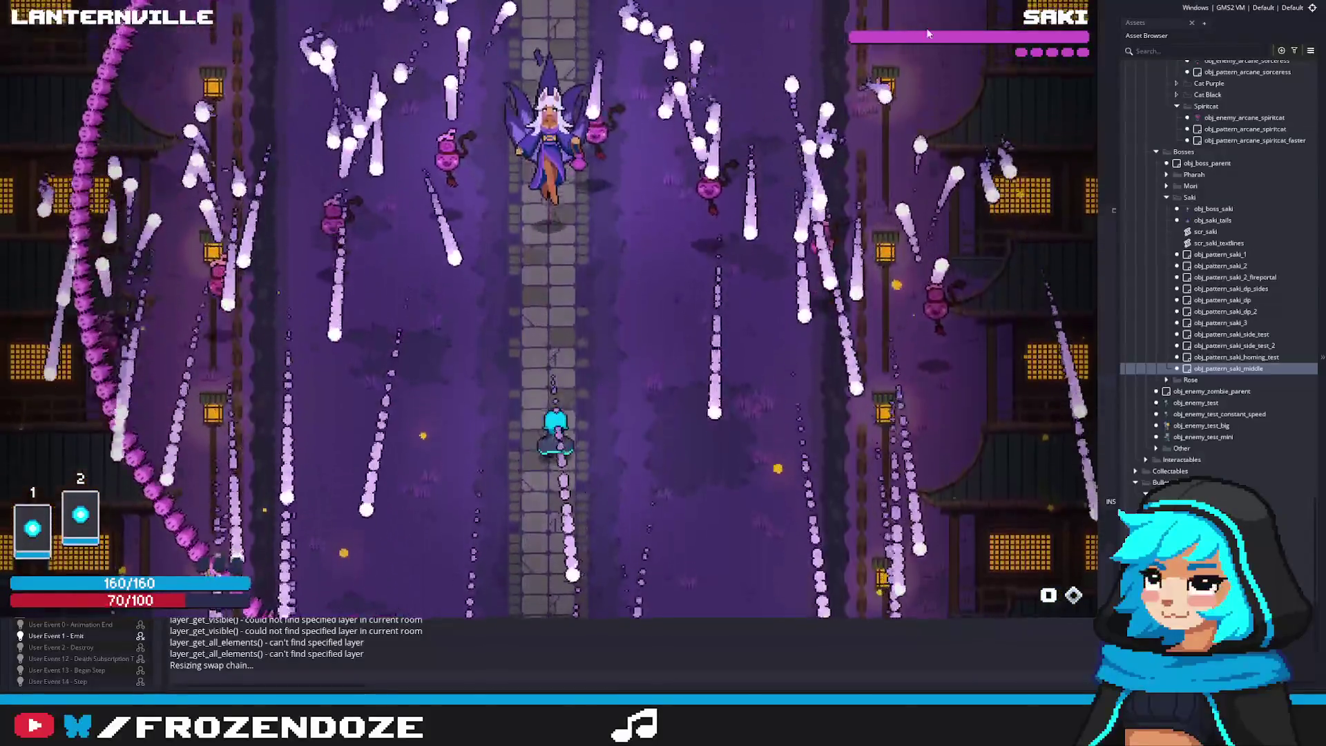
key("d")
key("a")
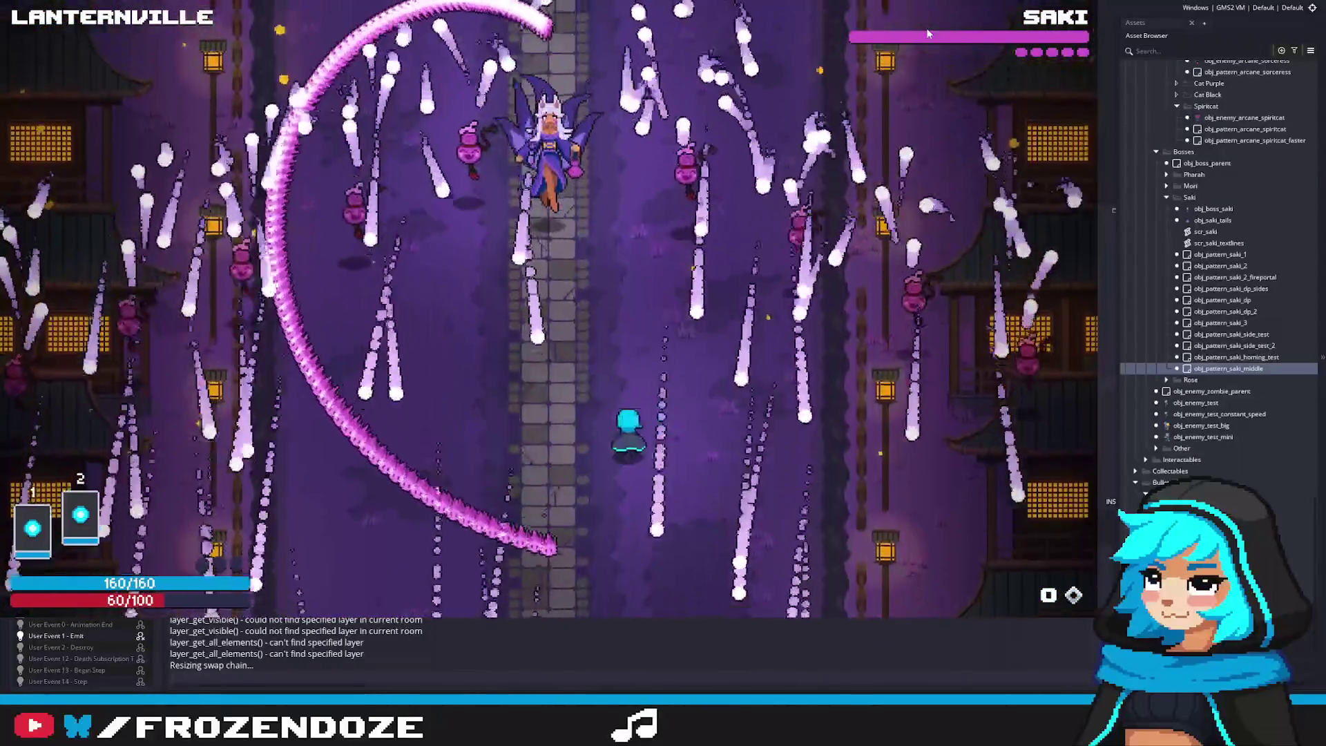
key("Escape")
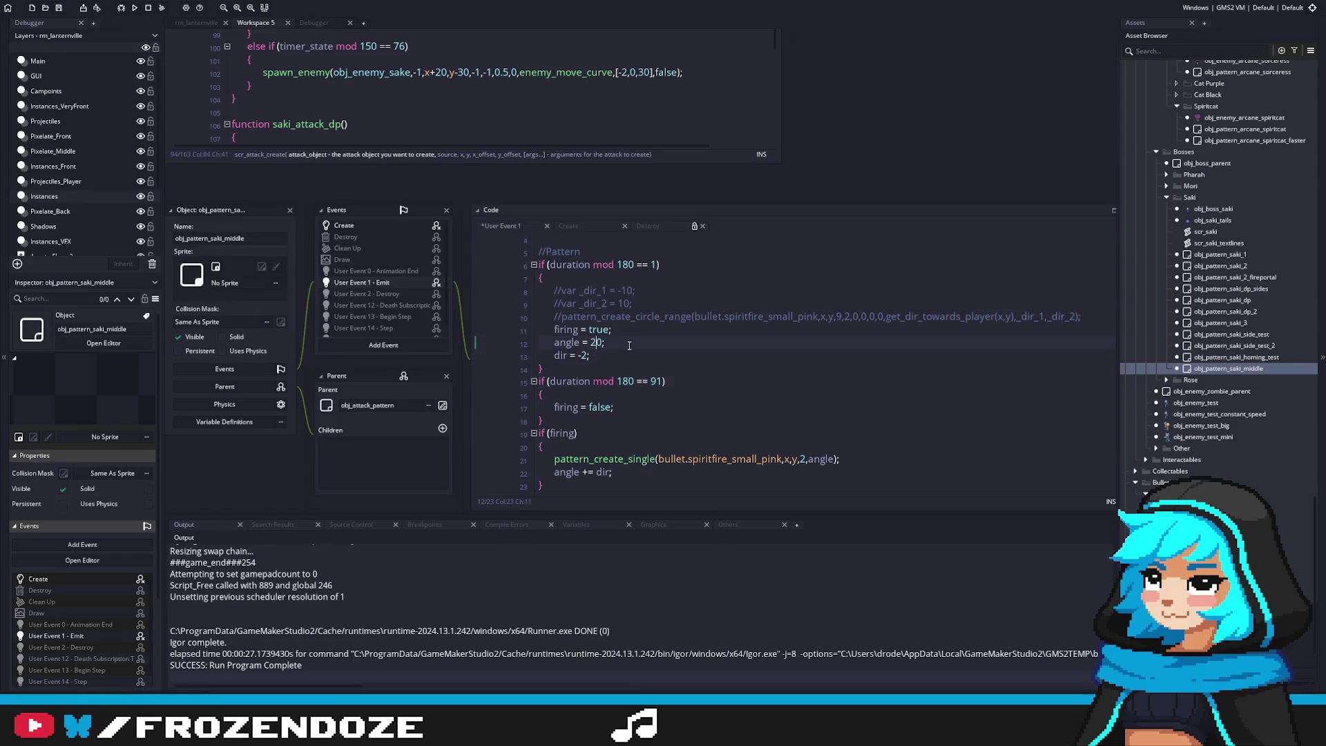
Save User Event 1 with the angle reset at 290 and run the game again
key("F5")
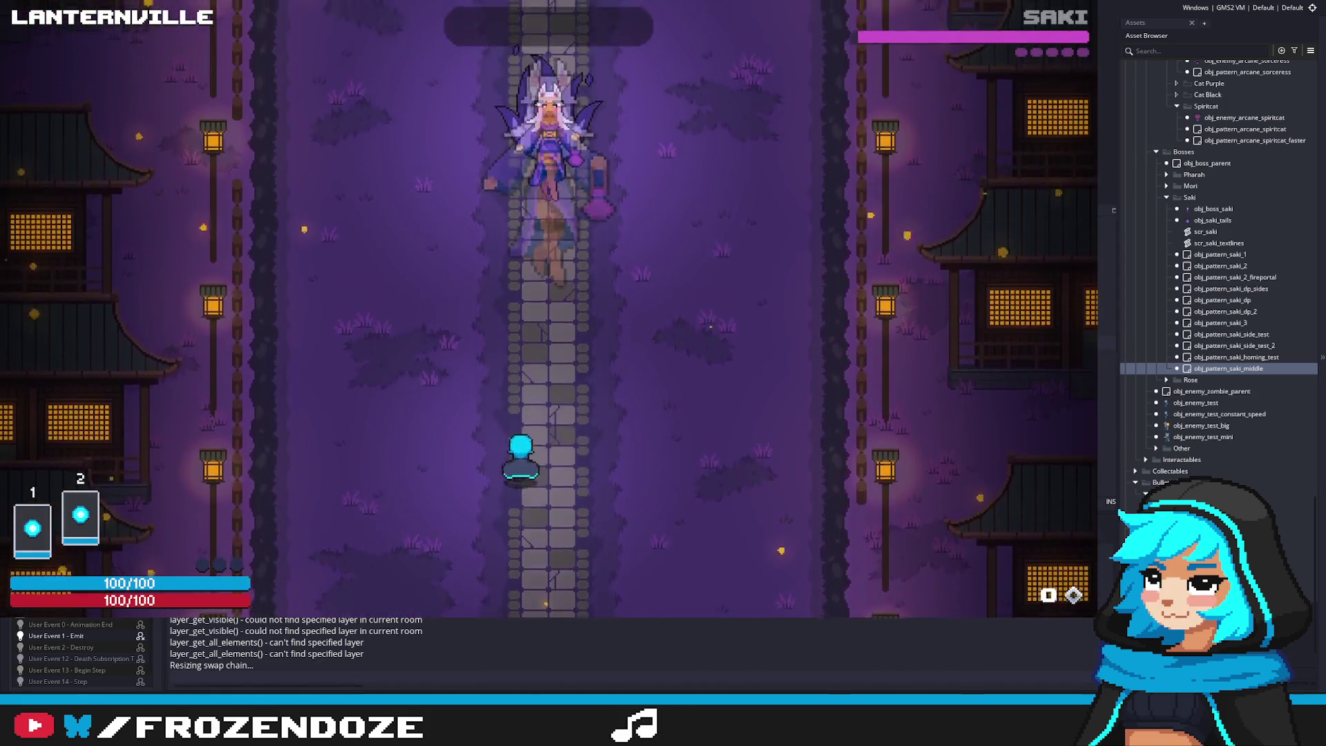
Weave around Saki's repeating pink arc with WASD, then close the running game
key("d")
key("d")
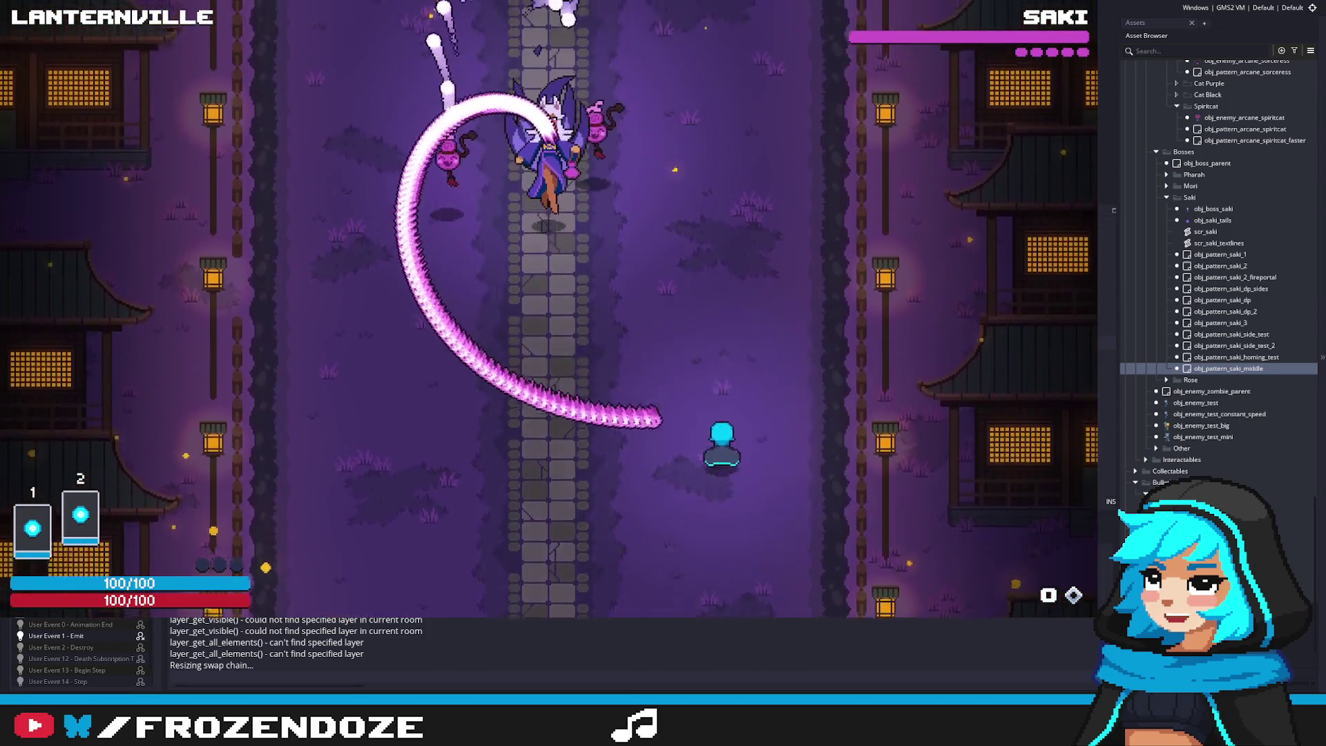
key("a")
key("a")
key("s")
key("d")
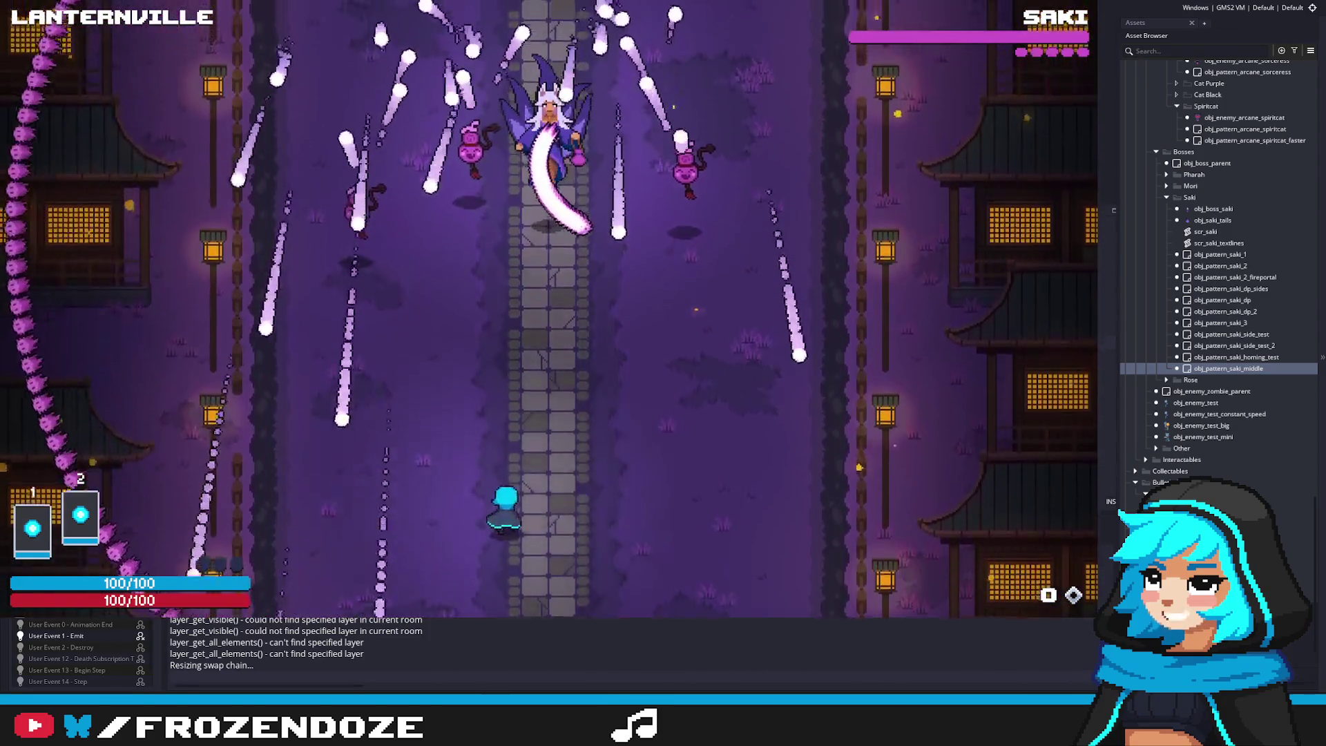
key("a")
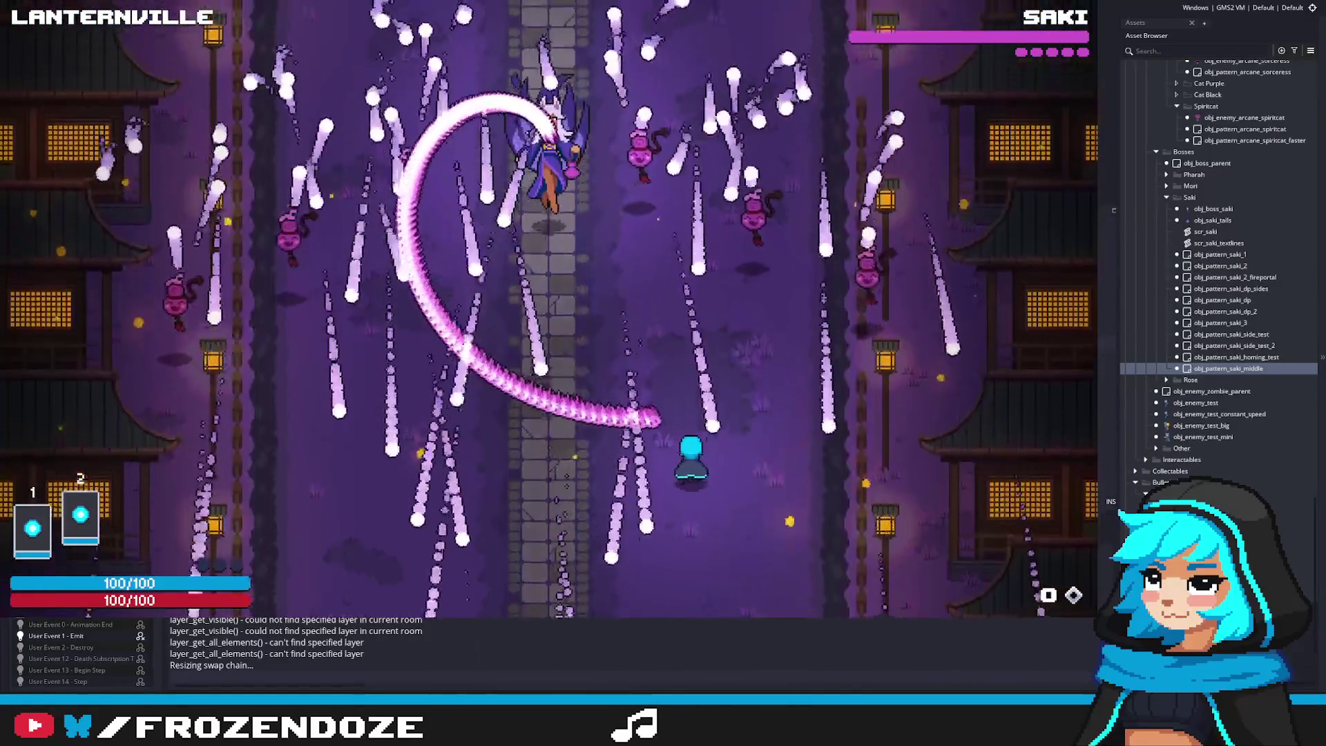
key("a")
key("d")
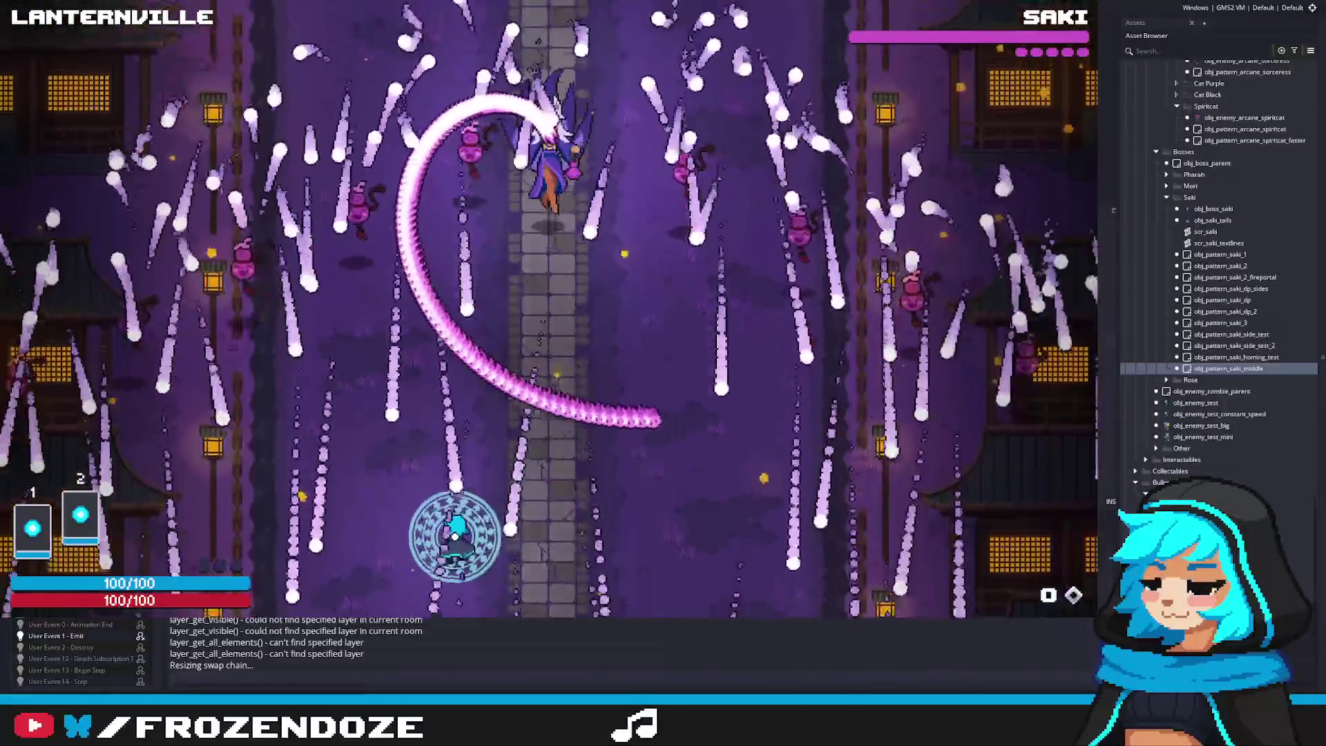
key("a")
key("s")
key("d")
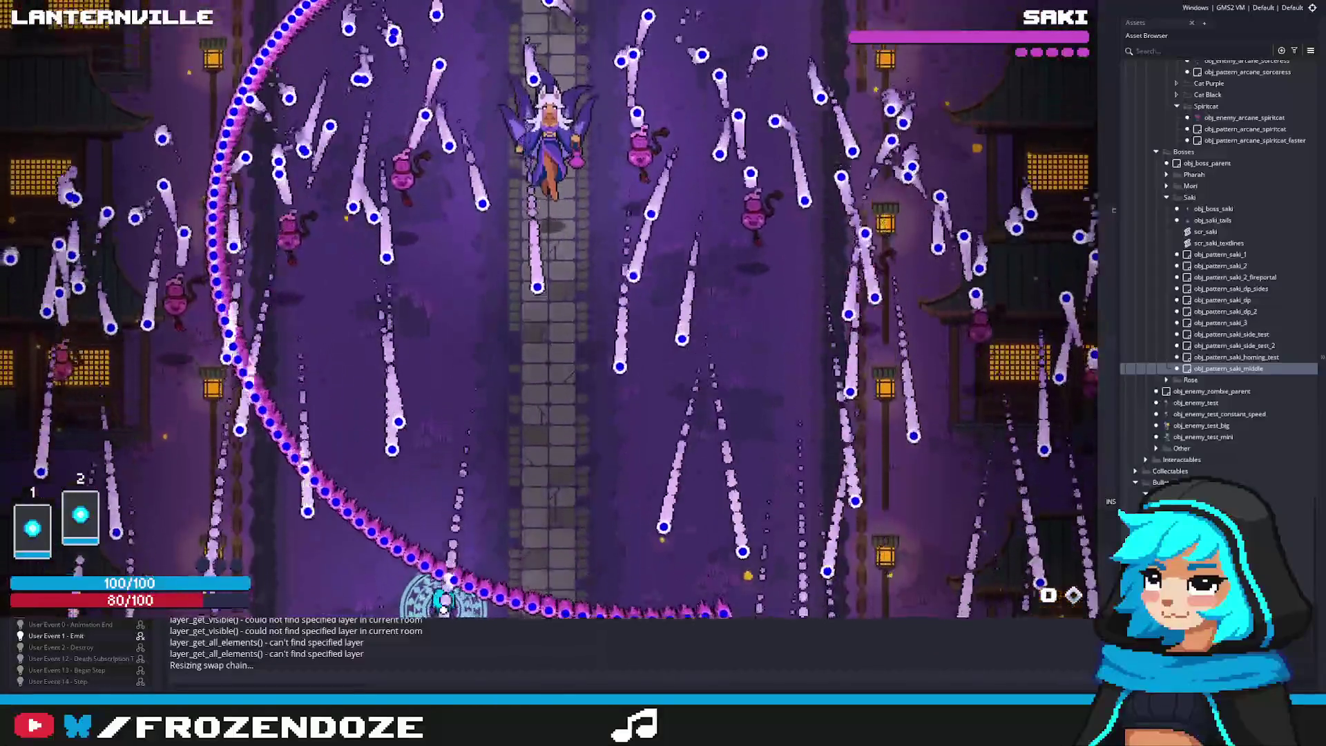
key("w")
key("d")
key("w")
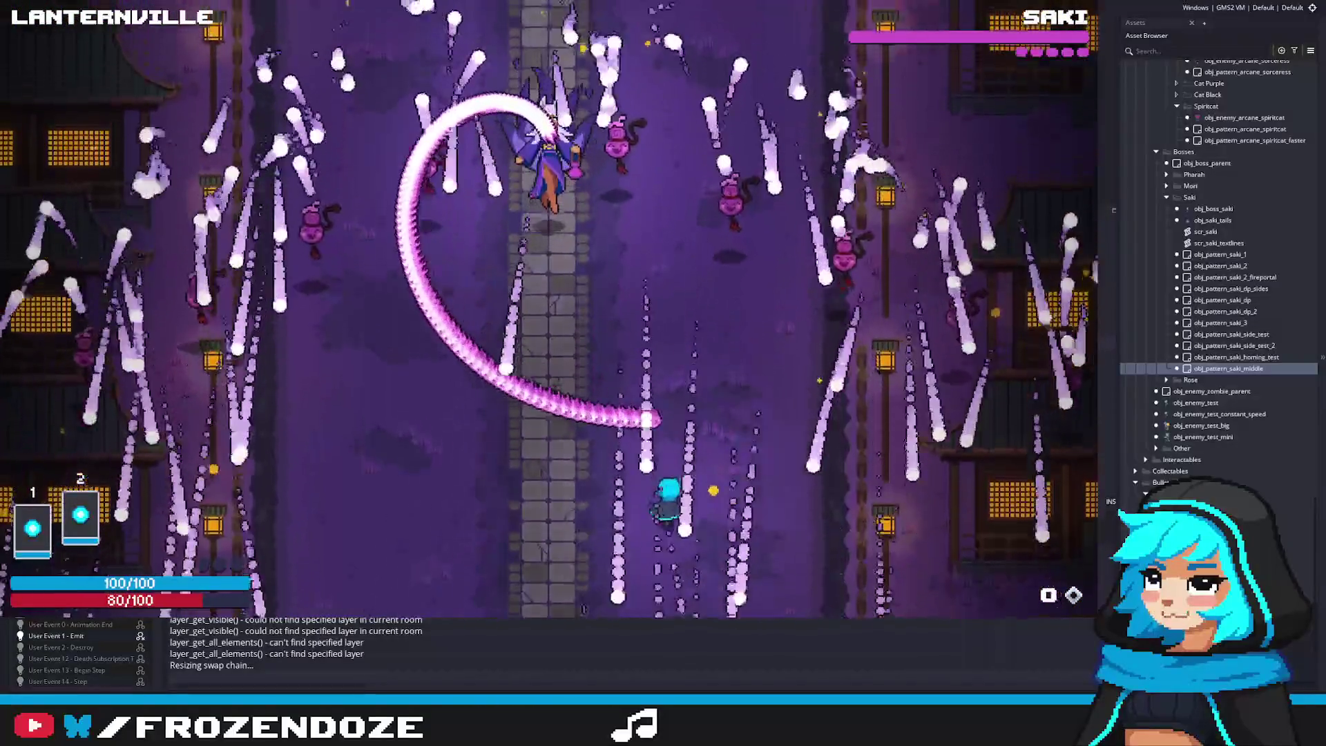
key("d")
key("w")
key("s")
key("a")
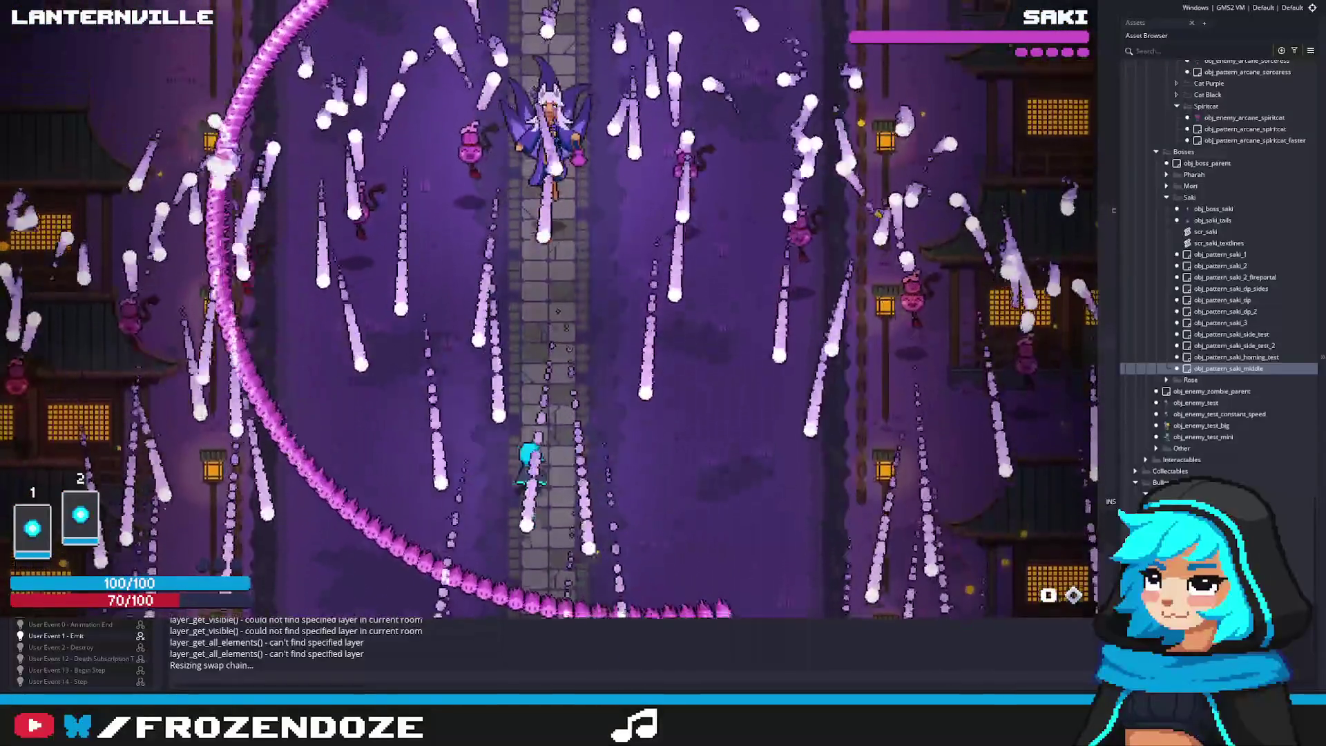
key("d")
key("w")
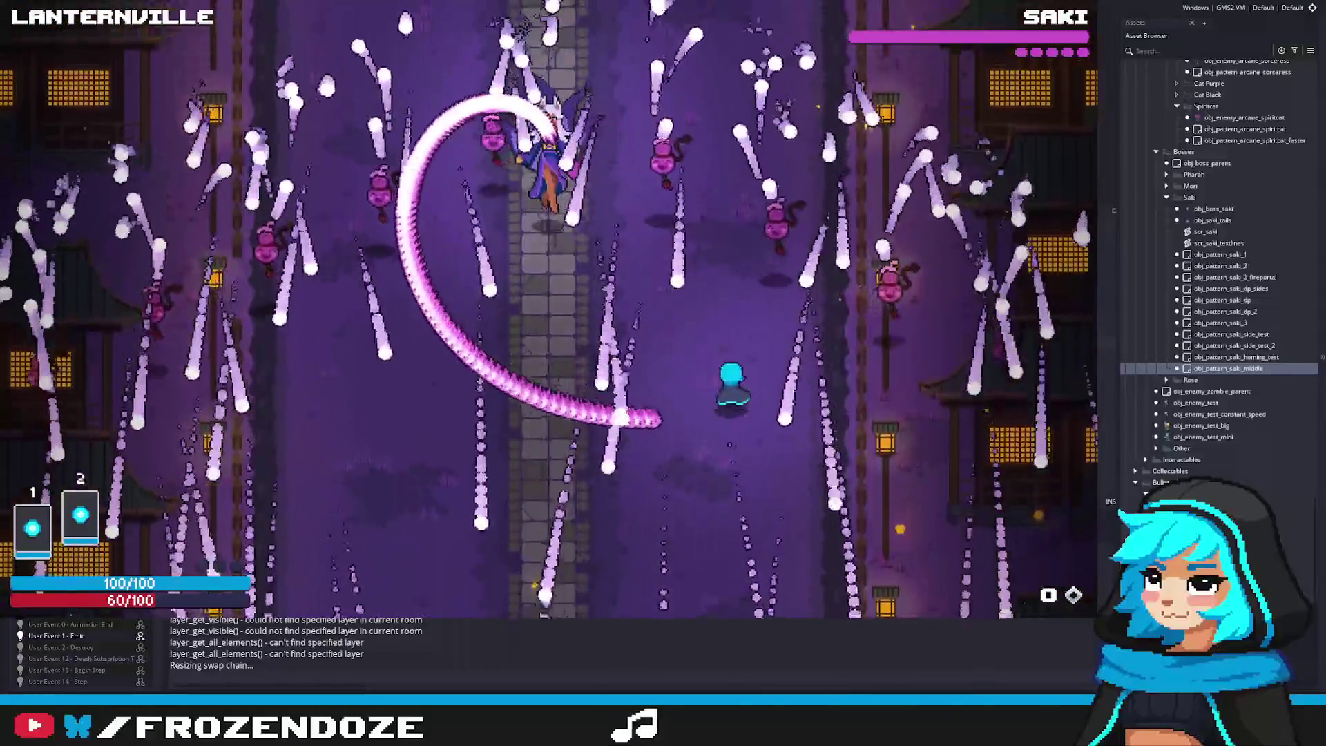
key("a")
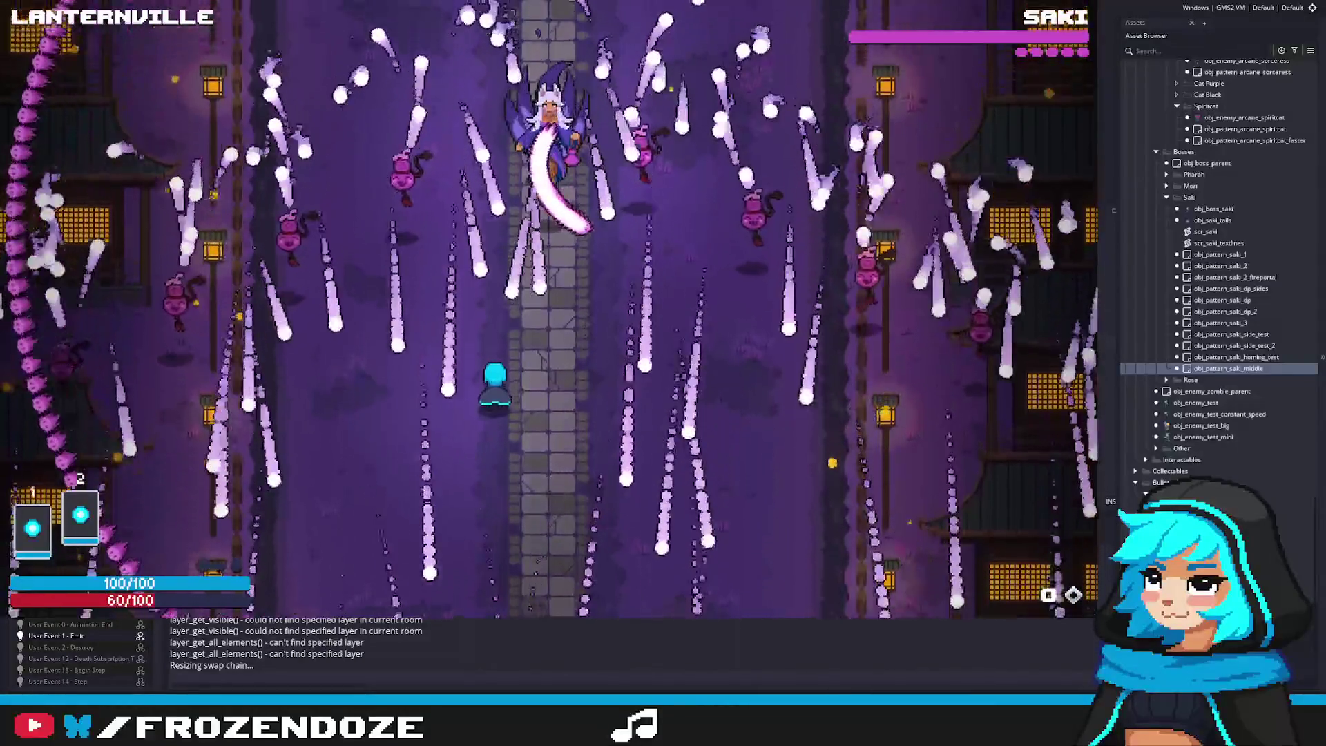
key("d")
key("s")
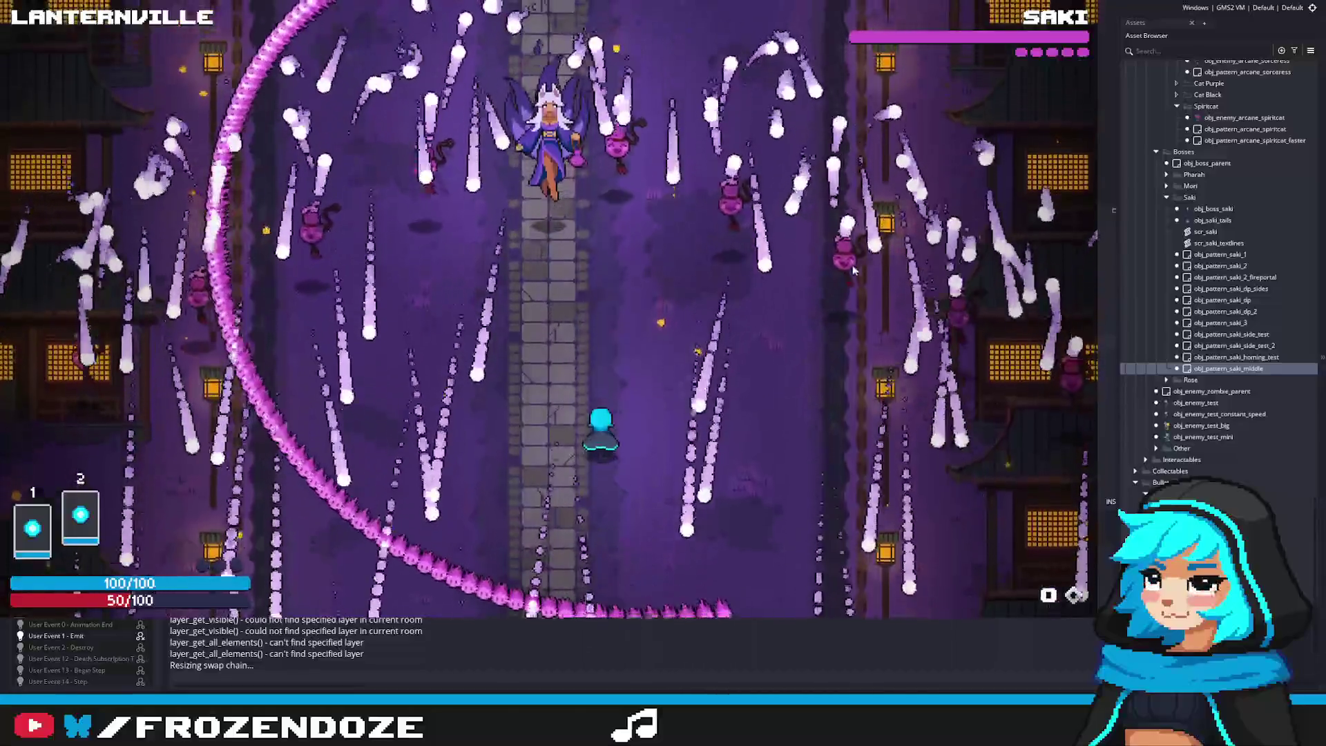
key("Escape")
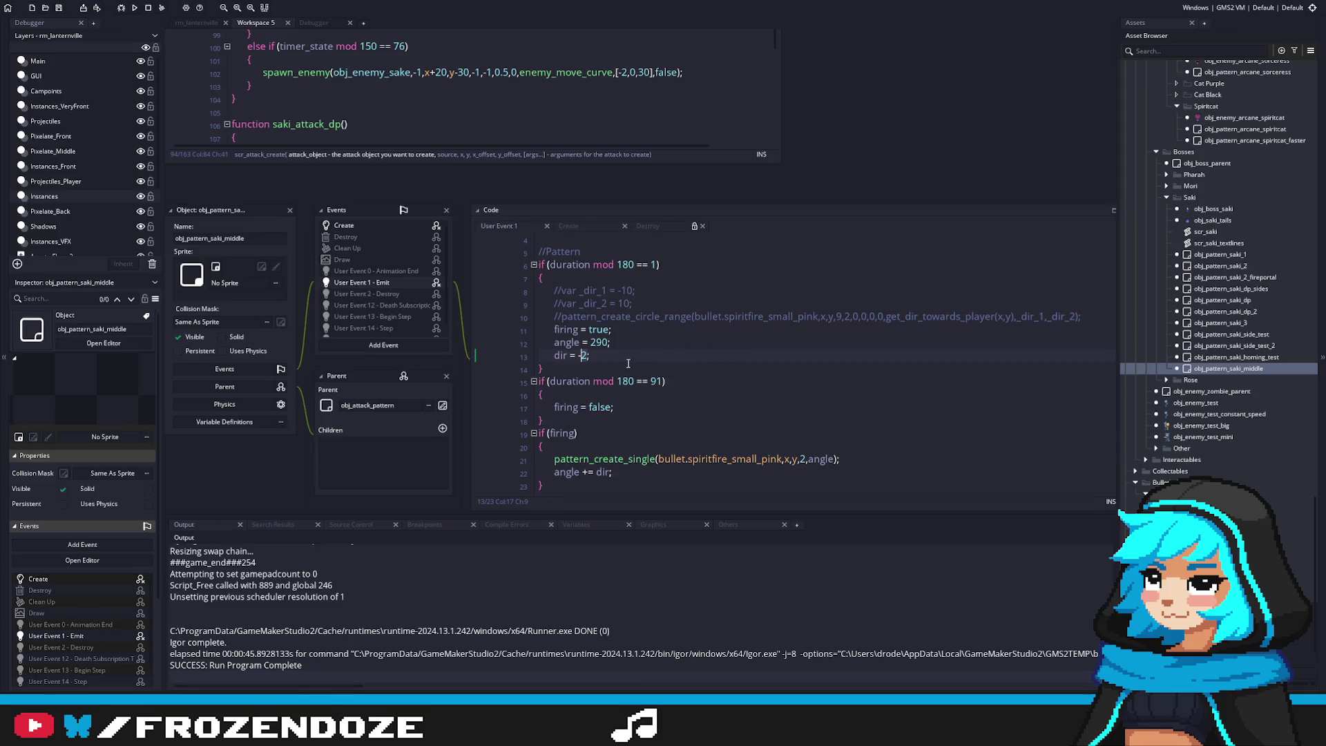
Compile and launch the game from User Event 1 to test dir -2
left_click(768, 368)
key("F5")
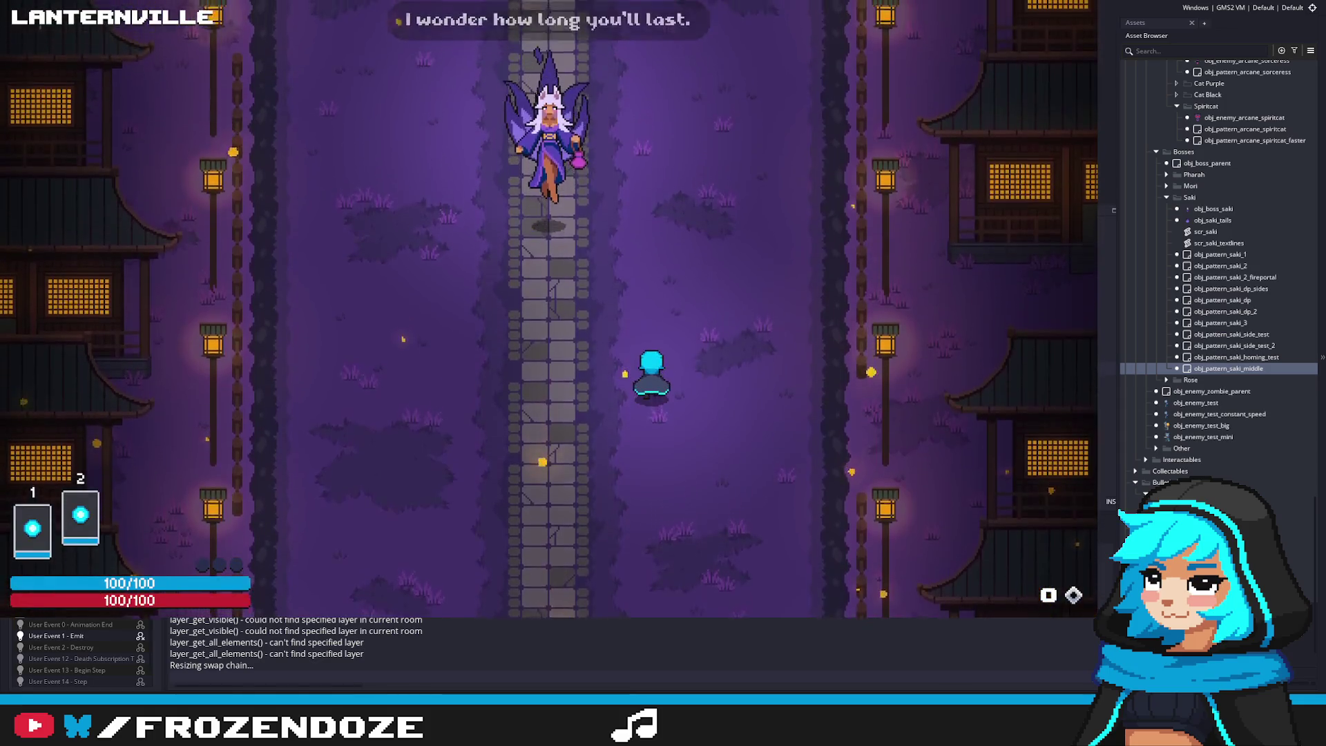
Move down, left and up to dodge Saki's sweeping pink stream and white volleys
key("s")
key("d")
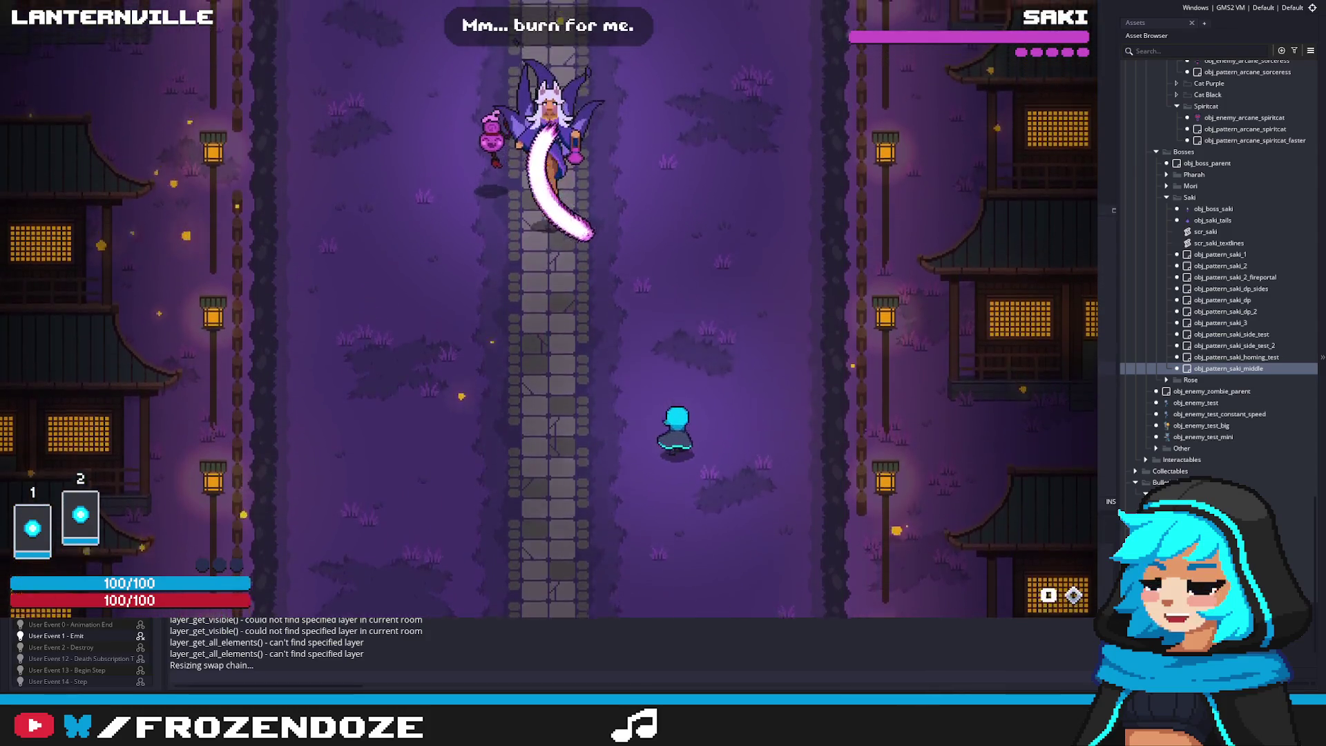
key("a")
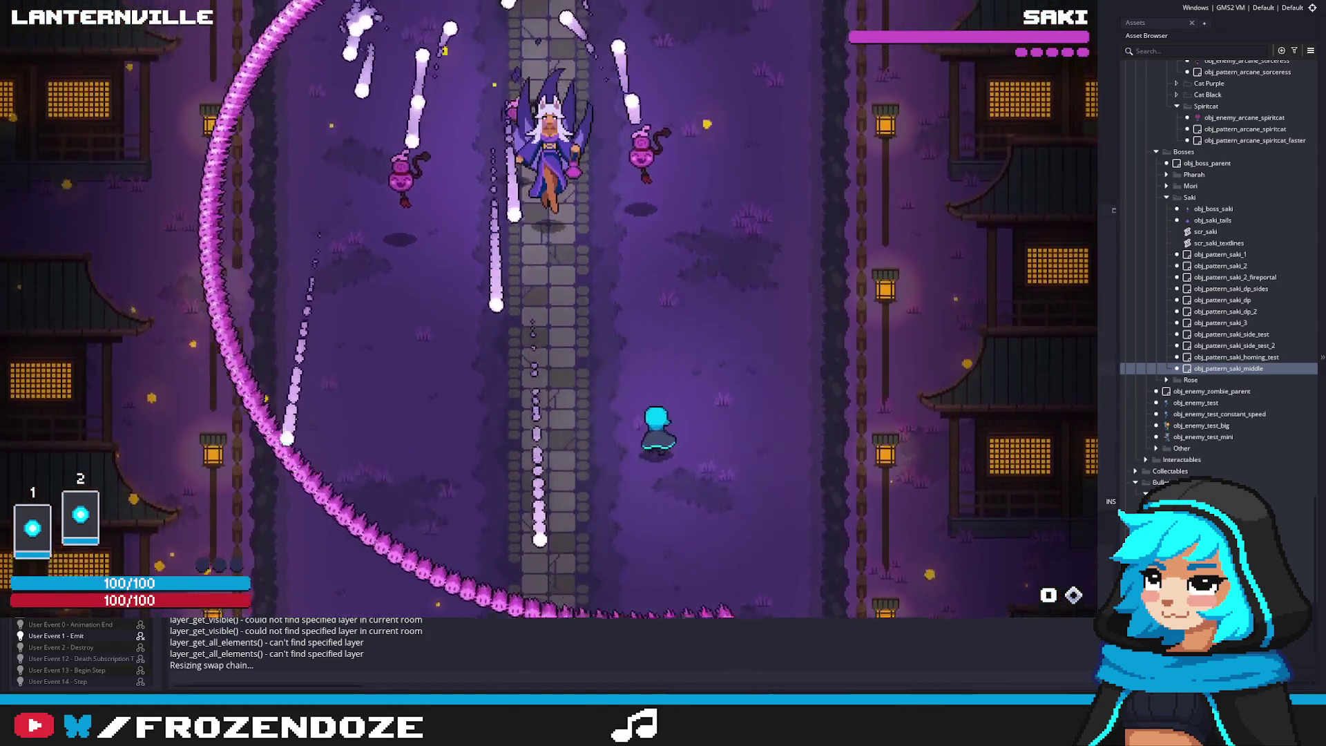
key("s")
key("s")
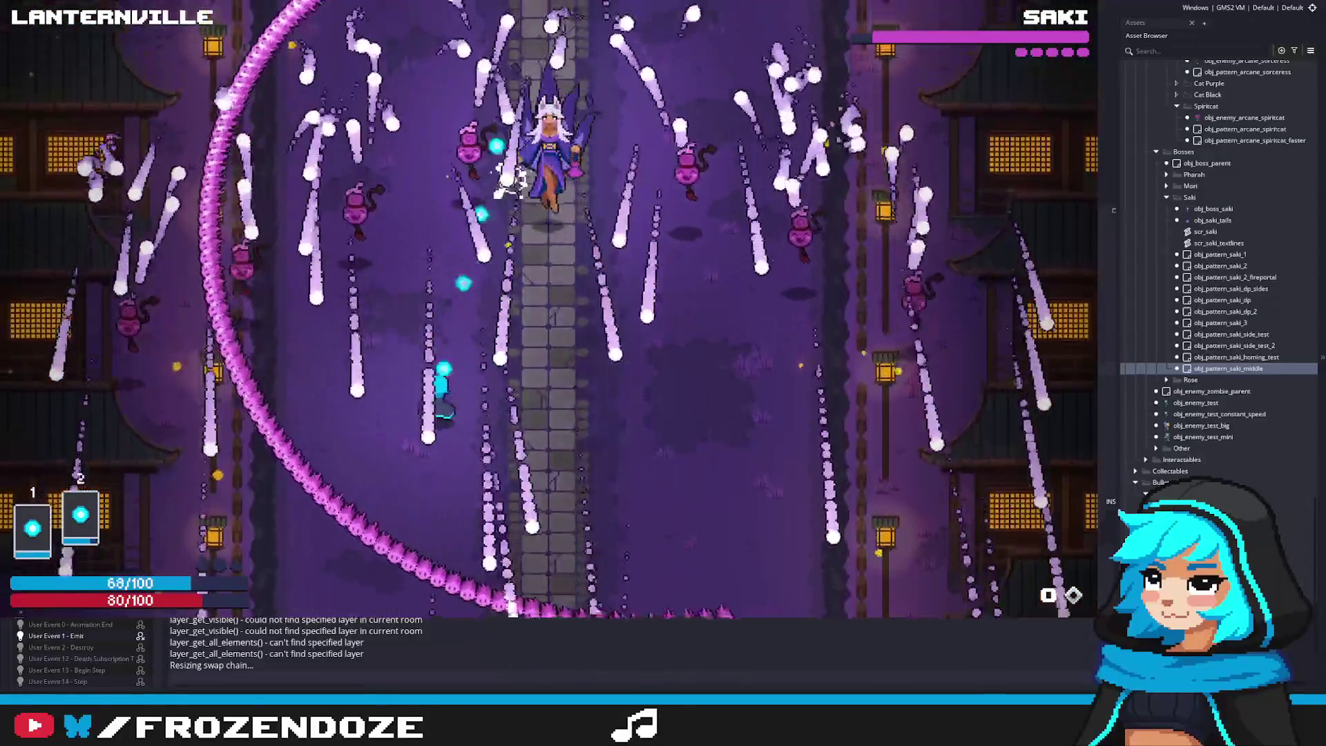
key("w")
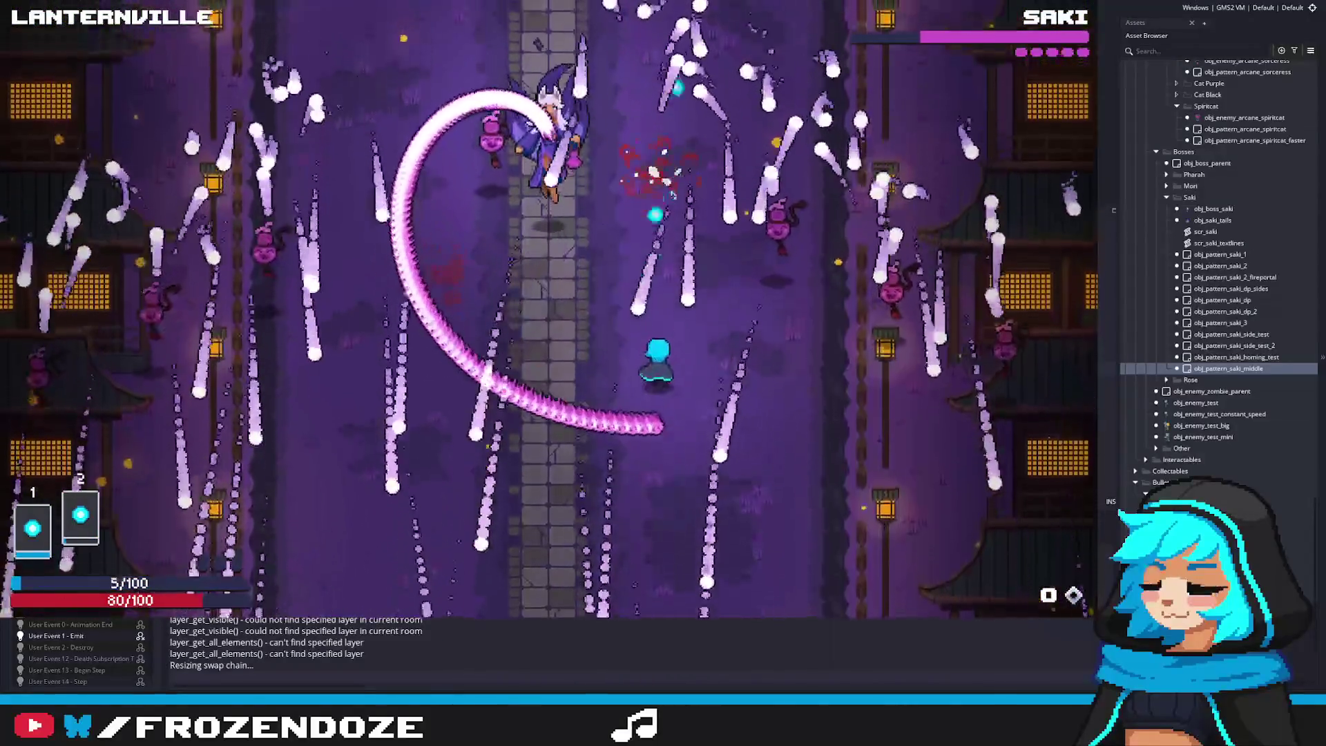
key("a")
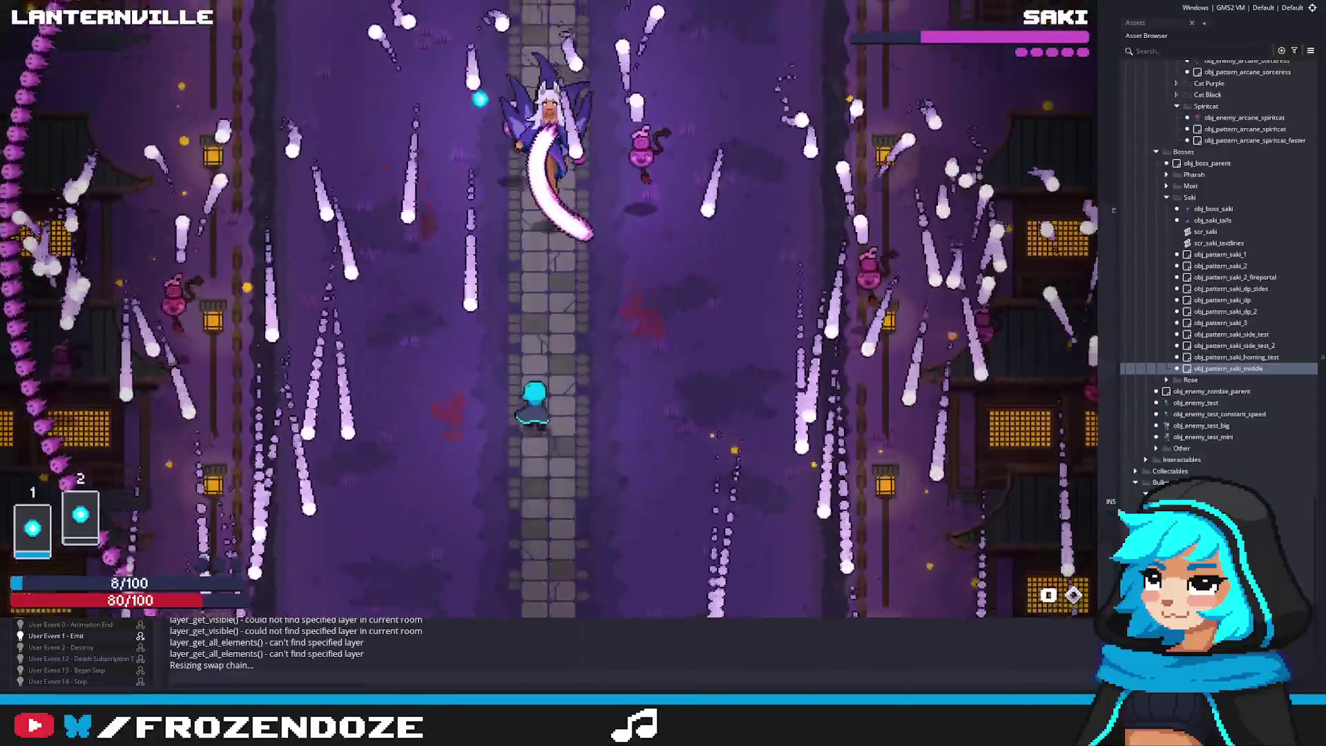
Dodge bullets with WASD through the rest of the playtest, then quit the game with Escape
key("d")
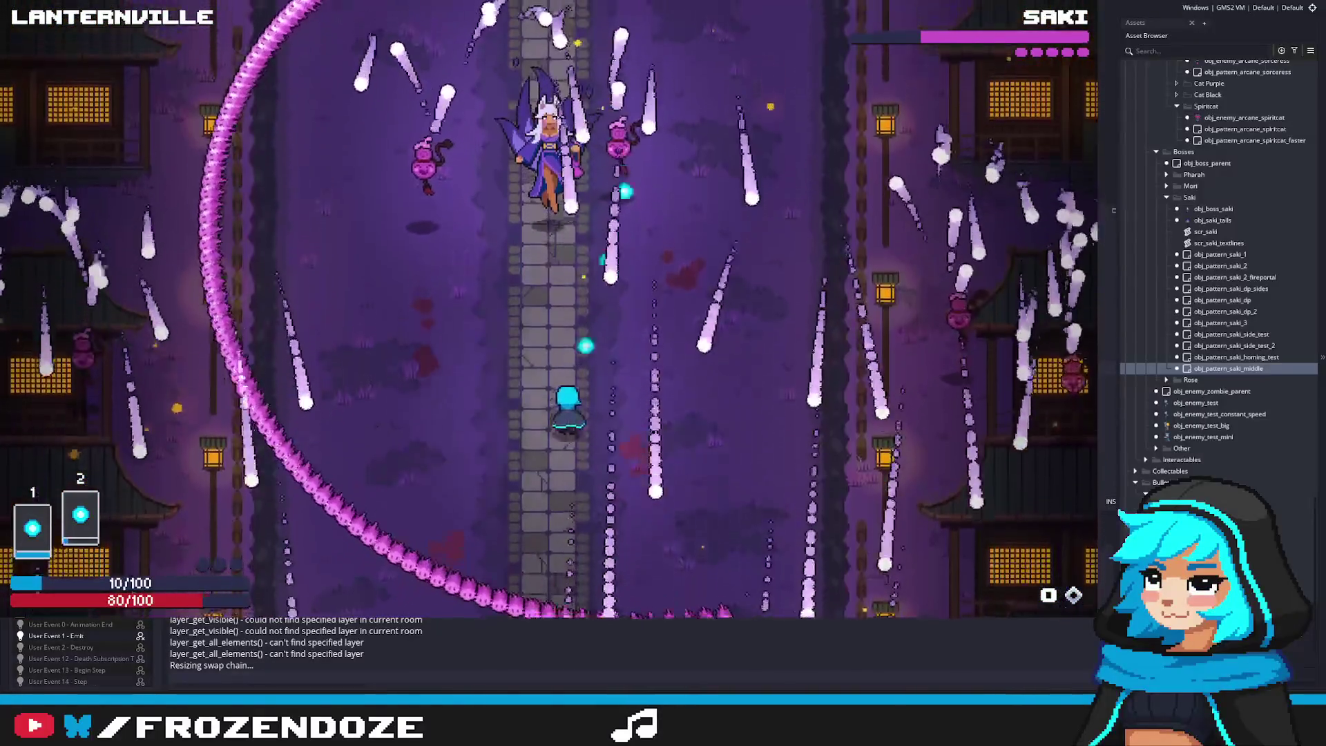
key("a")
key("d")
key("s")
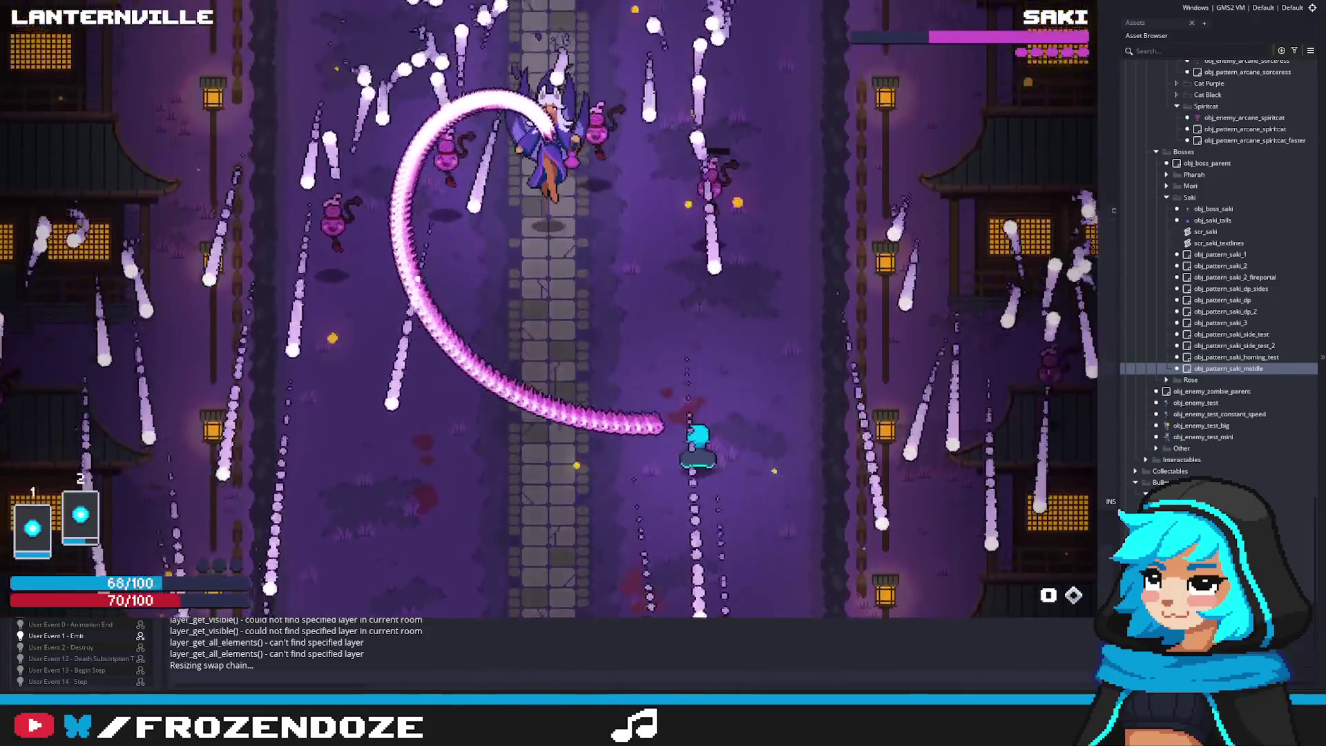
key("a")
key("w")
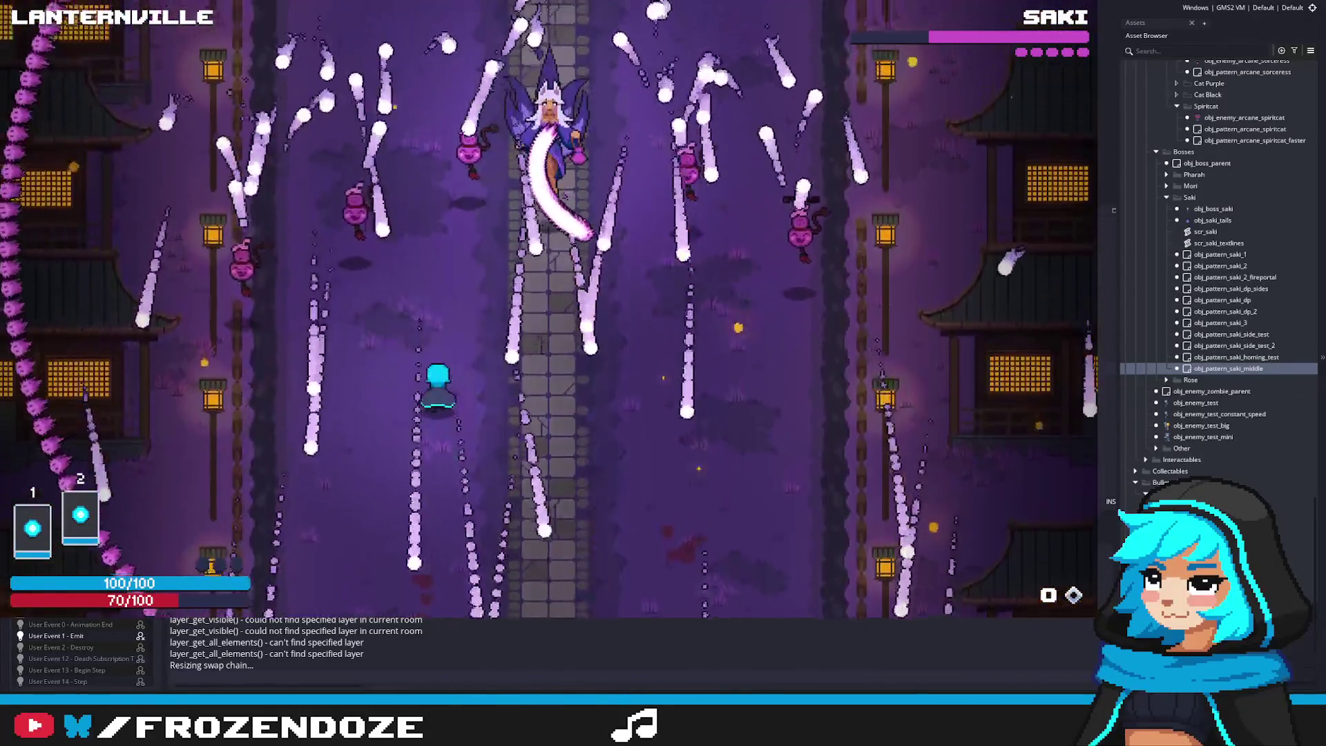
key("s")
key("d")
key("w")
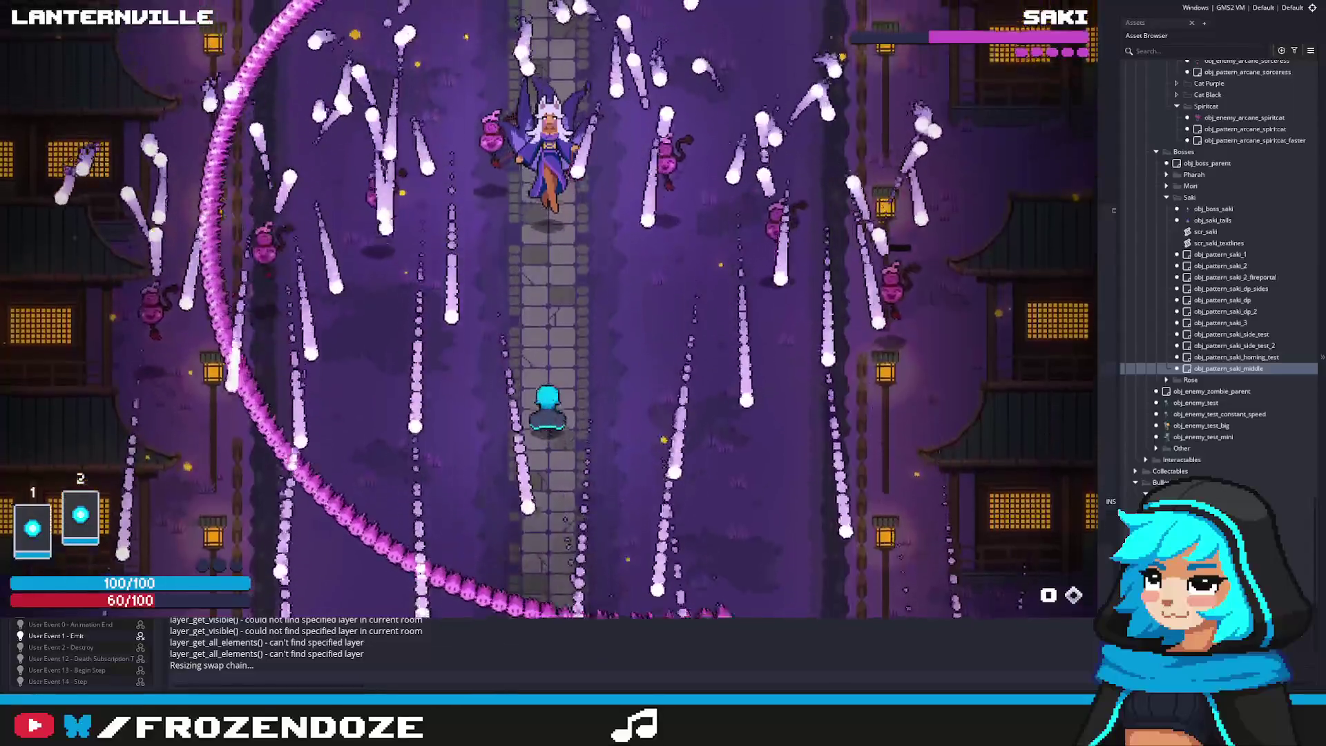
key("d")
key("w")
key("a")
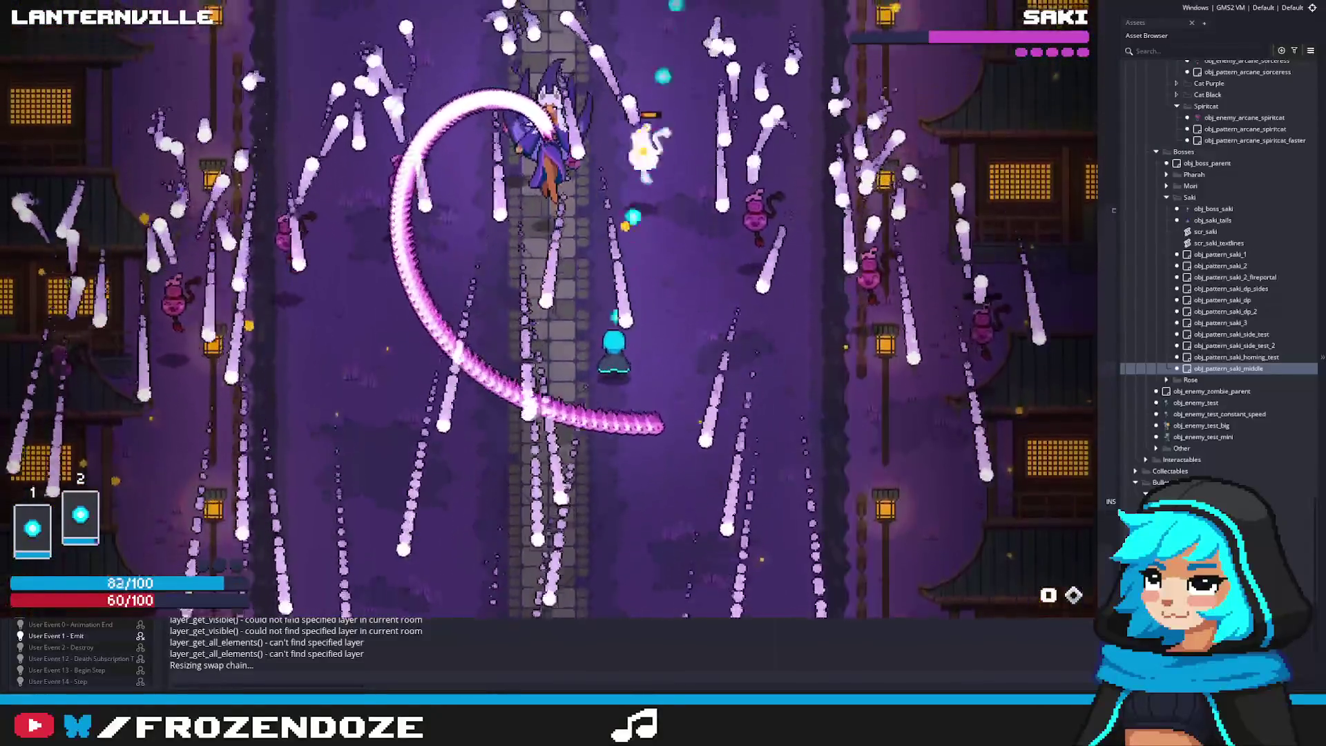
key("a")
key("s")
key("d")
key("a")
key("w")
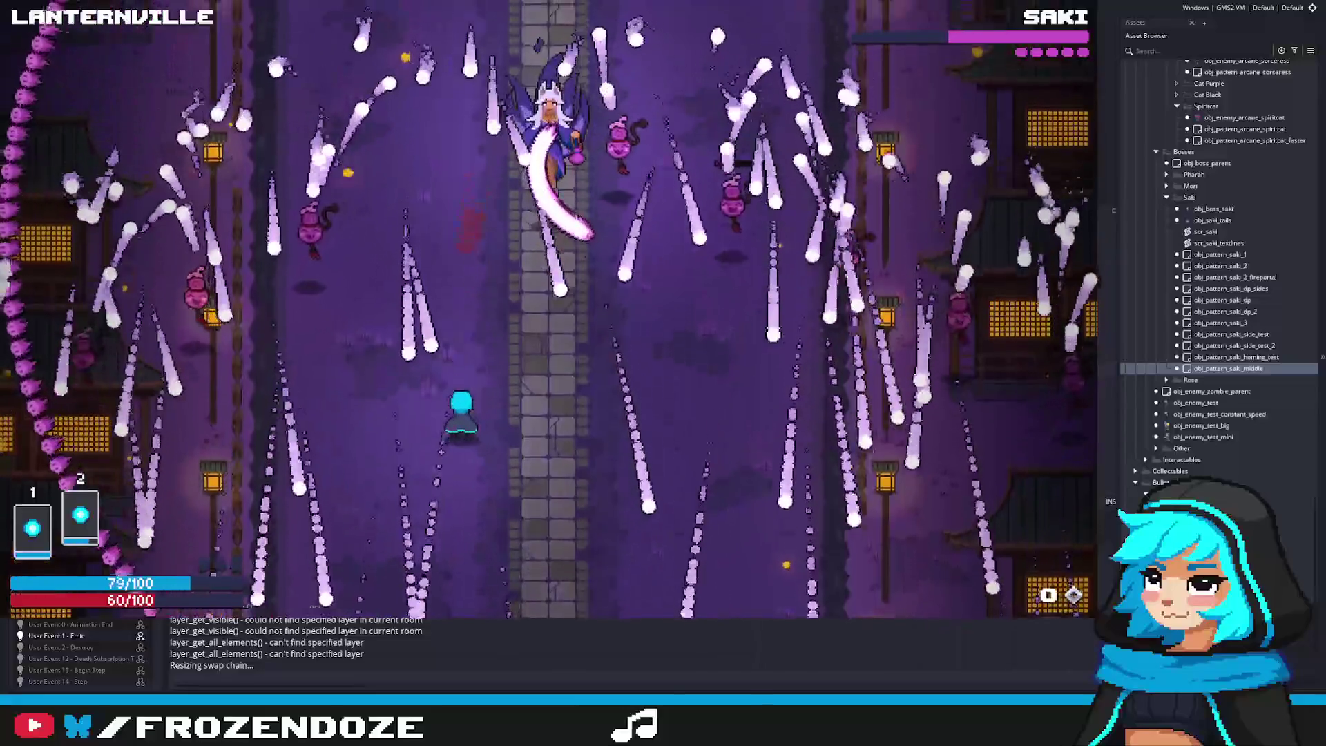
key("d")
key("s")
key("w")
key("a")
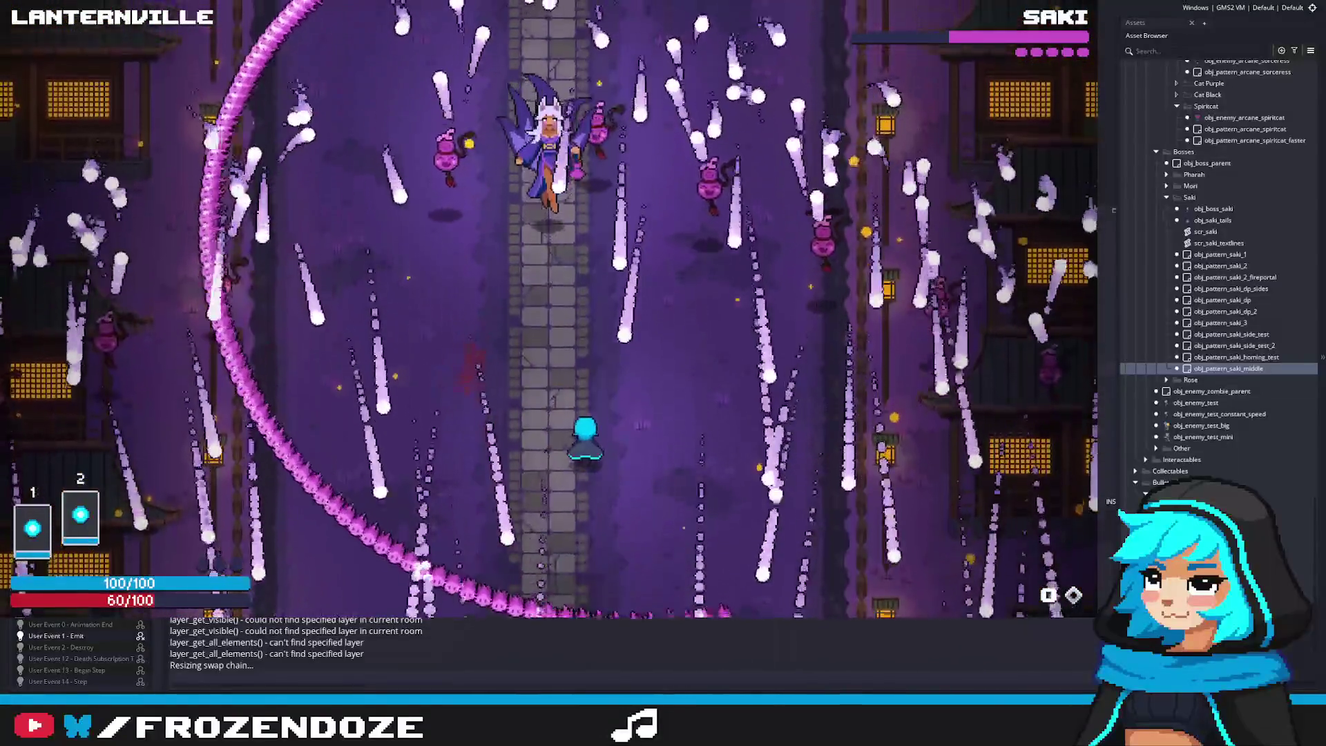
key("d")
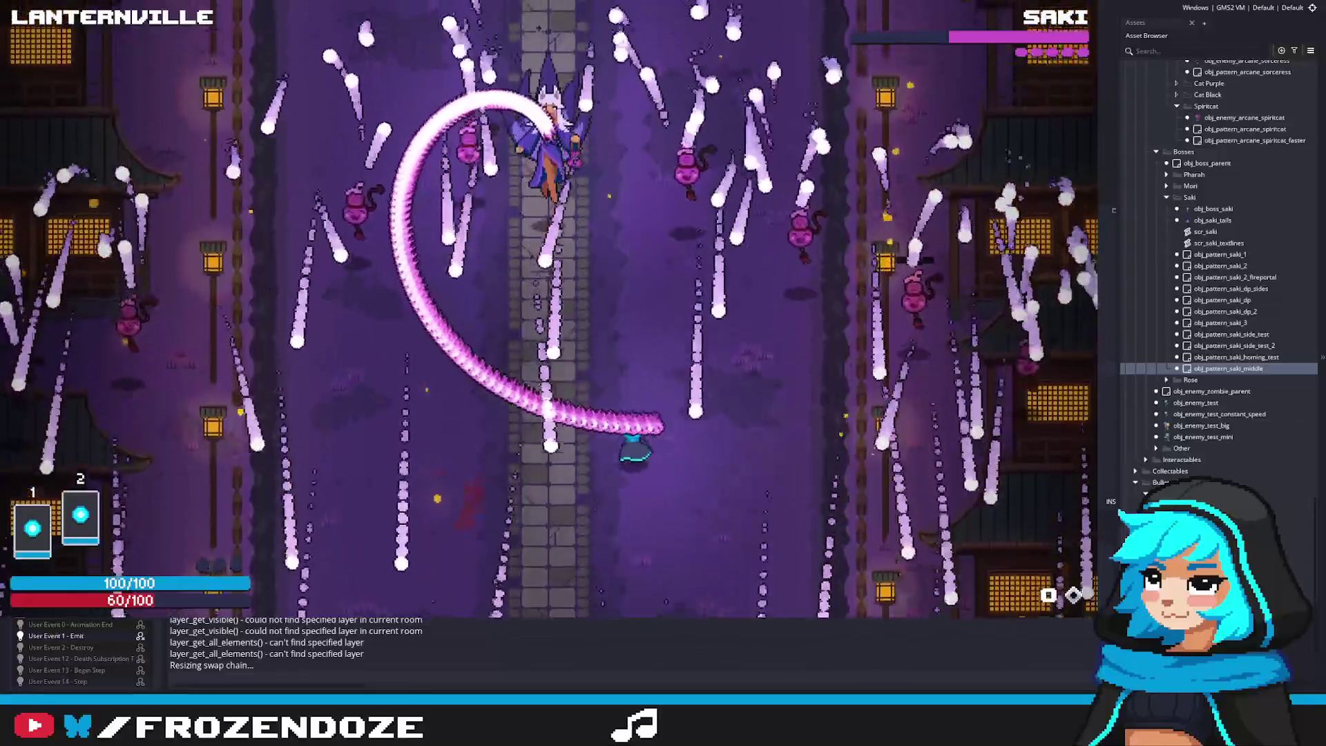
key("w")
key("Escape")
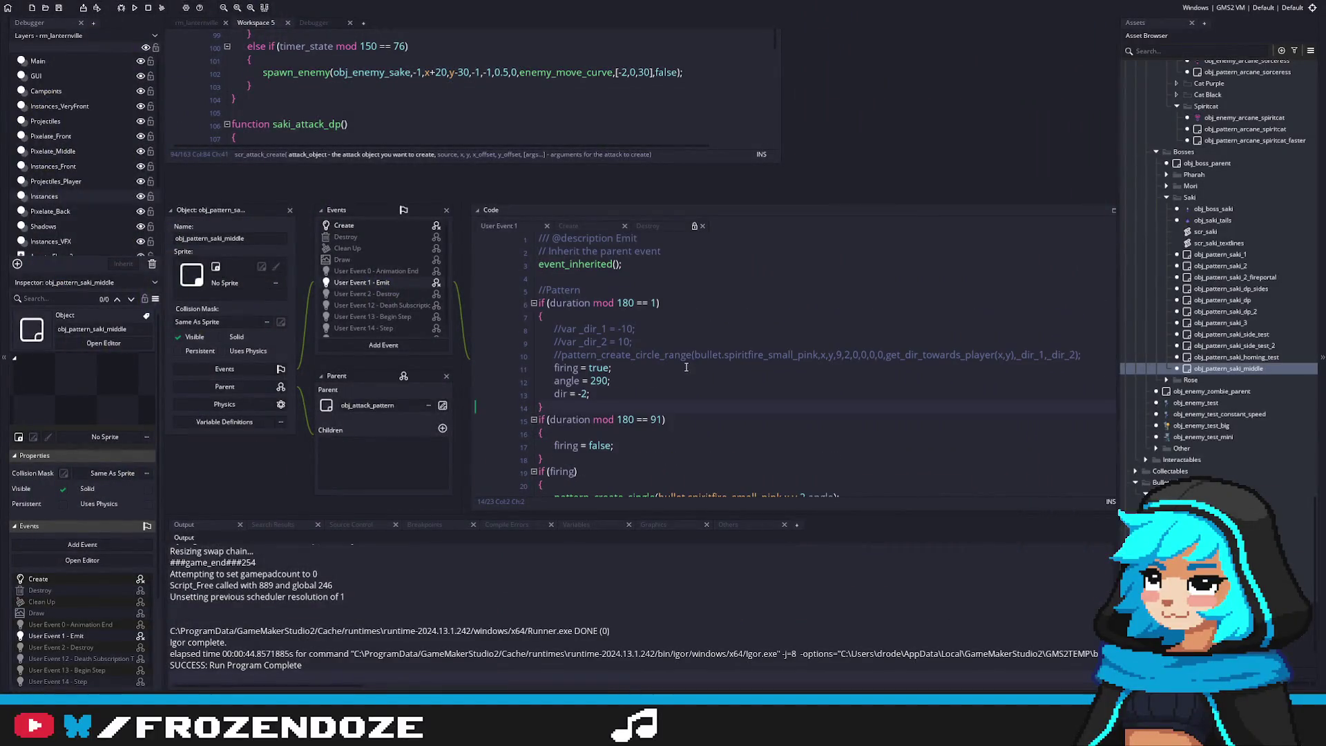
Change the start angle in User Event 1 from 290 to 280
scroll(950, 395, "down", 2)
scroll(434, 305, "down", 1)
scroll(536, 330, "up", 2)
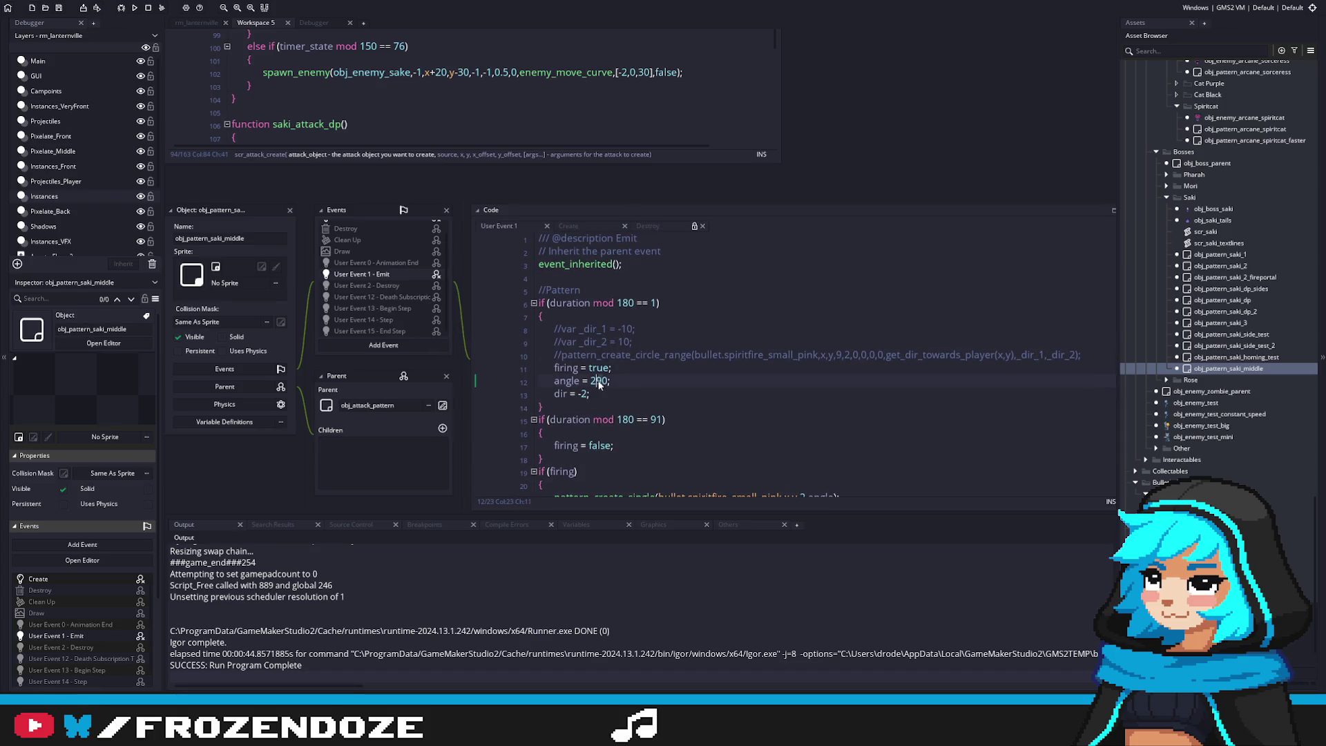
key("Delete")
type("8")
Save the edited pattern events from the Create event and return to User Event 1
scroll(395, 231, "up", 1)
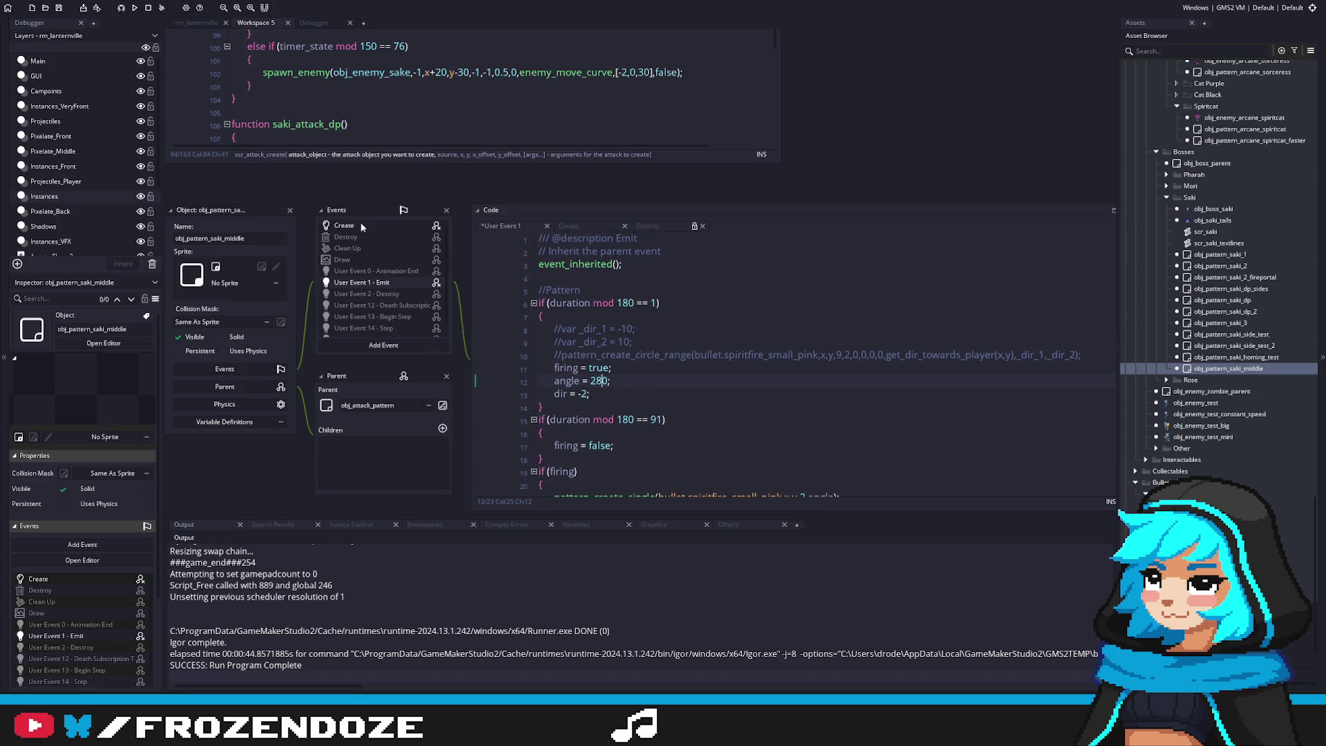
left_click(344, 225)
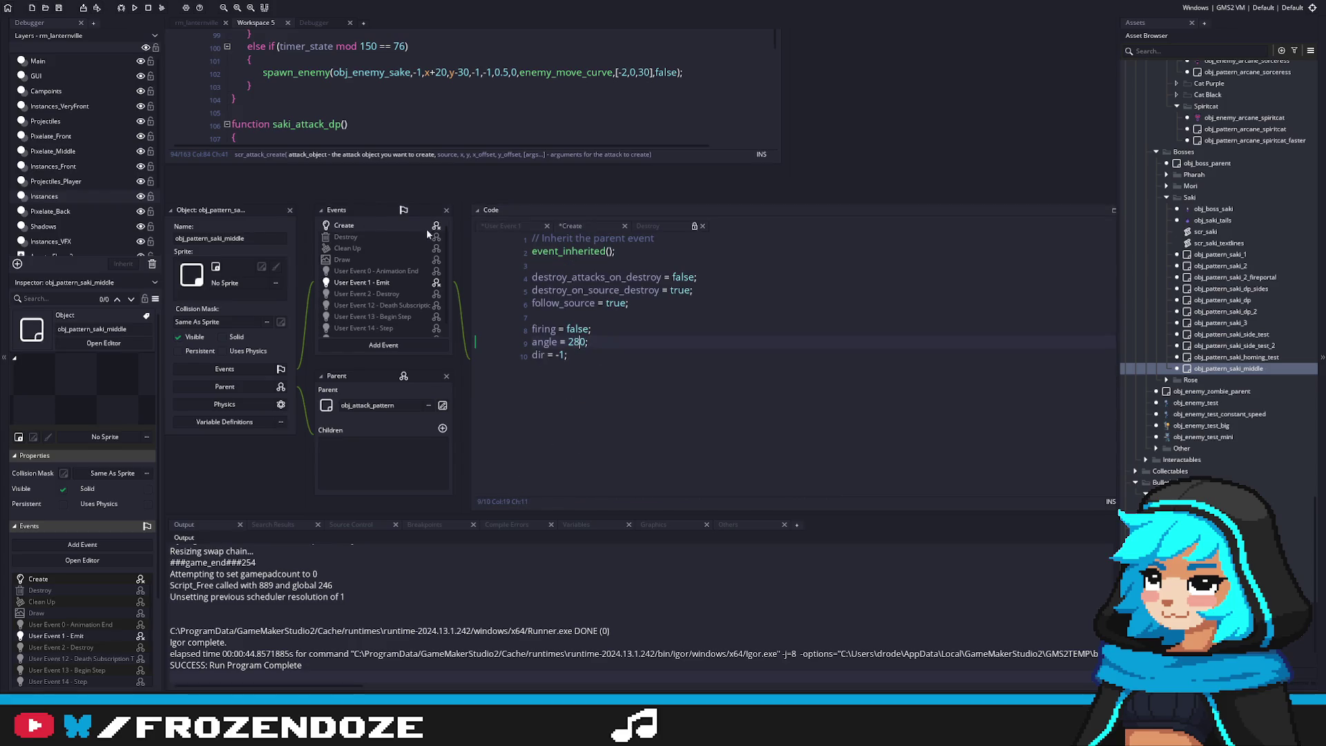
key("ctrl+s")
left_click(406, 283)
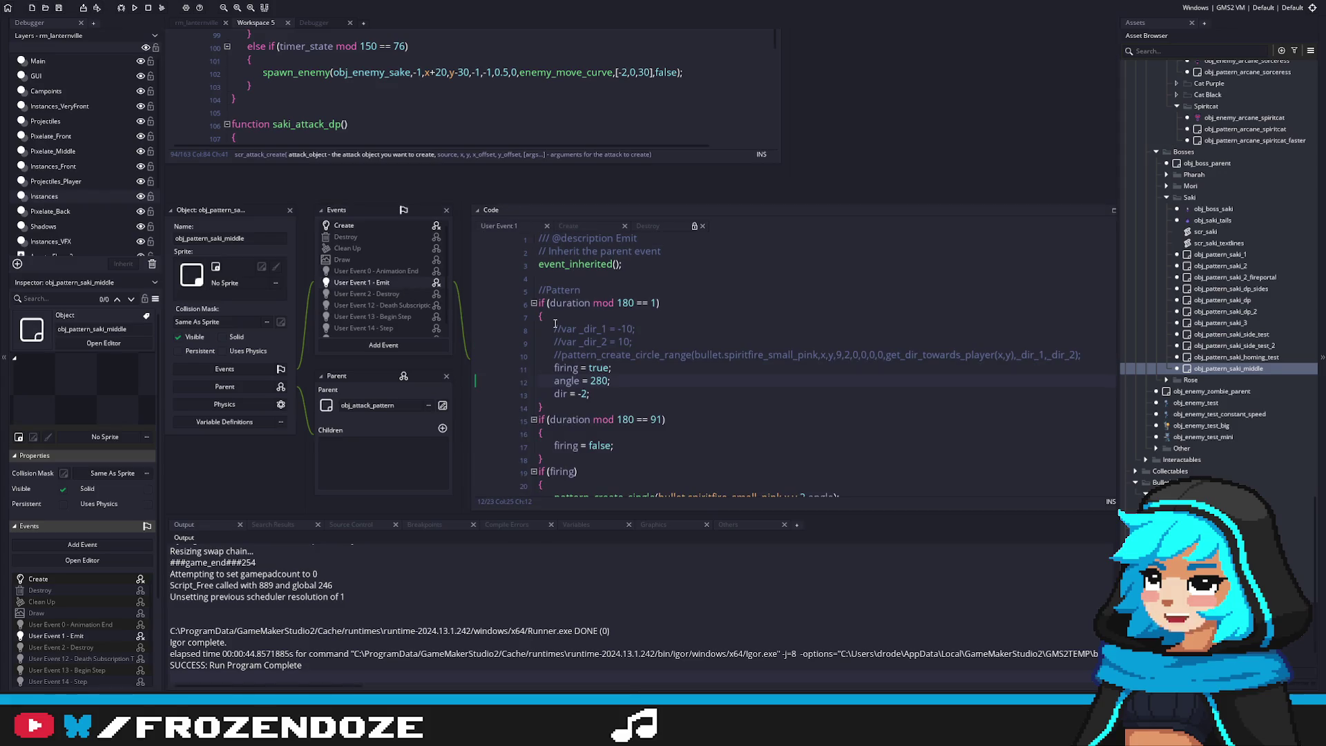
Check how obj_pattern_saki_1, saki_2 and saki_2_fireportal read global._argument[0]
double_click(1220, 254)
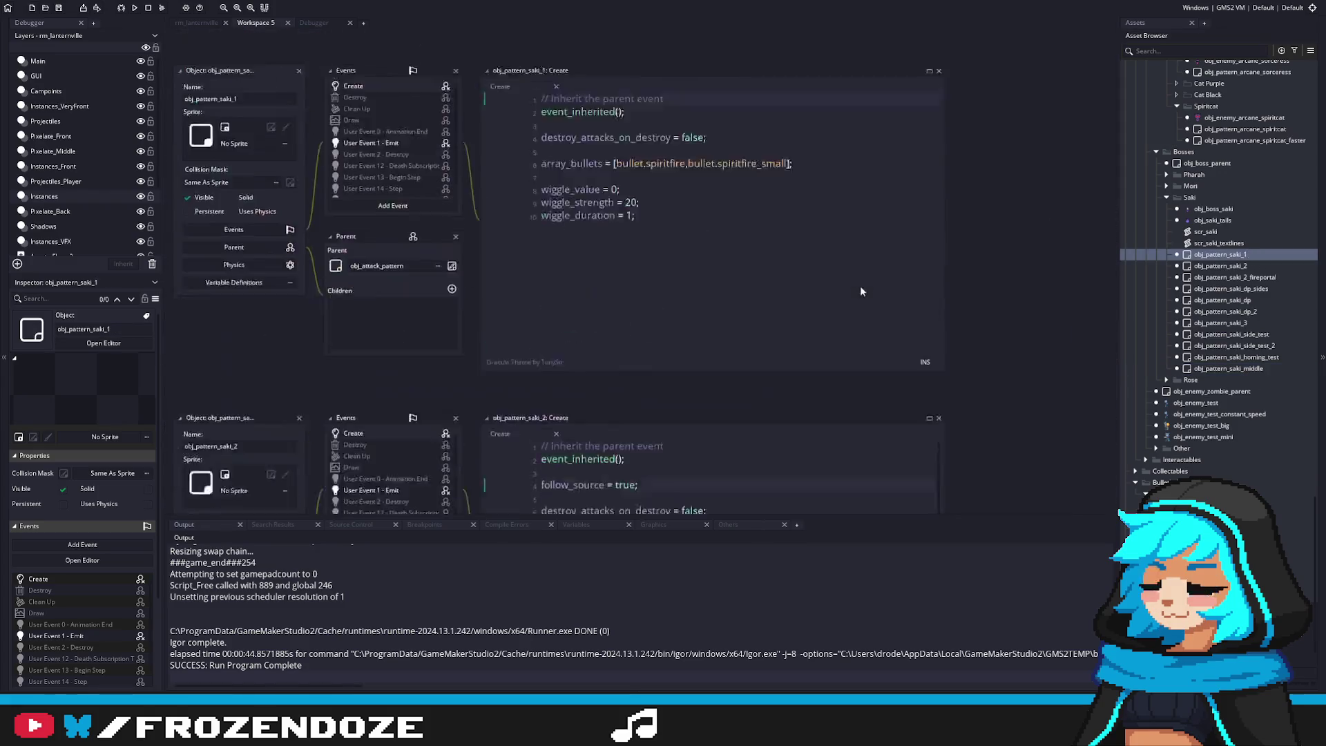
double_click(1220, 266)
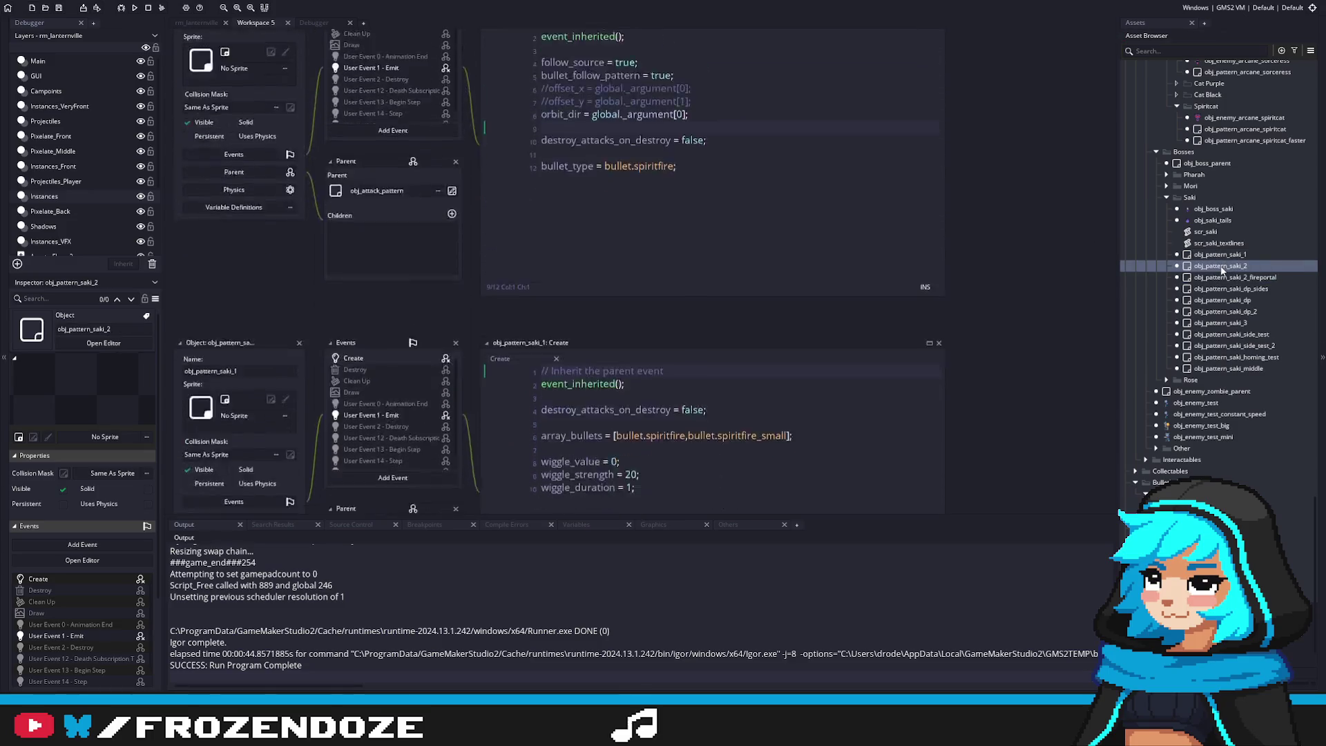
double_click(1226, 277)
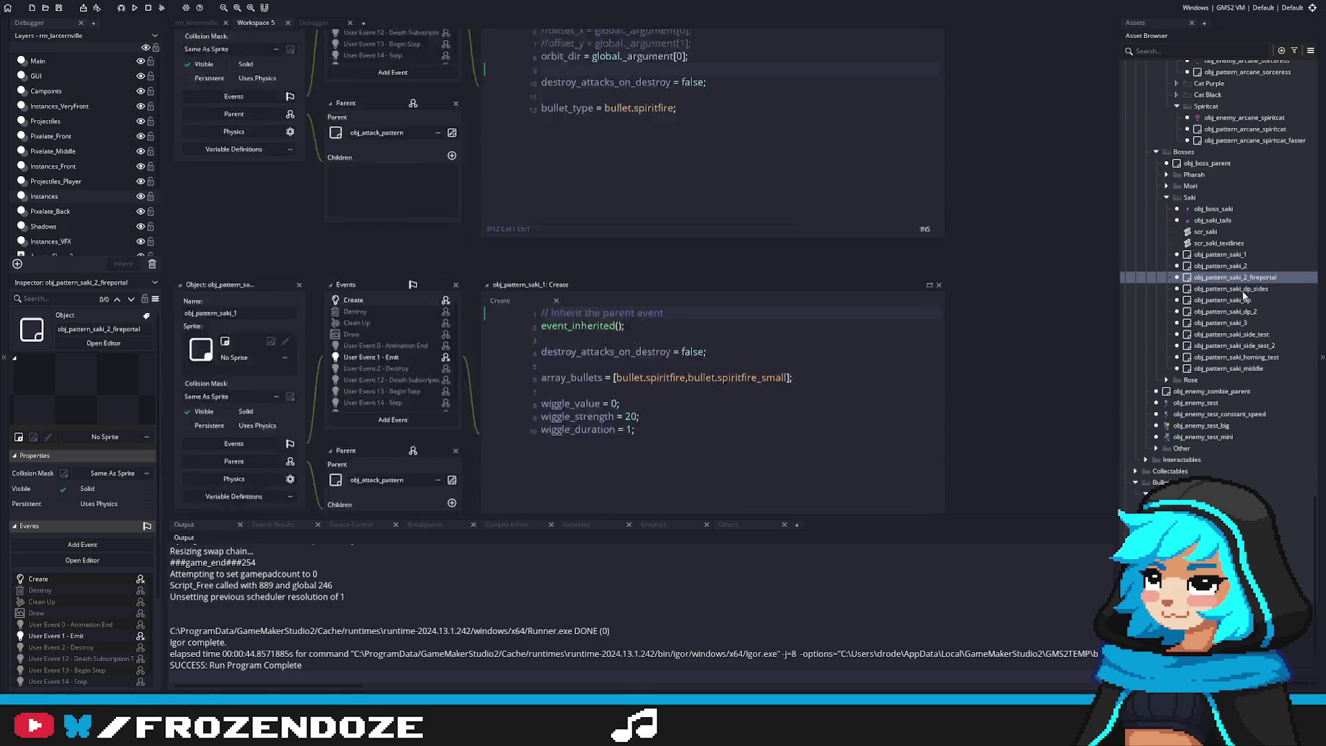
left_click_drag(748, 234, 594, 243)
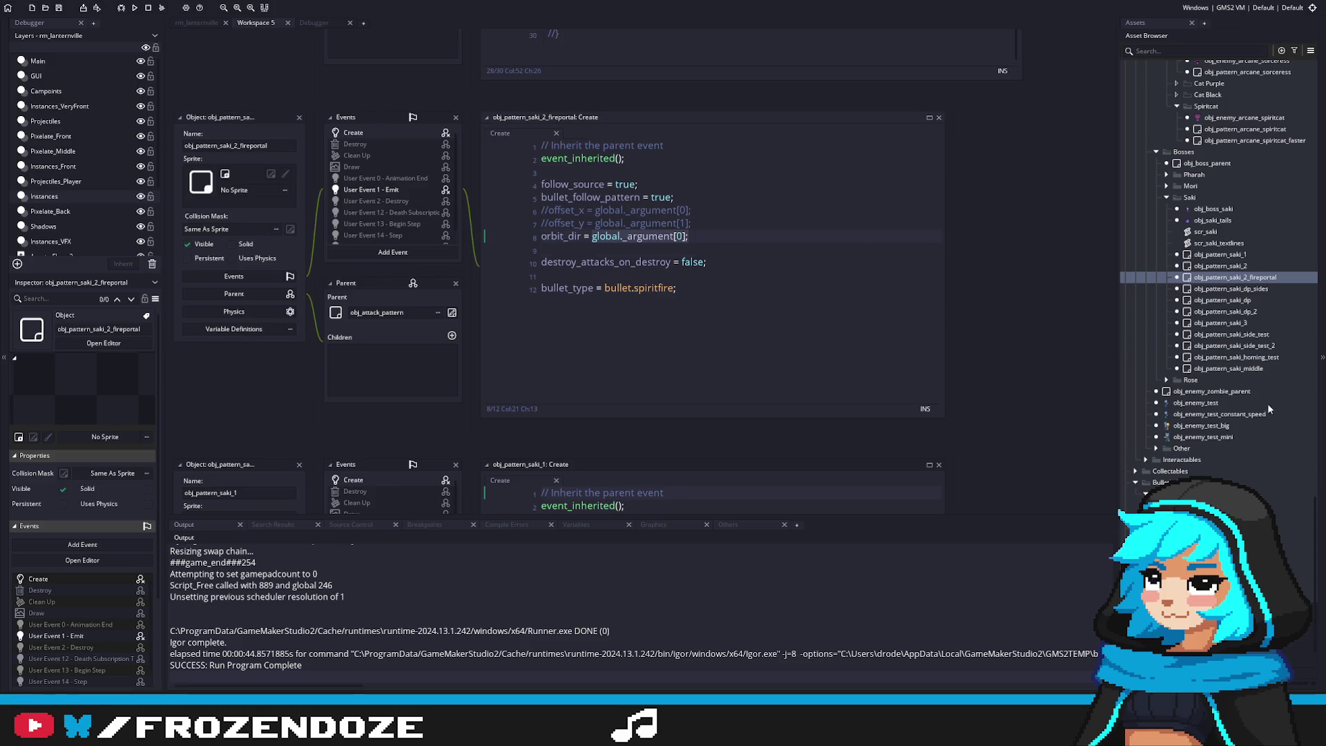
Bring up obj_pattern_saki_middle's Create event code
left_click(1256, 368)
double_click(1257, 368)
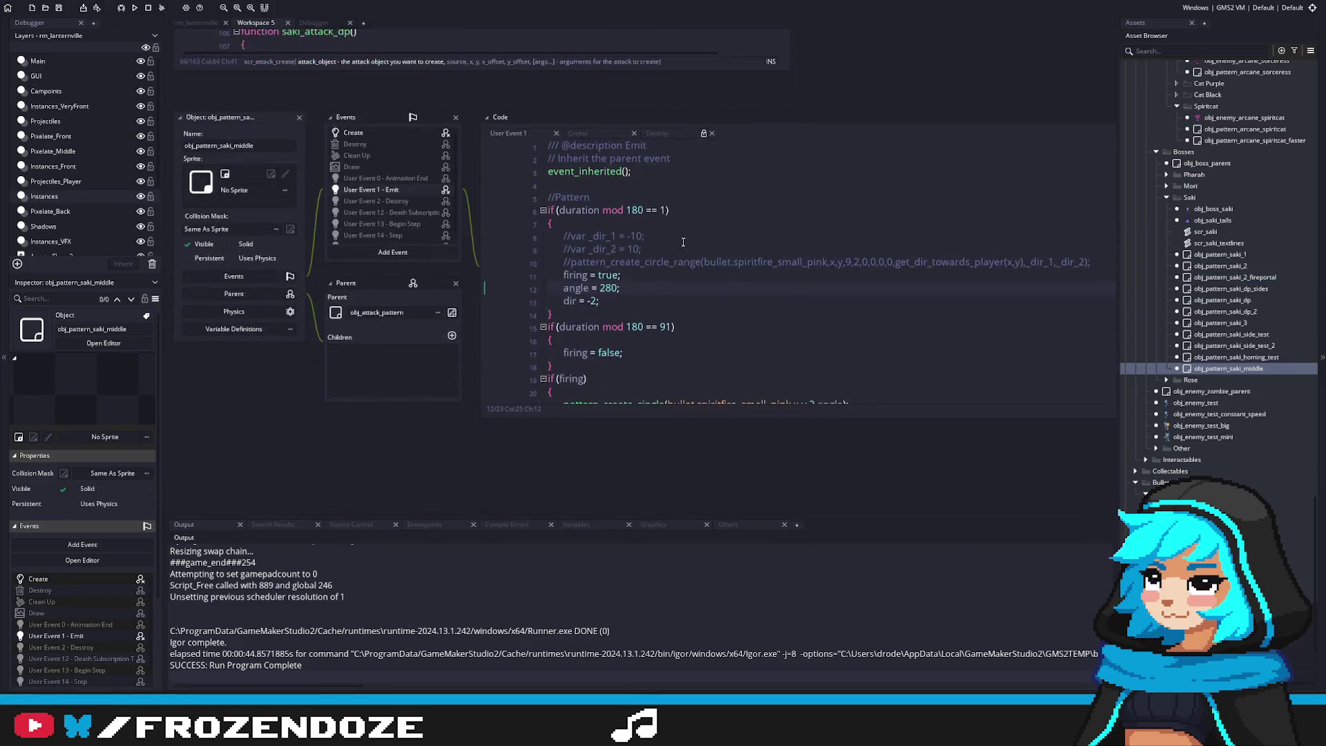
scroll(671, 272, "down", 2)
scroll(671, 272, "up", 1)
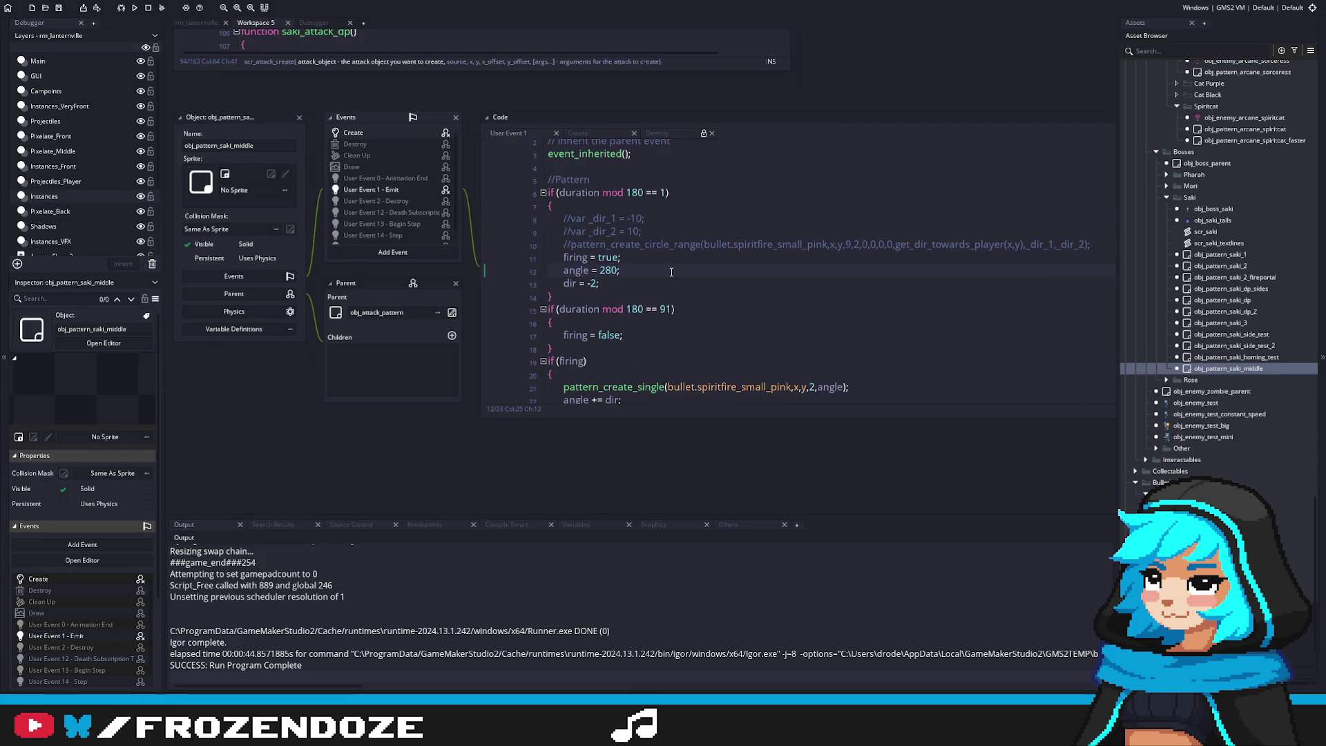
left_click(379, 134)
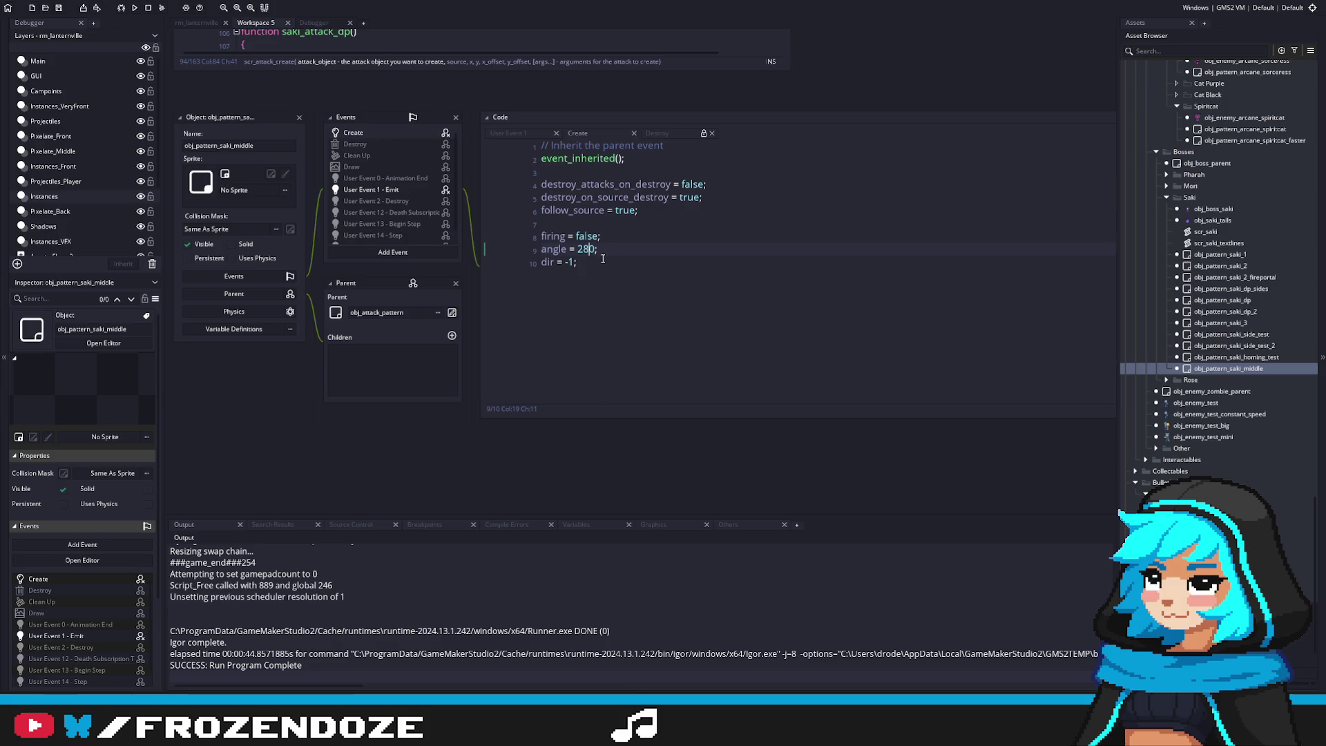
Add 'angle_start = global._argument[0];' after firing = false in the Create event
left_click(622, 237)
key("Return")
type("angle_")
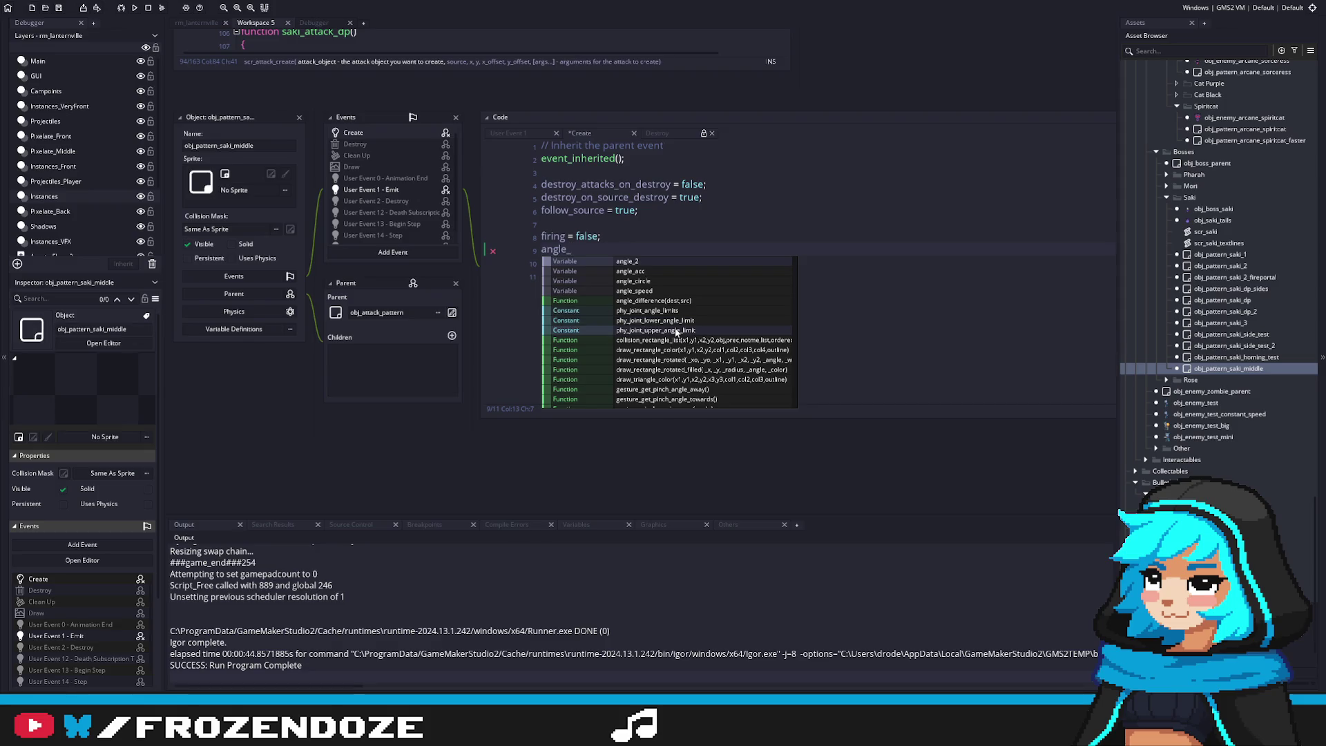
type("start = global._argument[0];")
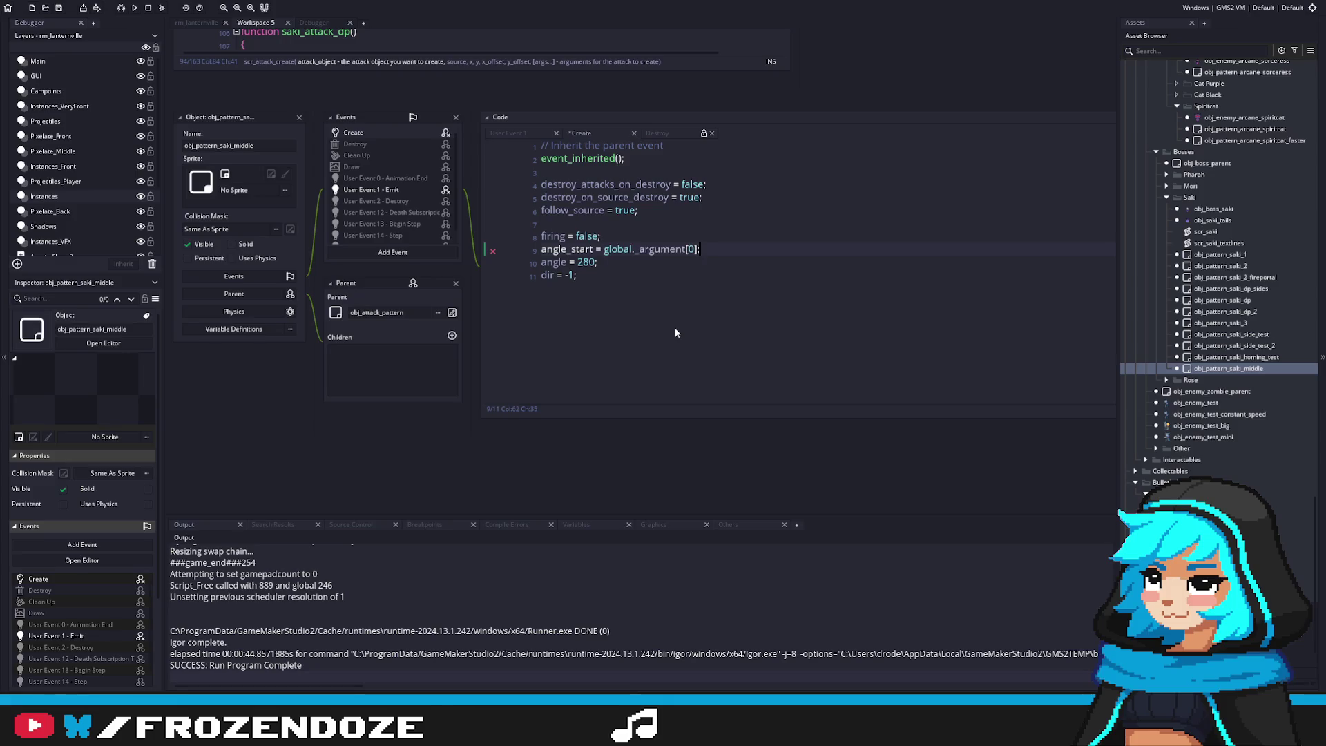
key("ctrl+d")
double_click(549, 291)
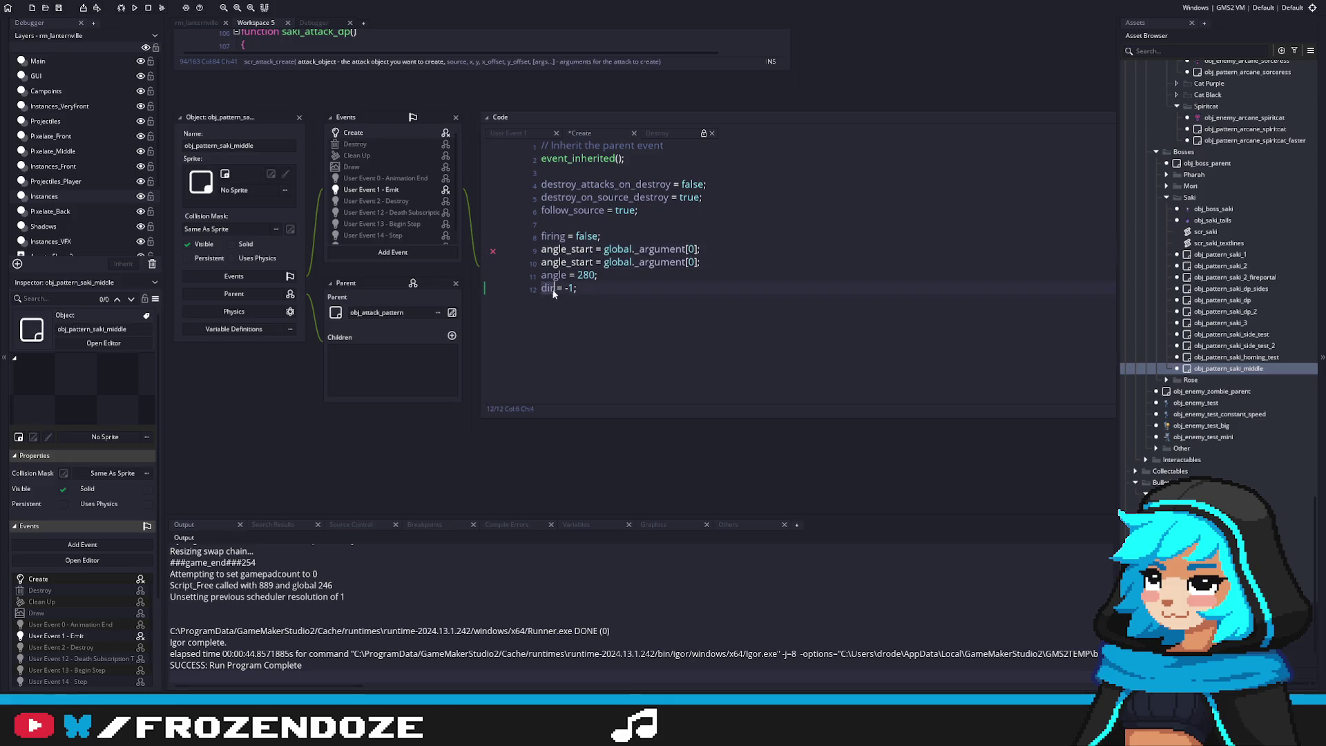
left_click(561, 263)
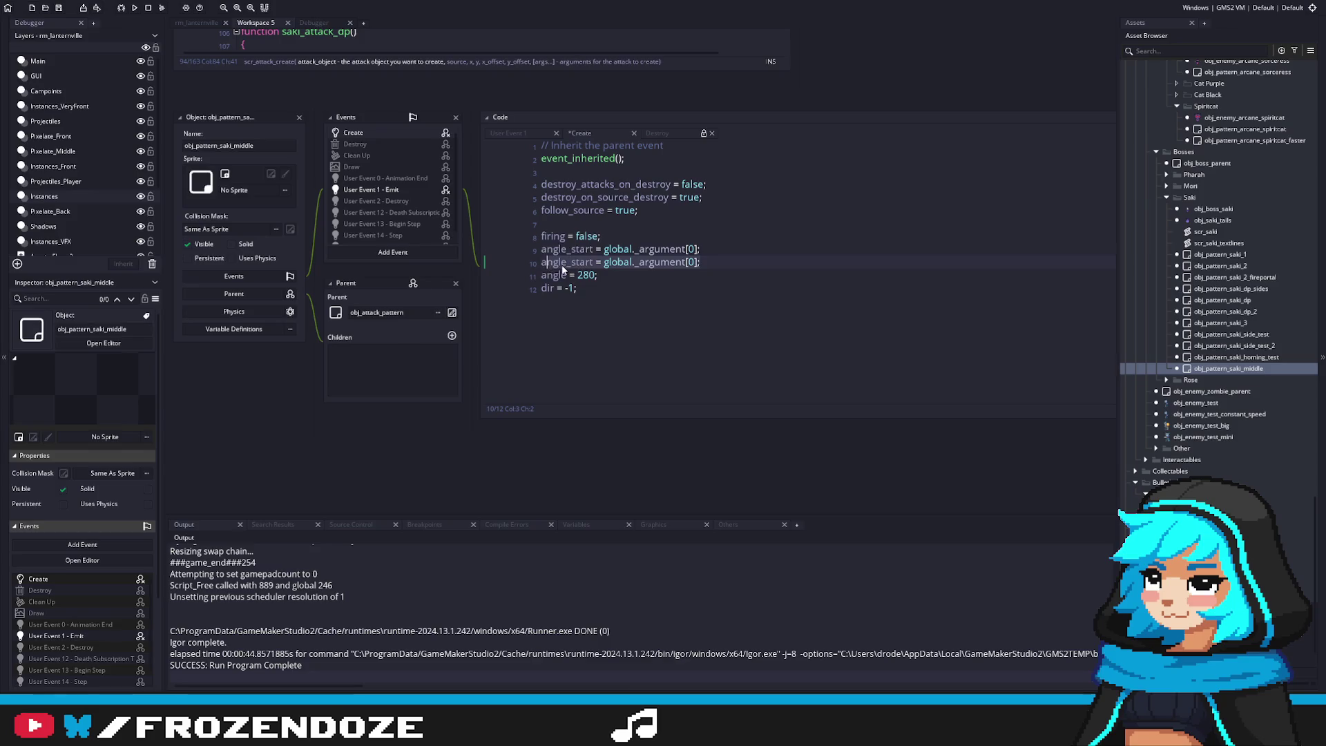
key("End")
key("shift+Home")
key("BackSpace")
Replace the fixed 280 with angle = angle_start and save
double_click(580, 250)
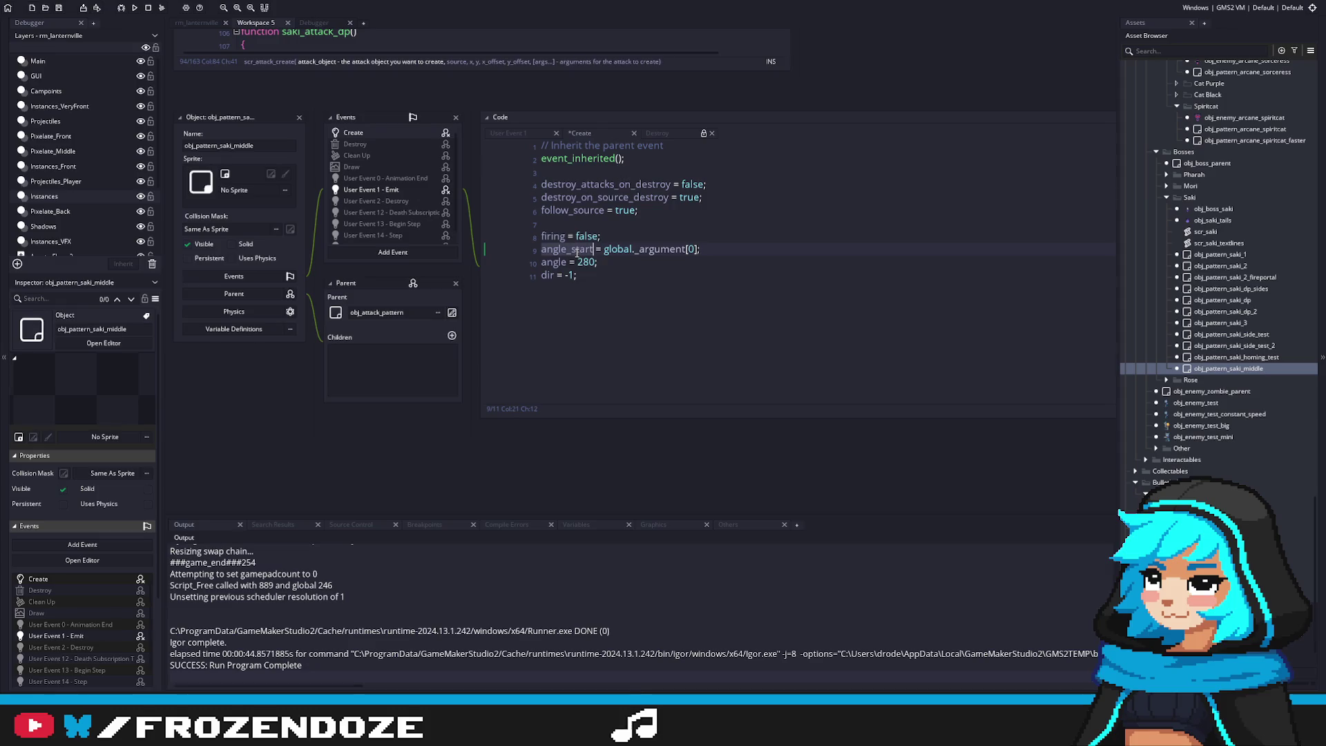
key("ctrl+c")
double_click(587, 263)
key("ctrl+v")
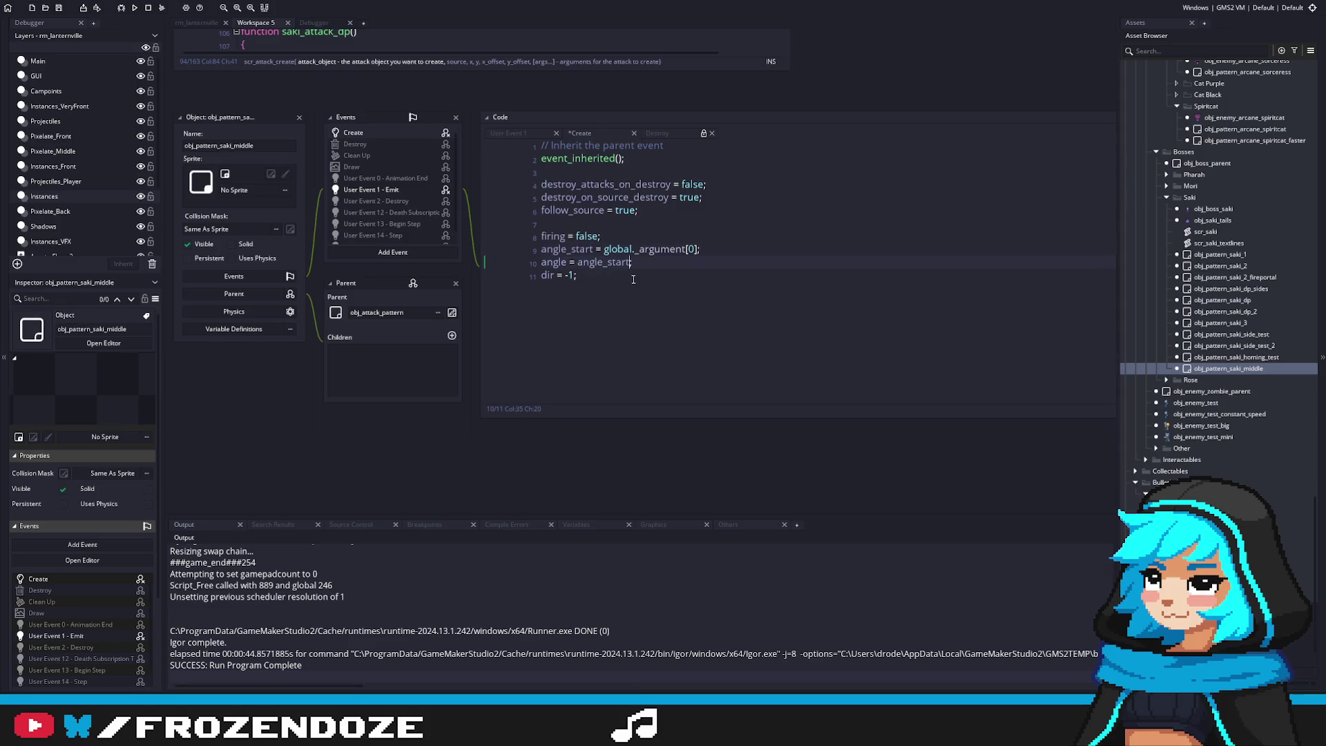
key("ctrl+s")
Set dir = global._argument[1] instead of -1 and save the Create event
left_click(565, 276)
key("Delete")
key("Delete")
type("global._argument[1]")
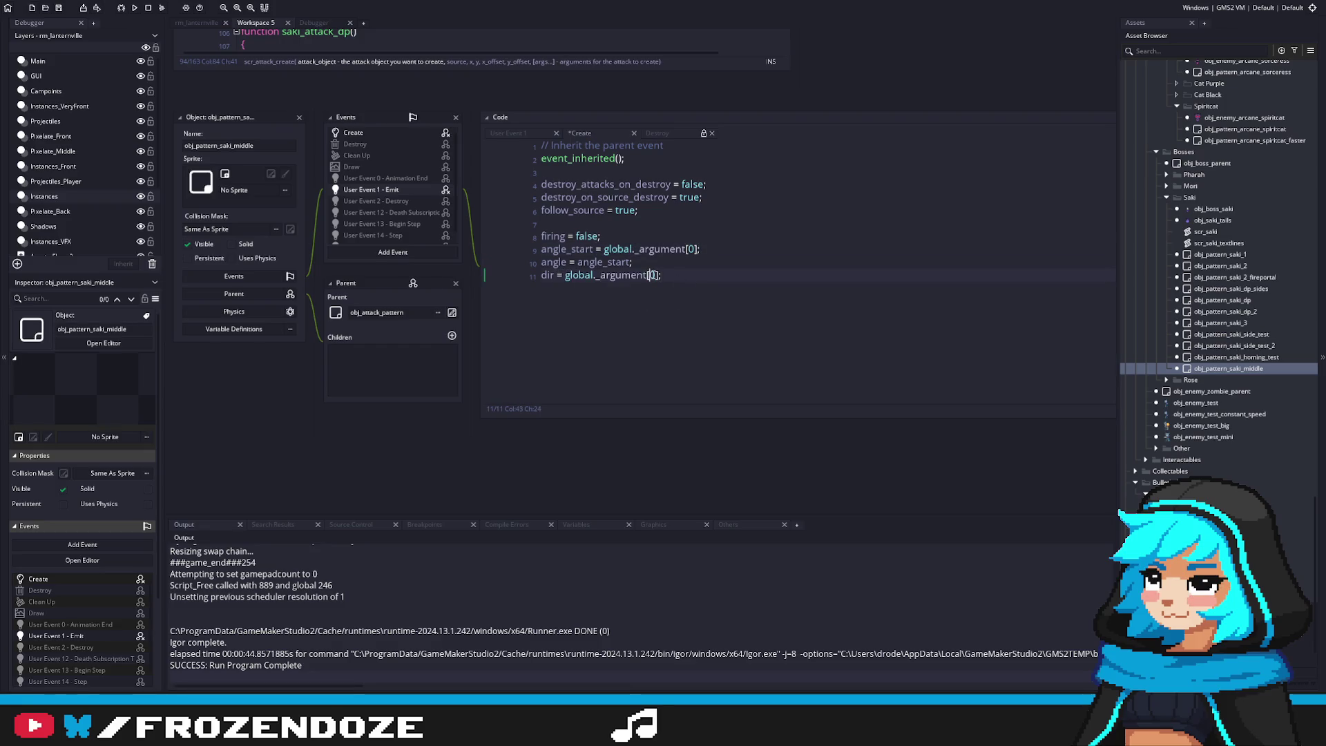
key("ctrl+s")
left_click(384, 193)
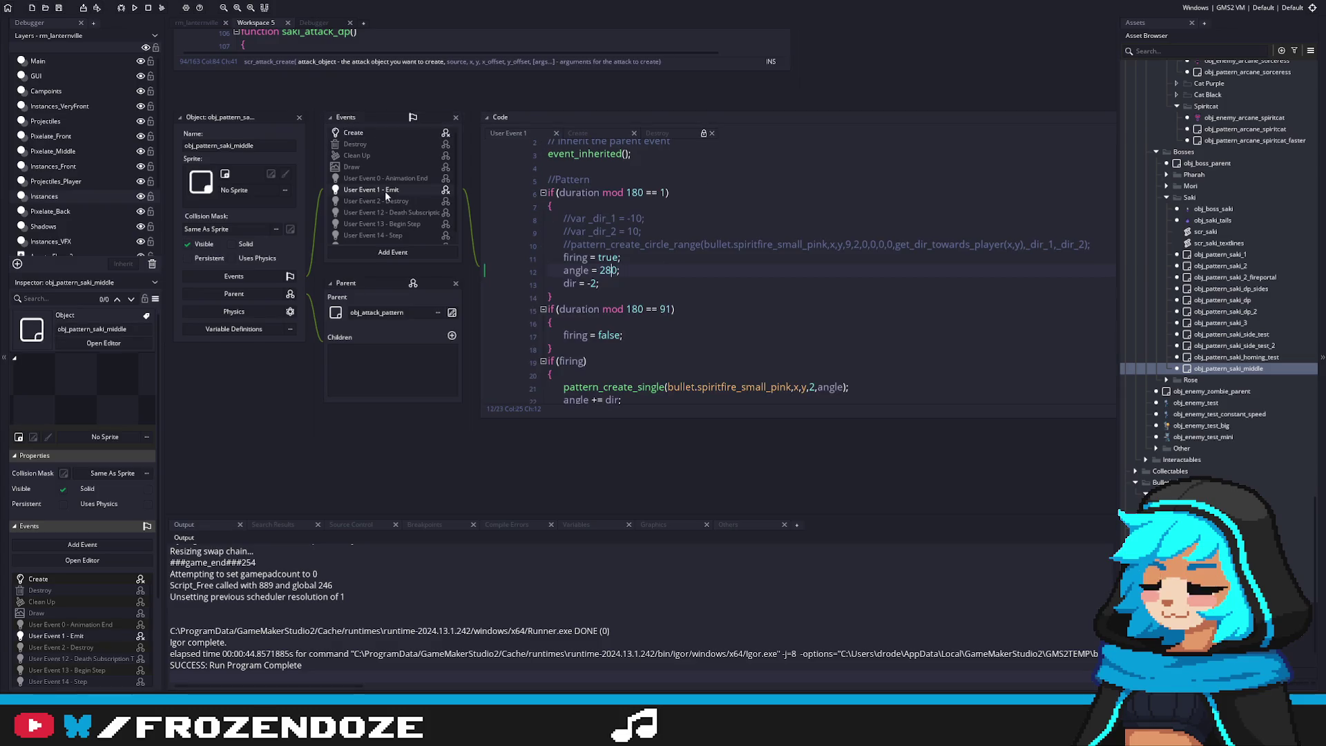
In the Emit event, set angle = angle_start, delete the dir = -2 line, and save
double_click(607, 270)
type("angel")
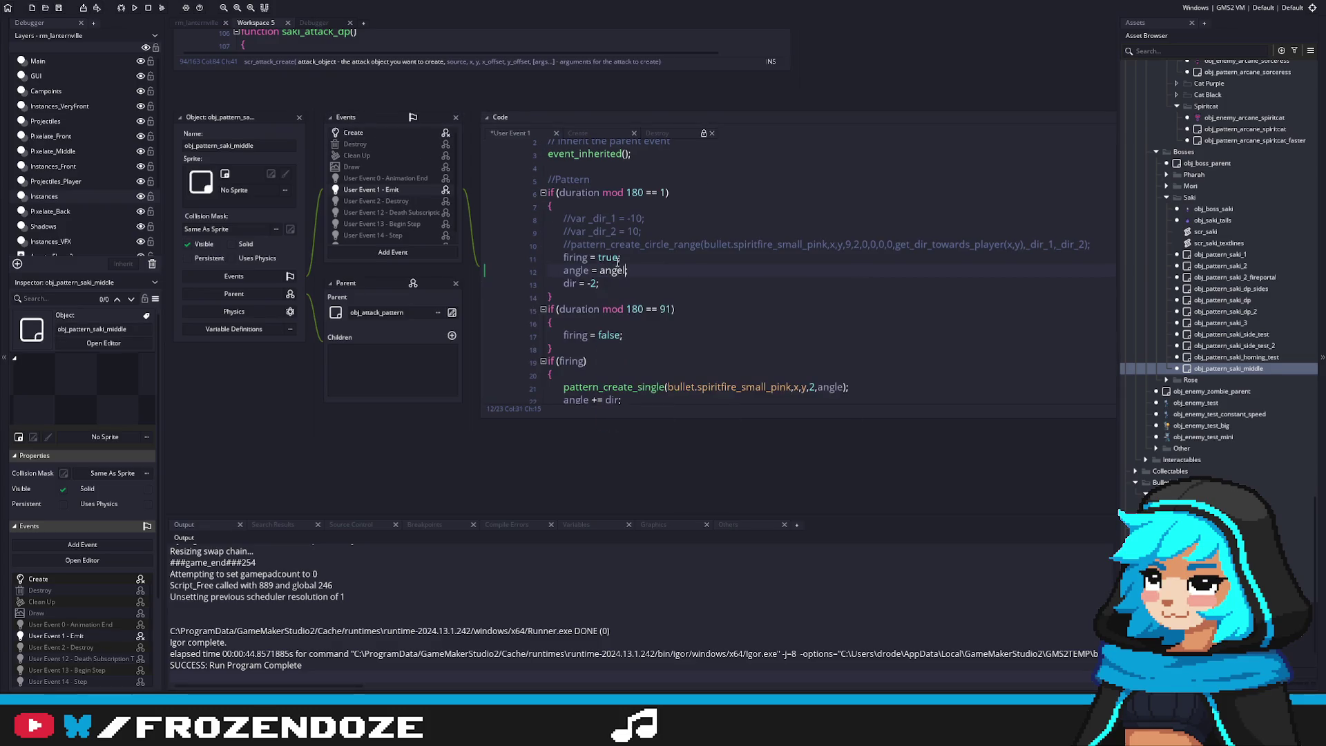
key("Down")
key("Return")
left_click_drag(608, 279, 653, 273)
key("BackSpace")
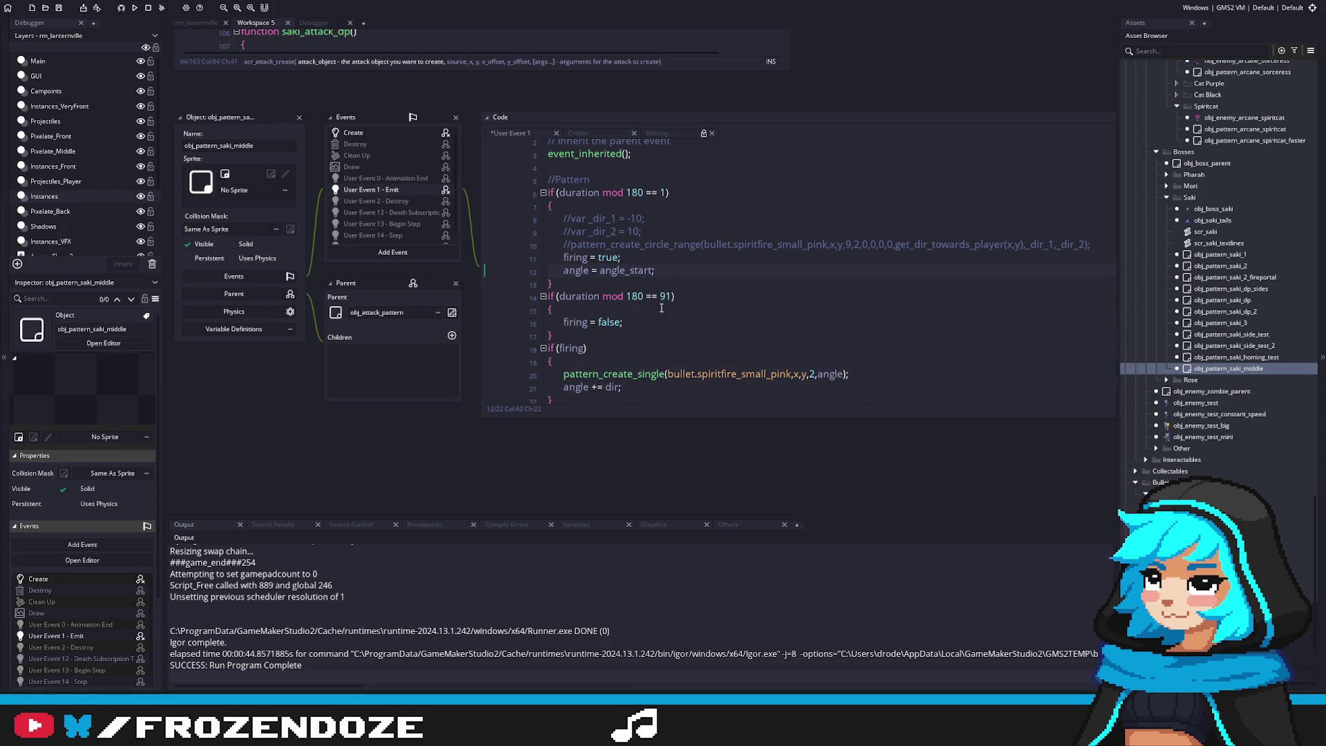
key("ctrl+s")
Add an if (timer_state == 76) block after the existing spawn call in obj_boss_saki
left_click(1225, 209)
left_click(1027, 255)
key("ctrl+d")
key("ctrl+z")
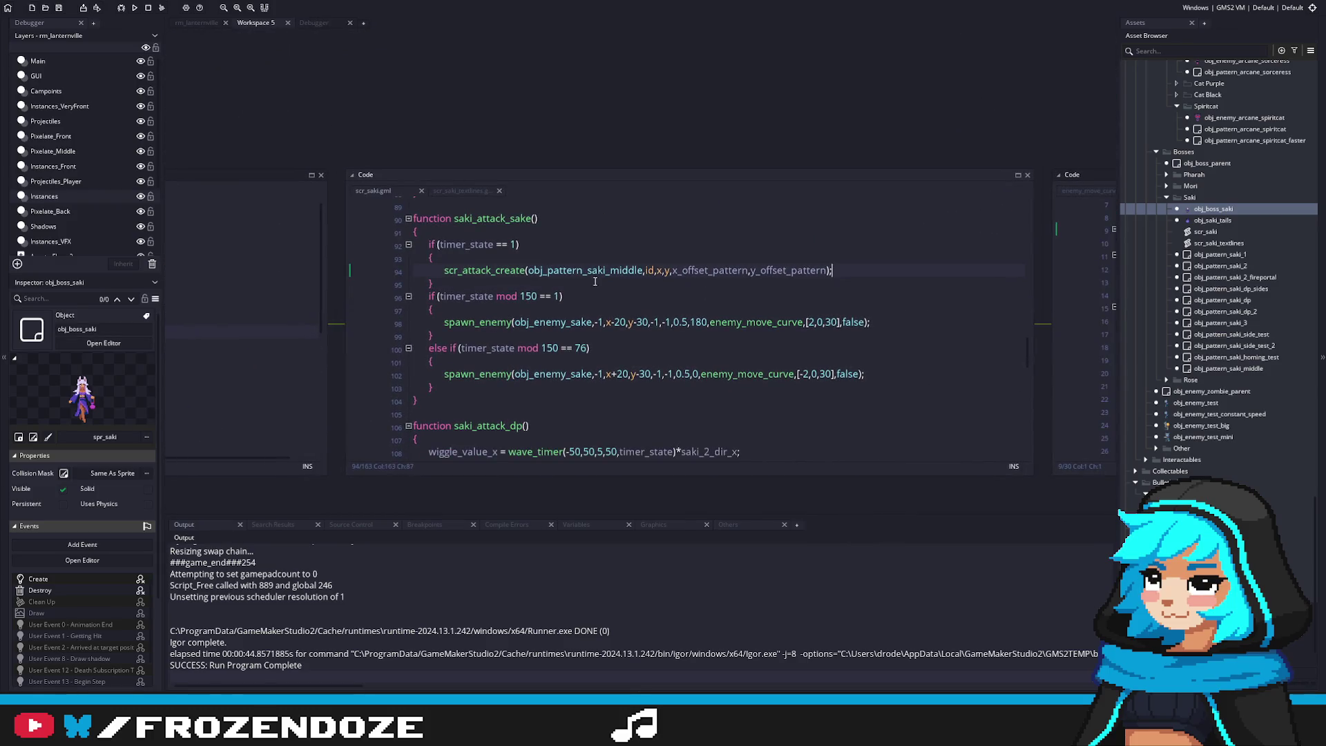
left_click(732, 284)
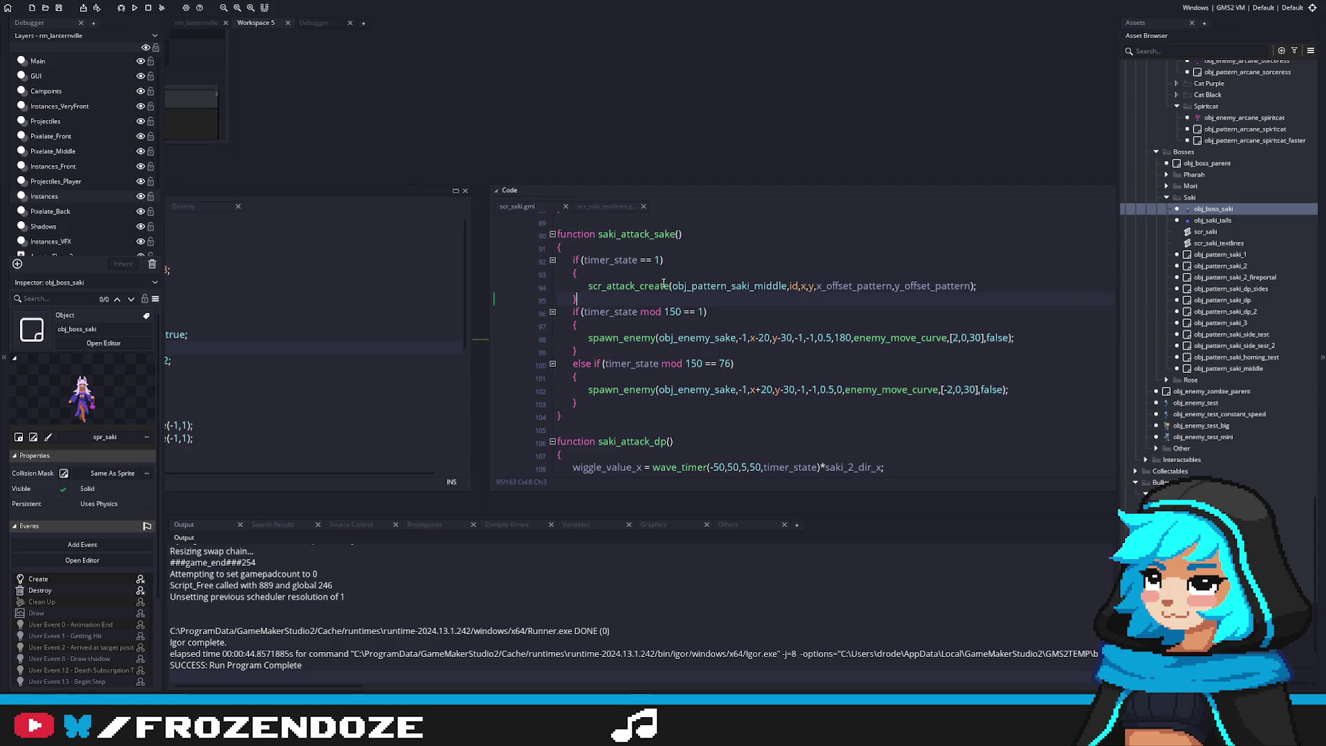
key("Return")
type("if (timer_state ==")
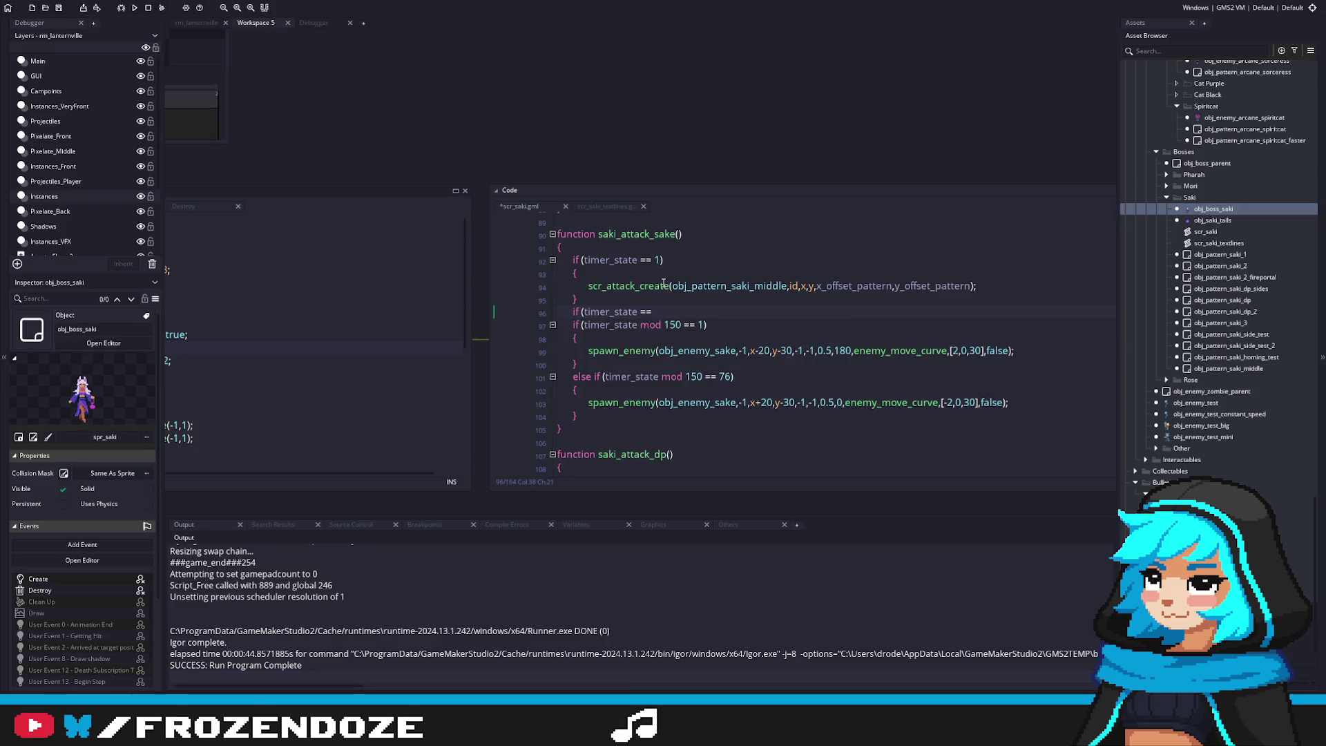
type(" 76)")
key("Return")
type("{")
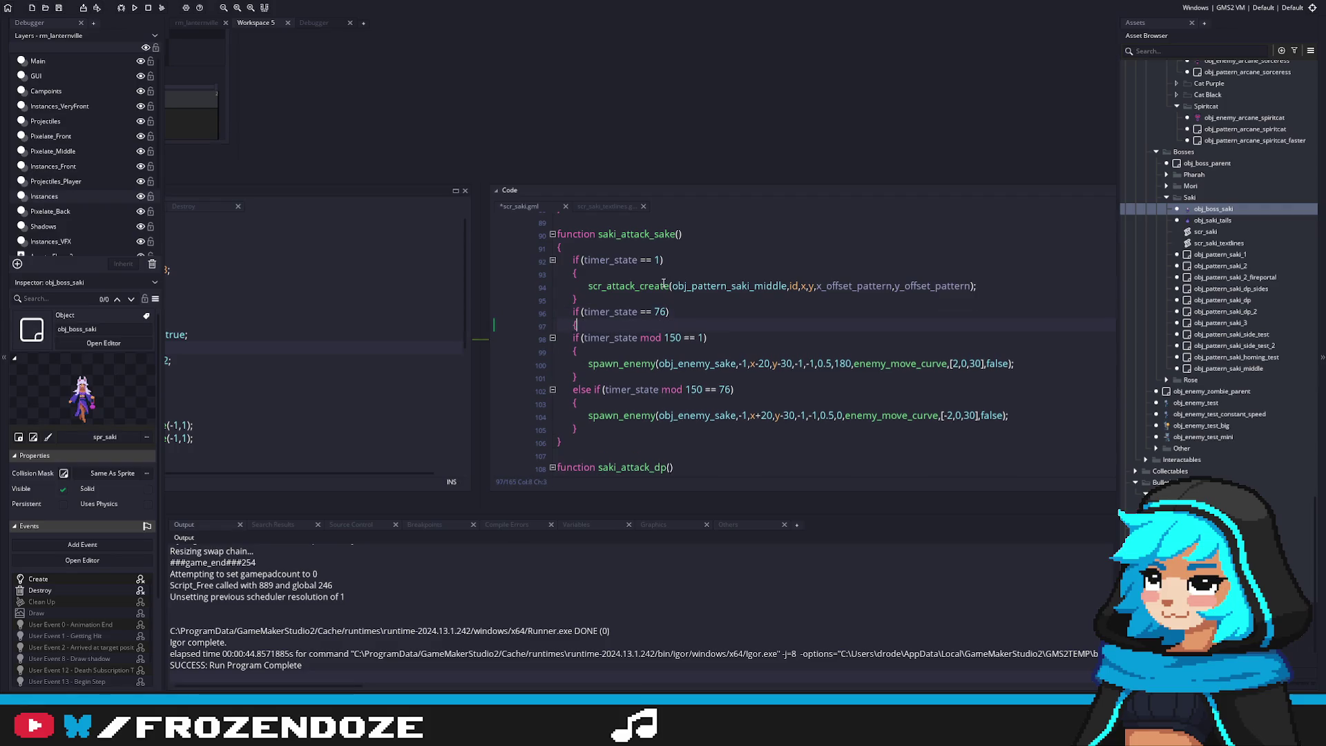
key("Return")
Copy the scr_attack_create middle-pattern spawn call into the new block
type("obj_pattern_saki_middle")
key("ctrl+BackSpace")
left_click_drag(976, 285, 588, 286)
left_click(638, 337)
key("ctrl+v")
Pass arguments 280,-2 and 260,2 to the two spawn calls, then save and run the game
left_click(972, 286)
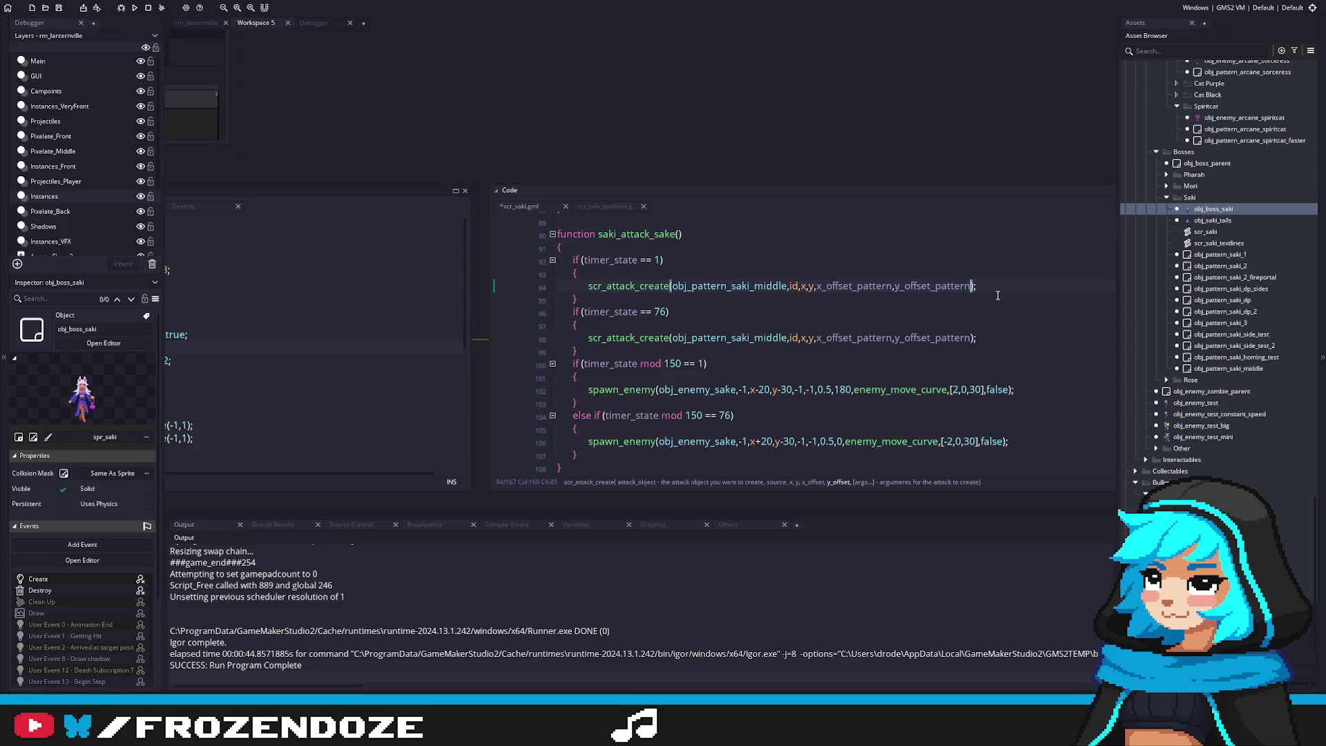
type(",2")
type("80,-2")
left_click(971, 337)
type(",")
type("260,2")
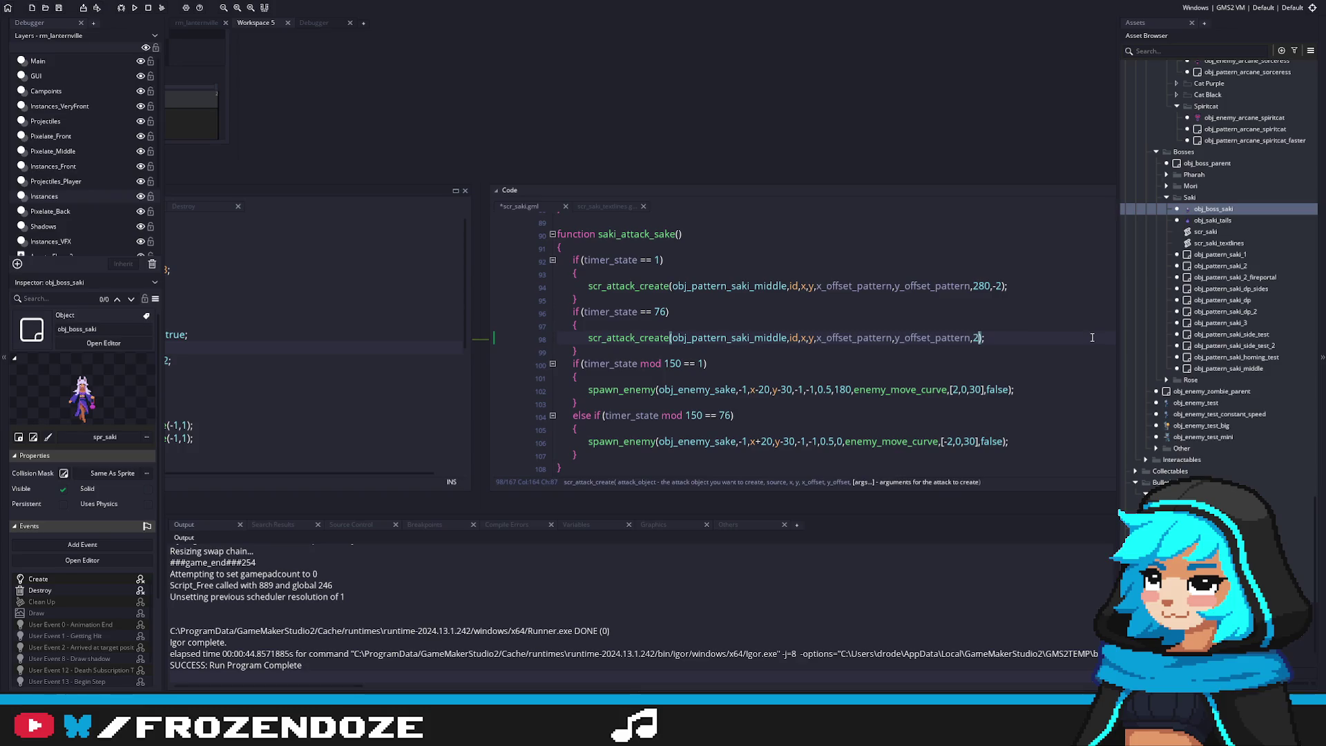
key("F5")
left_click(895, 297)
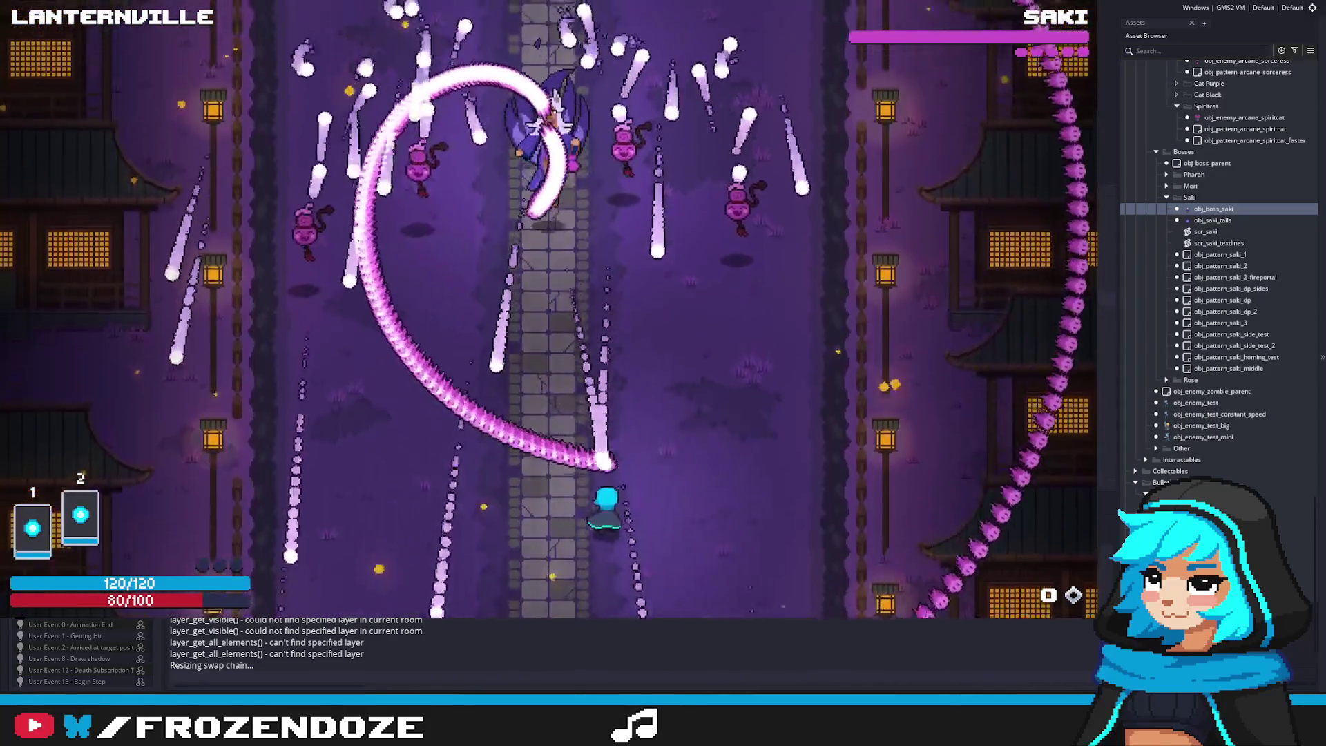
Dodge through the Saki fight while her two mirrored pink spiral arcs sweep across the screen
key("Up")
key("Right")
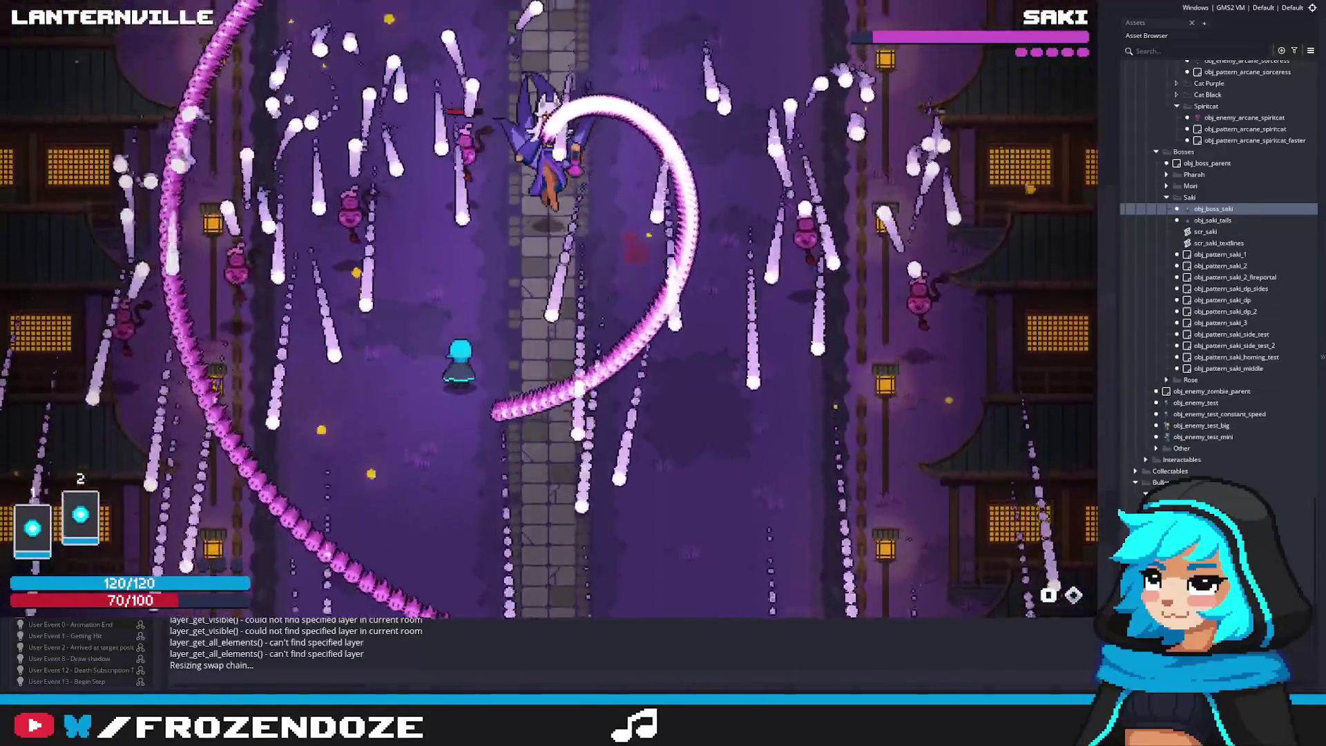
key("Right")
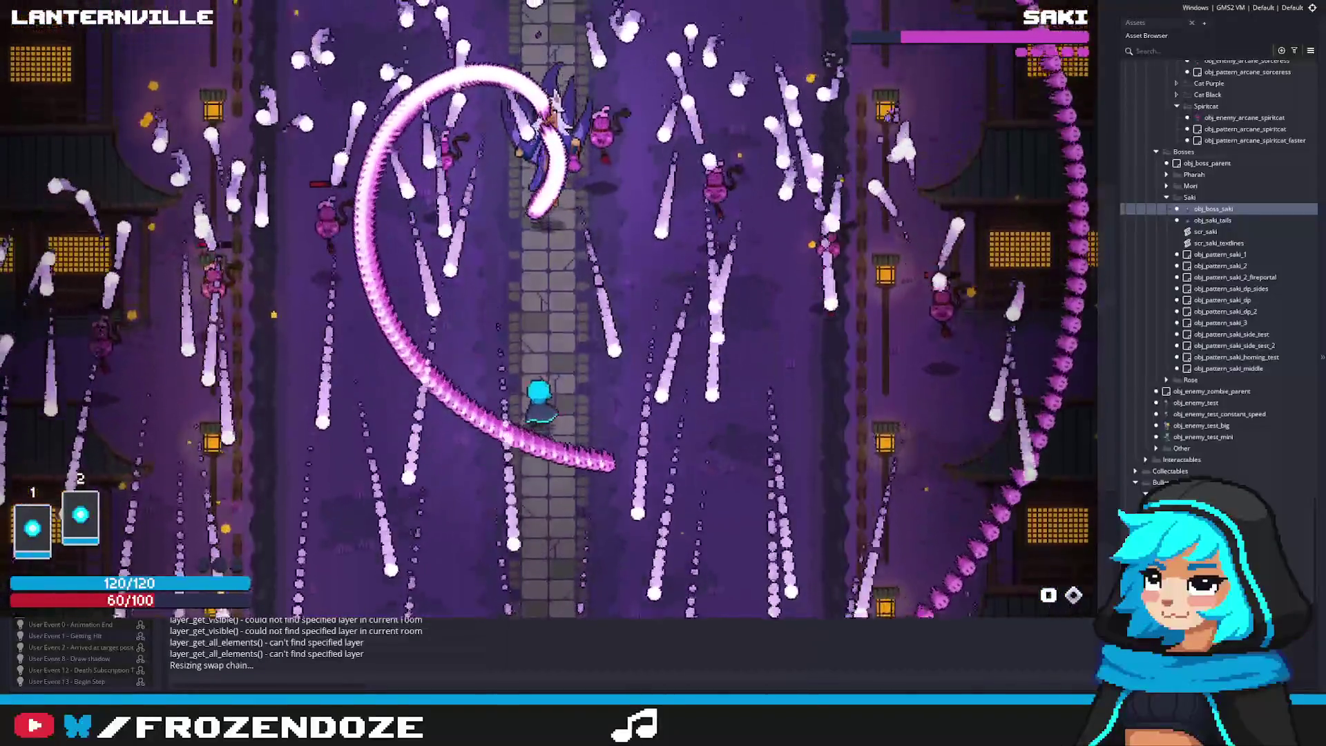
key("Right")
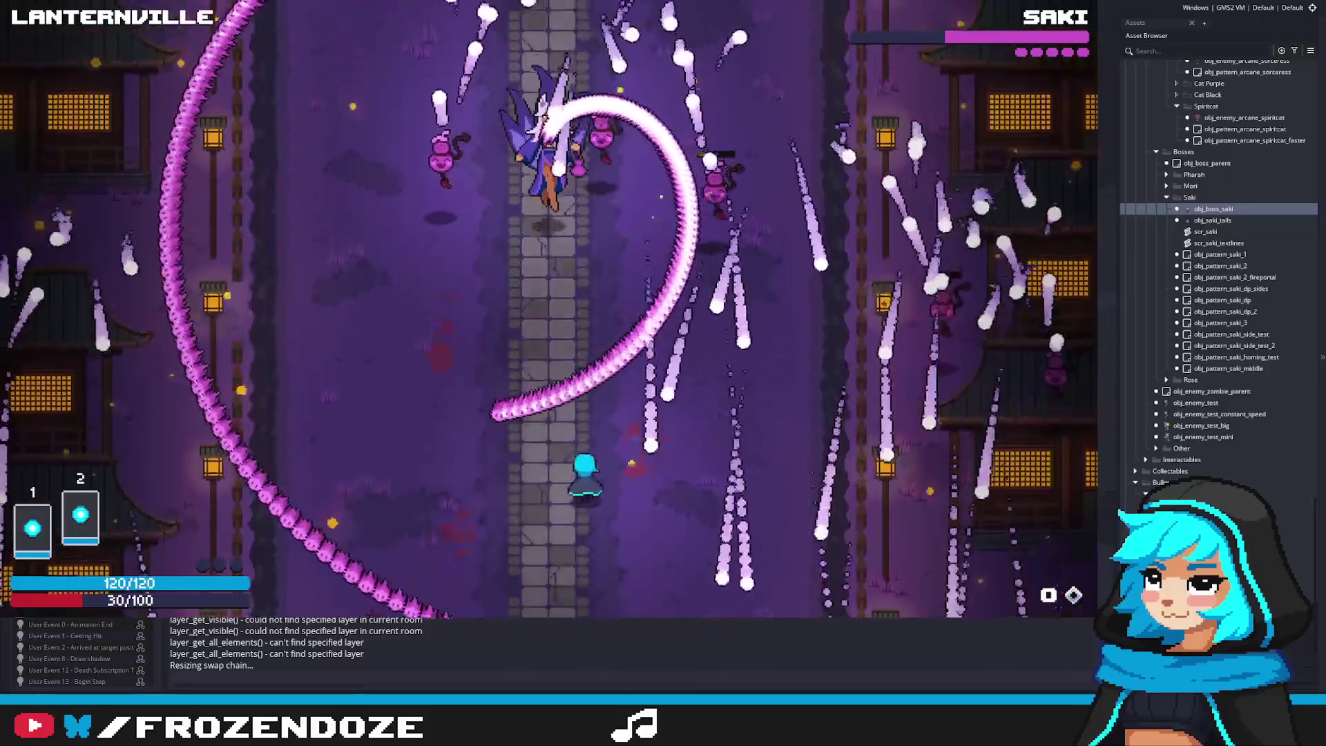
key("a")
key("w")
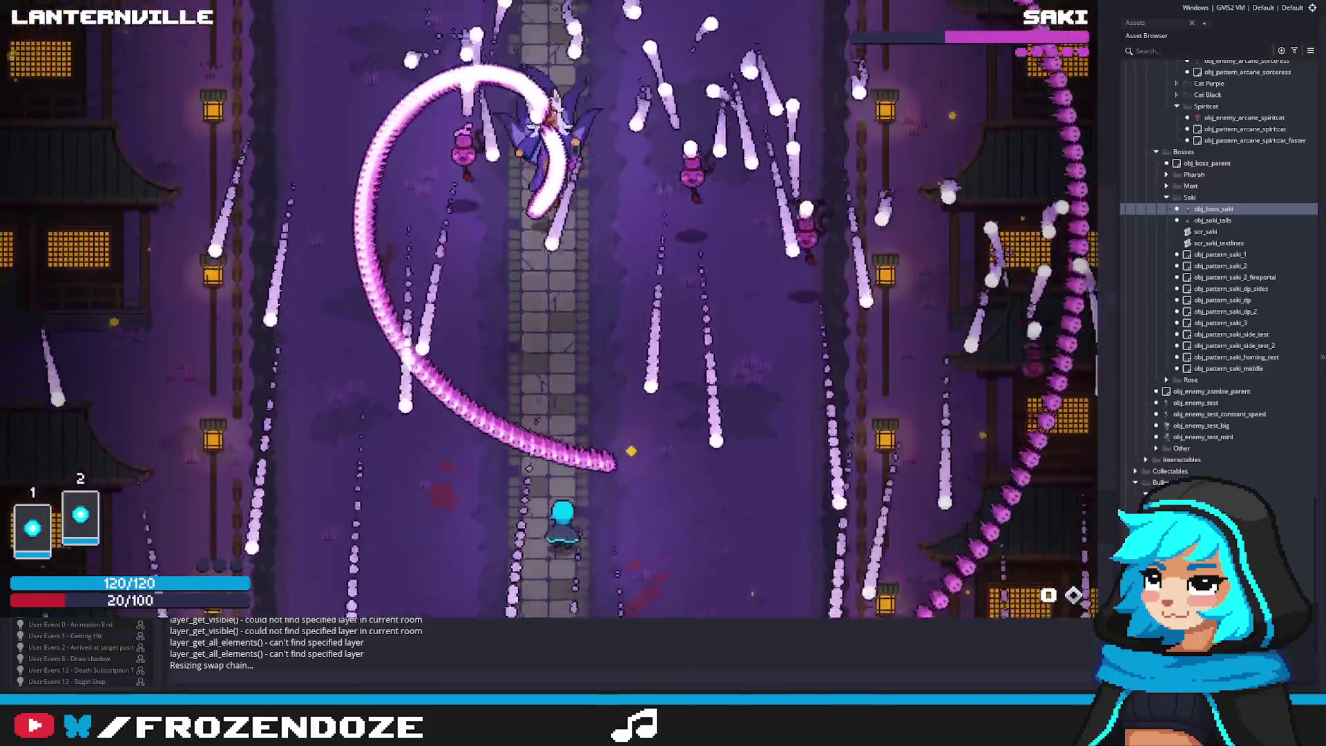
key("w")
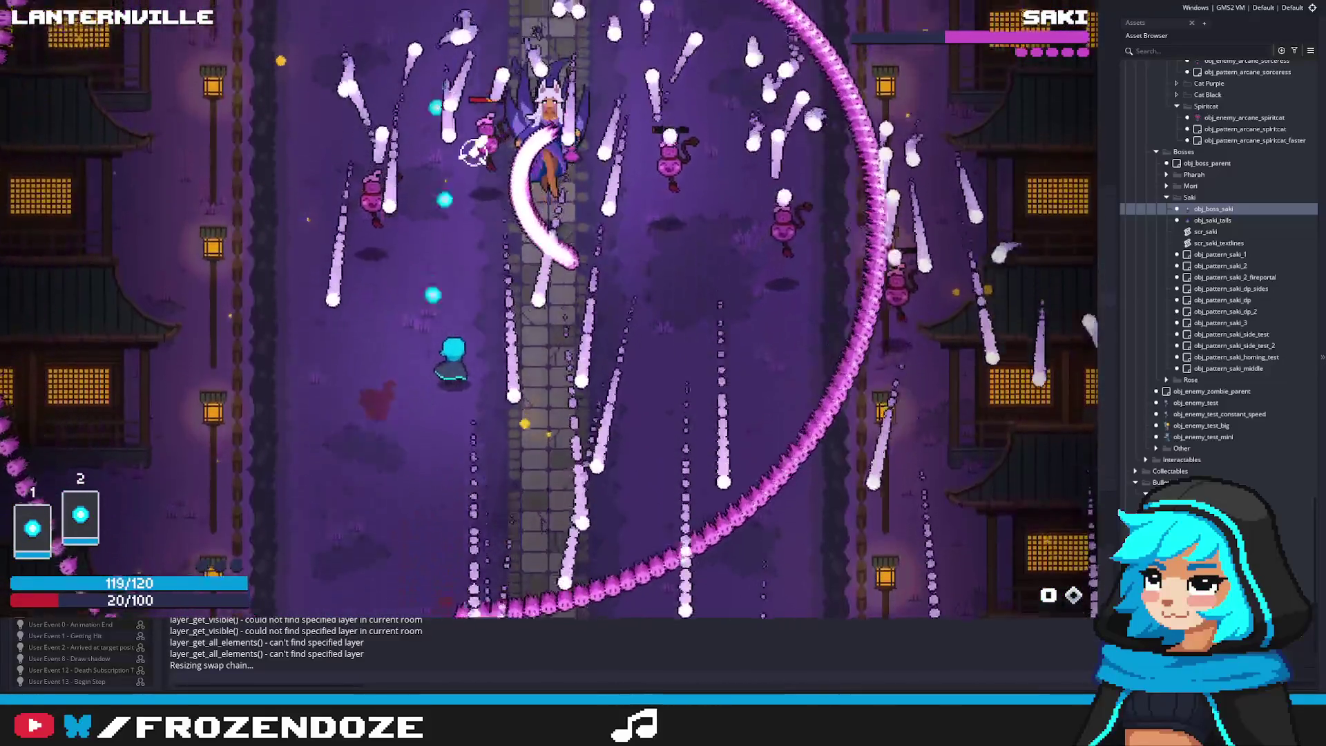
key("s")
key("d")
key("a")
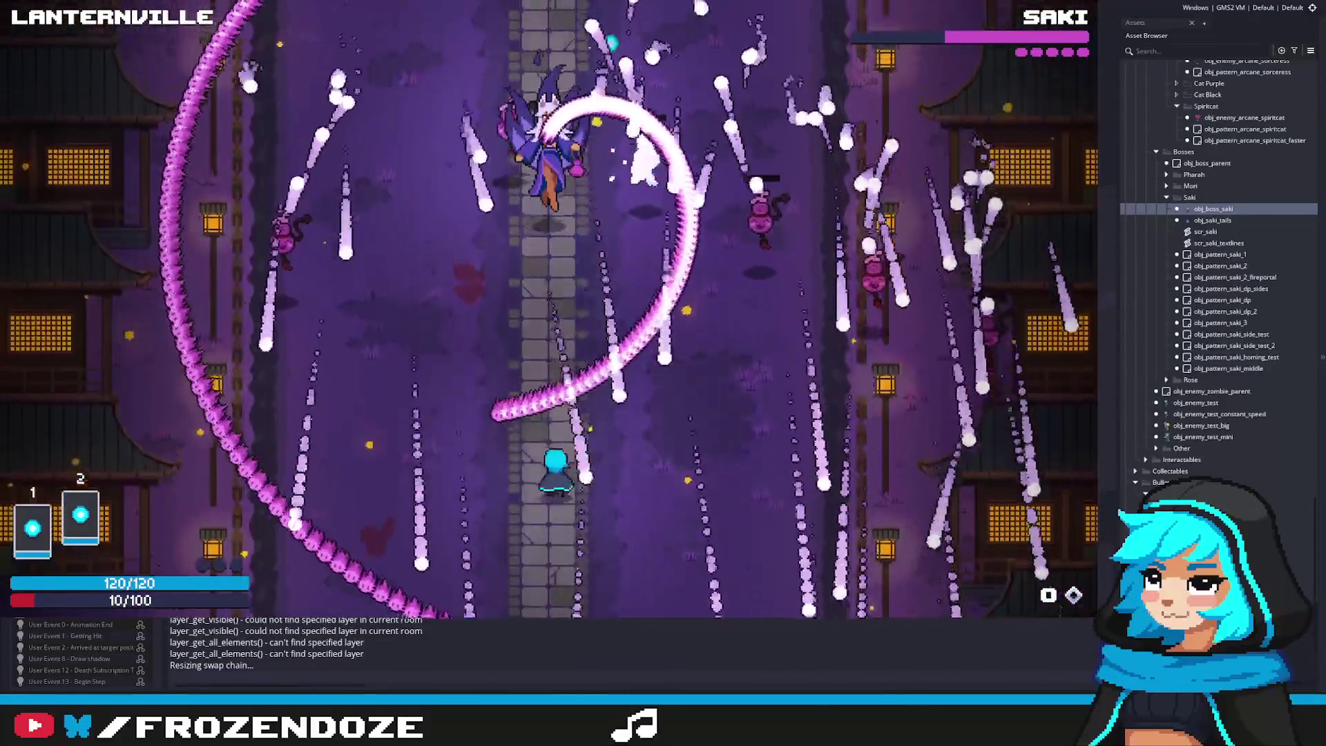
key("d")
key("w")
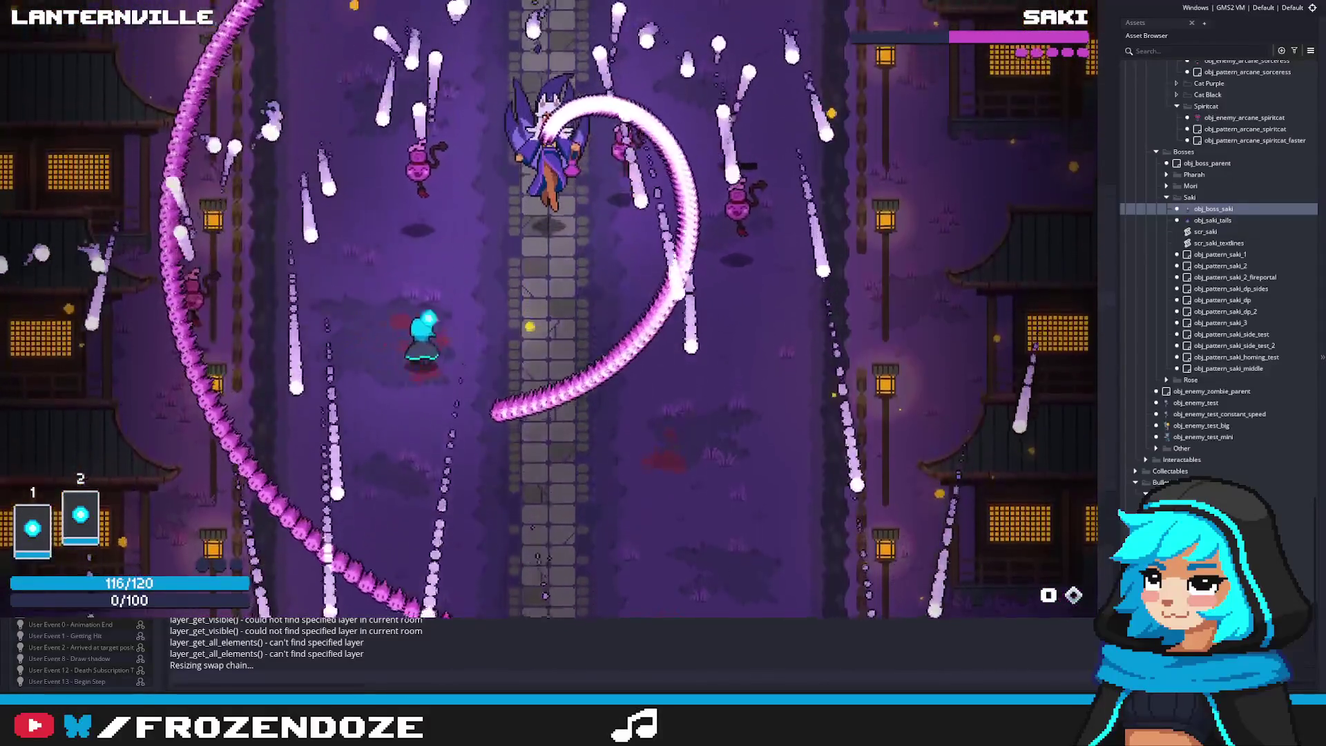
key("d")
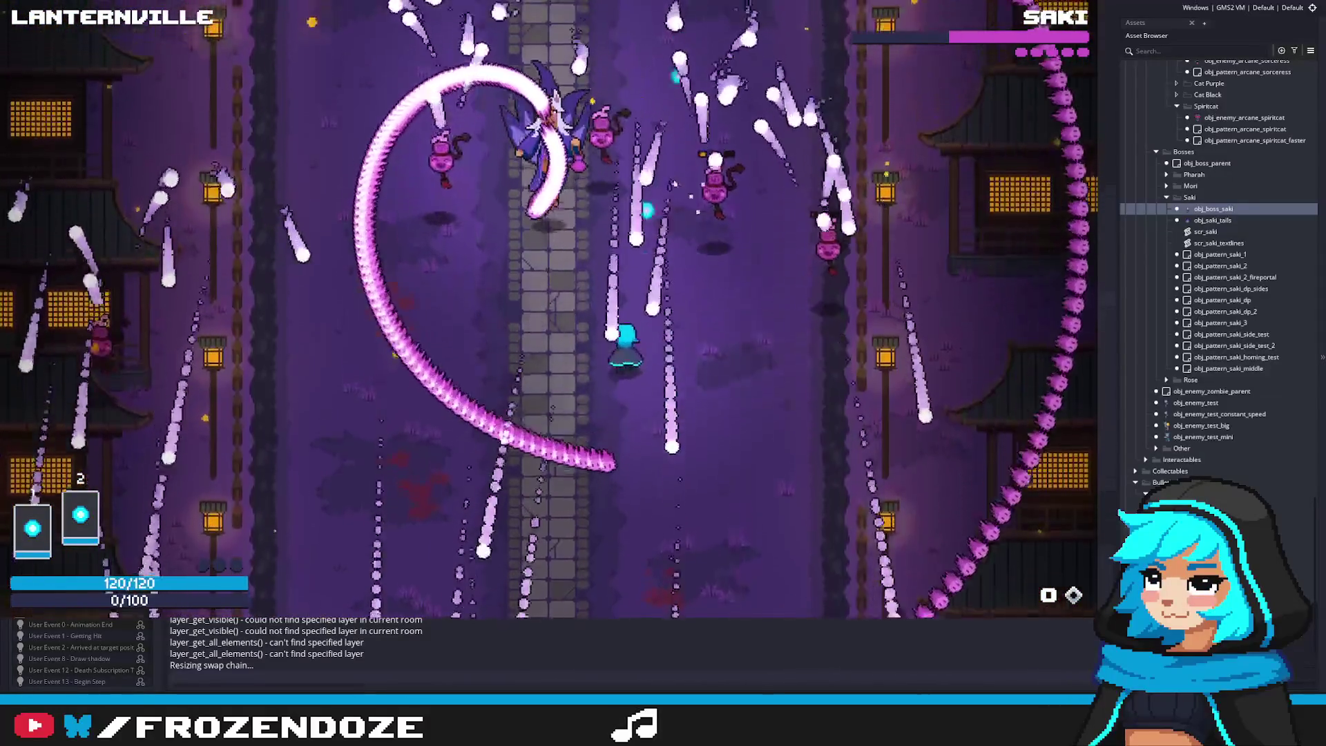
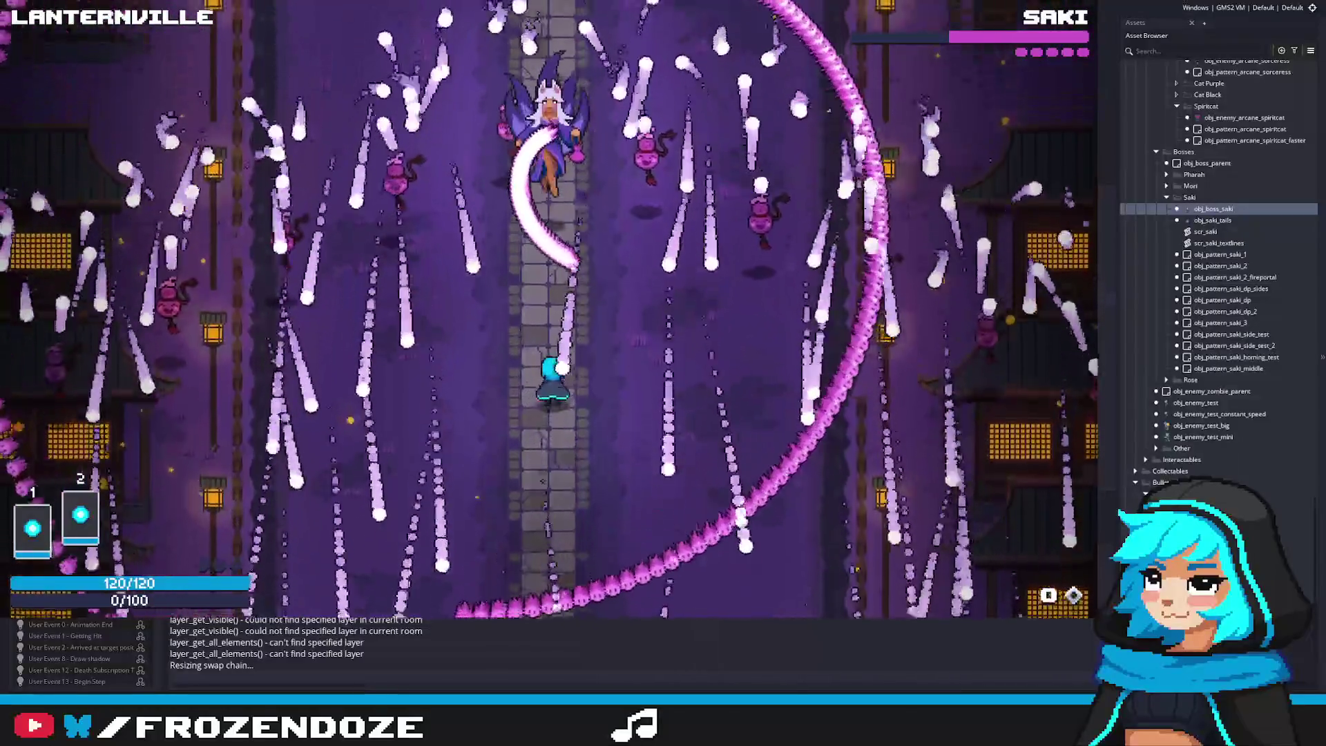
Stop the game, open obj_pattern_saki_middle and delete the fixed bullet speed of 2
key("Escape")
middle_click(772, 285)
left_click(898, 376)
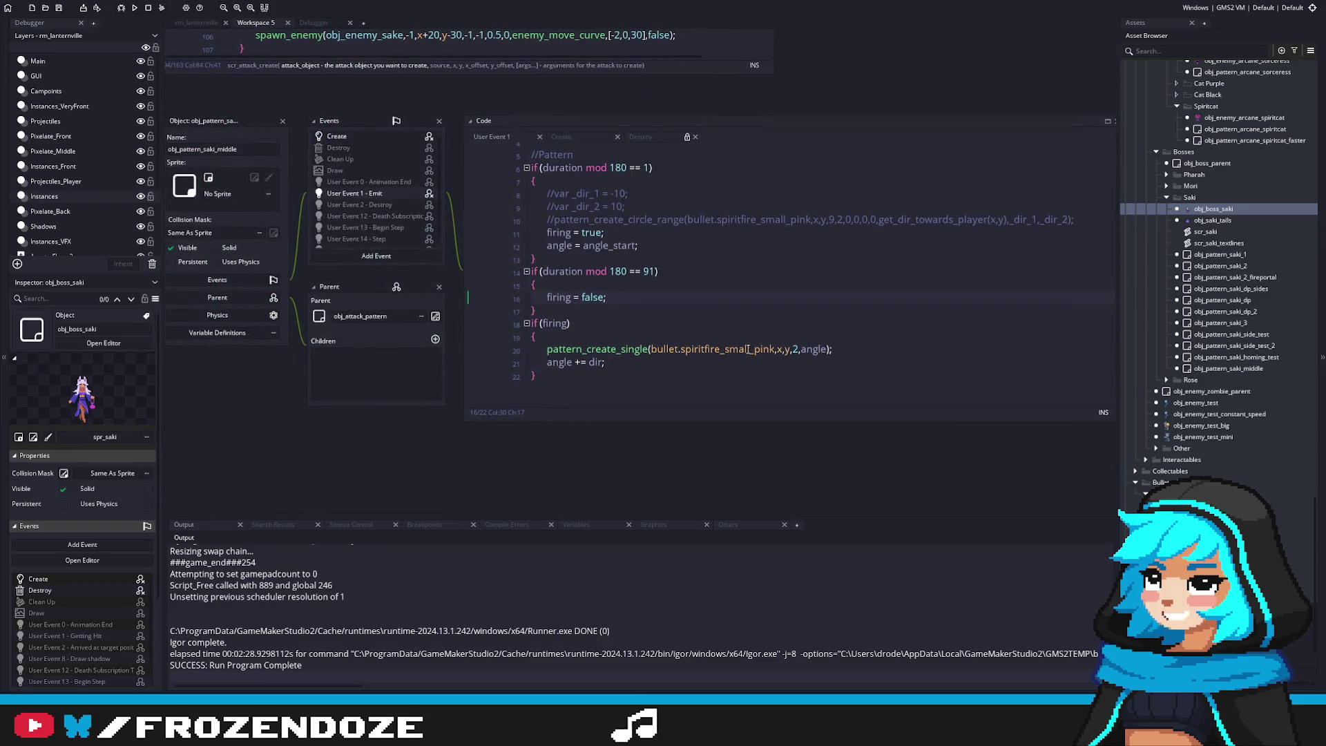
key("BackSpace")
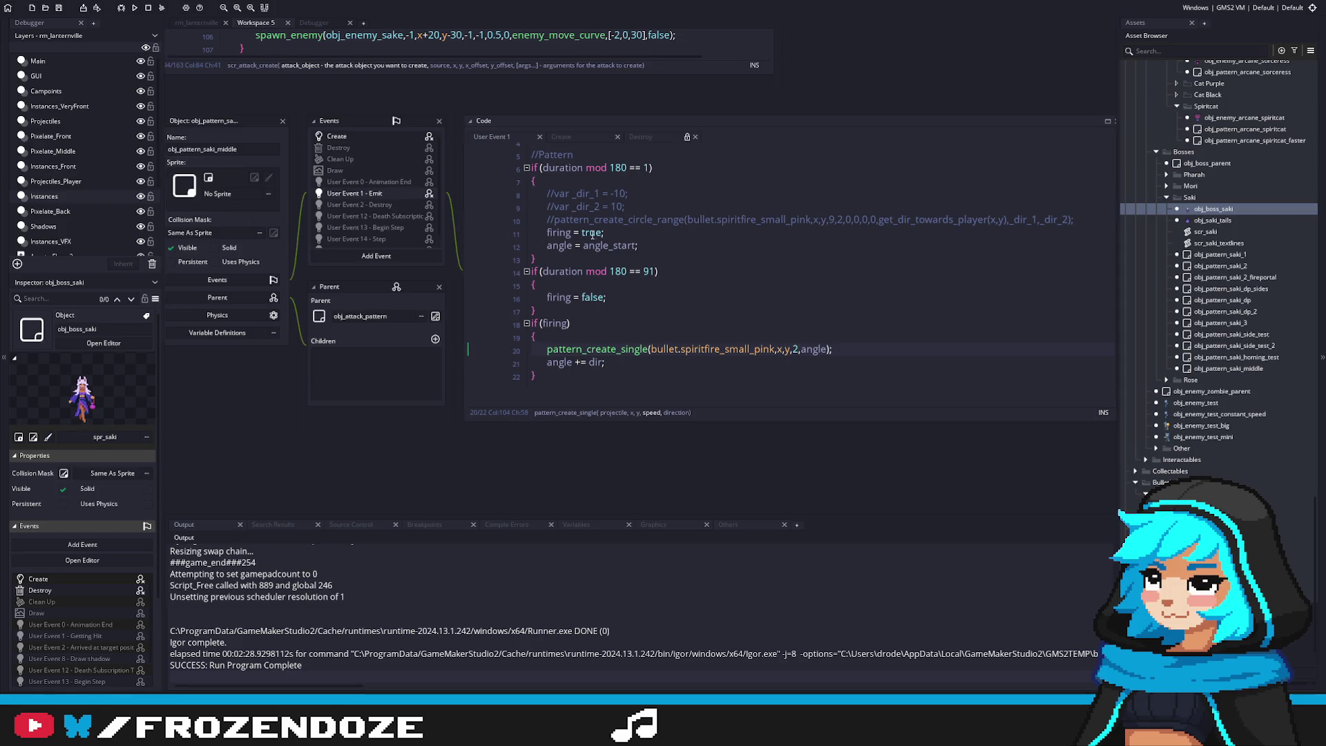
key("BackSpace")
Enter abs(angle_start-angle)/ as the new bullet speed argument in User Event 1
type("angle_start")
type("-angle")
left_click(793, 349)
type("abs")
type("(")
left_click(886, 349)
key("Right")
type(")")
type("/")
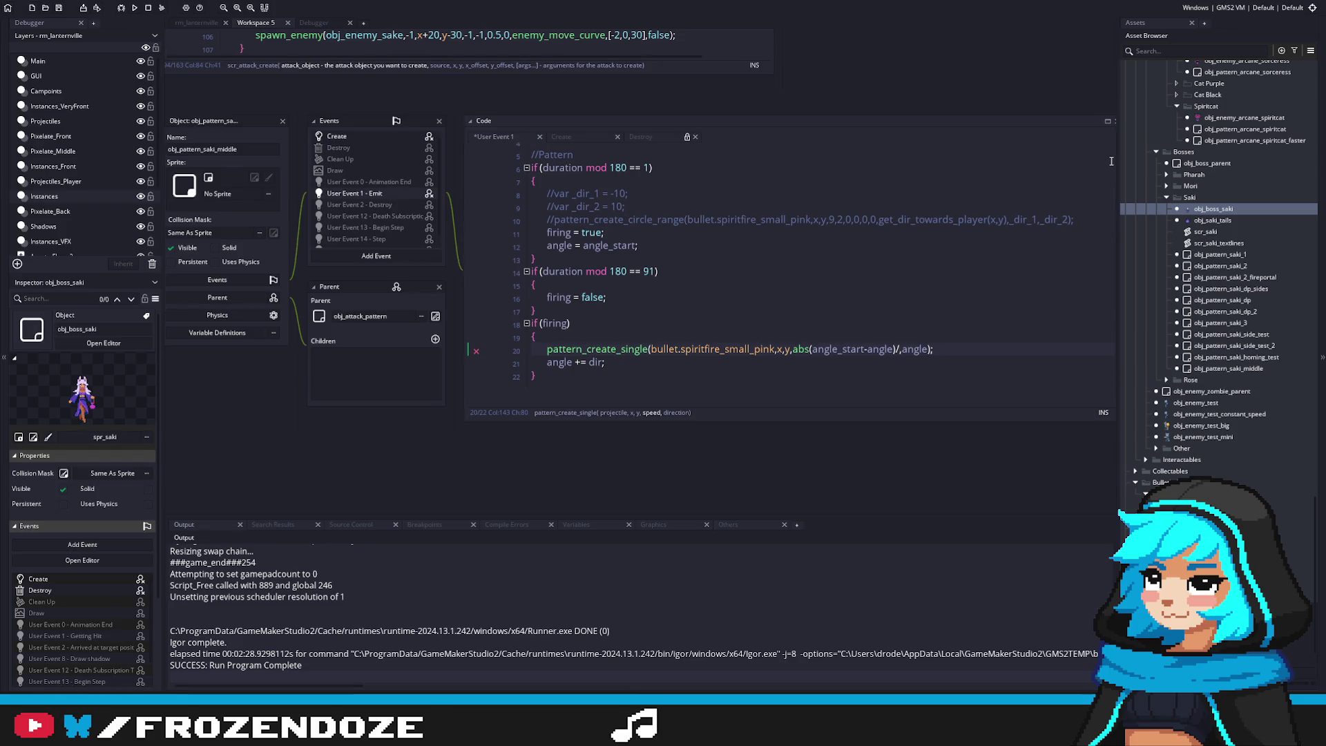
Complete line 20's bullet speed as (abs(angle_start-angle)+1)/45
type("45")
left_click(798, 350)
left_click(896, 351)
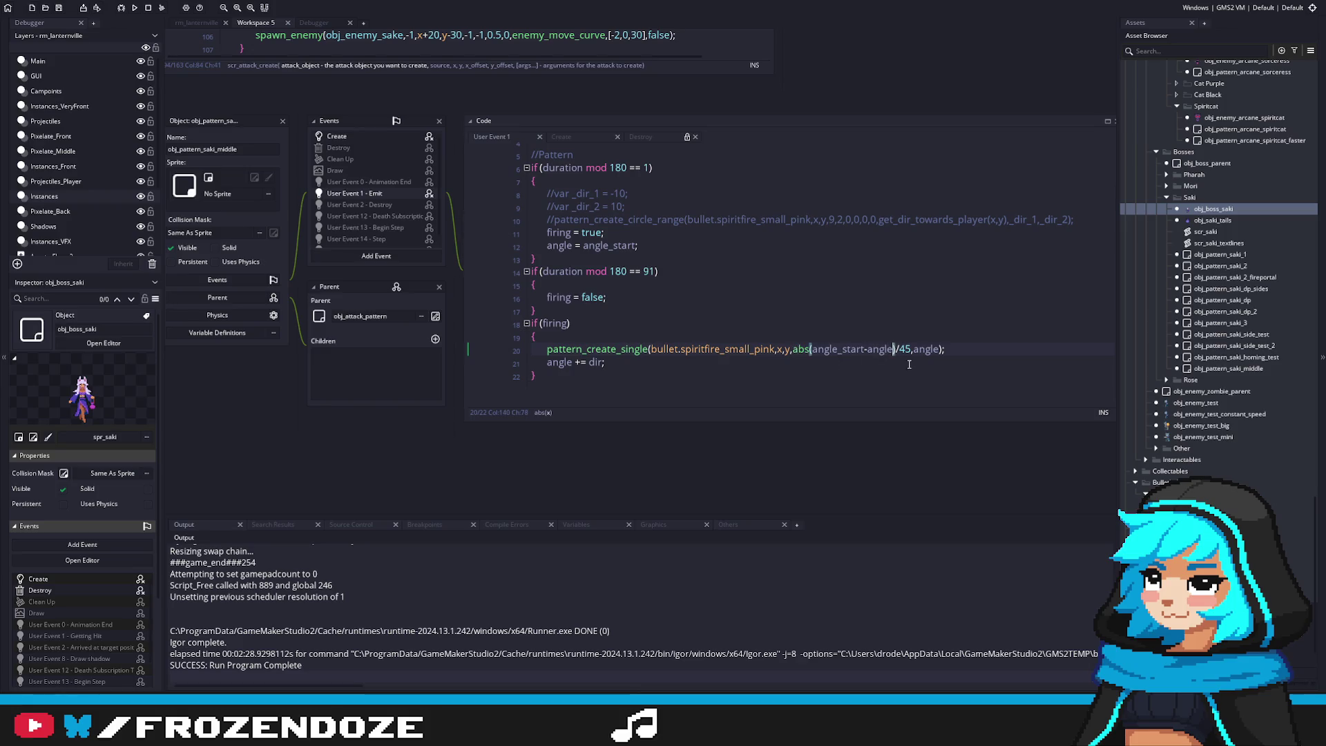
type("+1")
key("Delete")
key("Left")
key("Left")
type(")")
key("Right")
key("Right")
type(")")
key("Left")
key("Left")
key("Left")
type("(")
Run the boss fight with the new speed, recheck the expression, and run it again
key("F5")
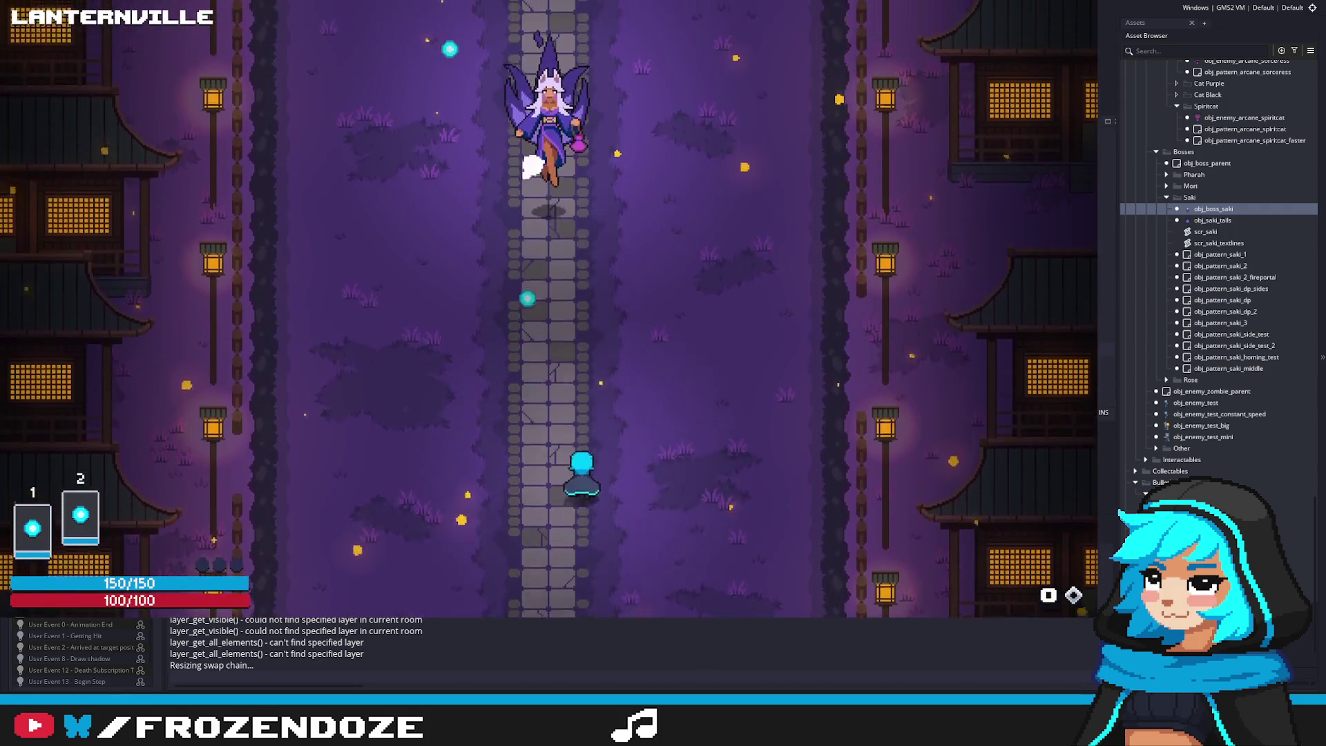
key("Escape")
left_click(868, 349)
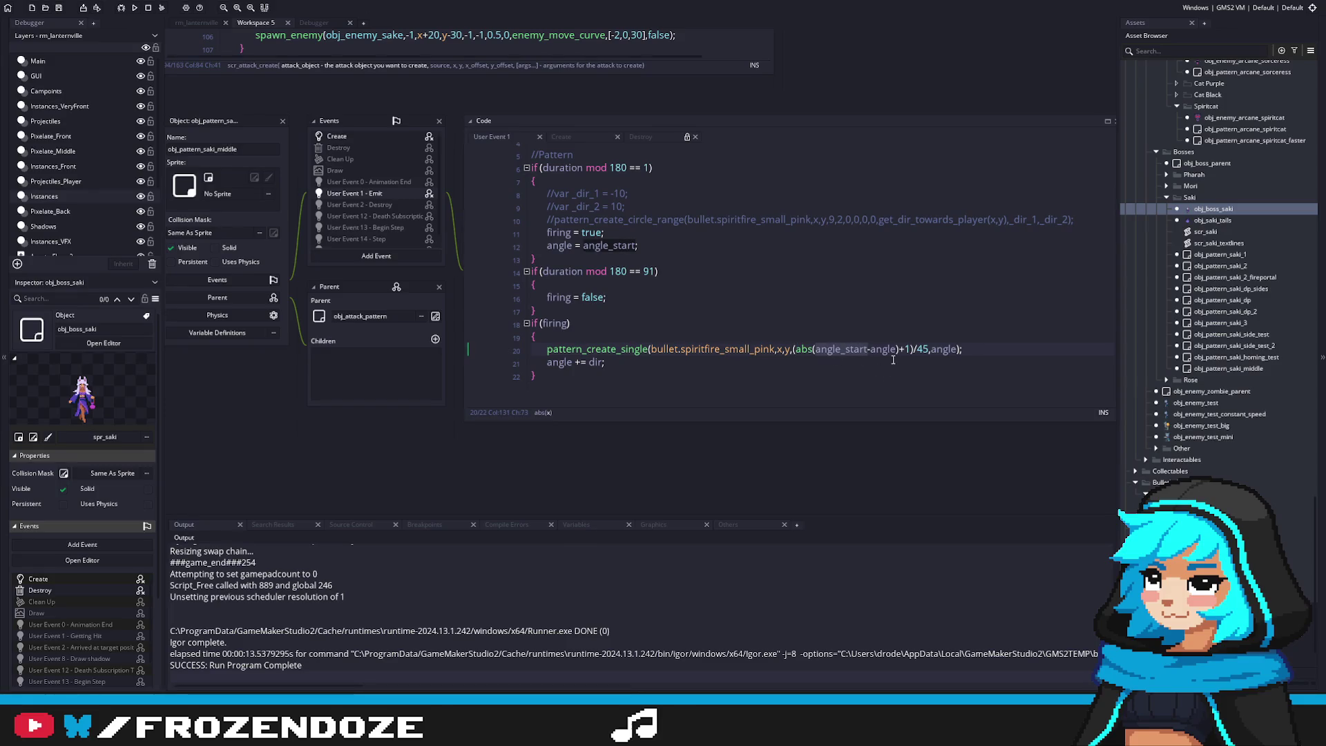
left_click(875, 350)
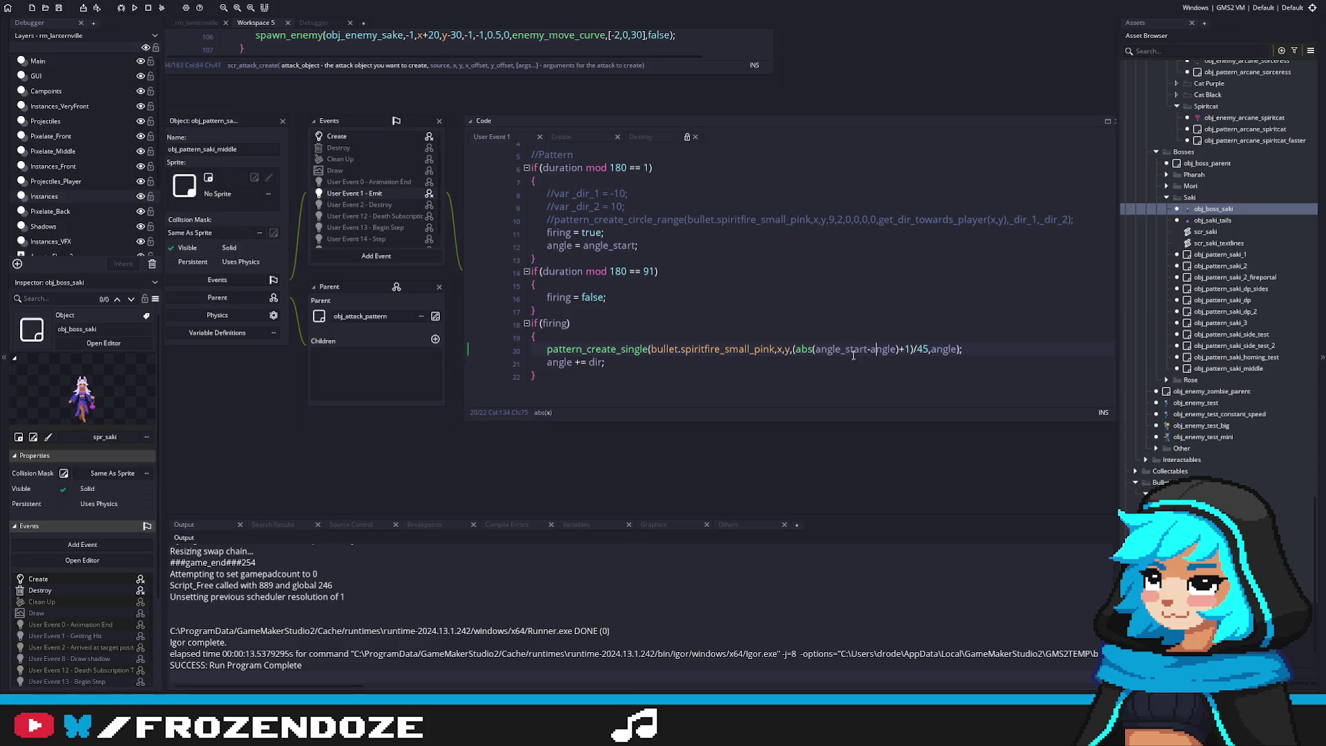
left_click(887, 349)
key("F5")
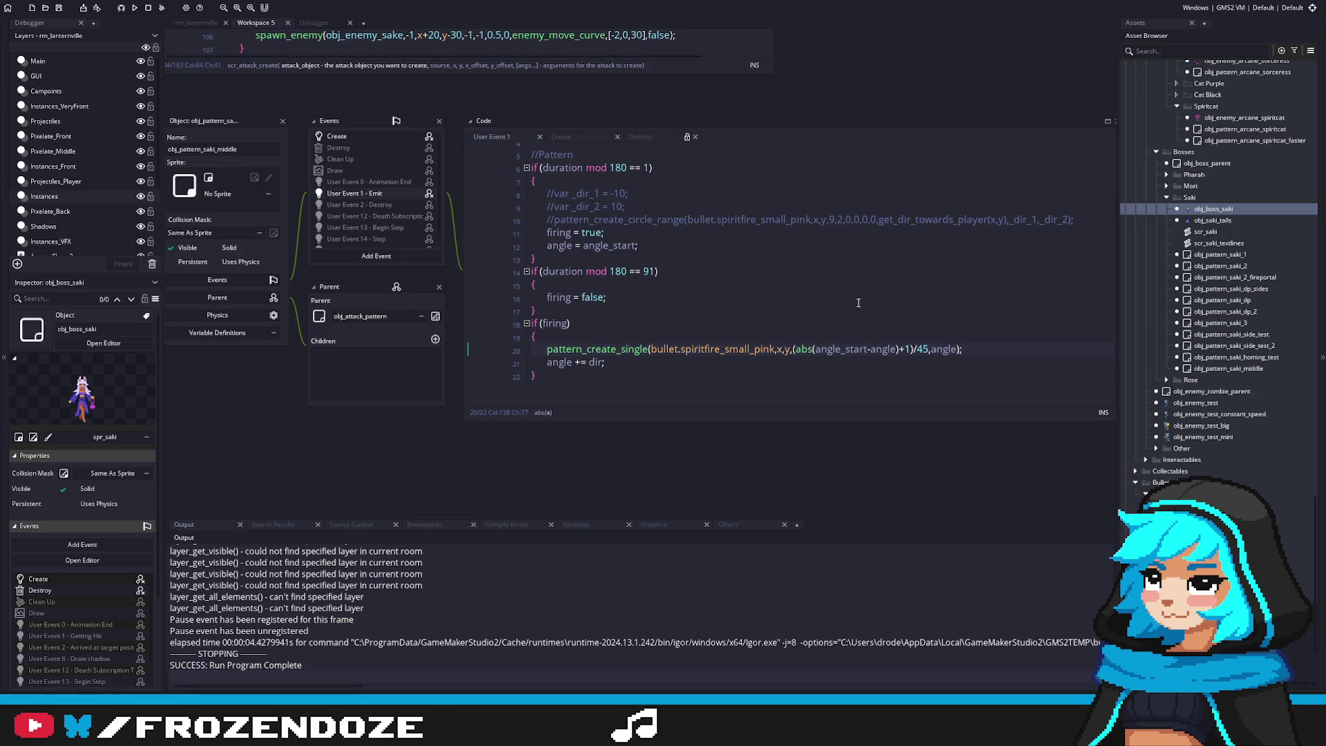
key("F5")
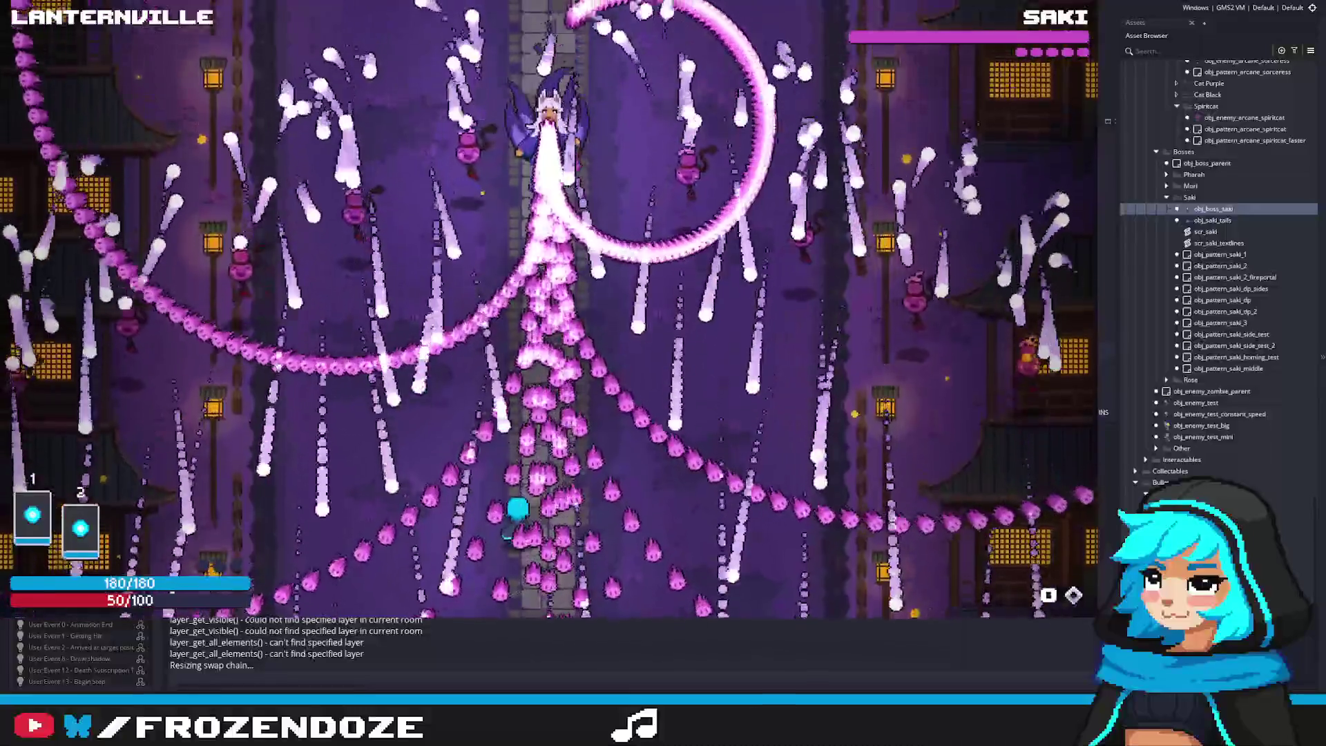
Stop the game, rewrite the speed as abs(angle_start-angle)/45+1, and relaunch
key("Escape")
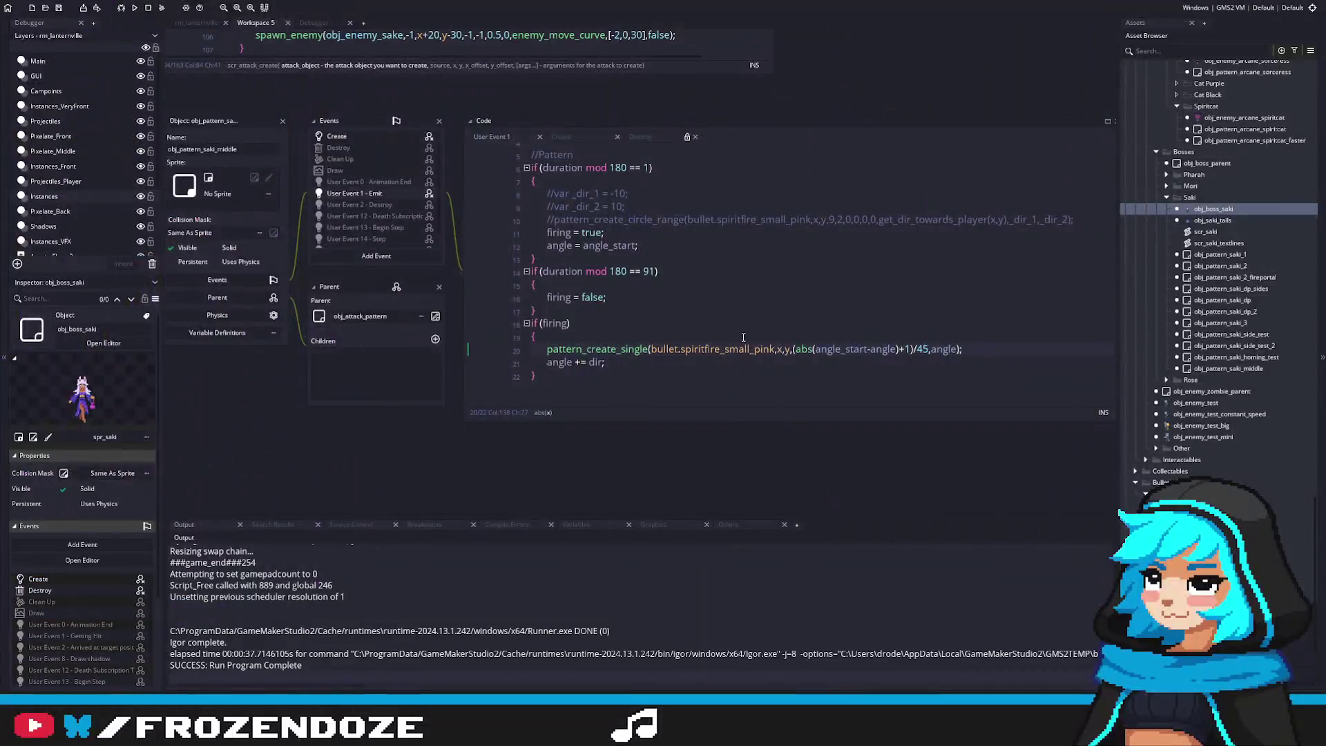
left_click(910, 349)
key("BackSpace")
key("BackSpace")
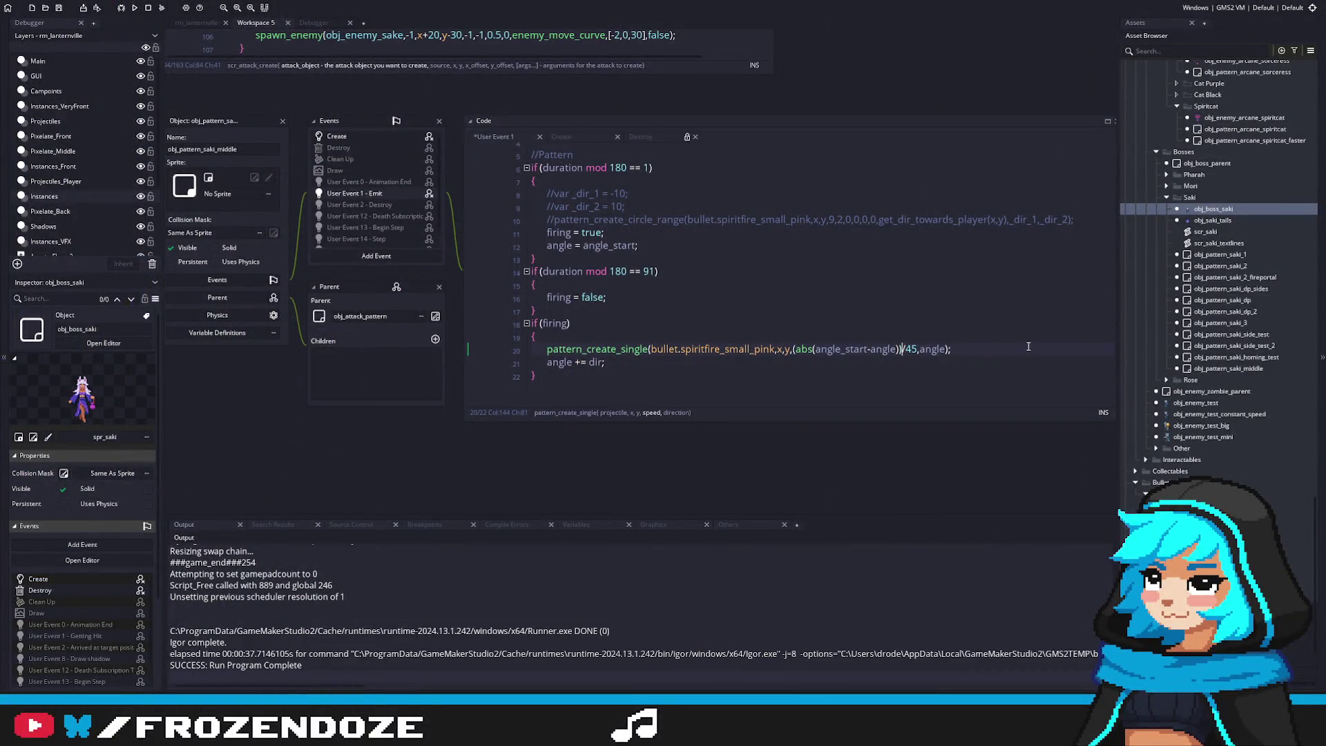
left_click(793, 348)
key("BackSpace")
left_click(906, 348)
type("+1")
key("F5")
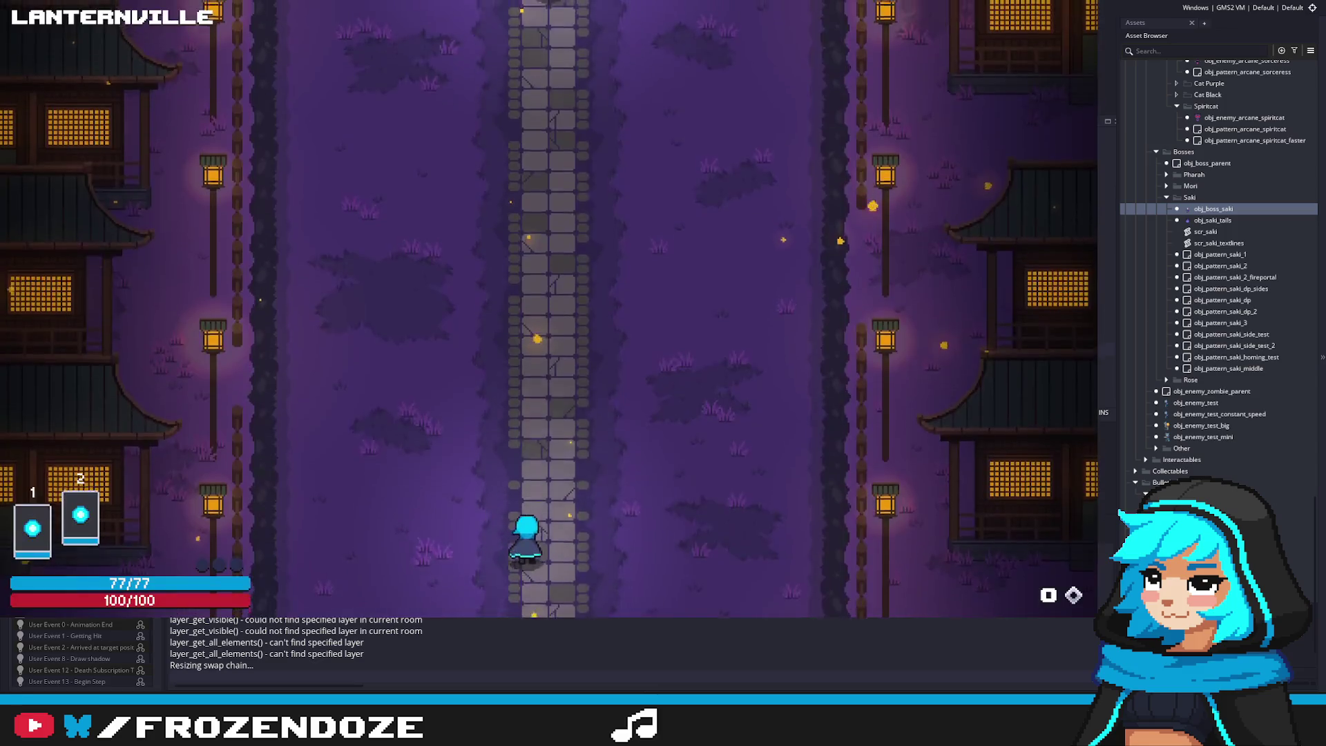
Dodge the pattern with WASD through the fight, then close the game
key("a")
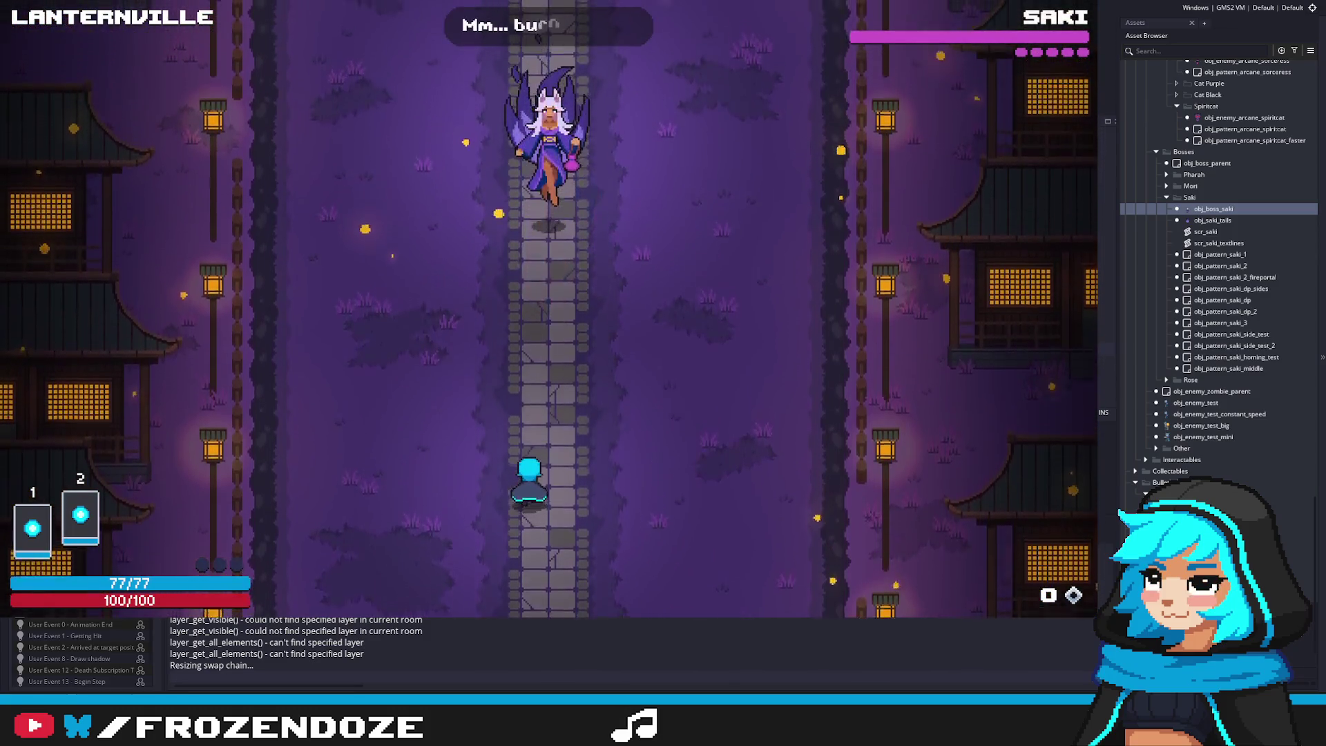
key("d")
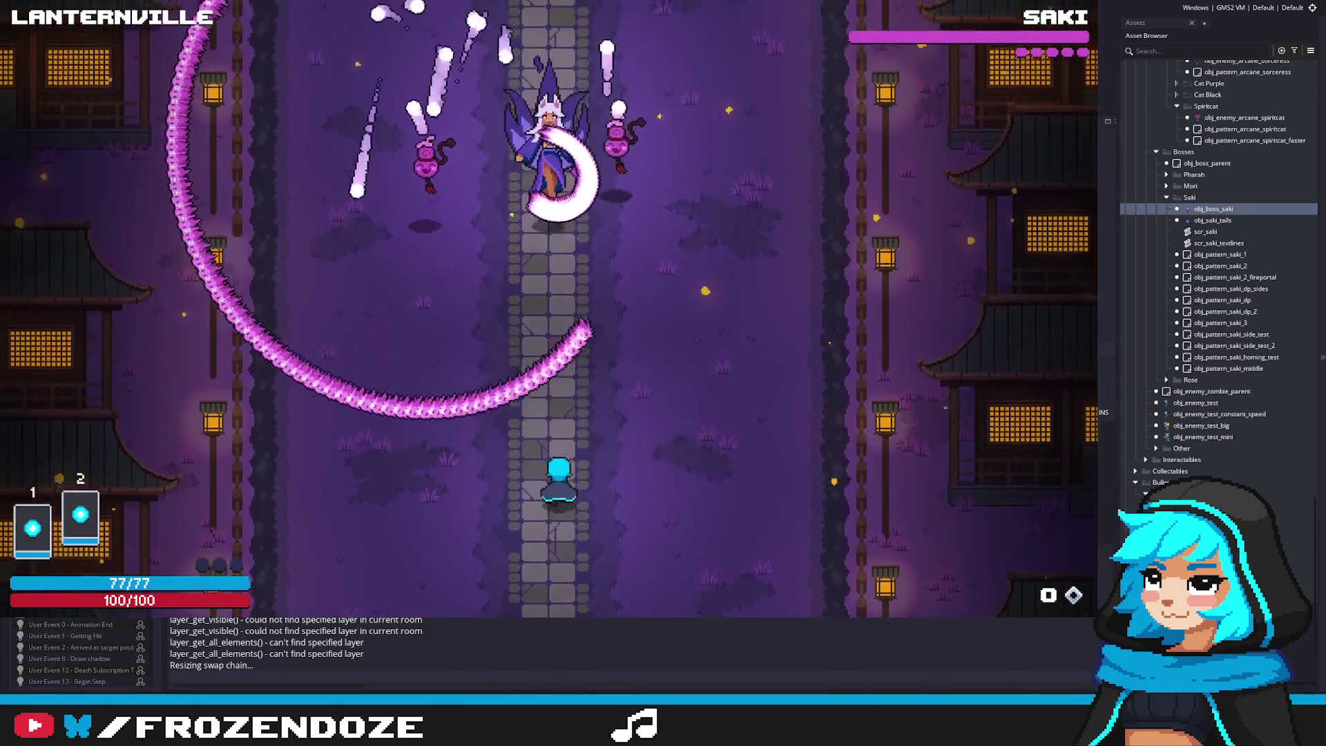
key("d")
key("w")
key("w")
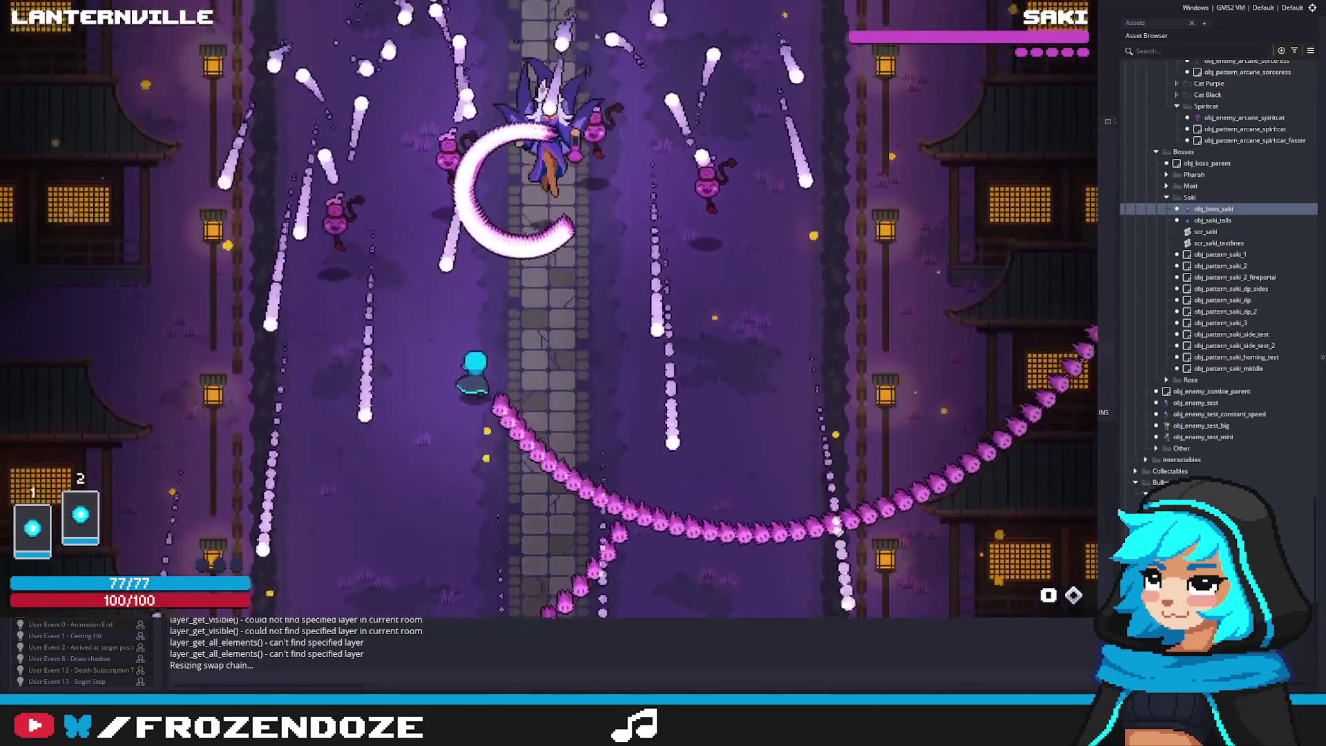
key("d")
key("w")
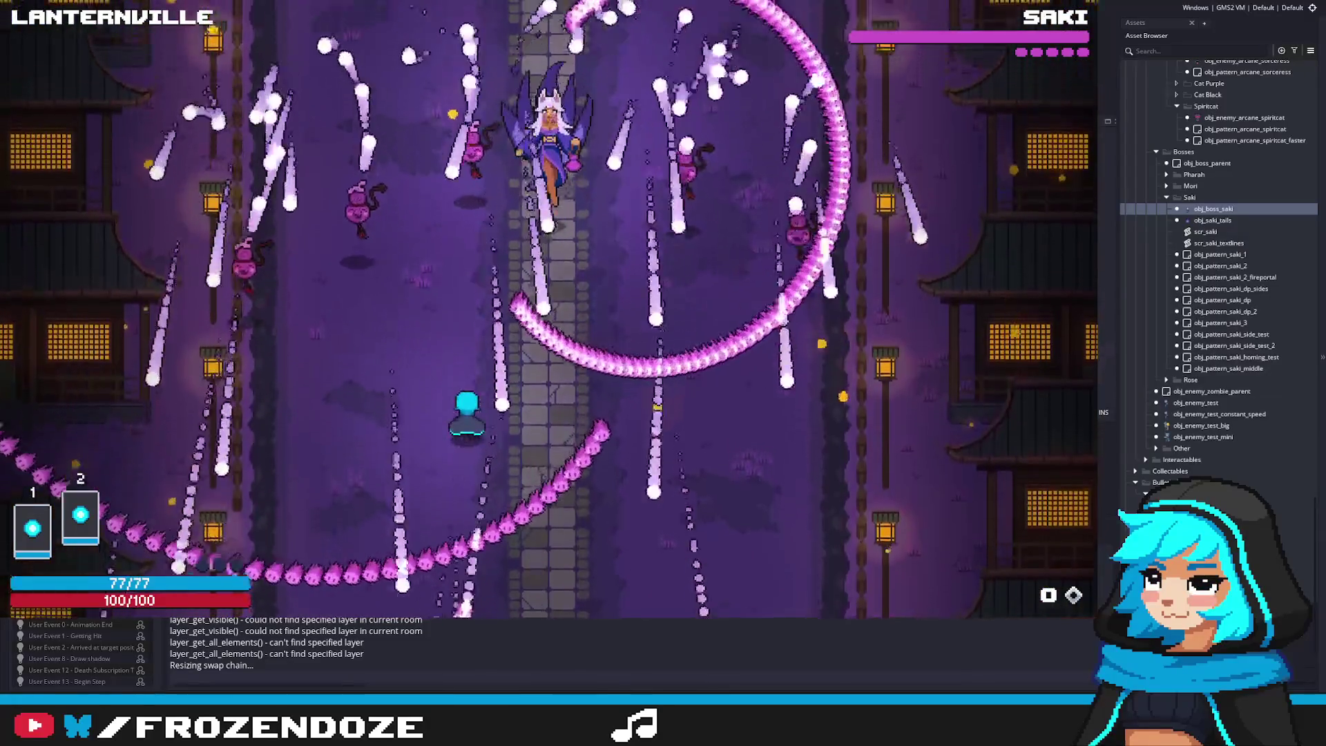
key("w")
key("d")
key("d")
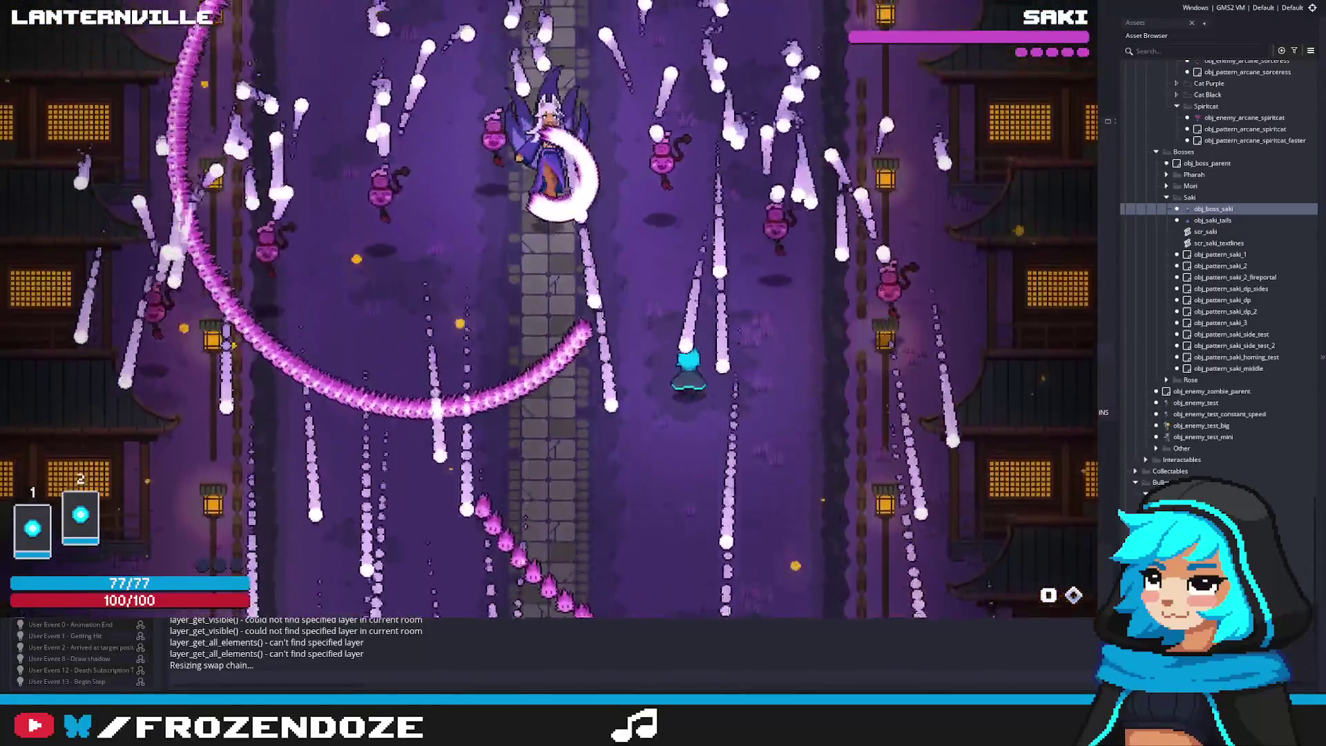
key("a")
key("s")
key("w")
key("d")
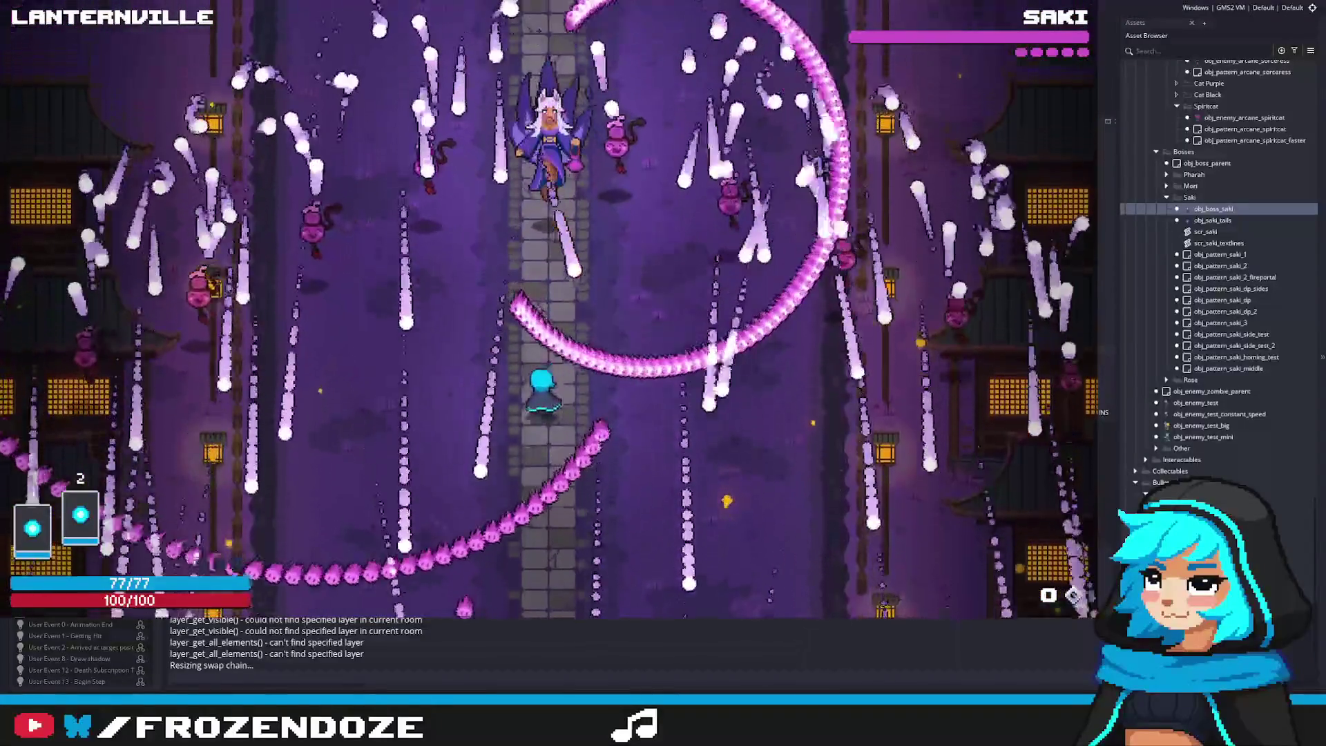
key("d")
key("w")
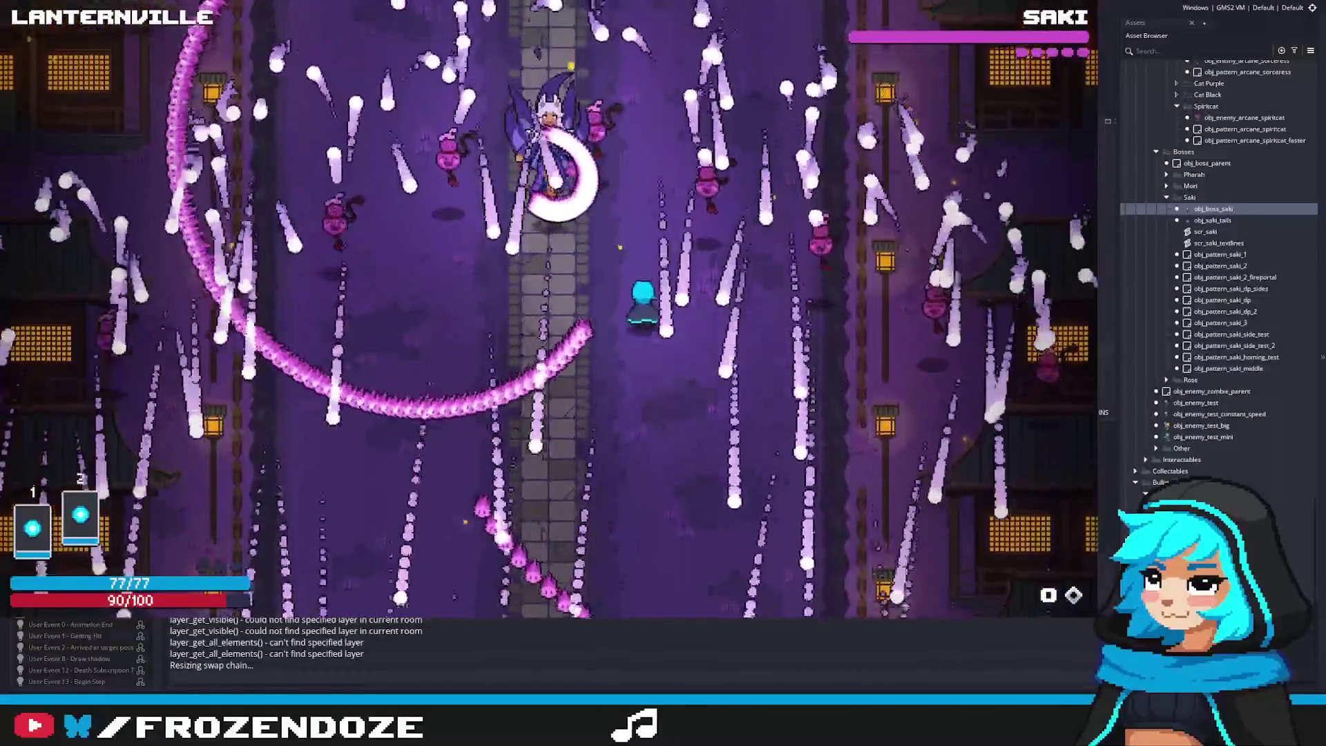
key("a")
key("s")
key("Escape")
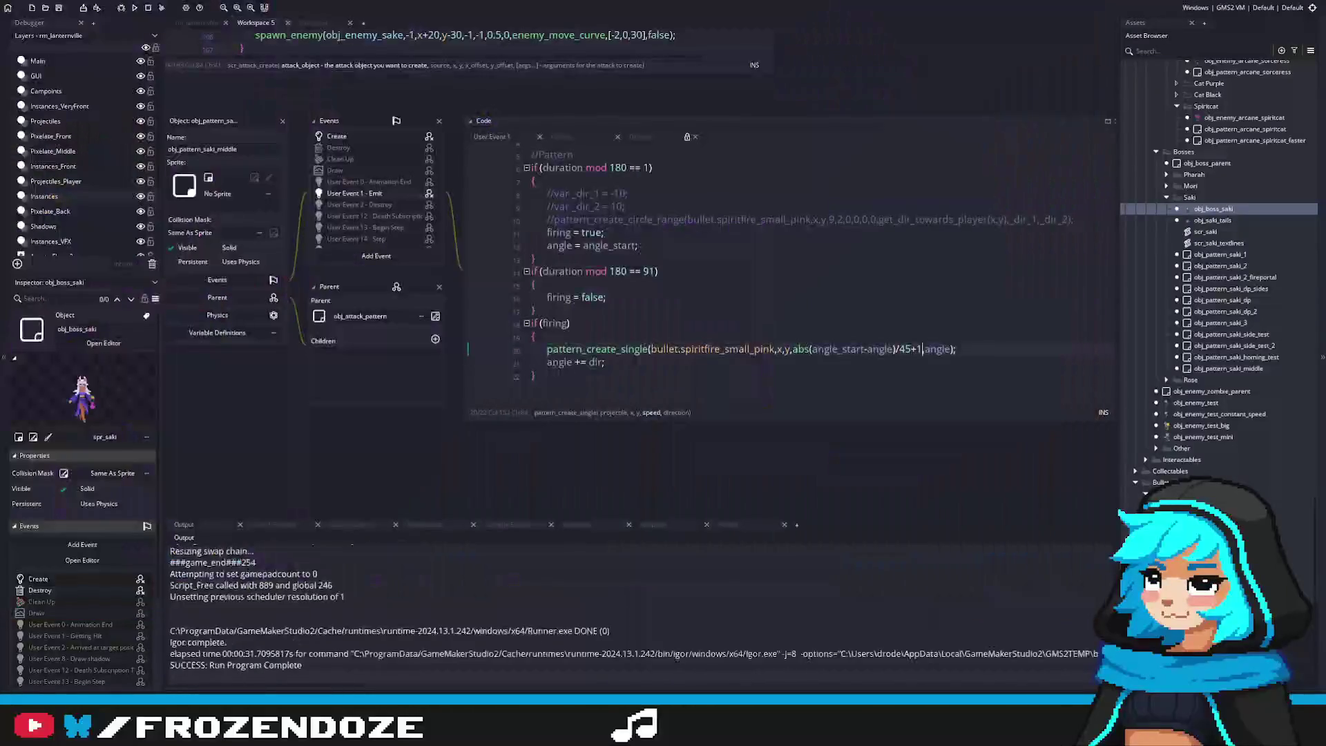
Test-run the /45+2 bullet speed, moving left and right, then close the game
key("F5")
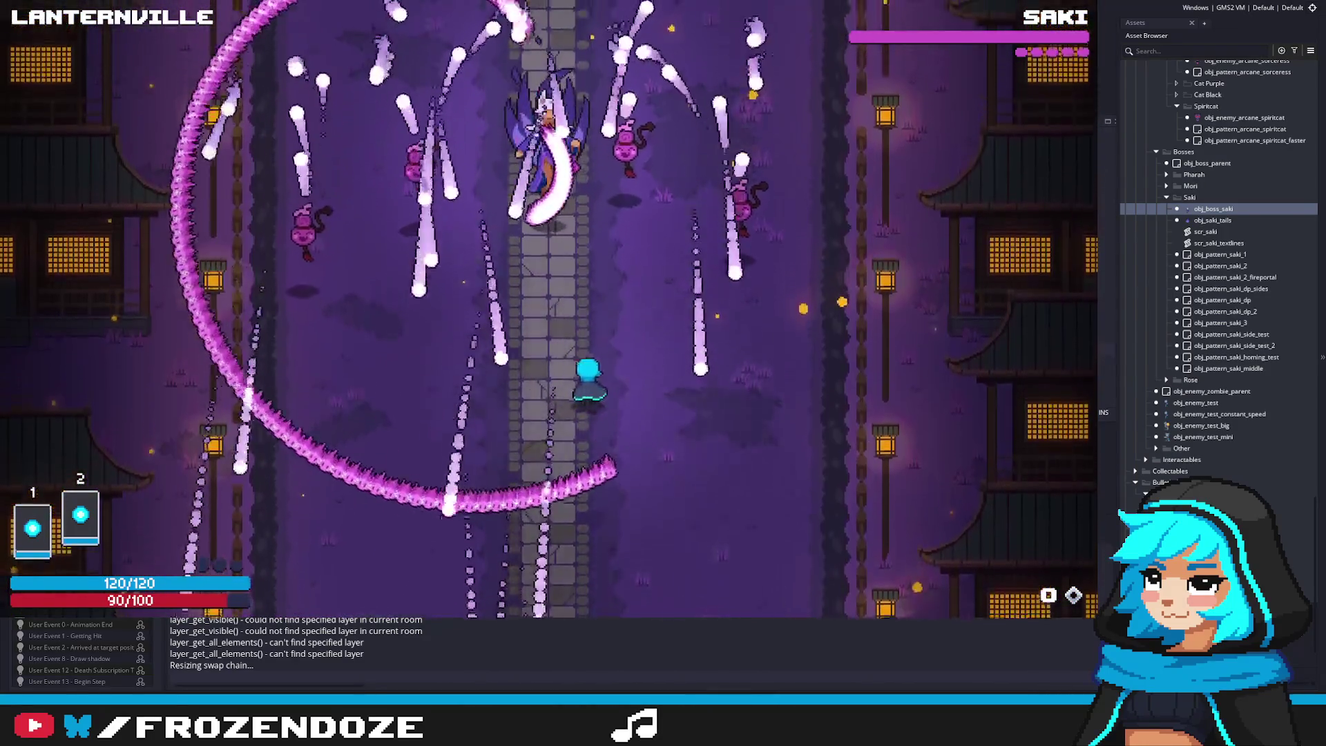
key("d")
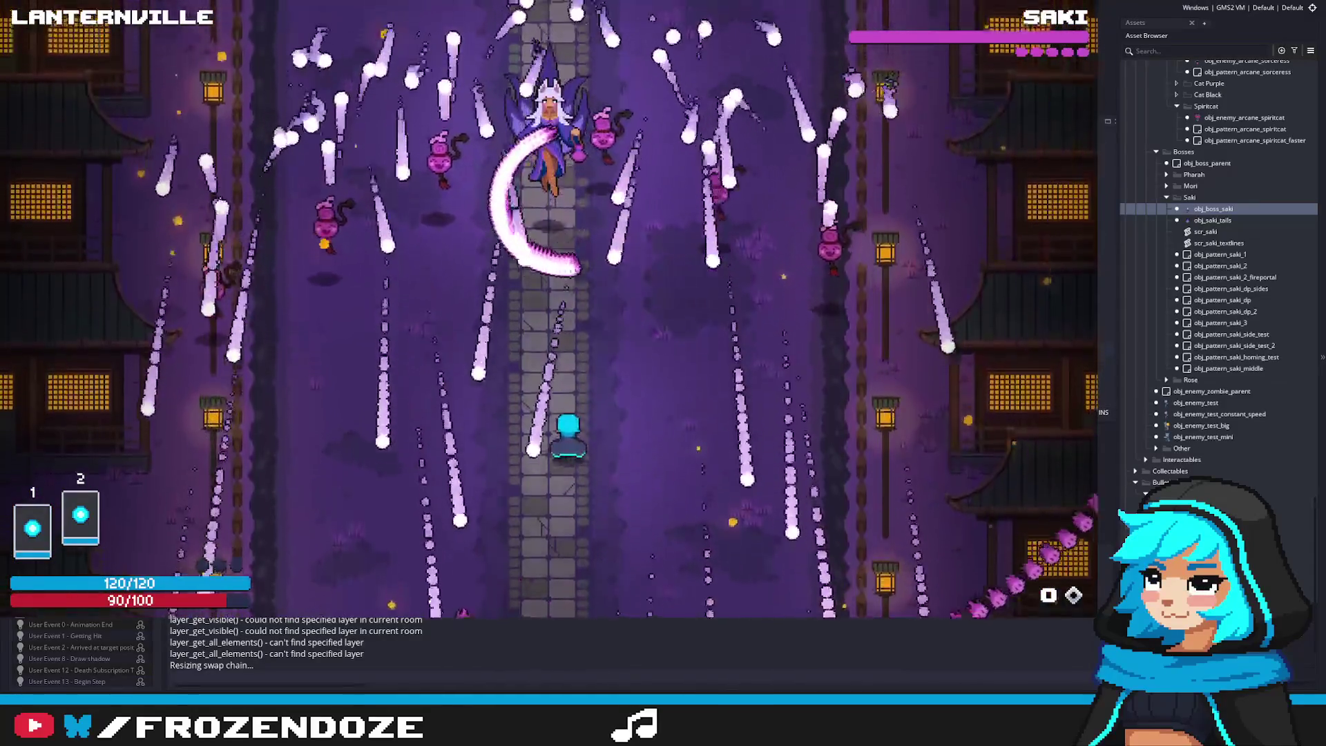
key("a")
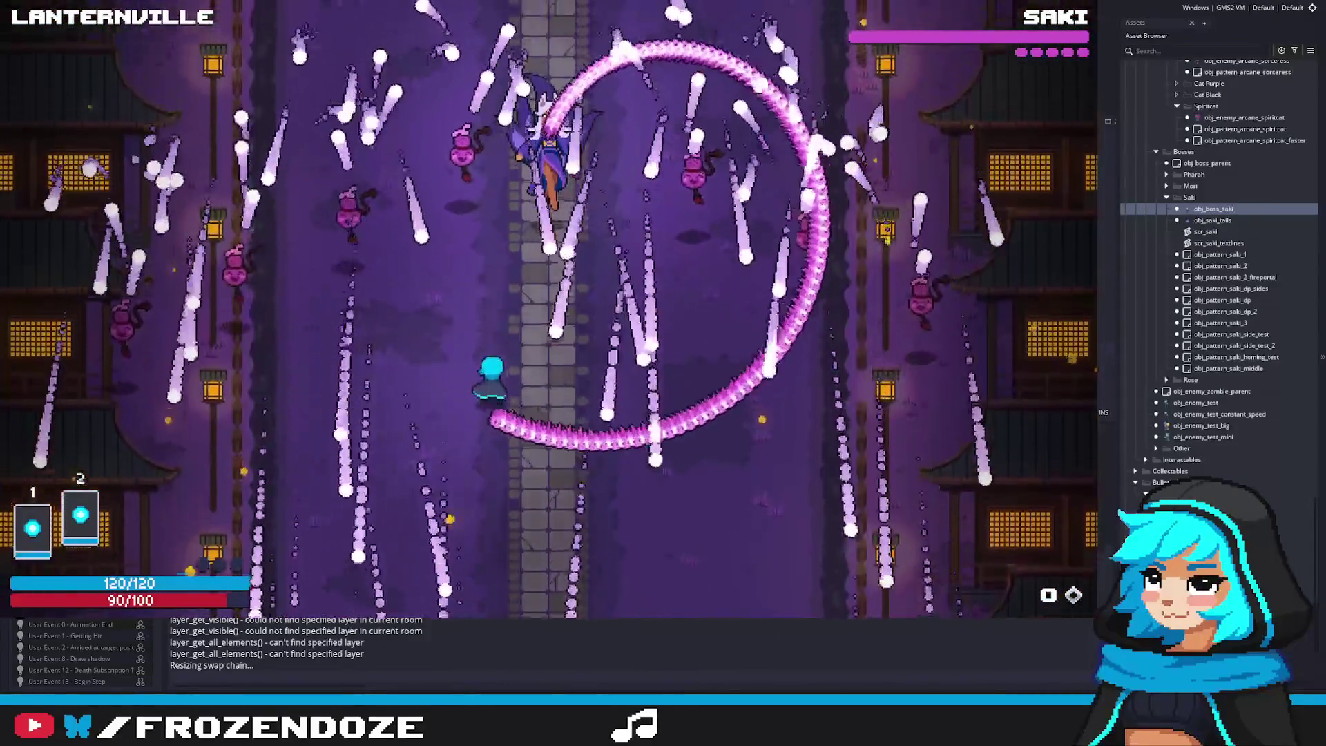
key("a")
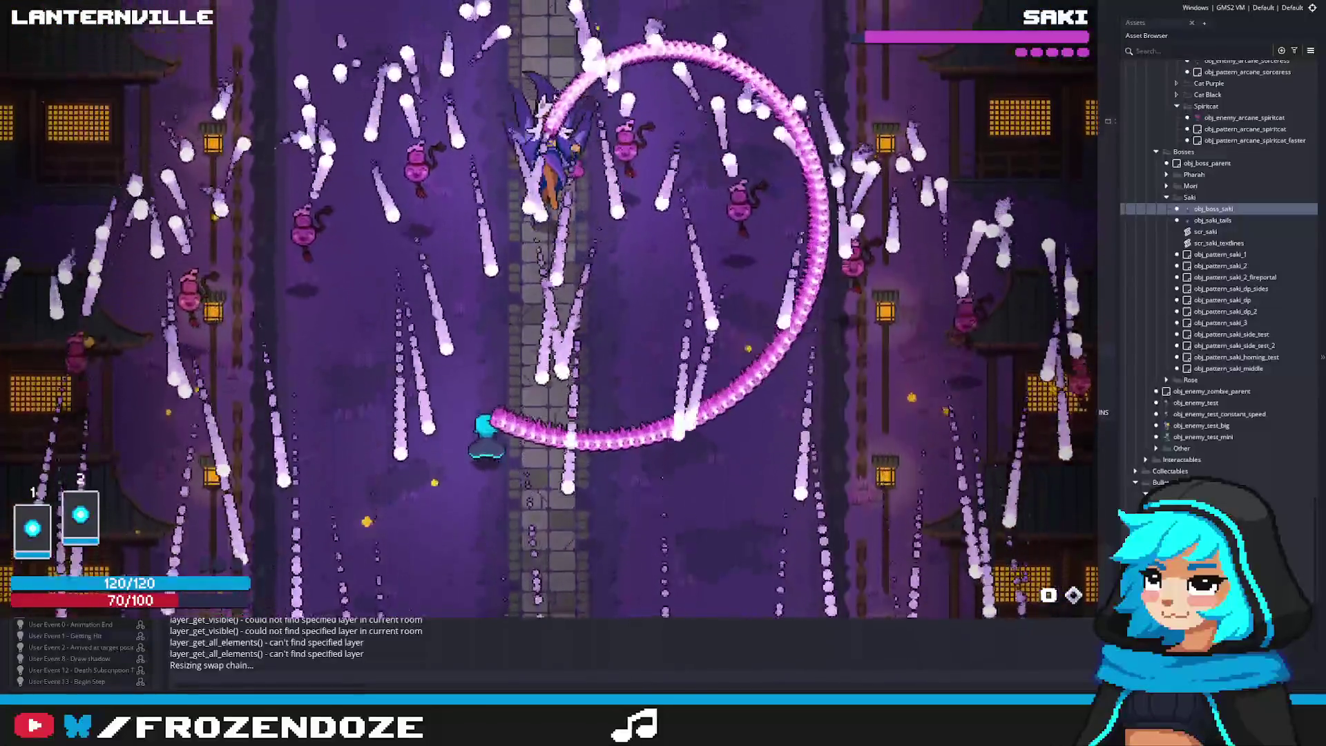
key("d")
key("Escape")
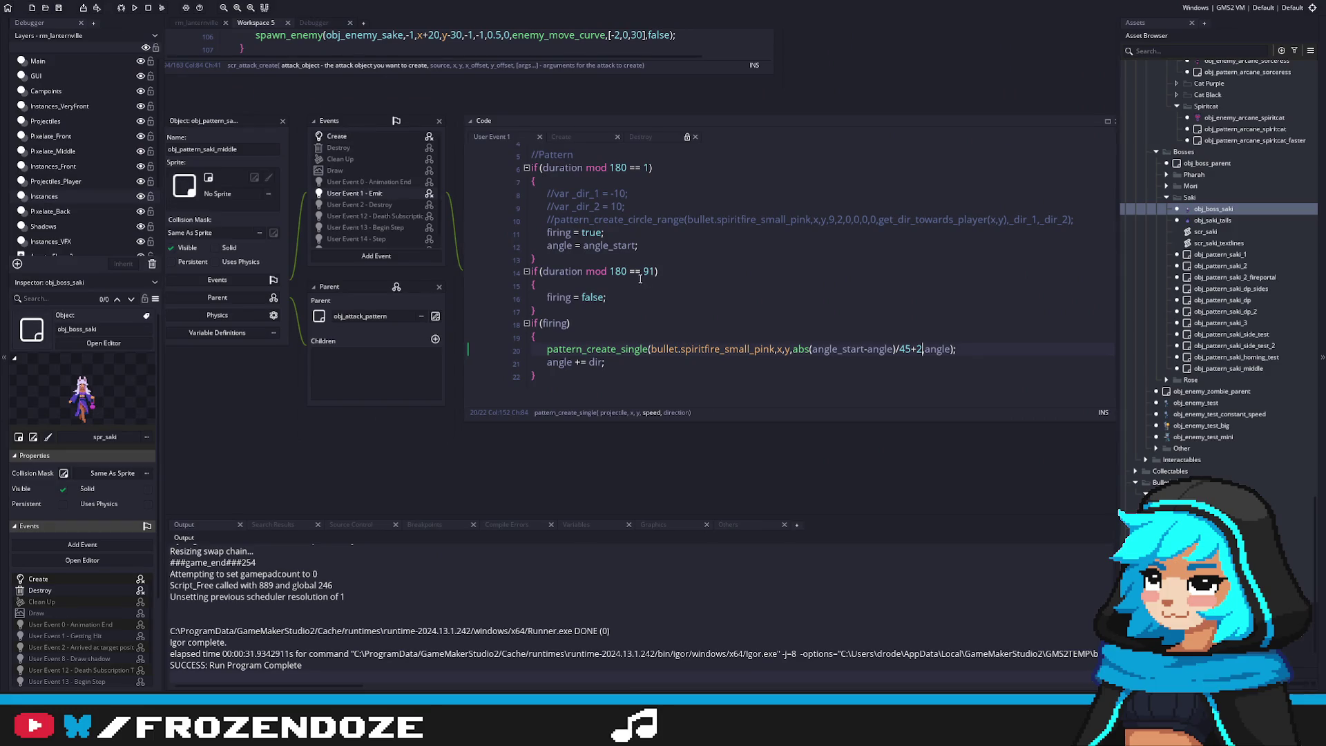
Change the speed divisor from 45 to 20 and run the game
left_click(905, 349)
left_click(900, 350)
type("20")
key("F5")
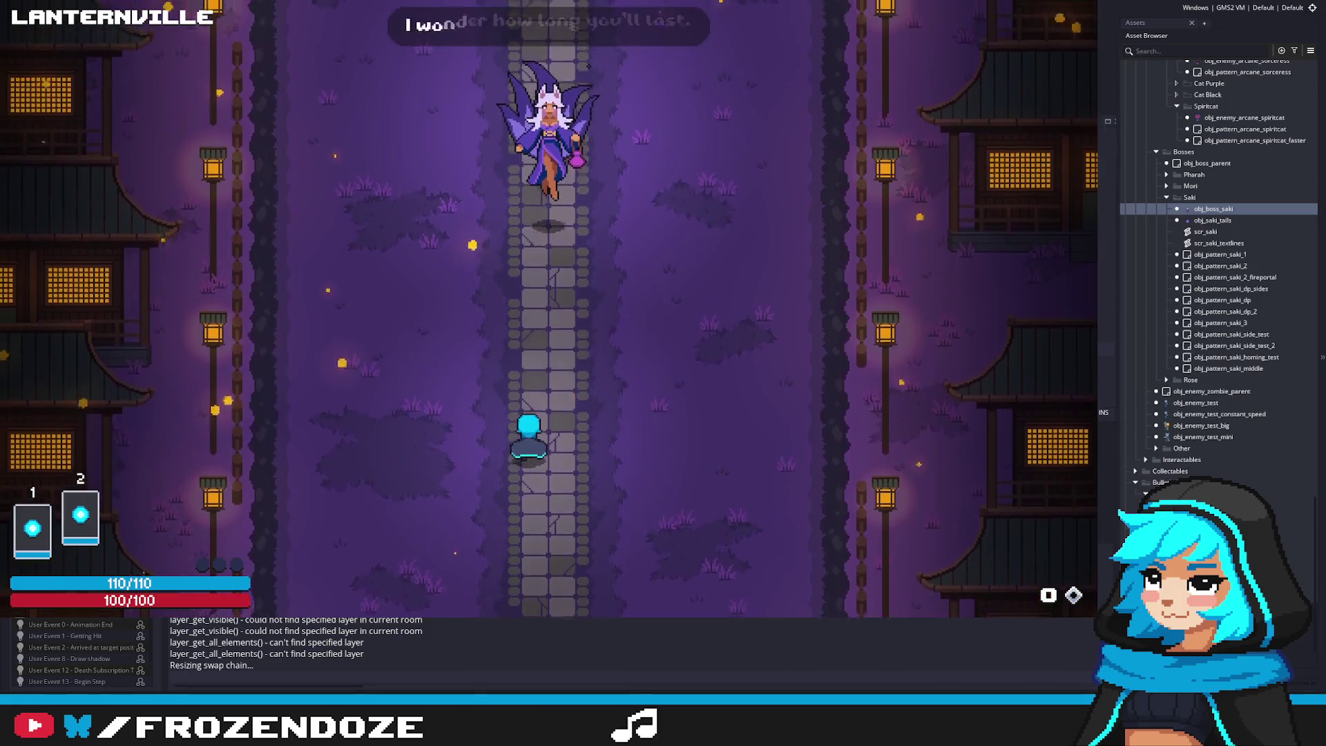
Dodge the bullet rain and pink ring while shooting upward, then close the game
key("Right")
key("Down")
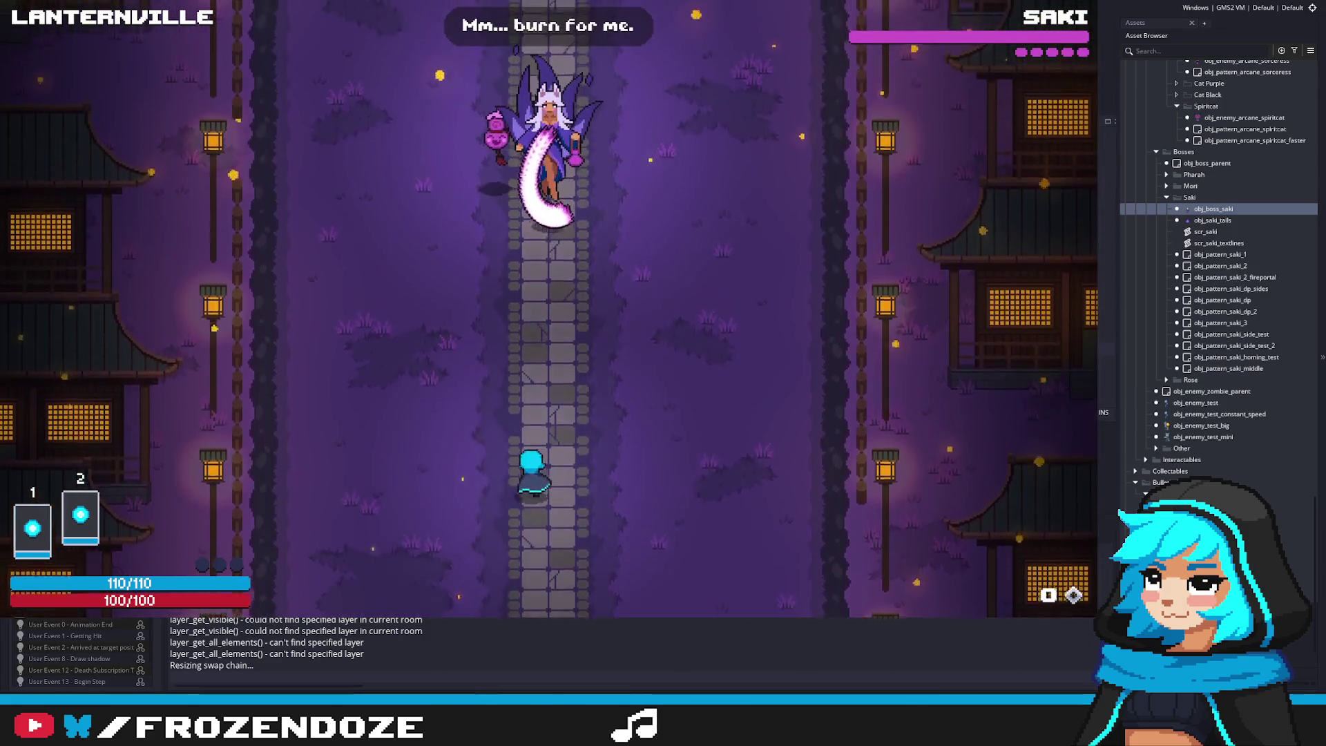
key("Up")
key("Right")
key("Left")
key("Down")
key("Left")
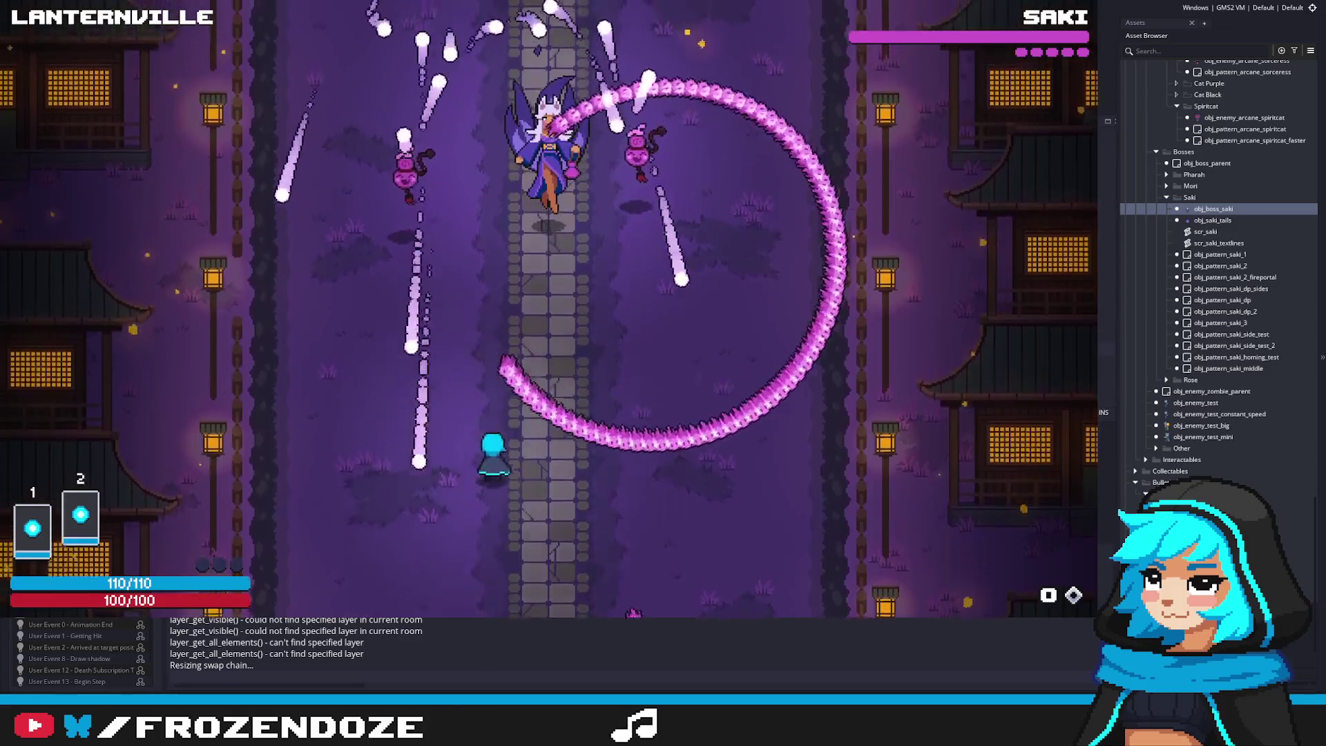
key("Up")
key("Down")
key("Right")
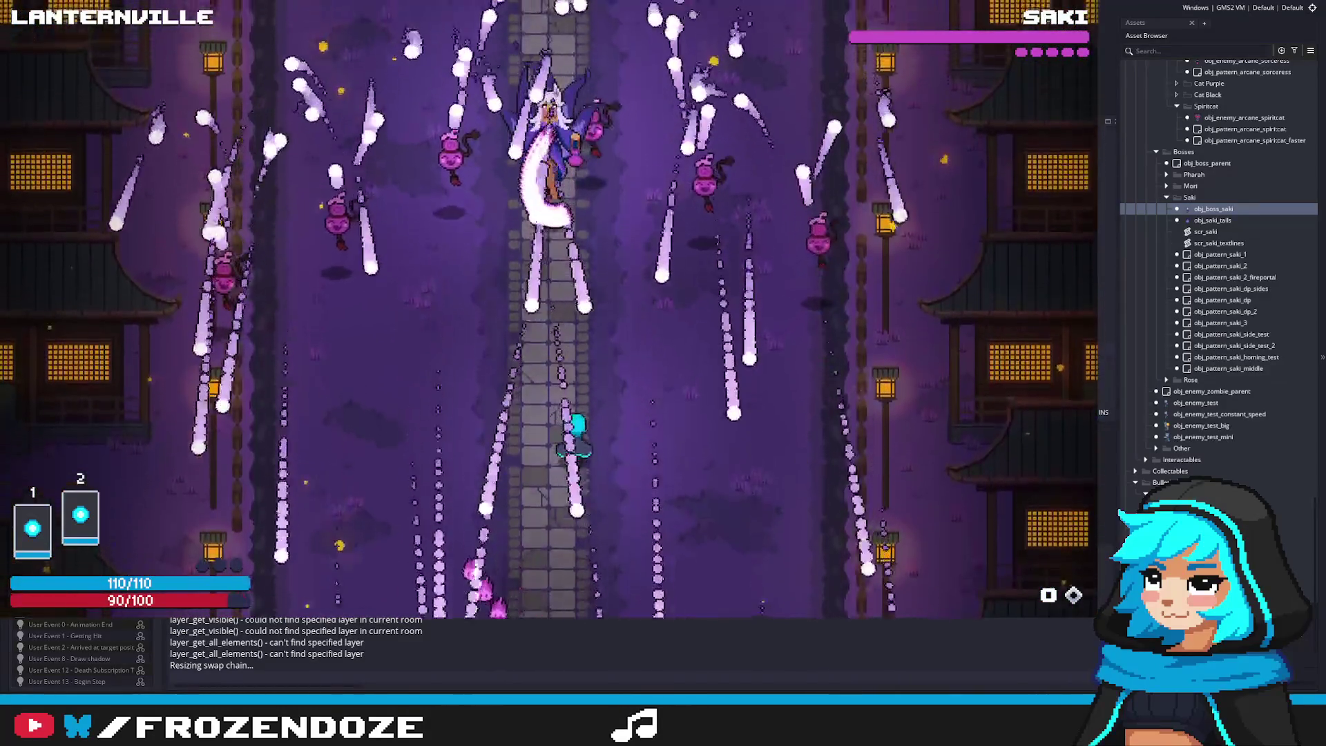
key("Up")
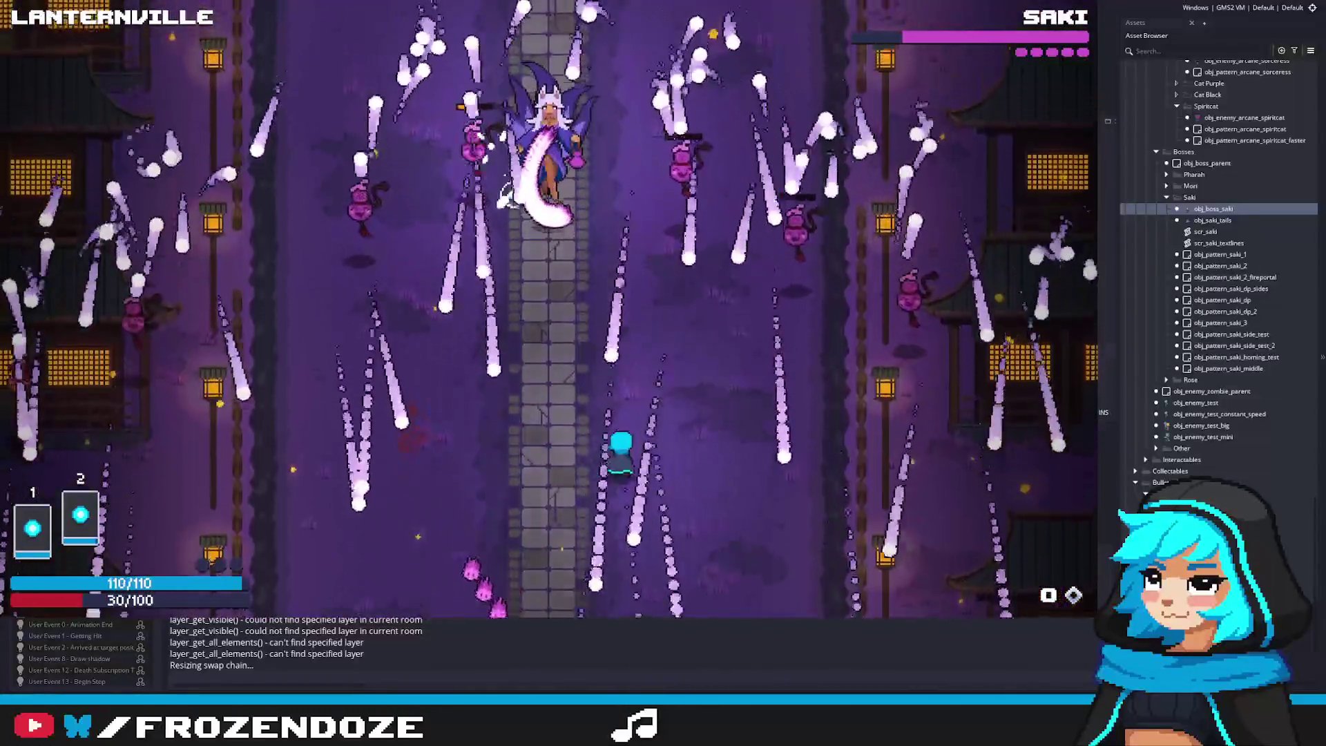
key("w")
key("d")
key("d")
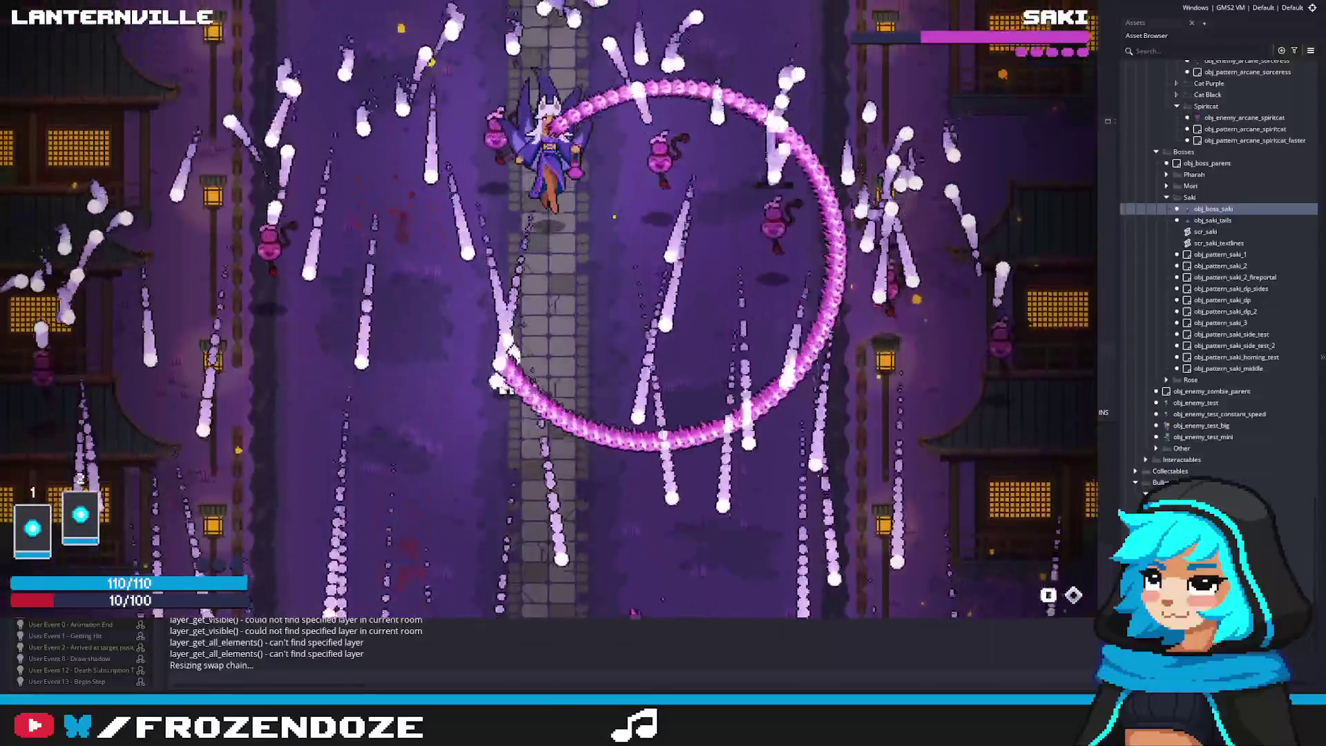
key("d")
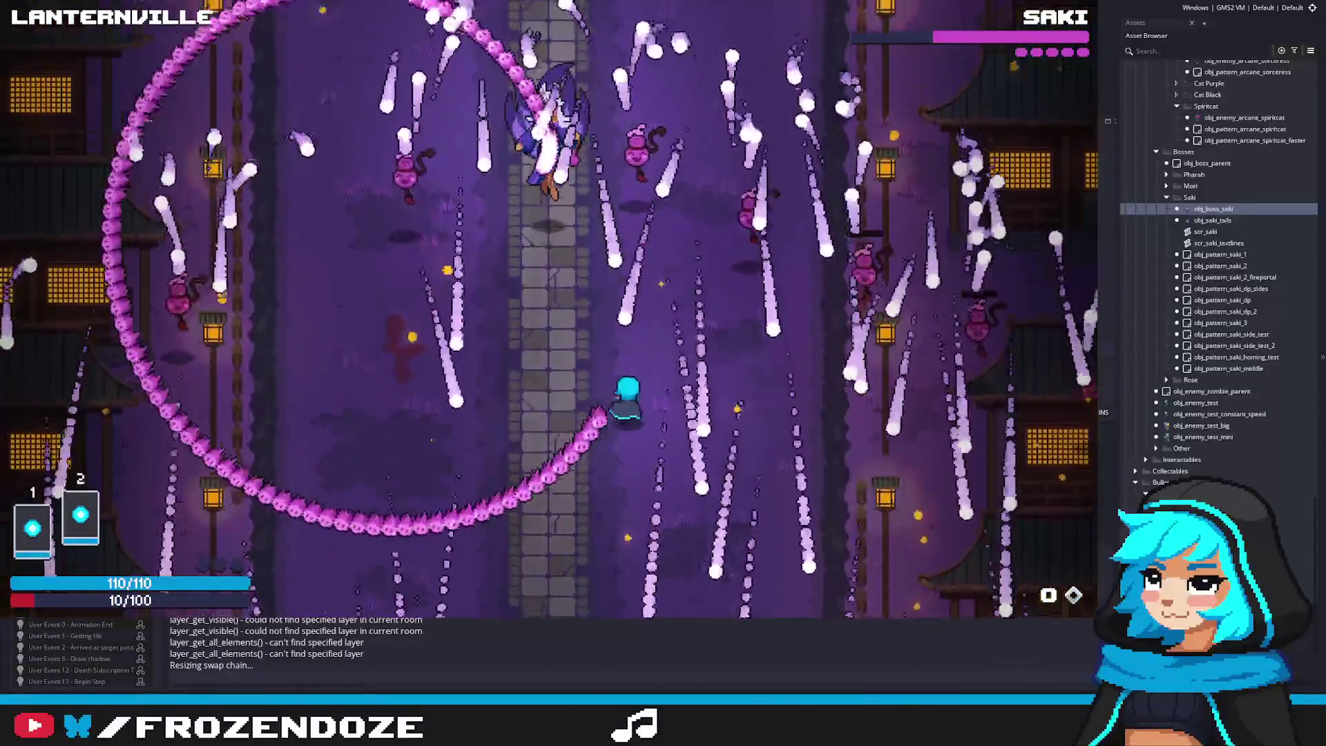
key("d")
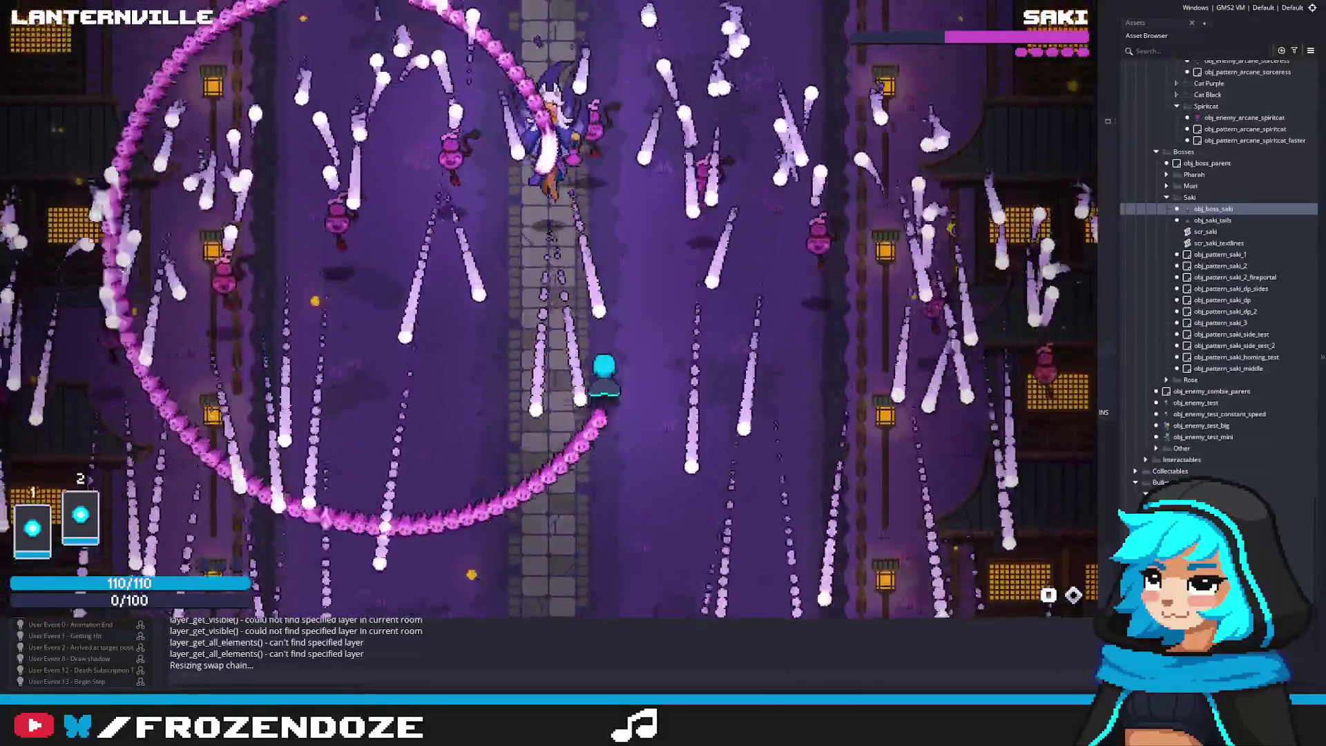
key("Escape")
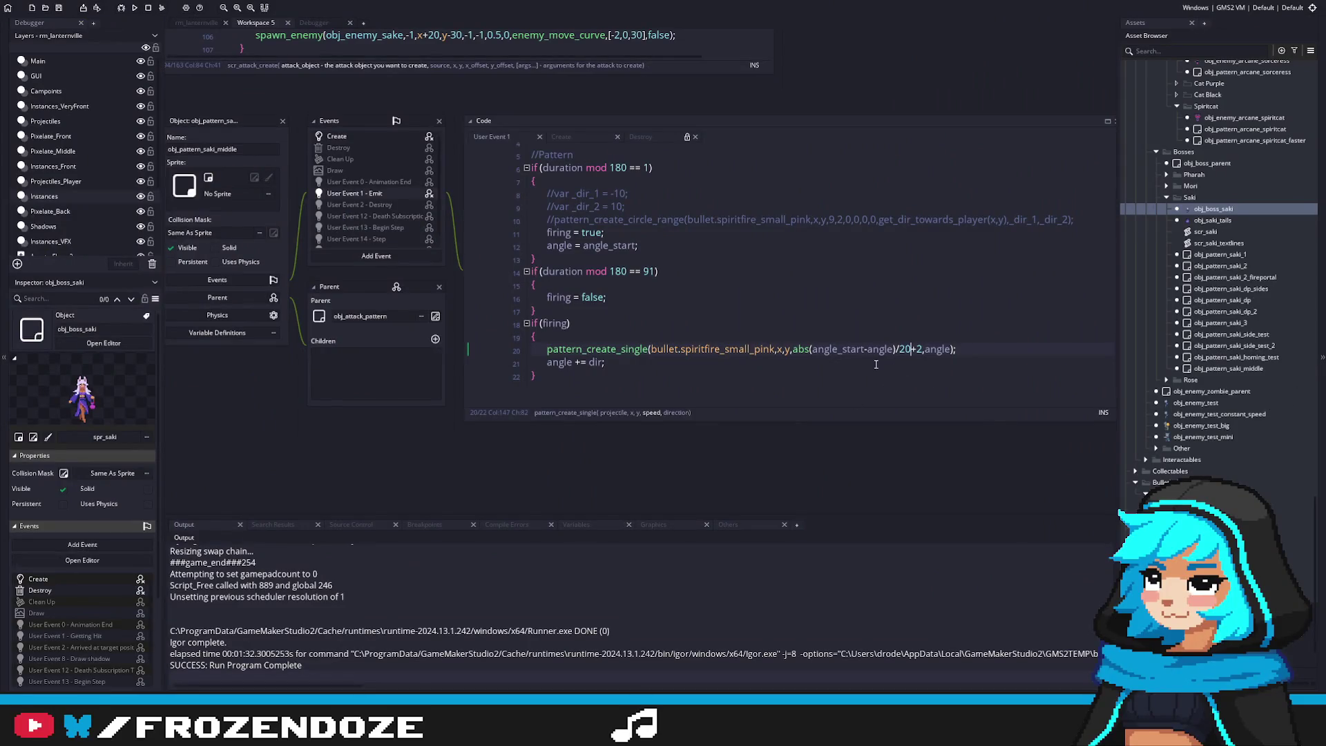
Move through the User Event 1 code and briefly expand then collapse the Rose asset folder
left_click(852, 315)
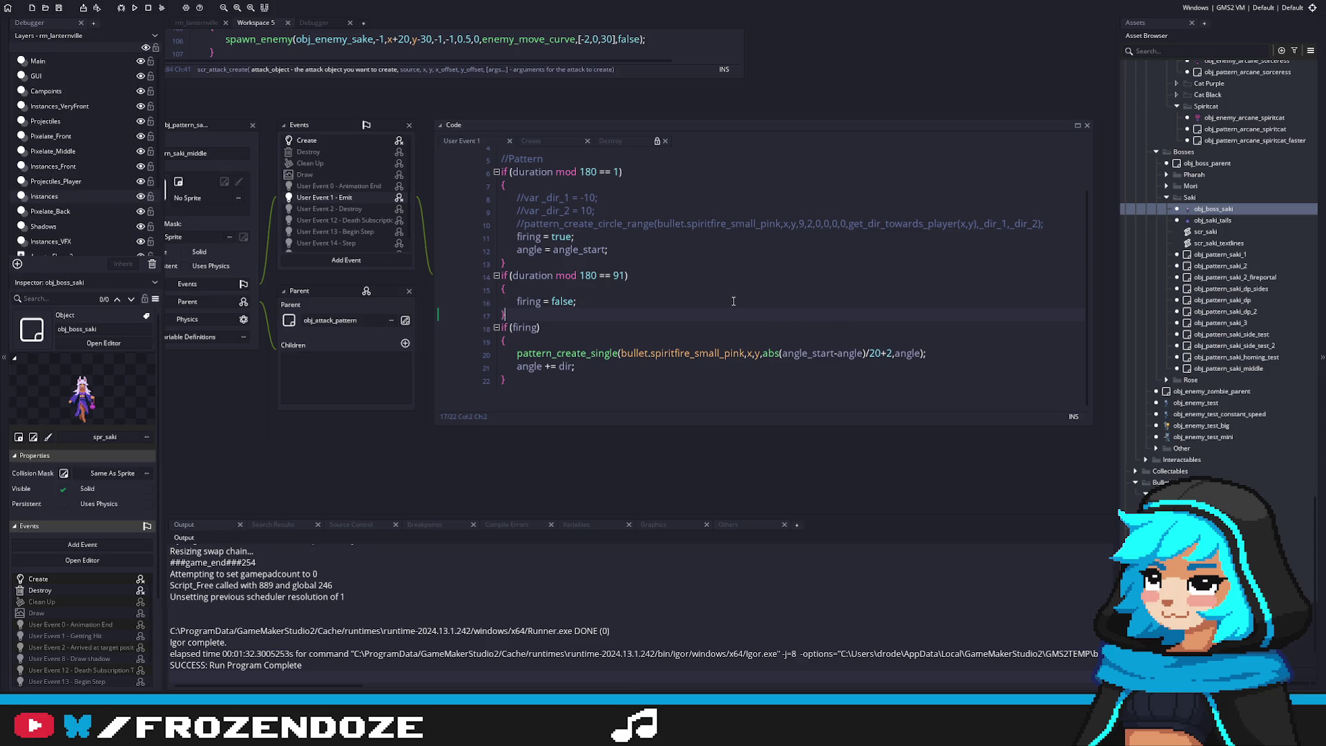
left_click(616, 338)
left_click(1166, 381)
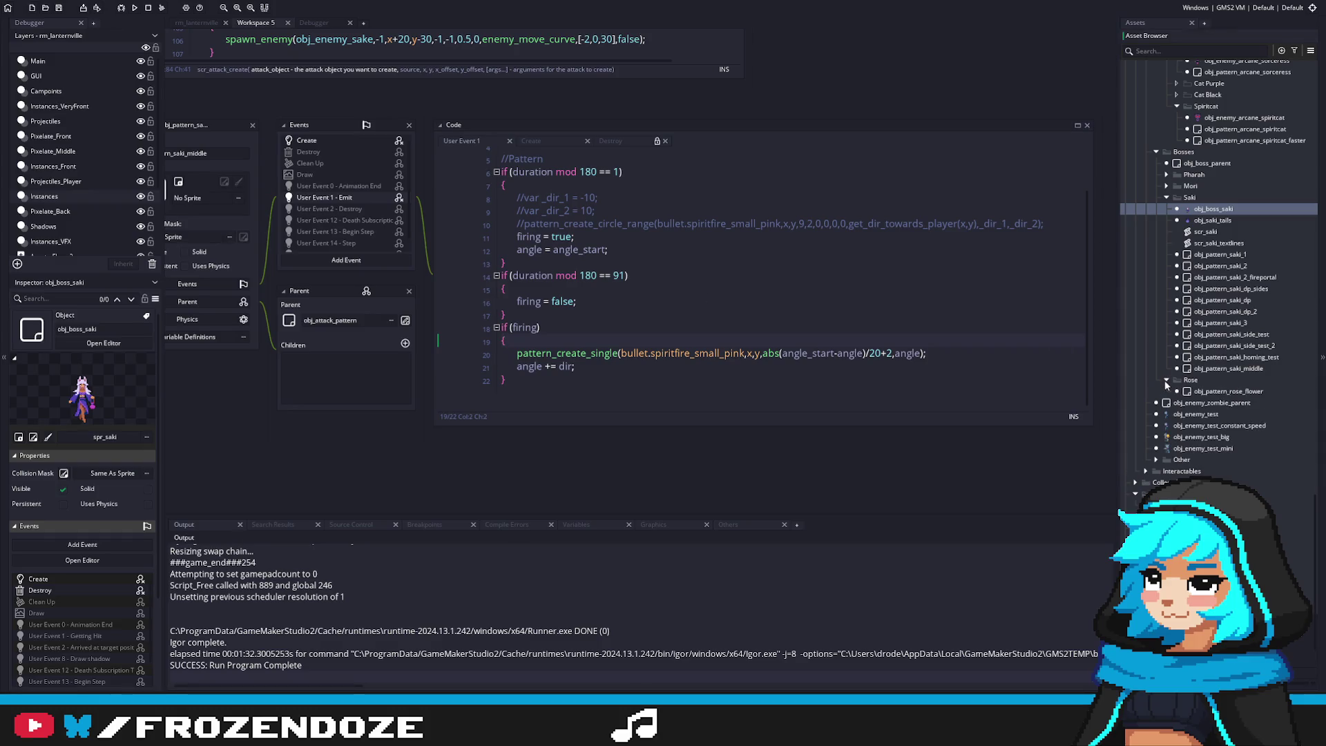
left_click(1166, 380)
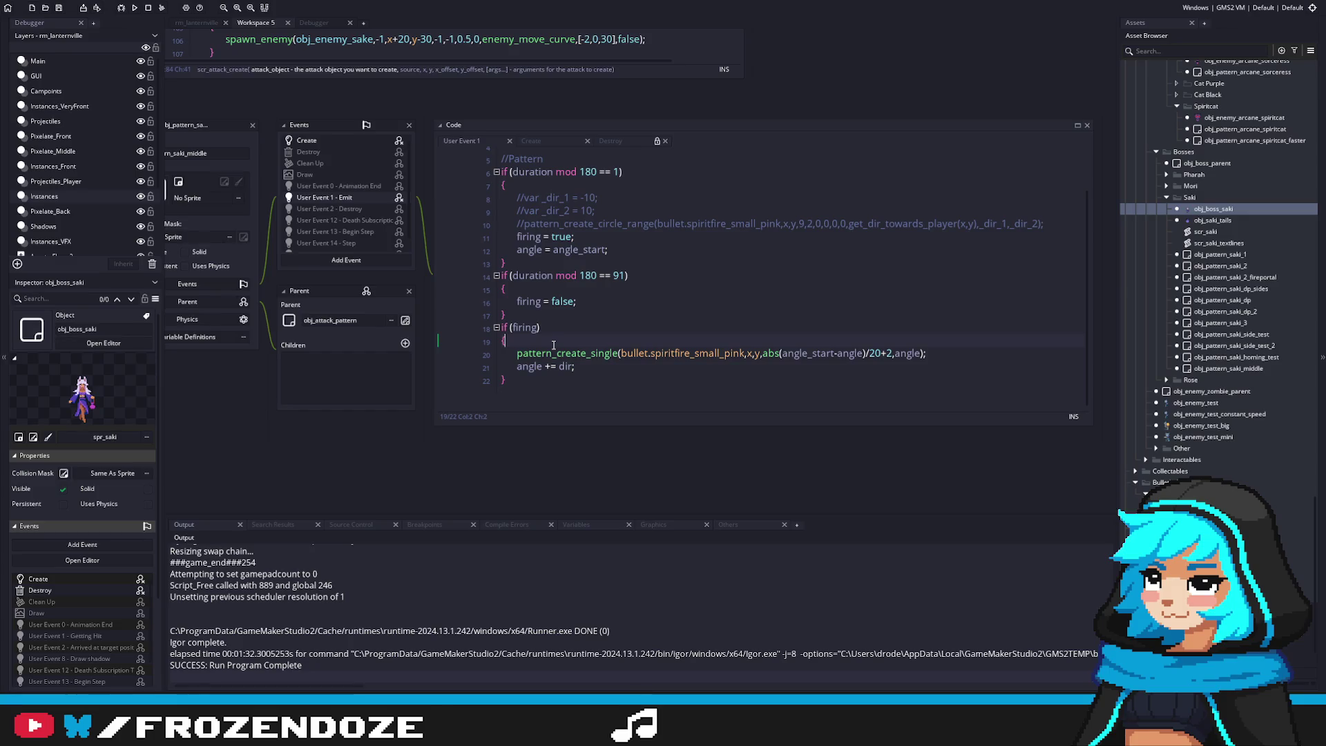
Comment out the pattern_create_single and angle lines (20–21) with Ctrl+K and relaunch
key("Down")
key("Down")
key("Up")
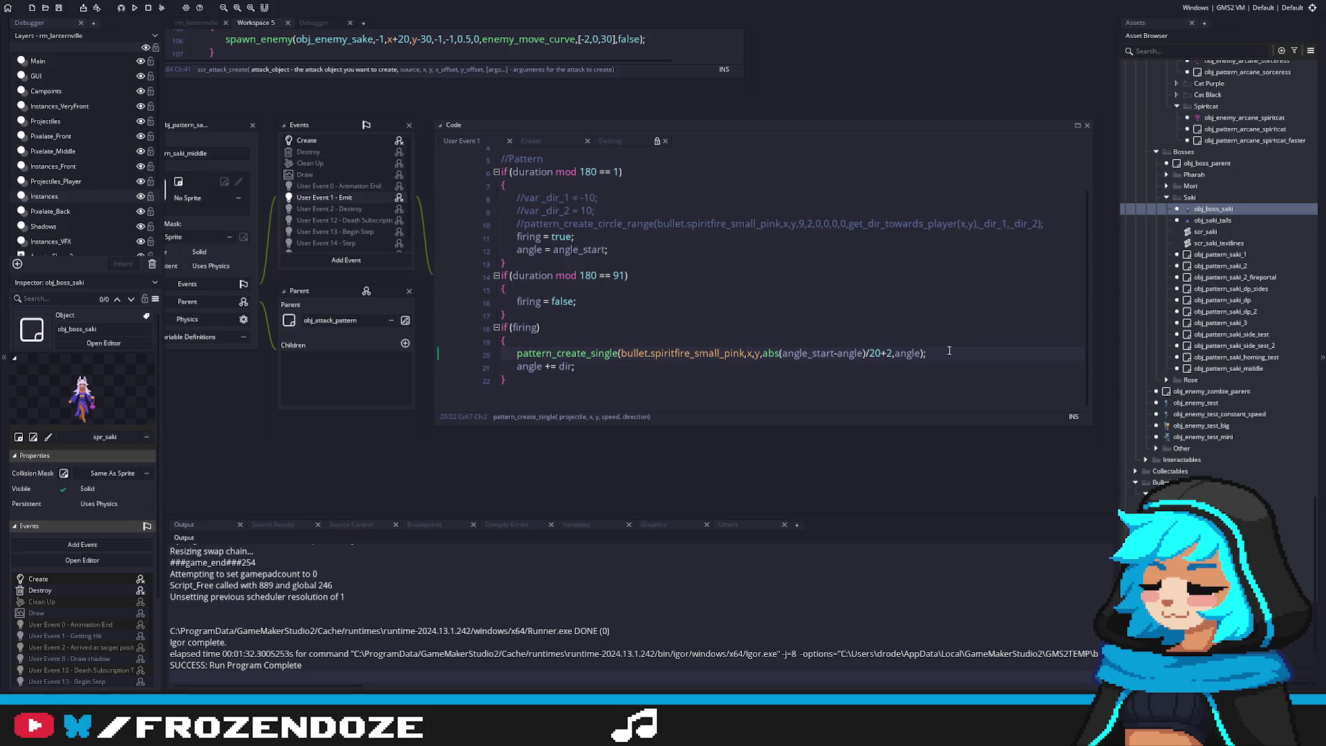
key("shift+Down")
key("ctrl+k")
key("F5")
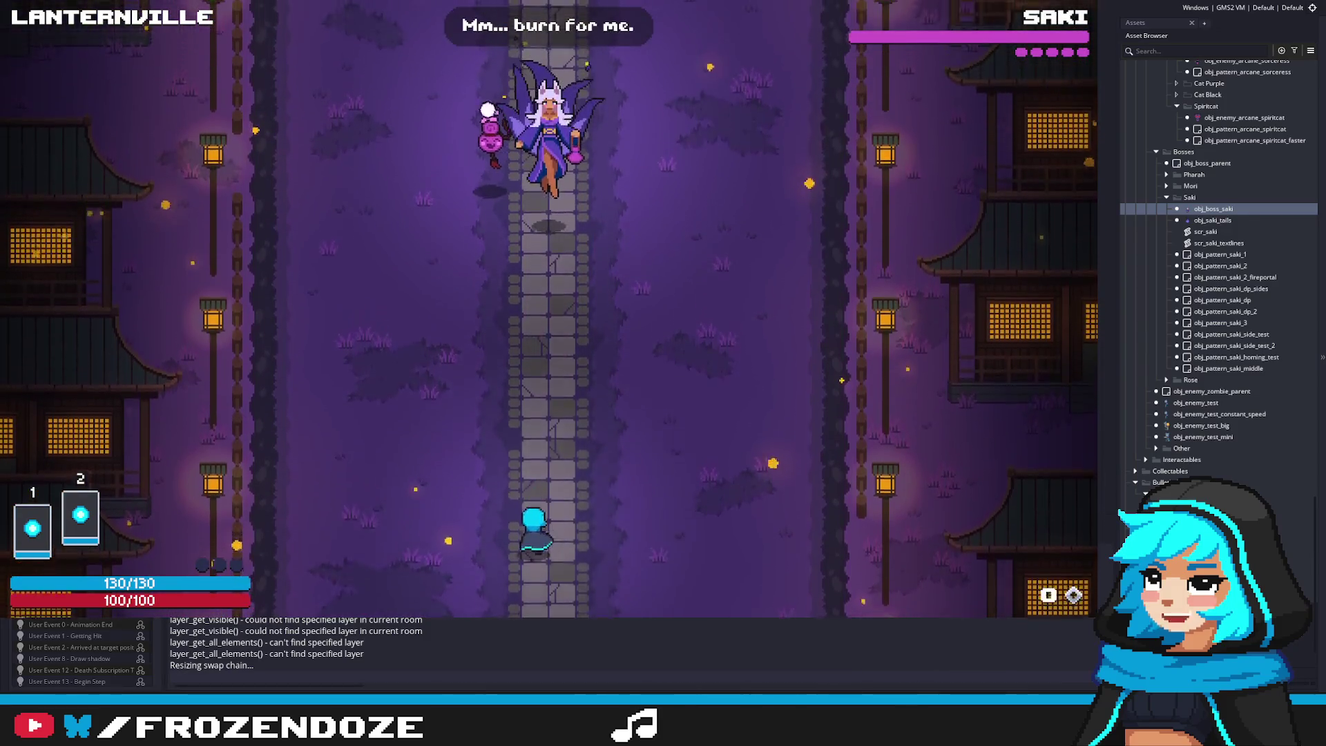
Dodge Saki's falling bullet rain with the arrow keys while firing at her
key("Up")
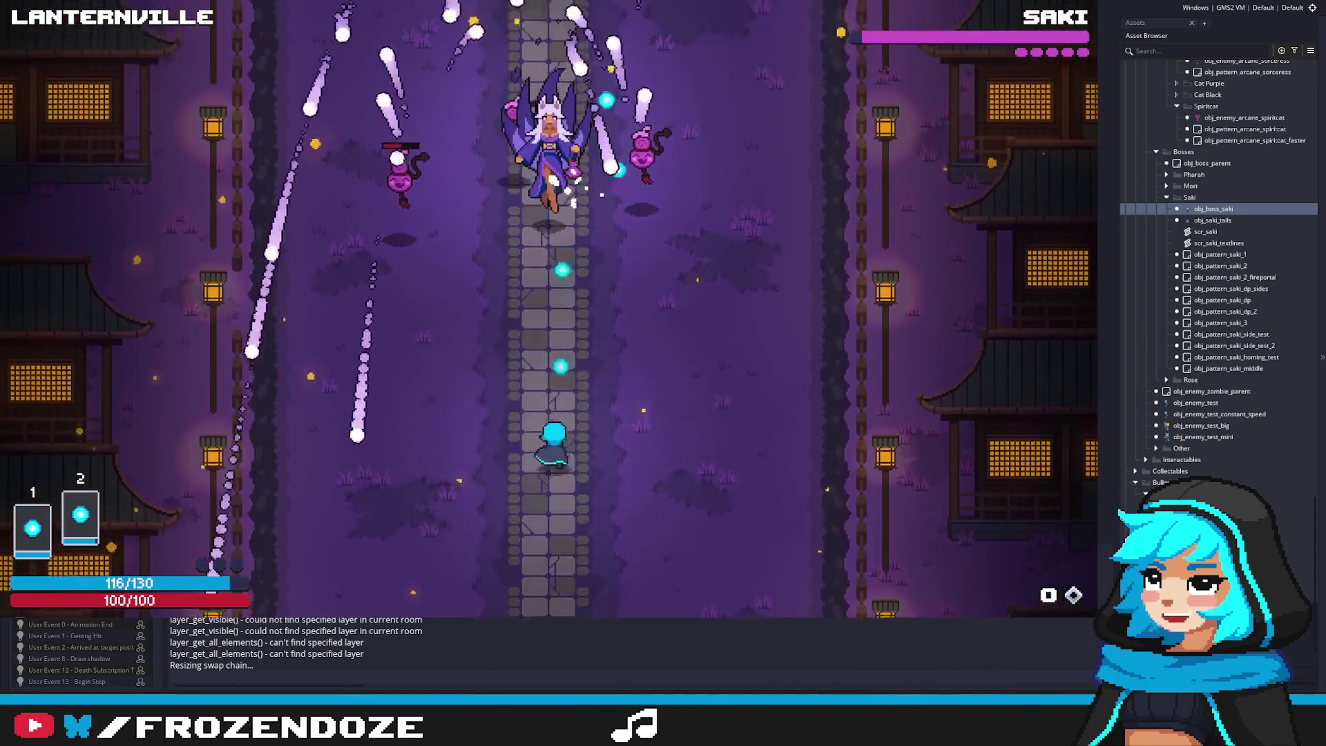
key("Right")
key("Up")
key("Down")
key("Left")
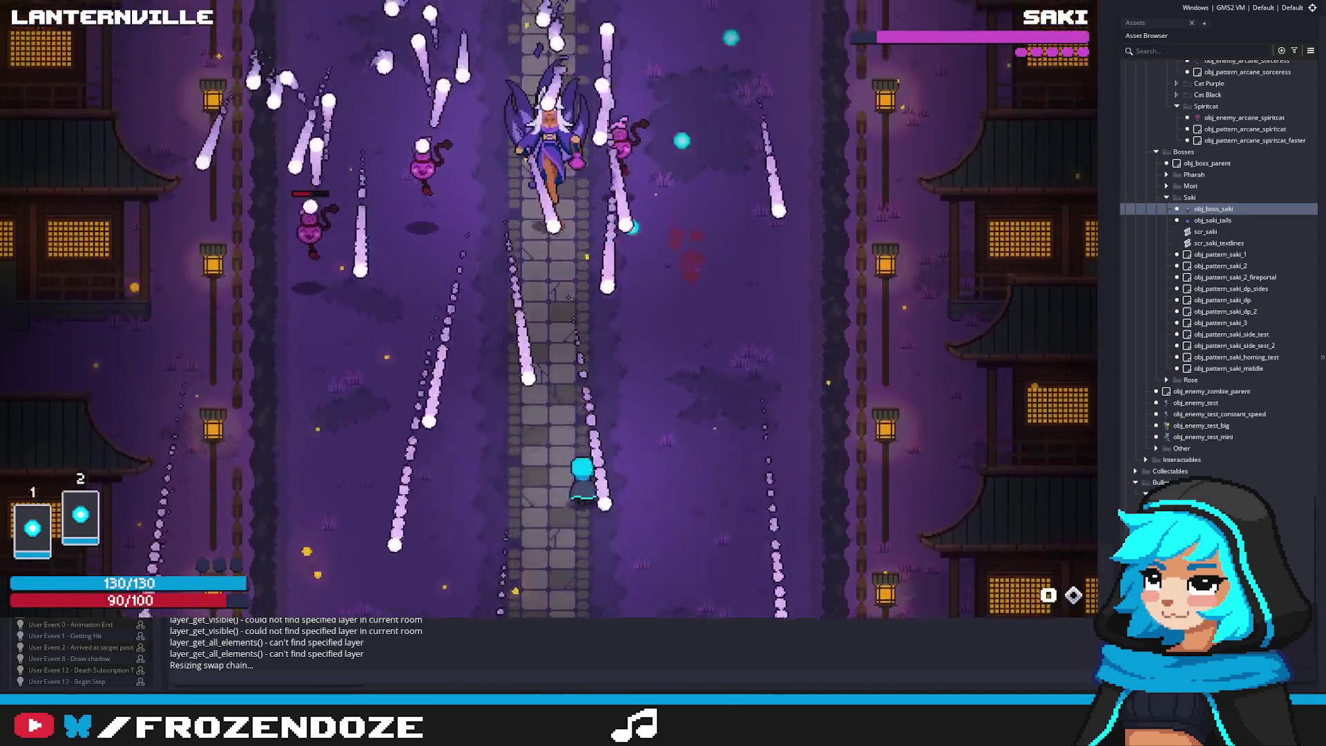
key("Left")
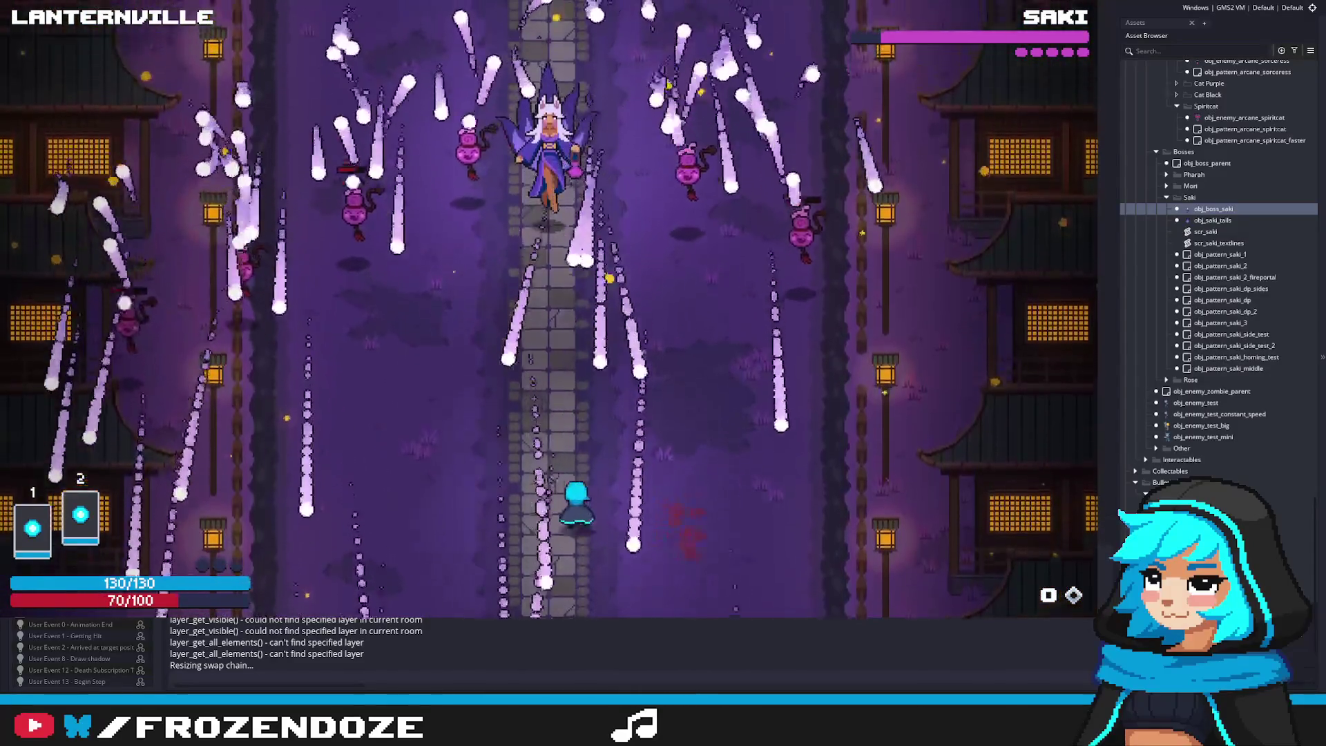
key("Left")
key("Right")
key("Left")
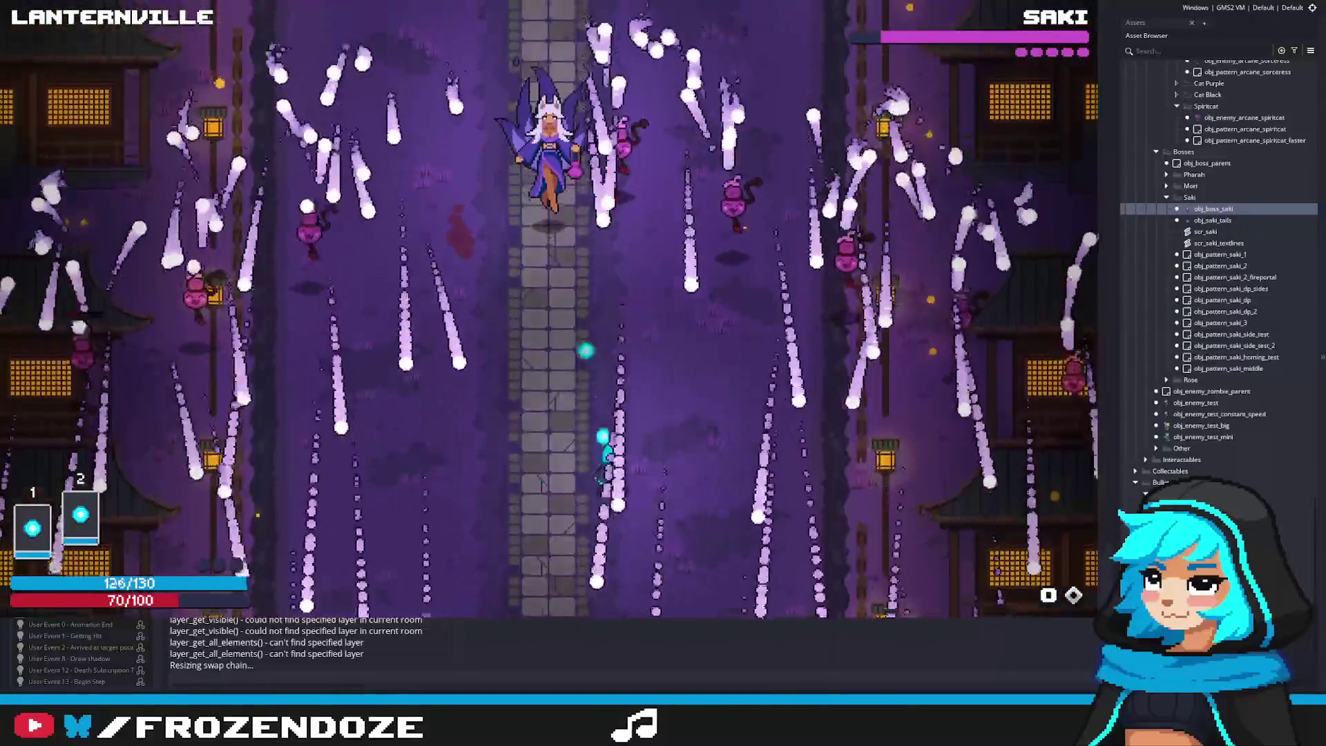
key("Left")
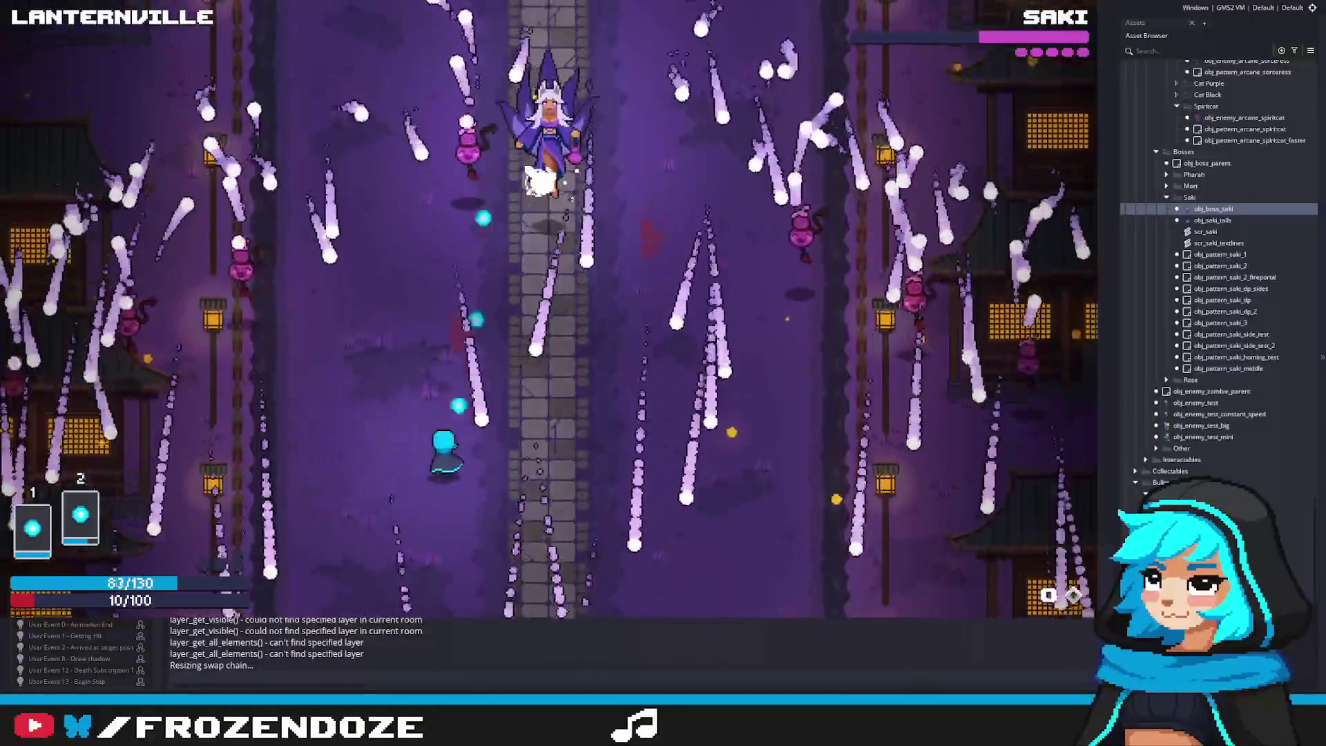
Weave left and right as the attack phase ends and Saki's health nearly empties
key("d")
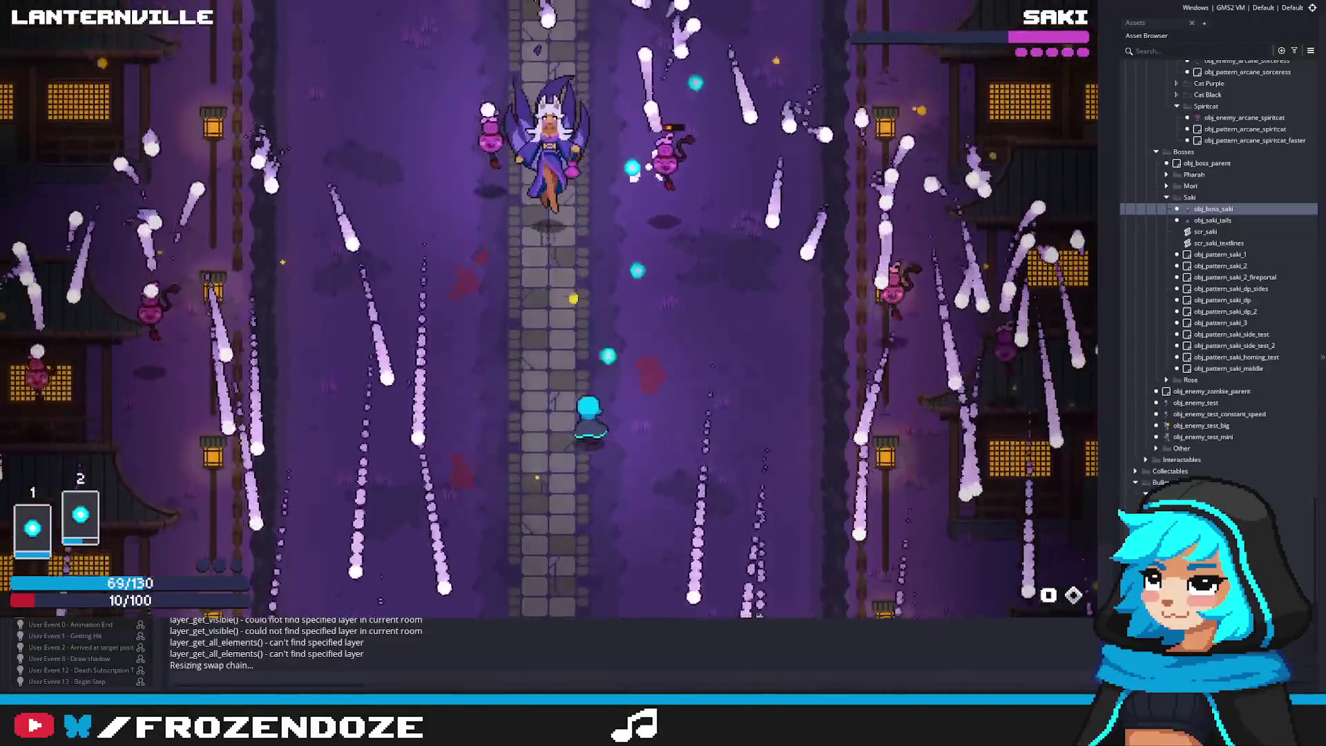
key("d")
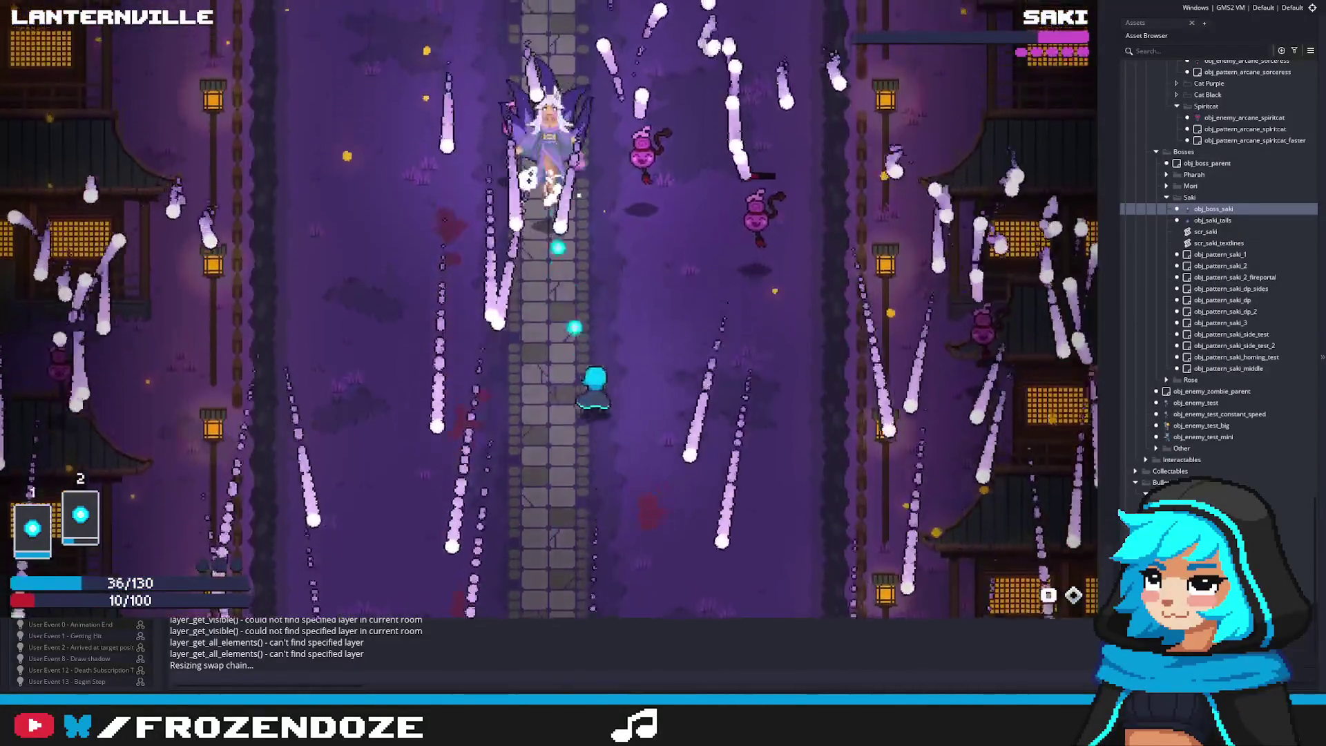
key("a")
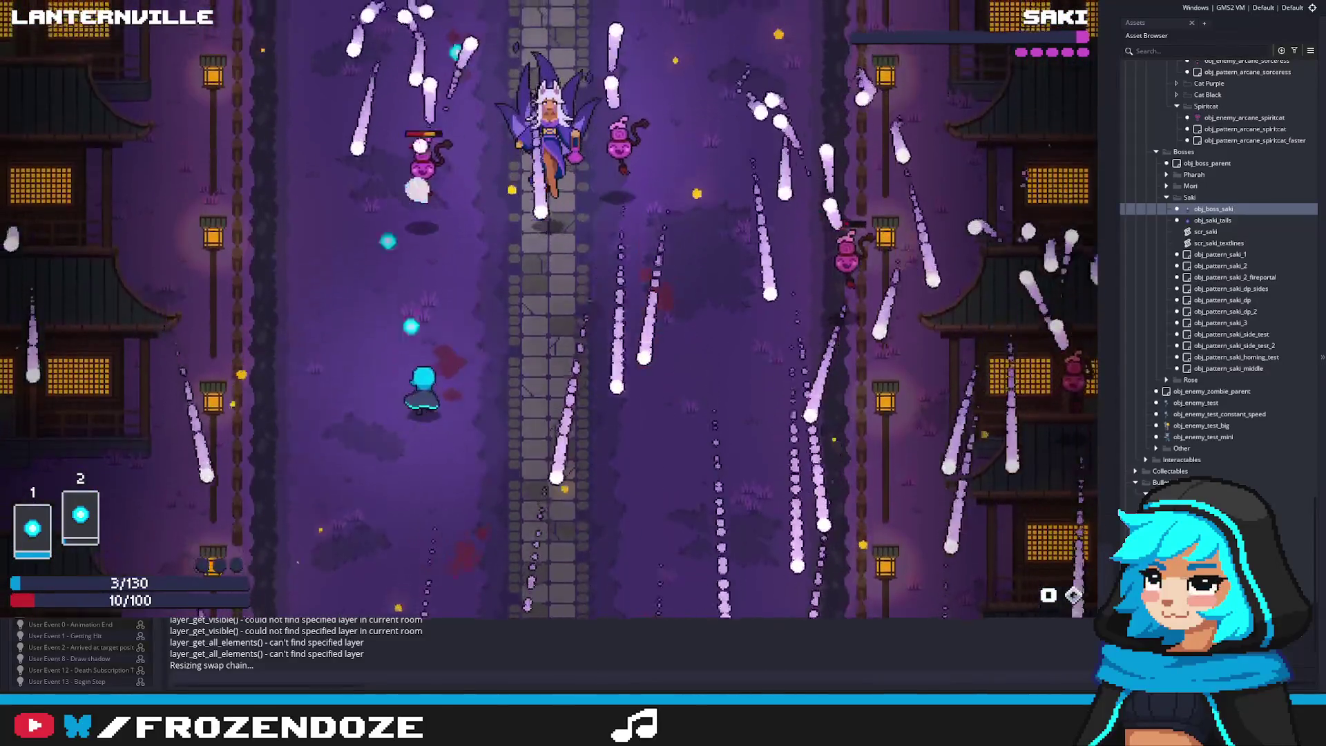
key("d")
key("a")
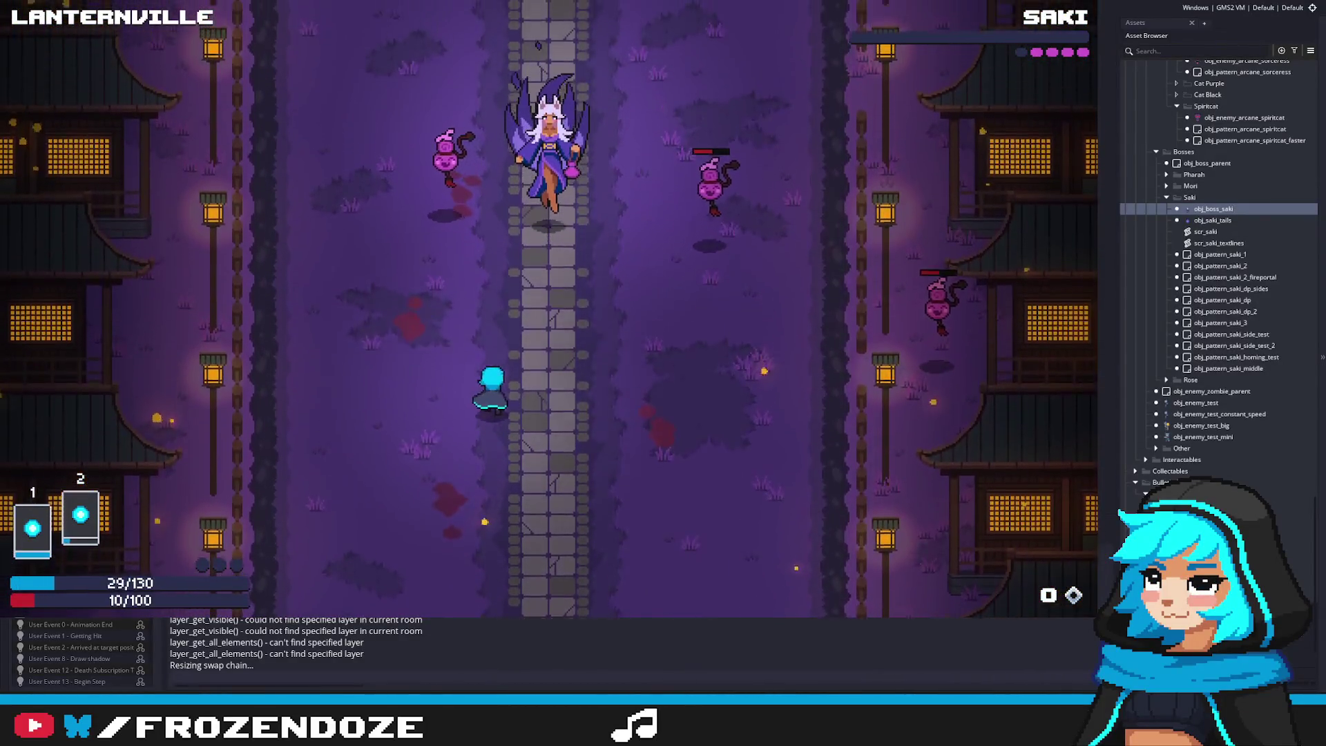
key("d")
key("d")
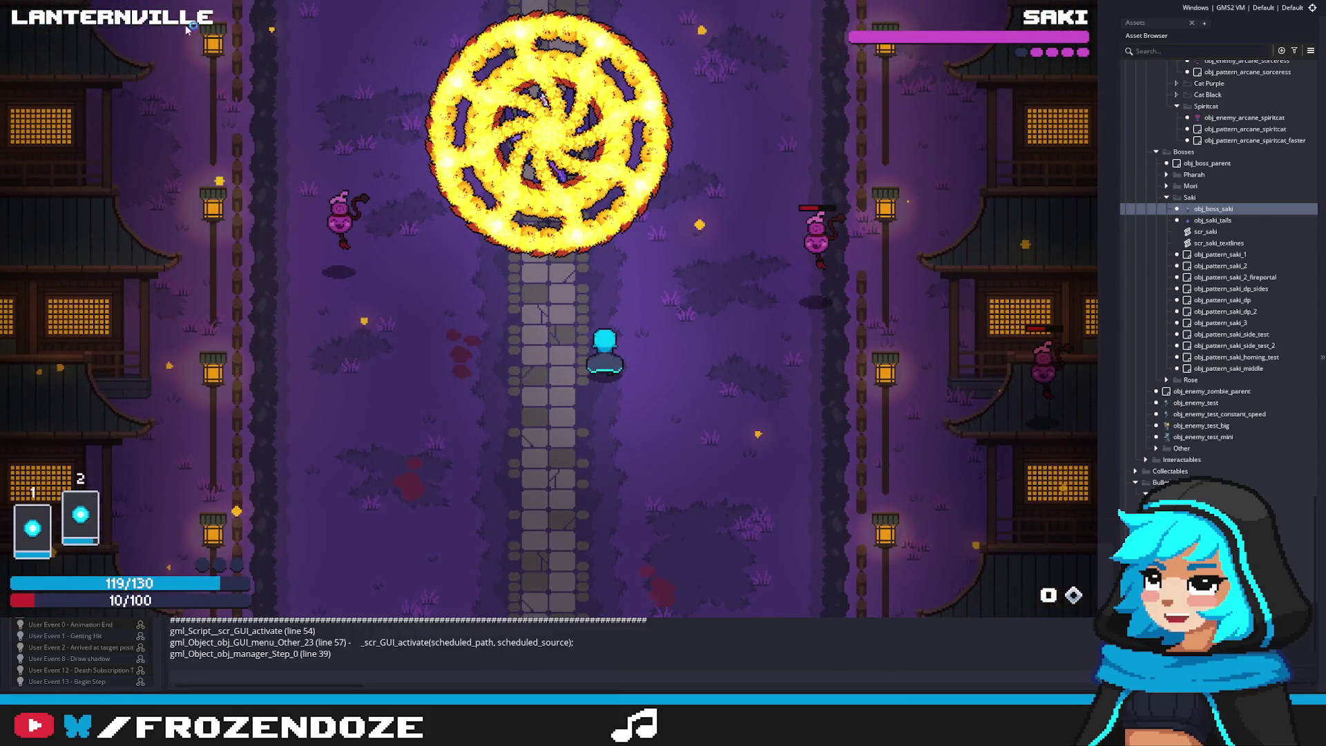
Rebuild the crashed game and walk the player over to start the Saki fight
key("F5")
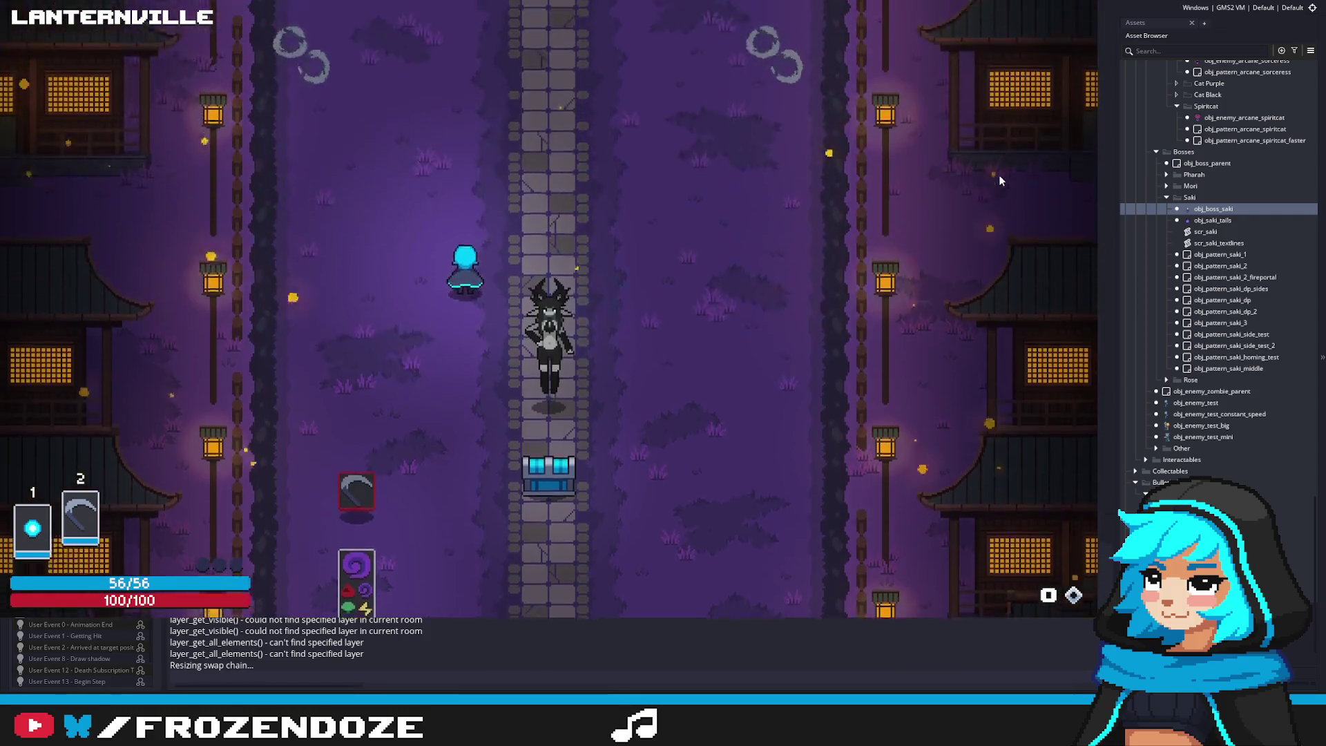
key("a")
key("d")
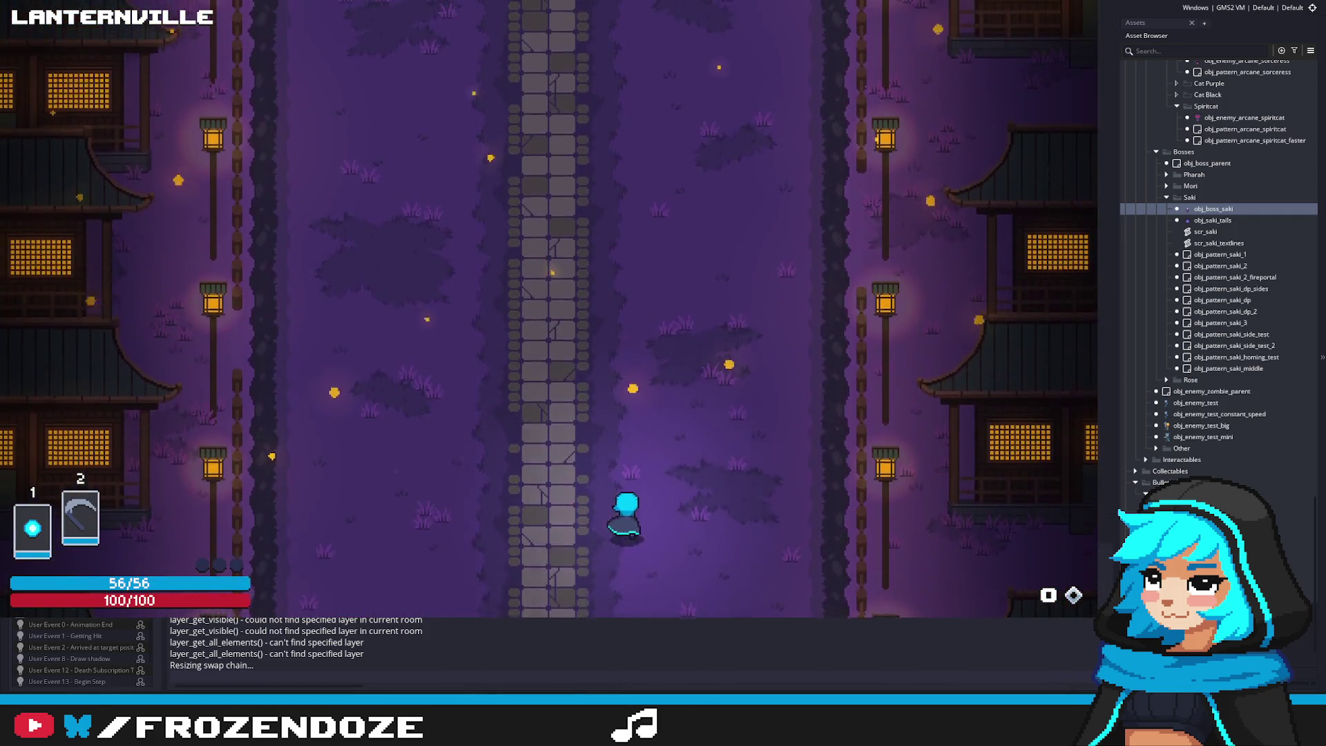
key("a")
key("a")
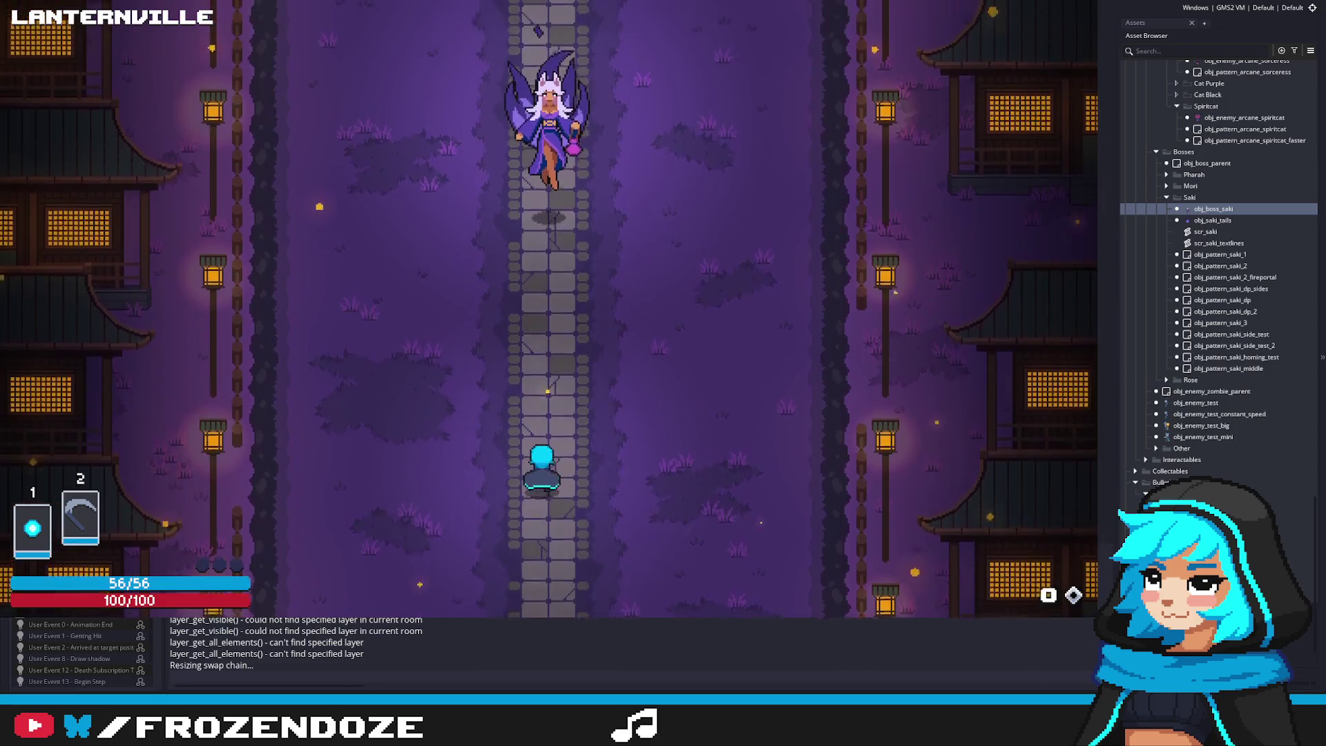
key("d")
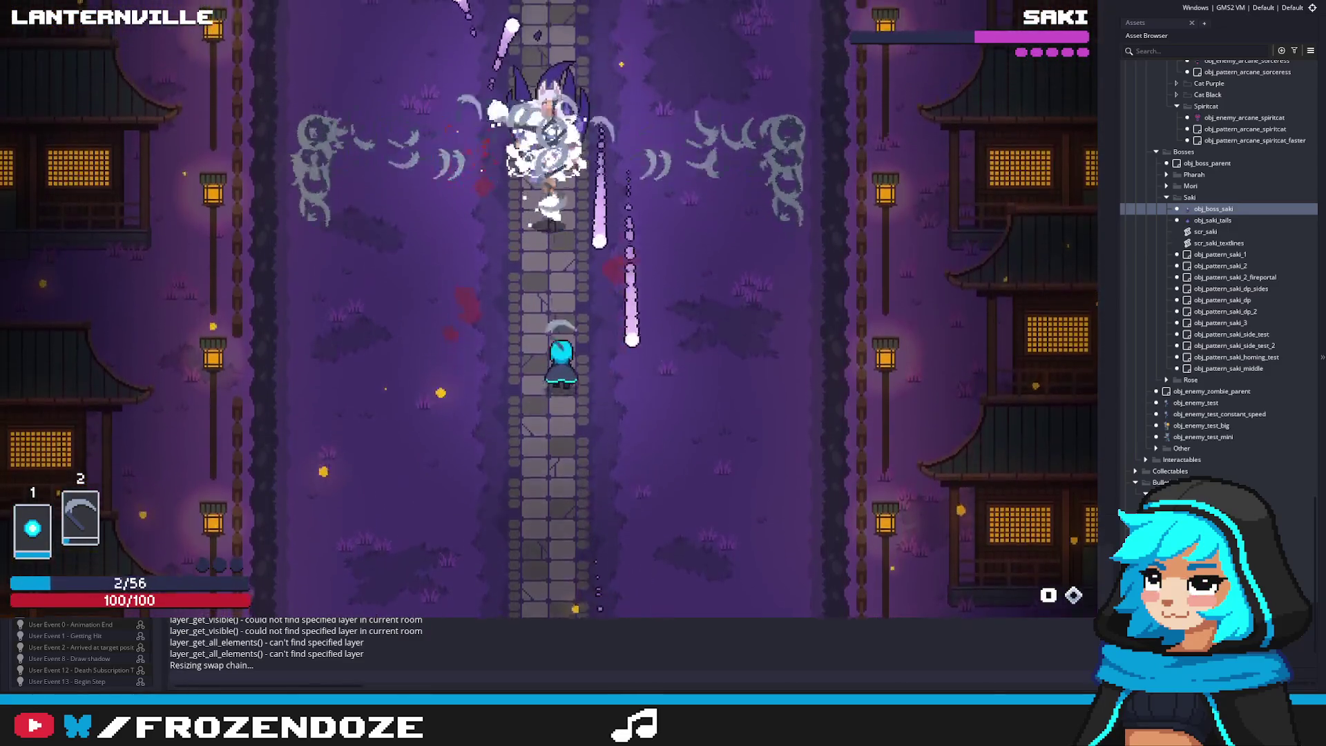
Weave left and right while attacking Saki to finish her health bar
key("d")
key("a")
key("d")
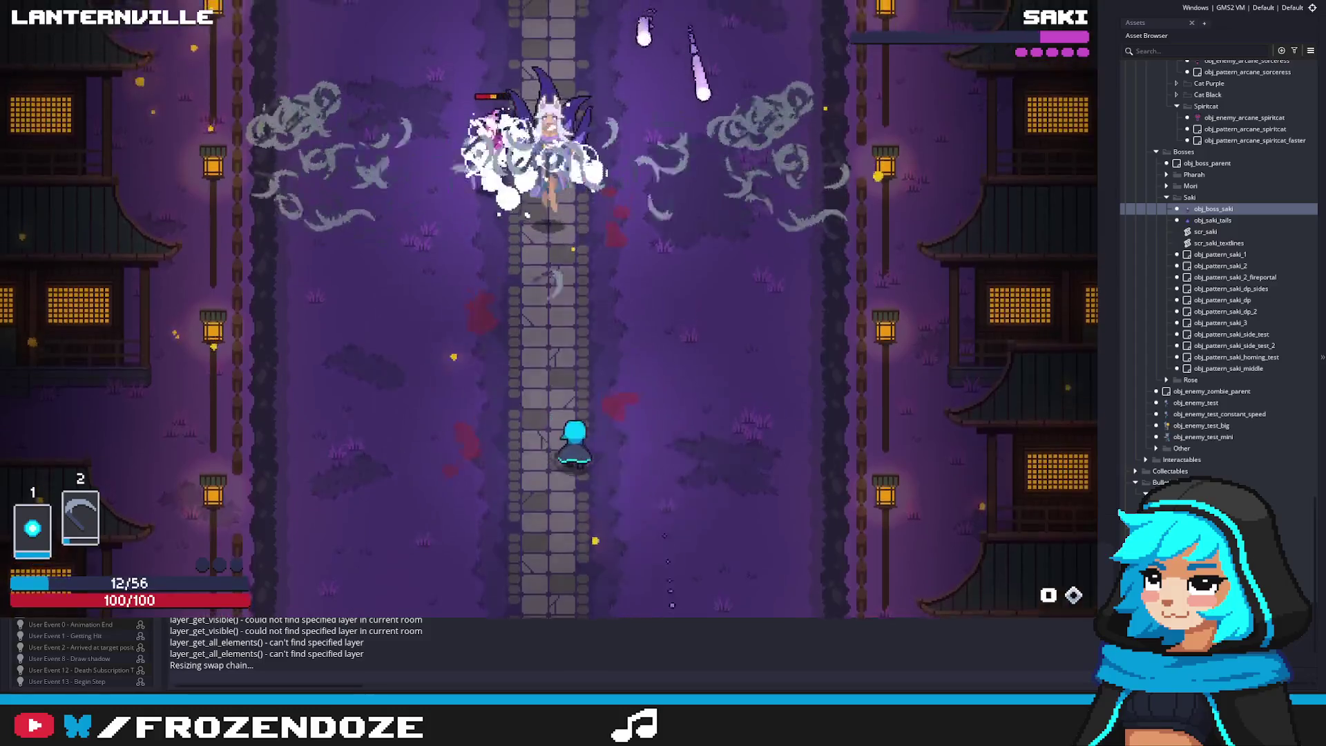
key("a")
key("d")
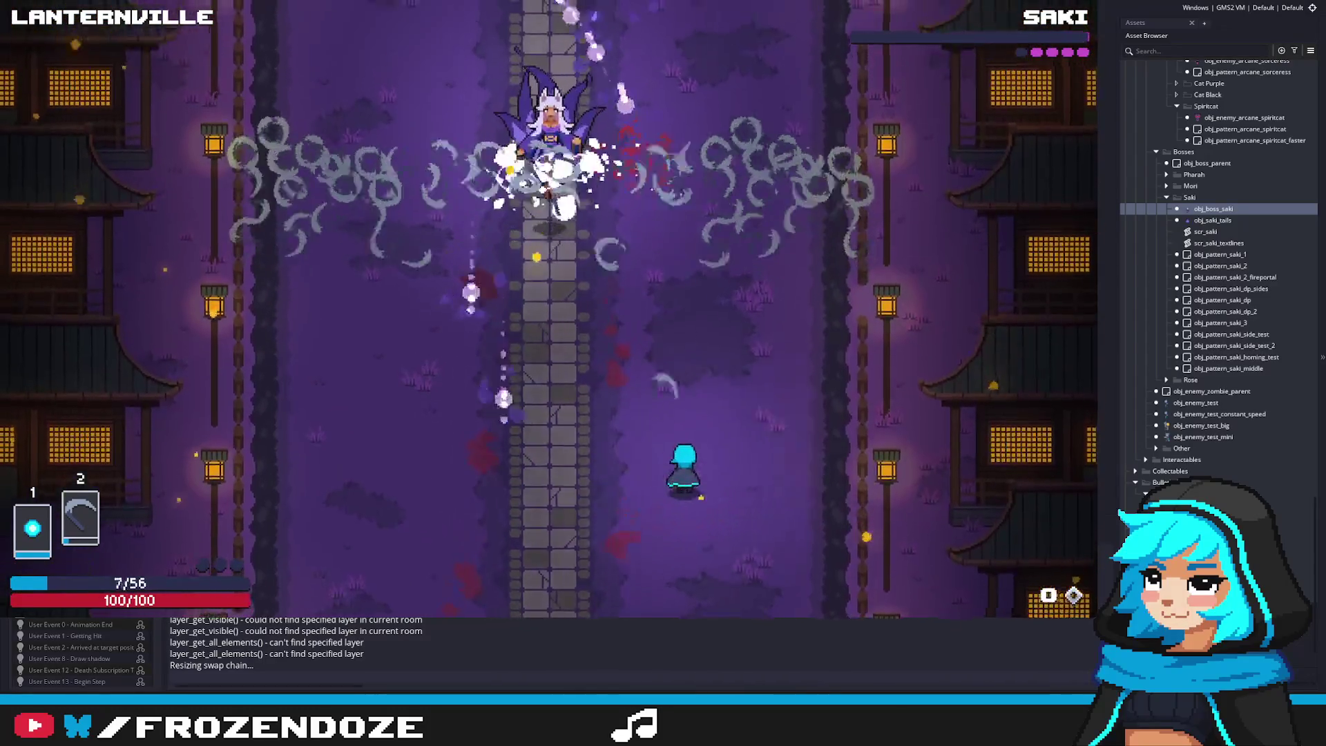
key("a")
key("a")
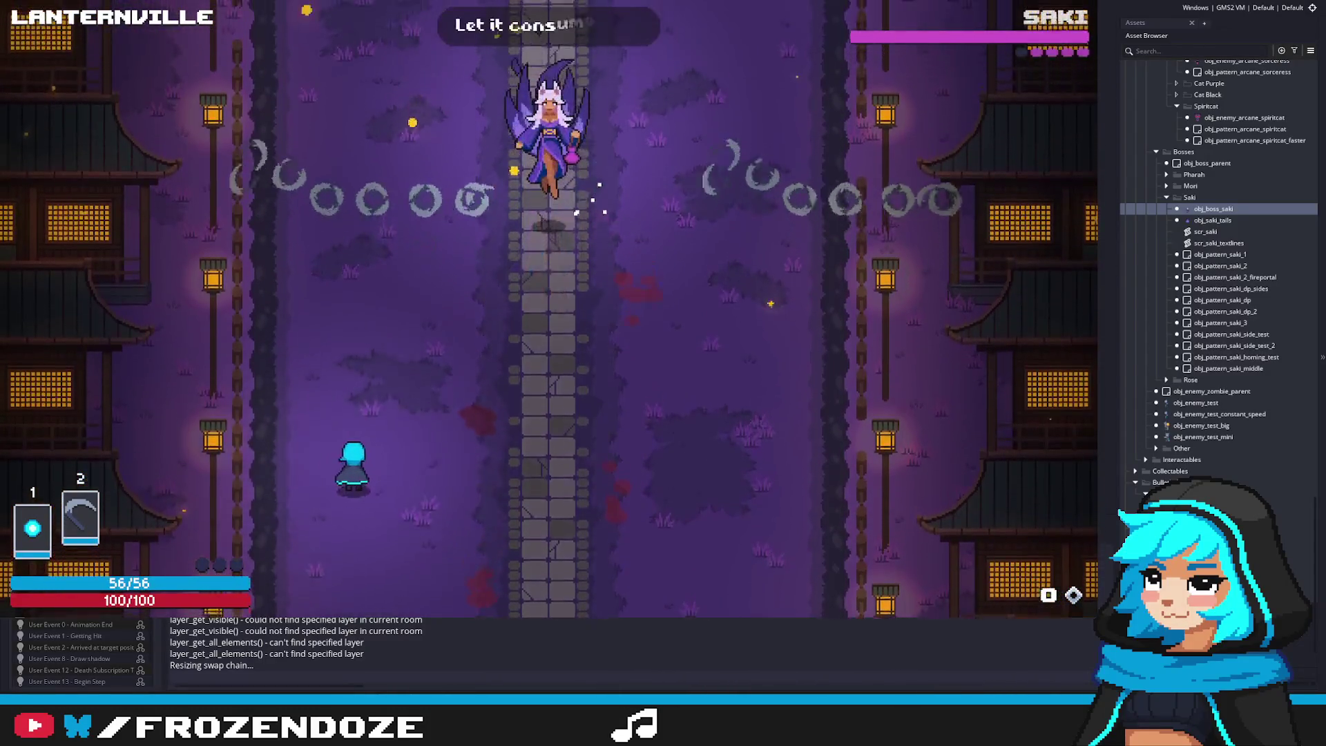
key("d")
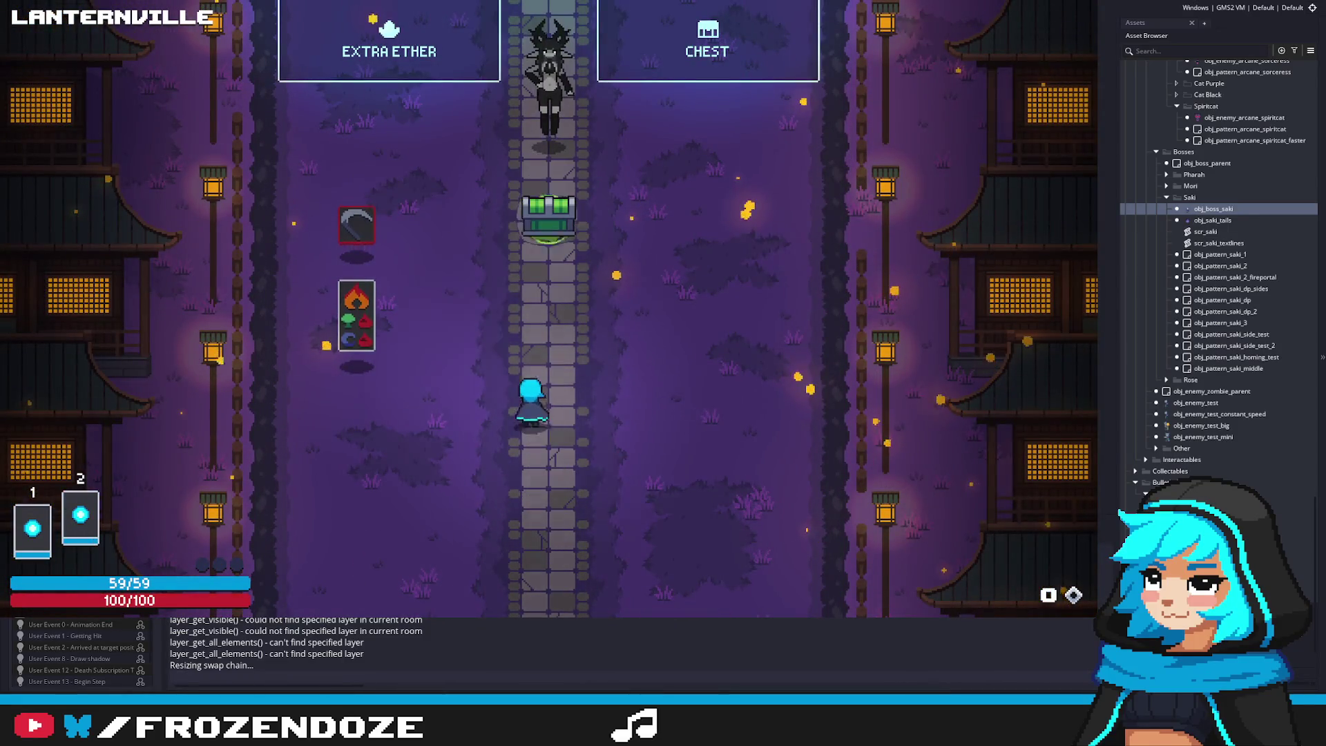
Walk past the Extra Ether reward into Saki's arena during her dialogue
key("a")
key("w")
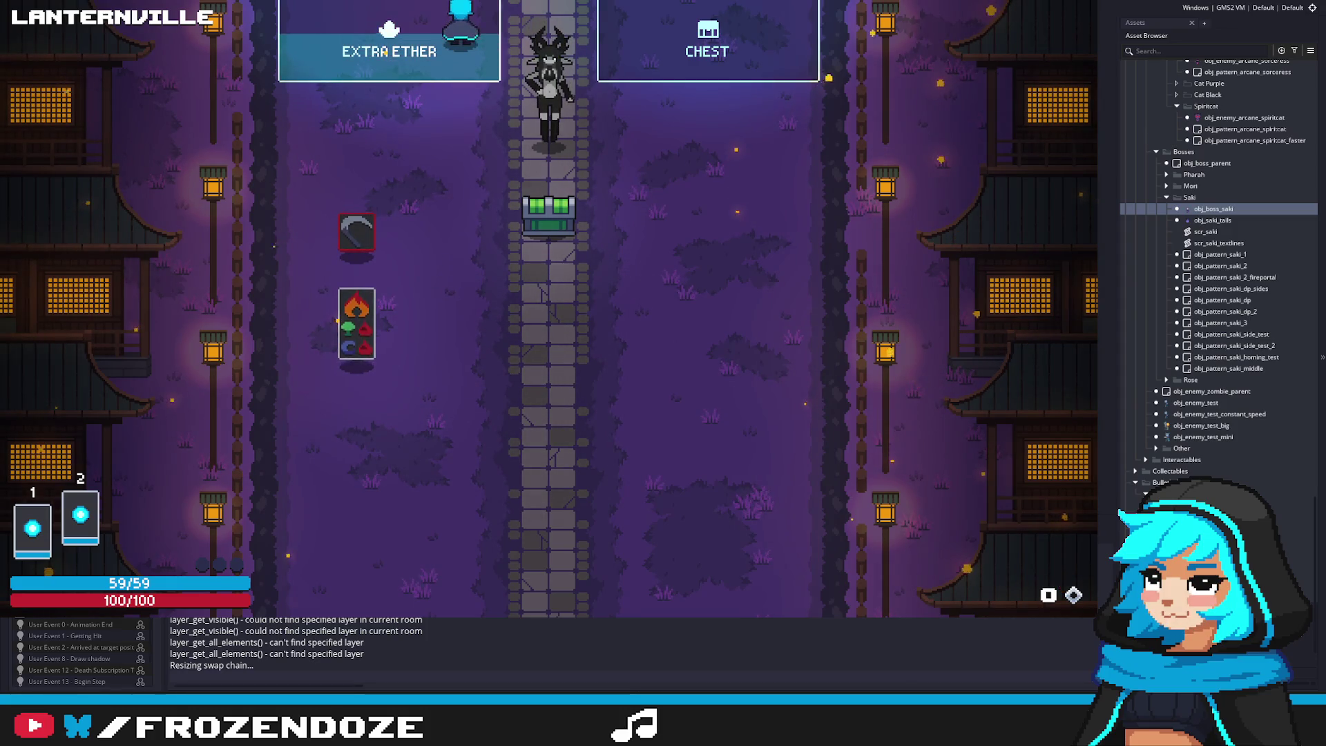
key("d")
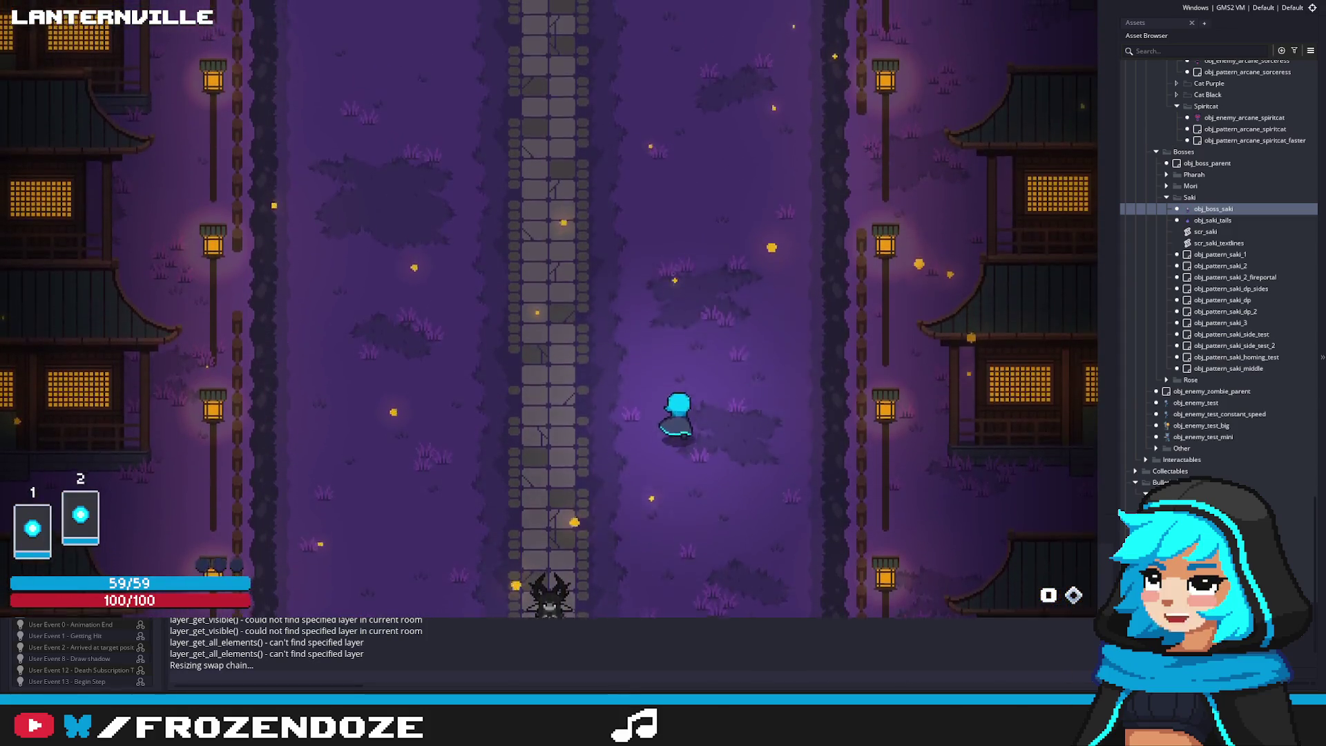
key("a")
key("d")
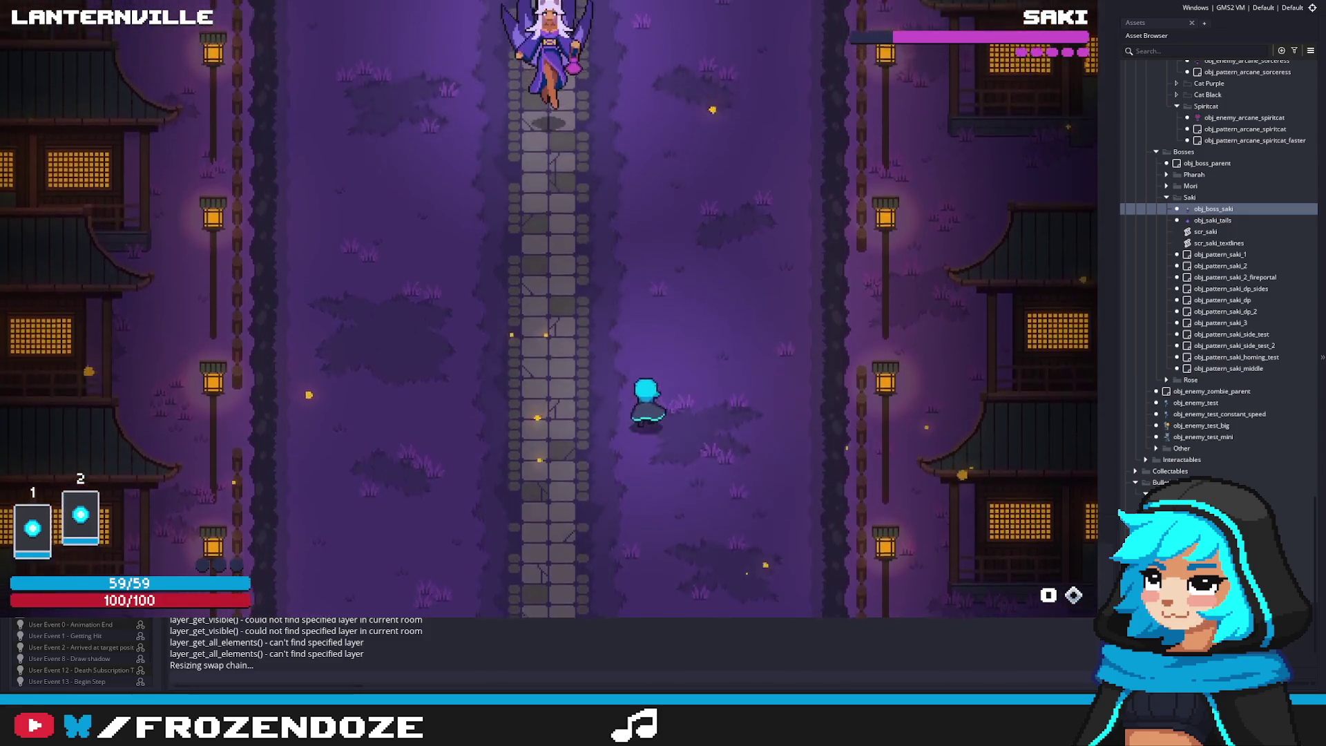
key("a")
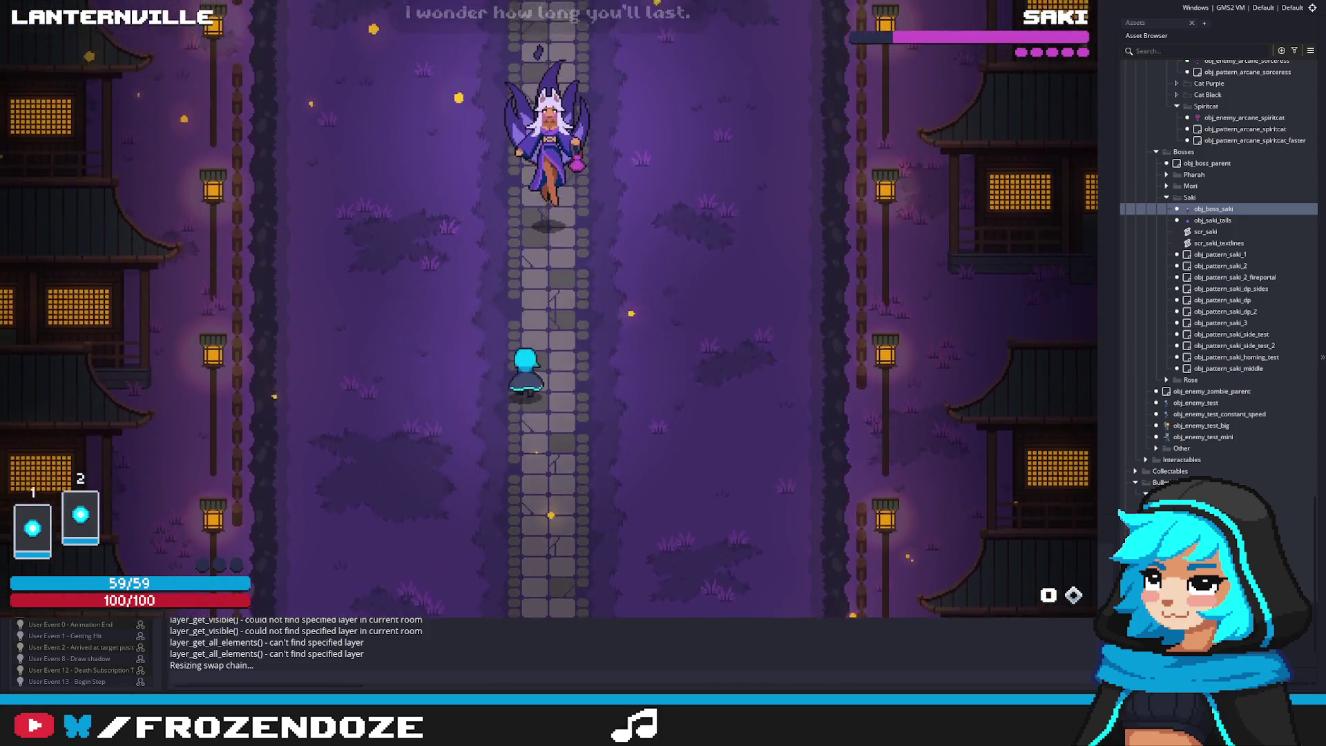
key("s")
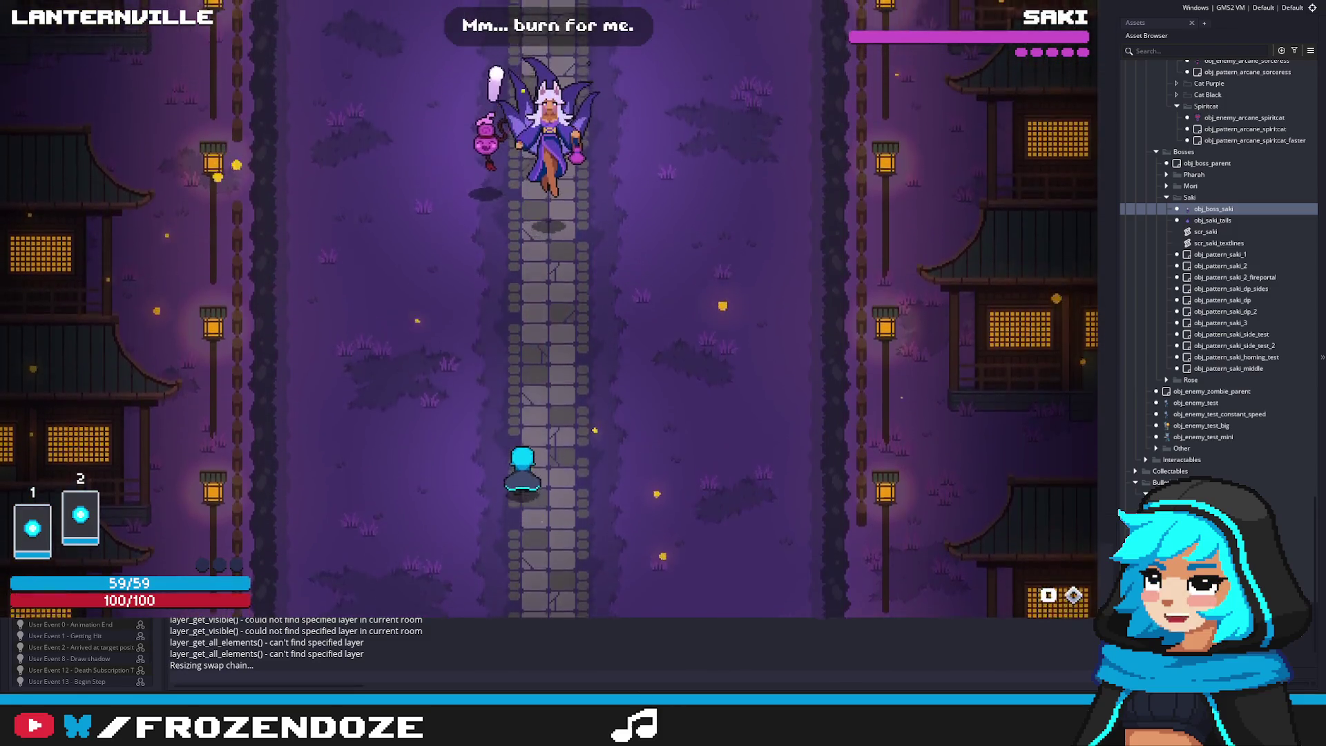
Dodge Saki's bullet rain up the stone path and across the arena while shooting back
key("a")
key("w")
key("d")
key("w")
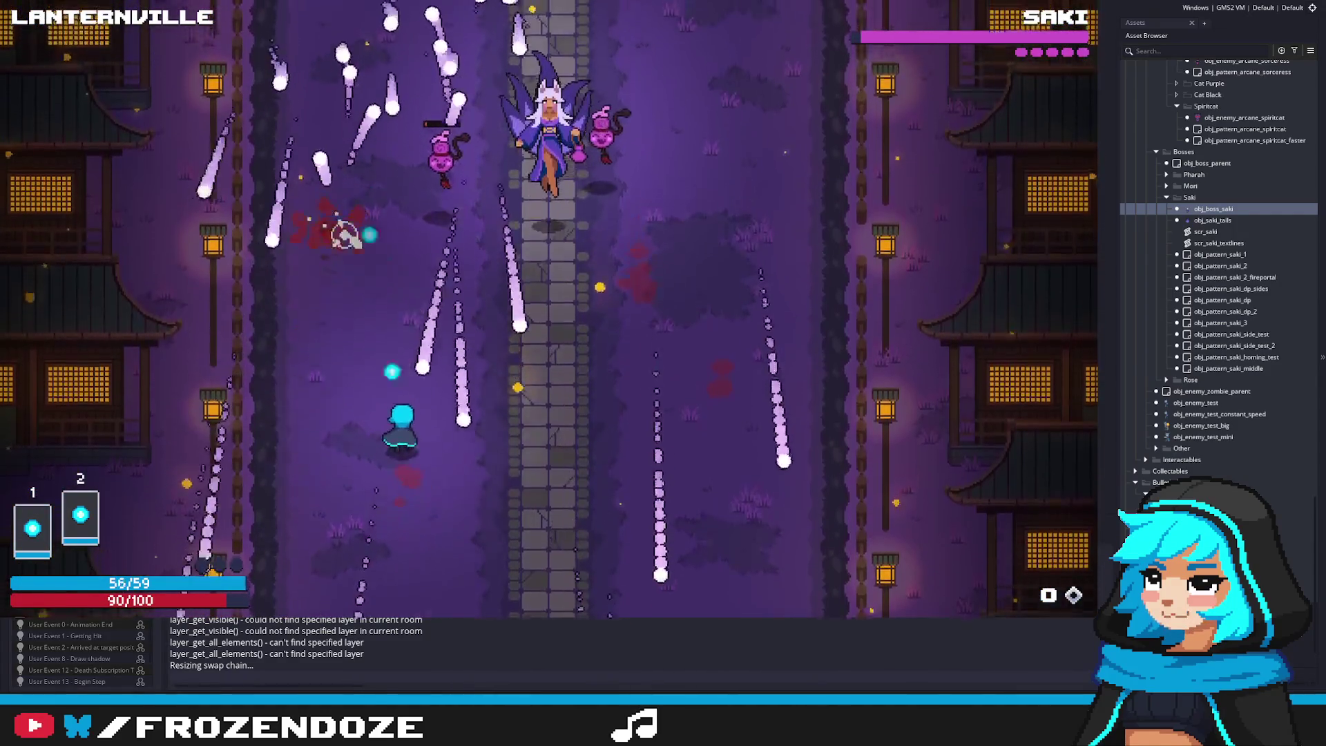
key("d")
key("w")
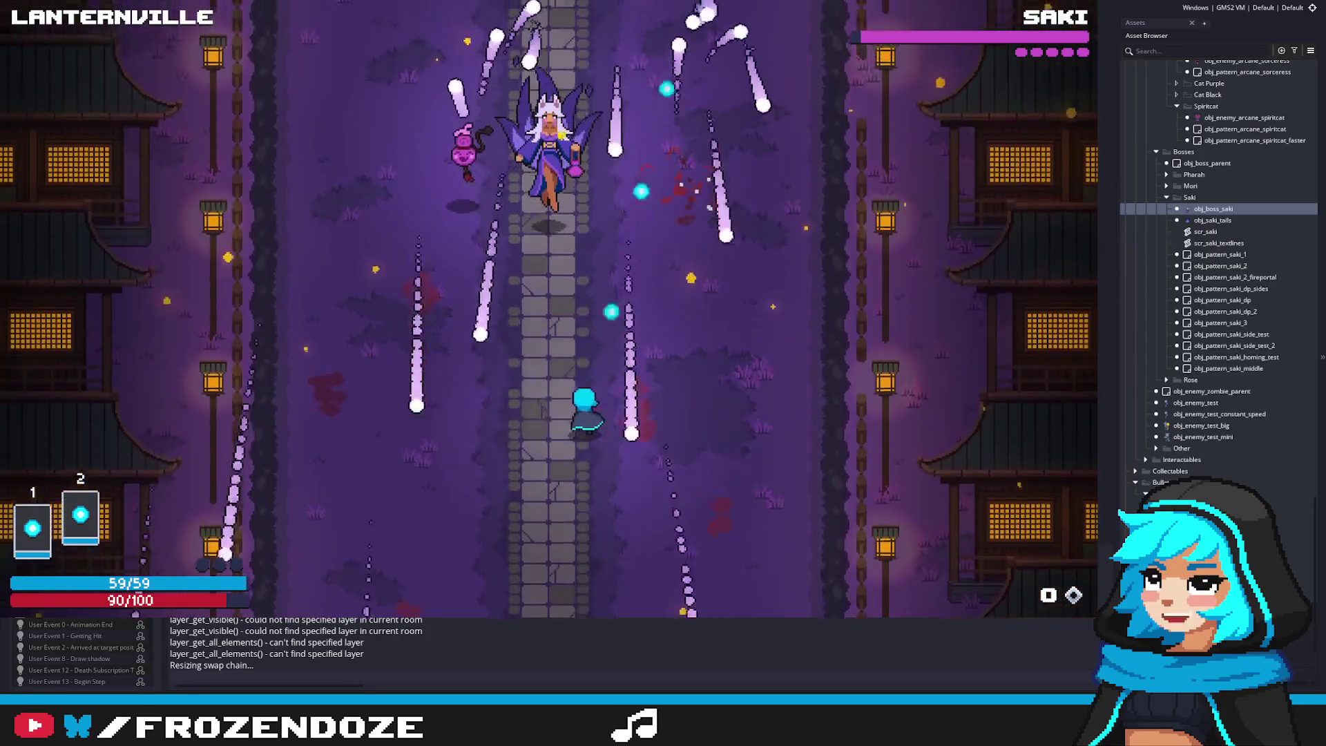
key("d")
key("w")
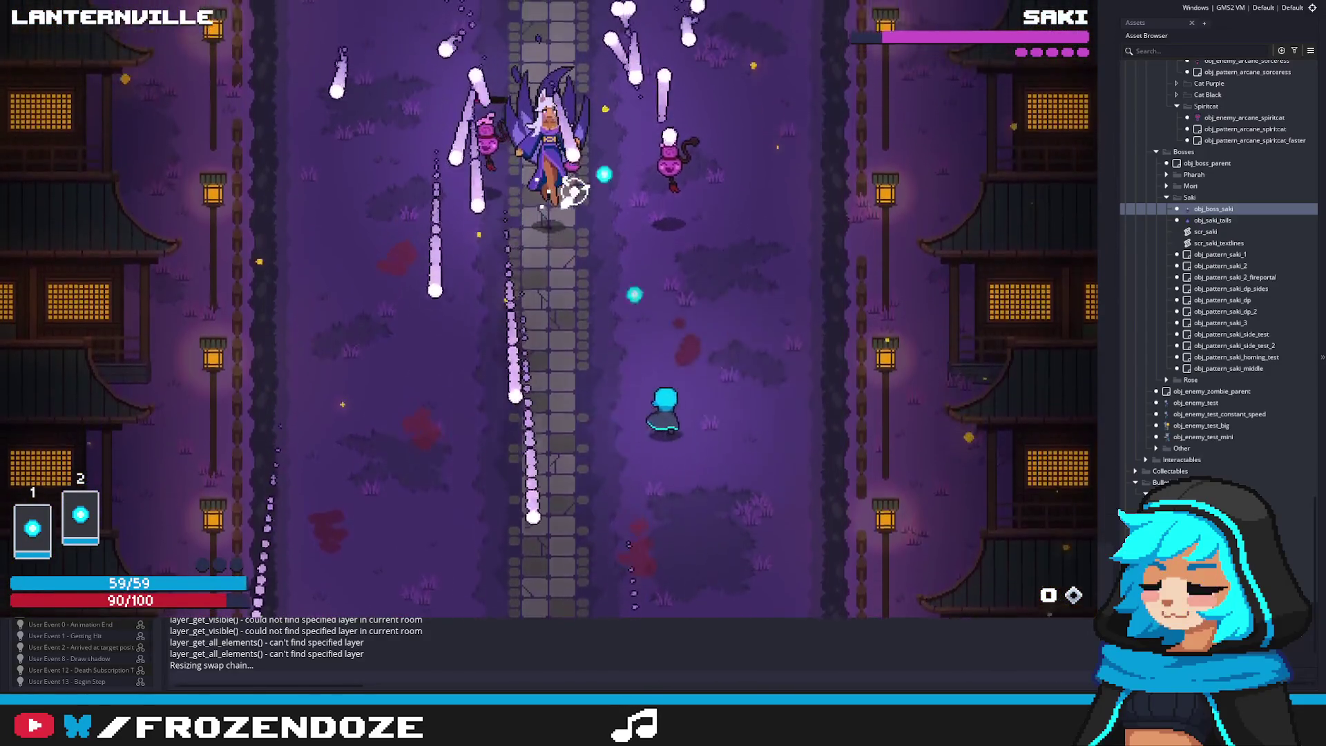
key("s")
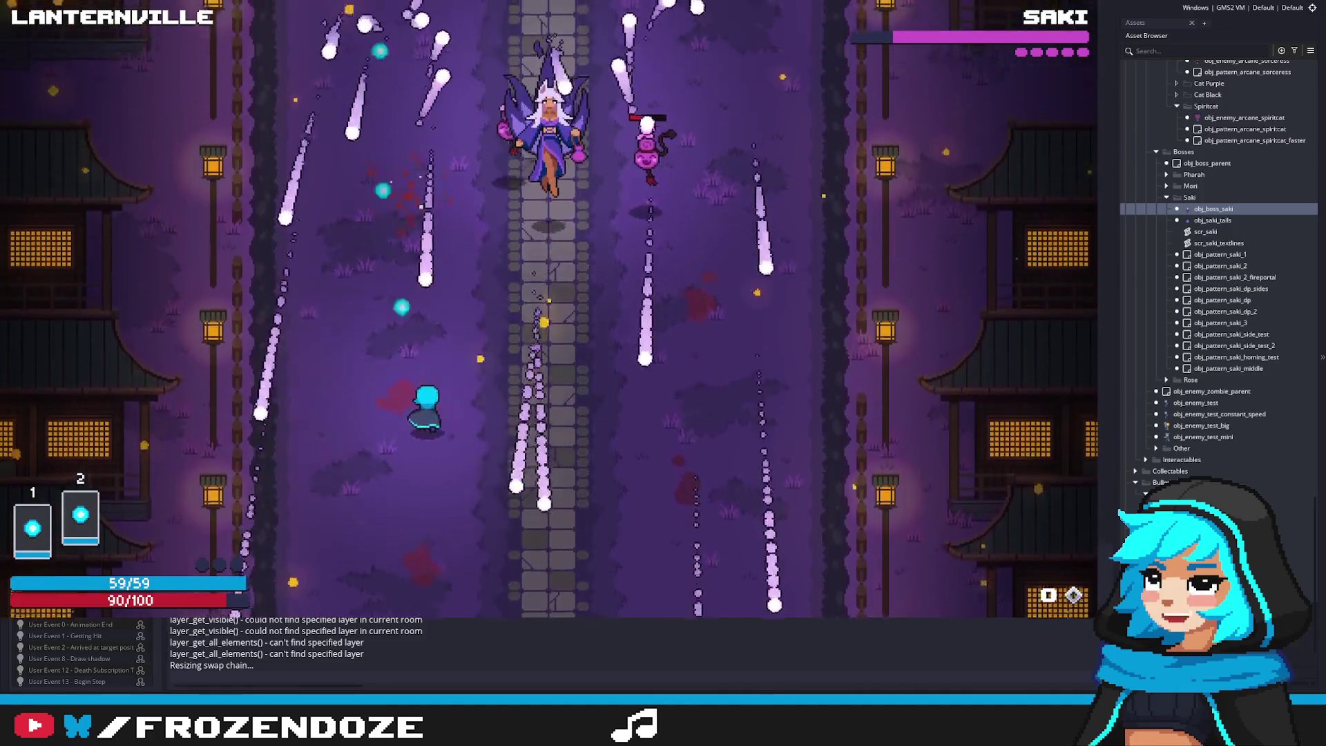
key("a")
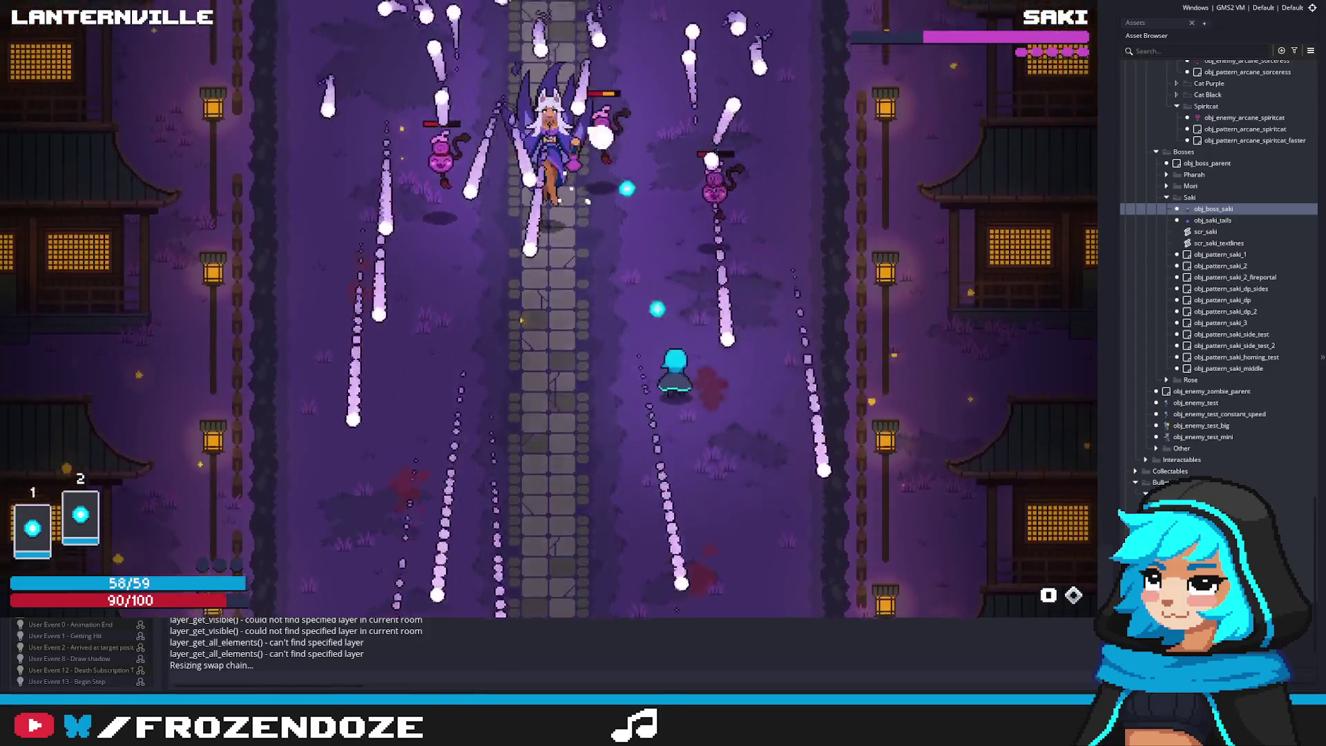
key("d")
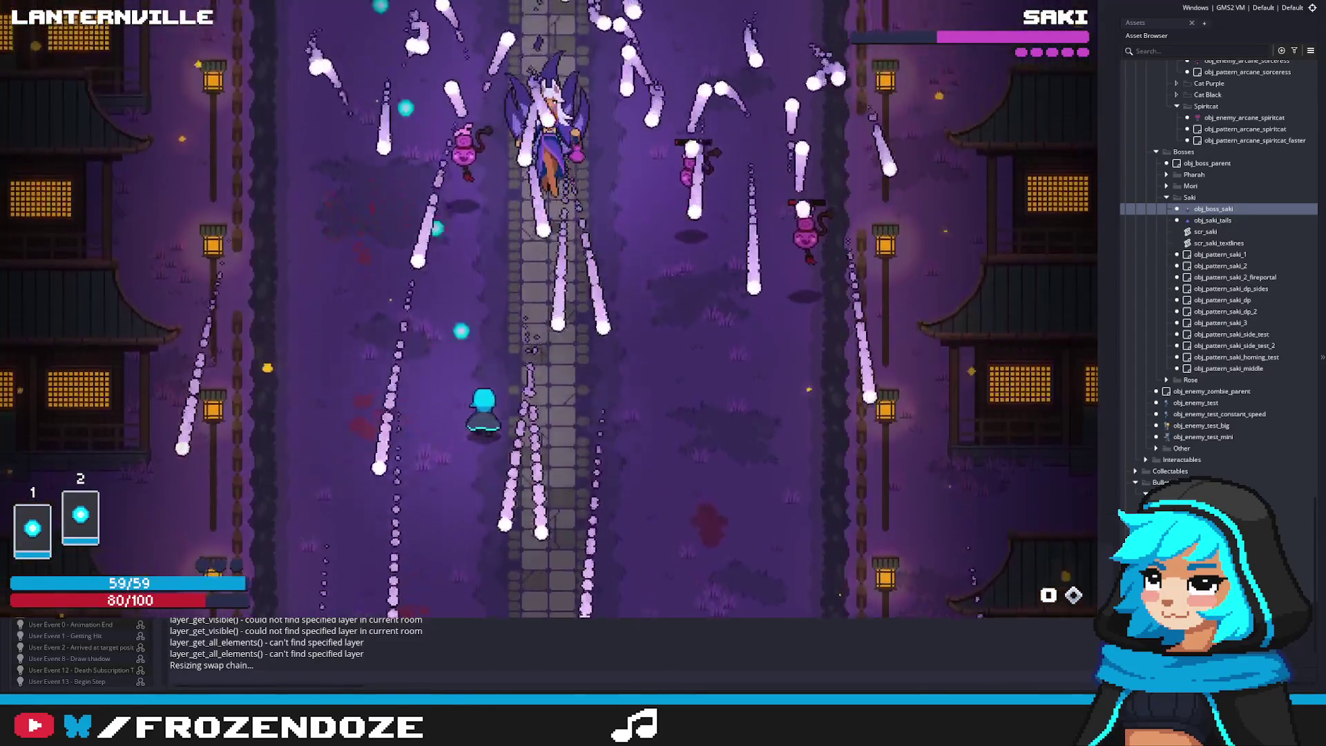
key("a")
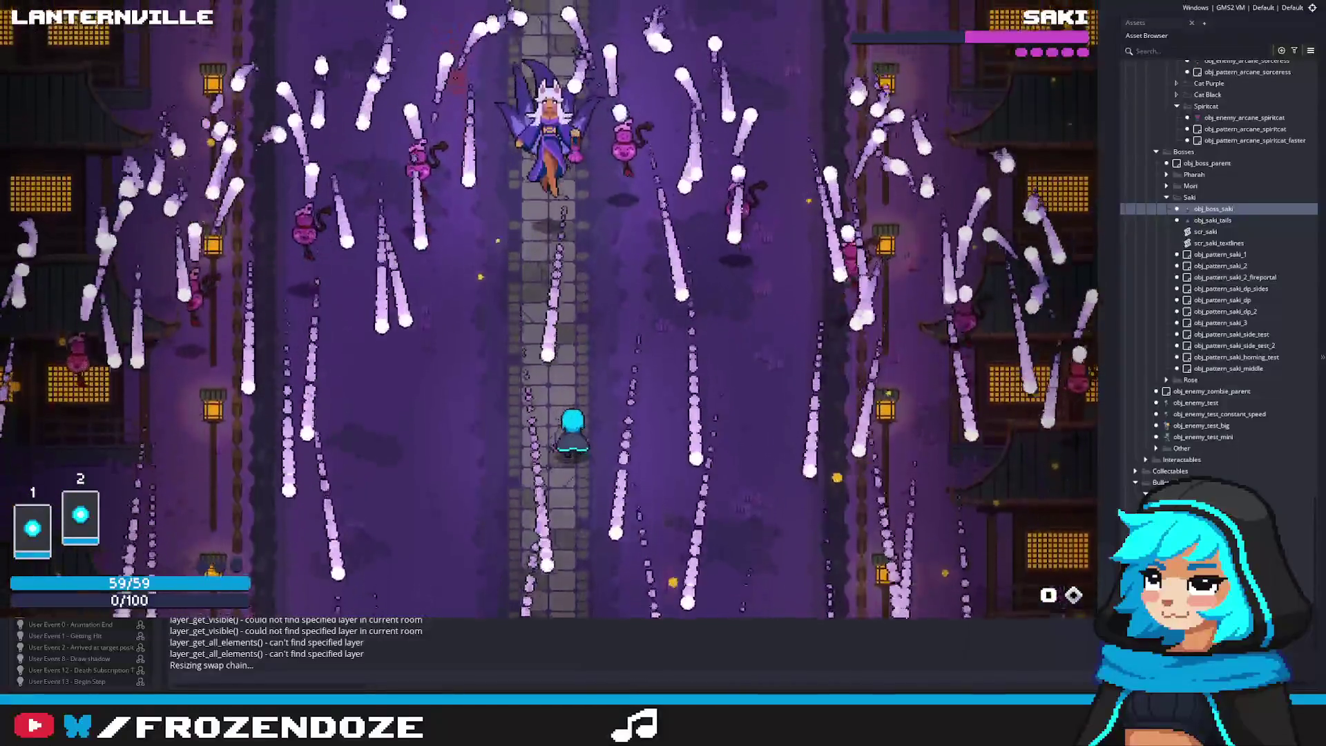
Weave left and right between the falling lines of Saki's bullet rain
key("Left")
key("Right")
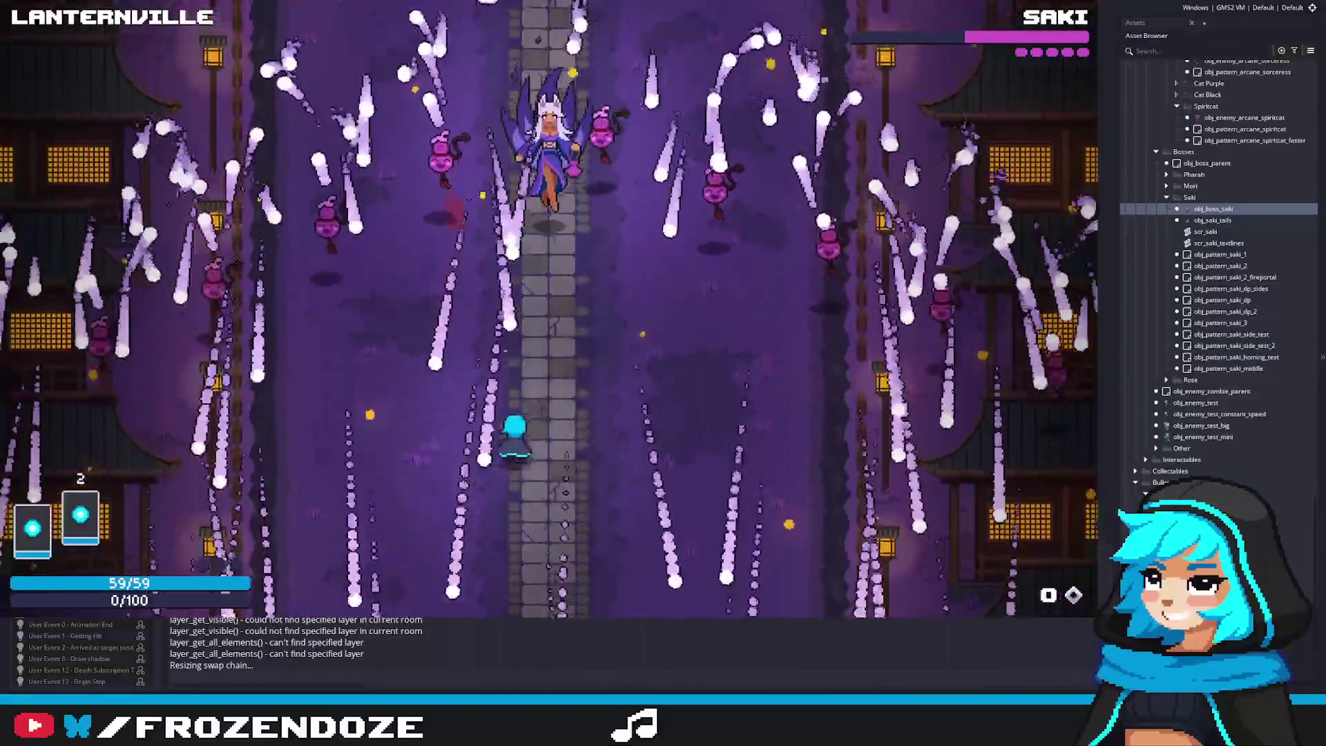
key("Right")
key("Left")
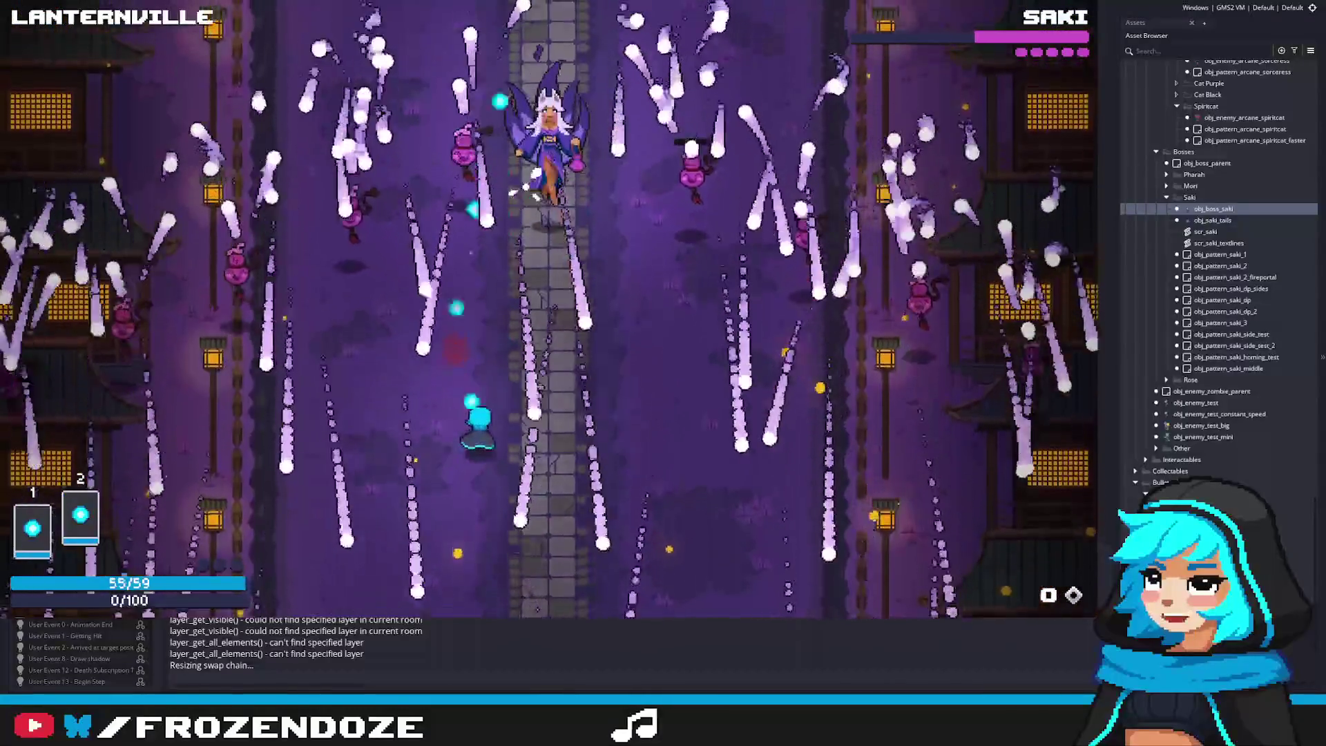
key("Right")
key("Left")
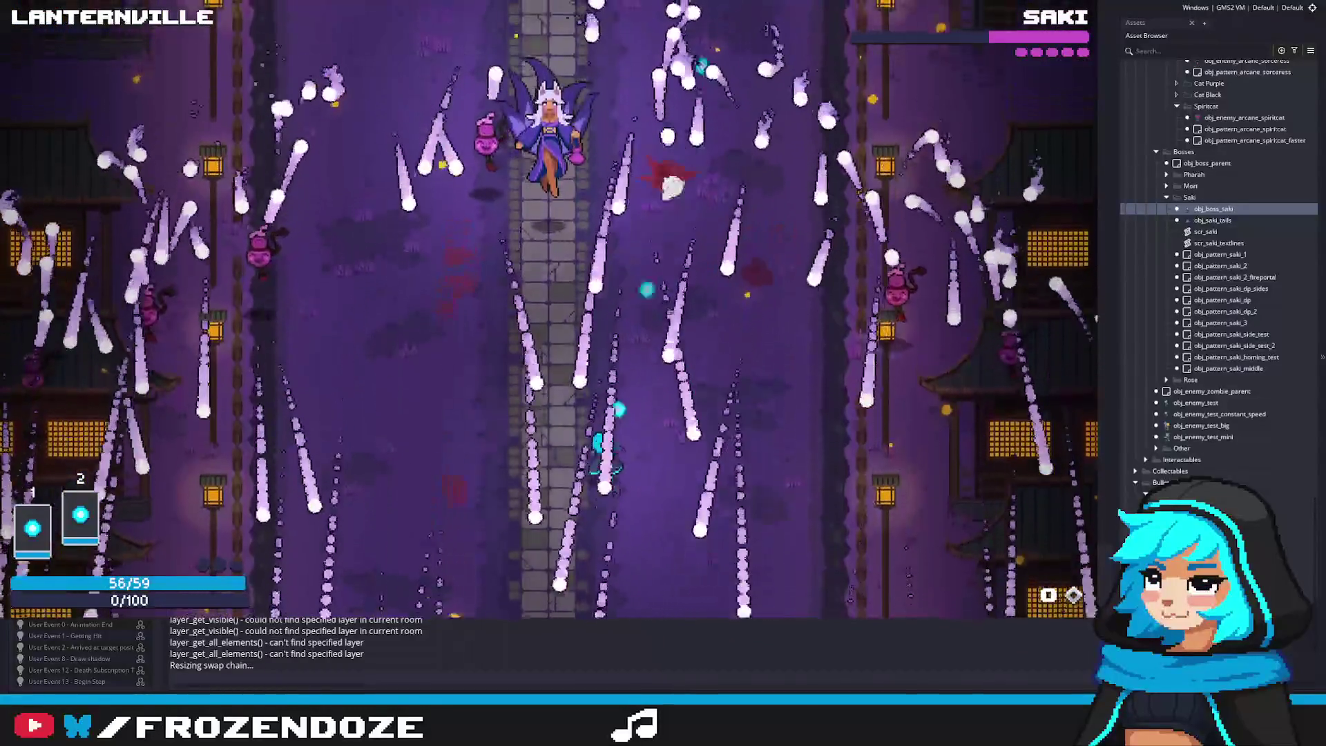
key("Right")
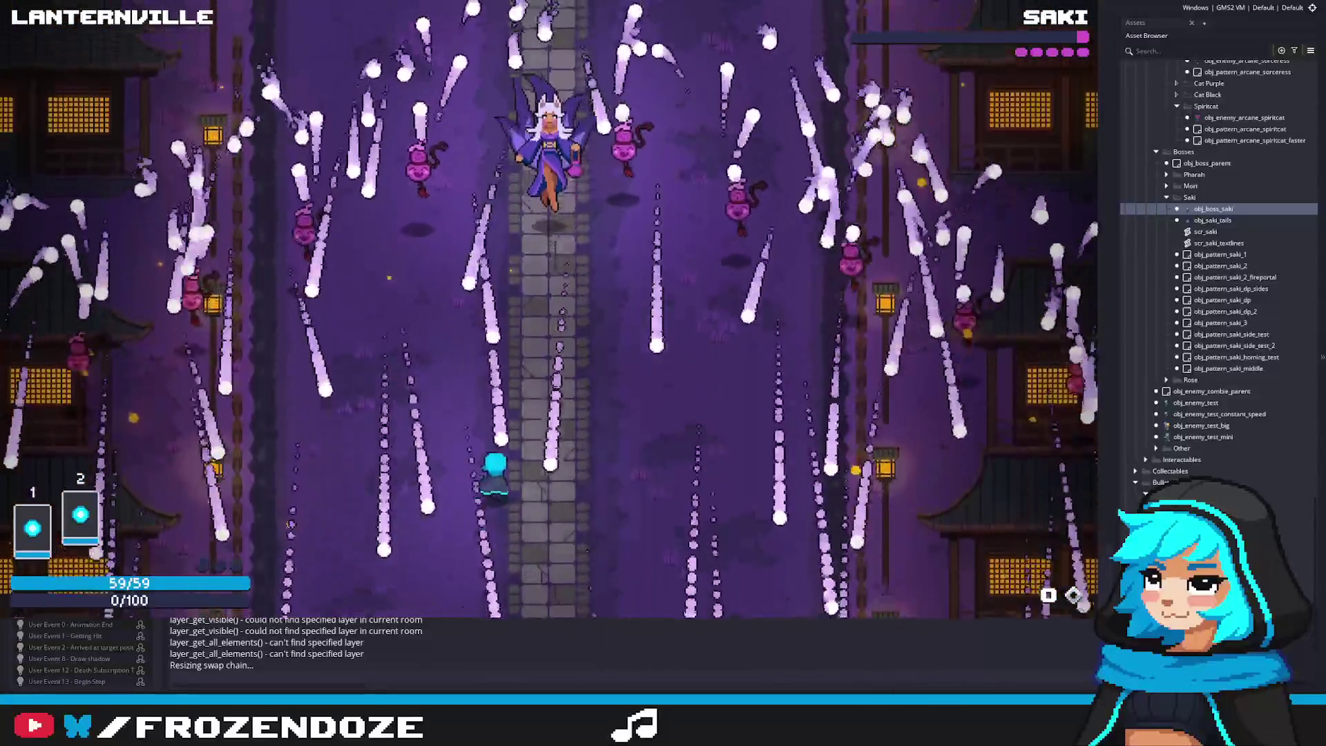
key("Left")
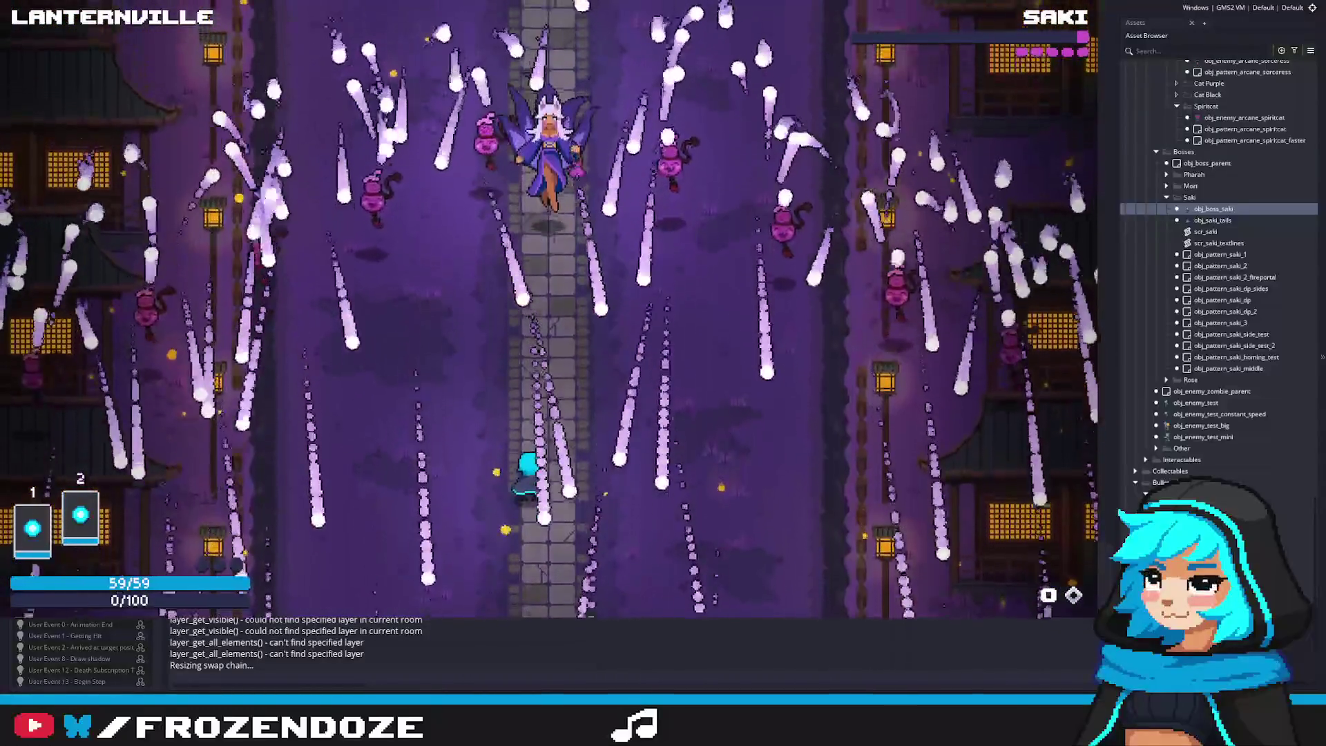
key("Up")
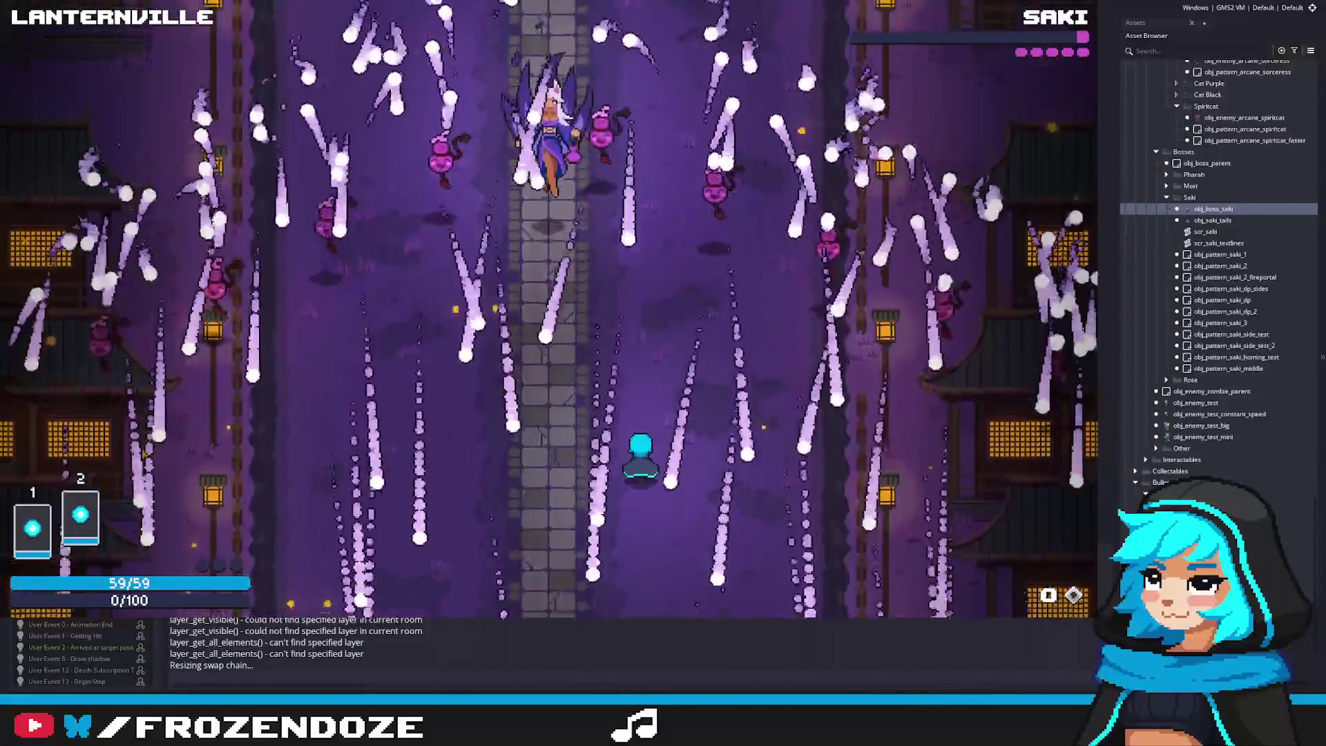
key("Left")
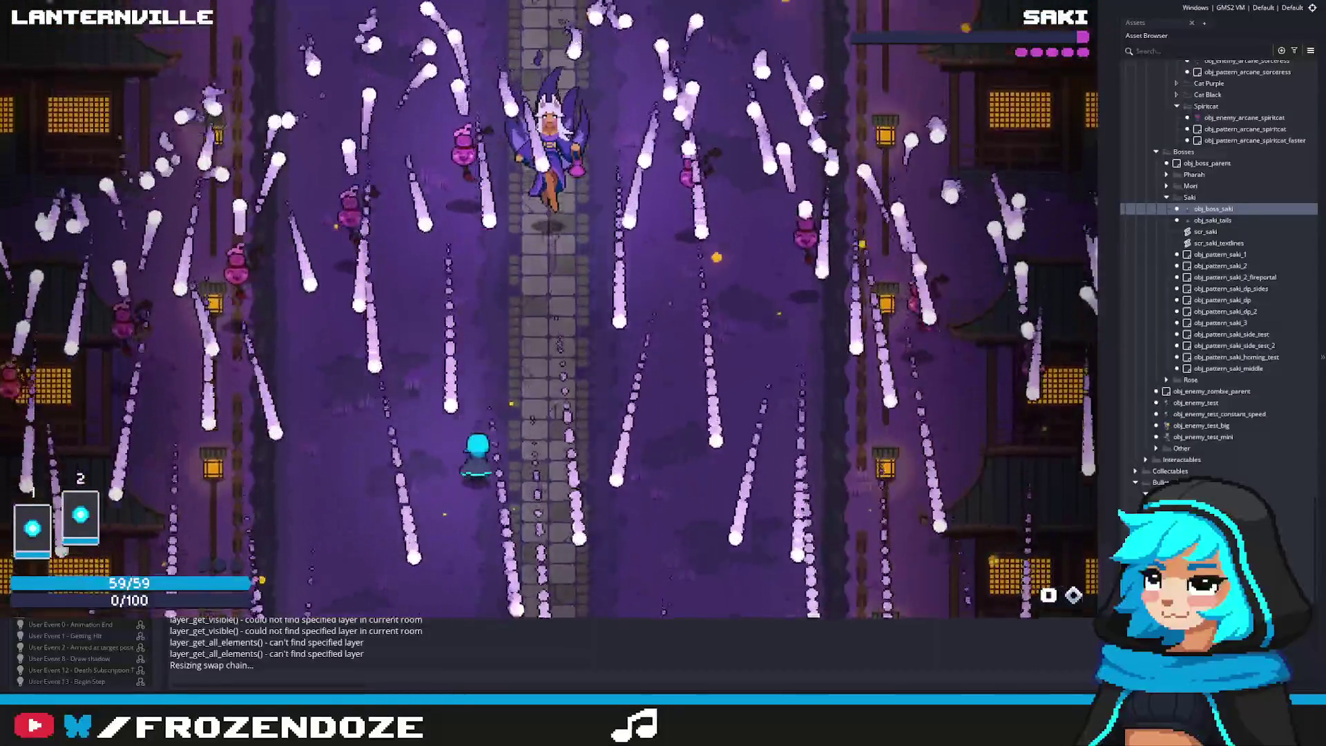
key("Right")
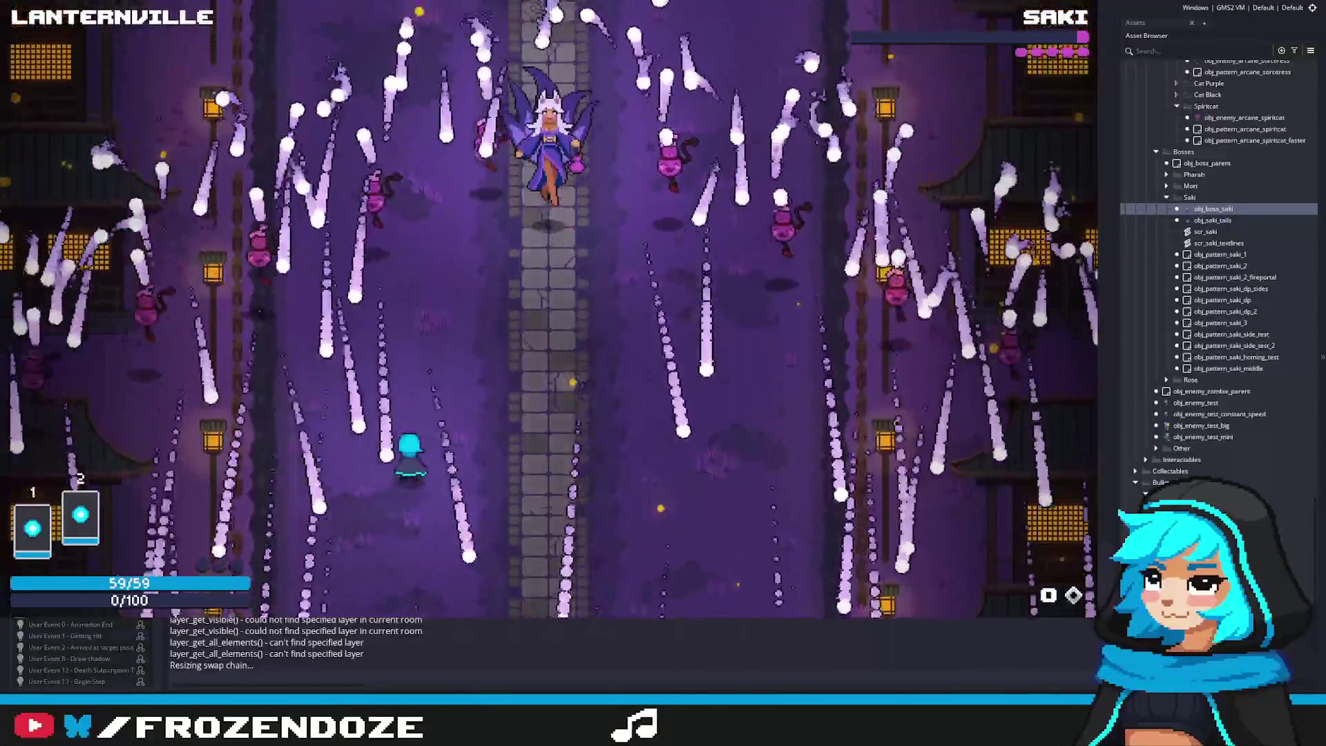
key("Right")
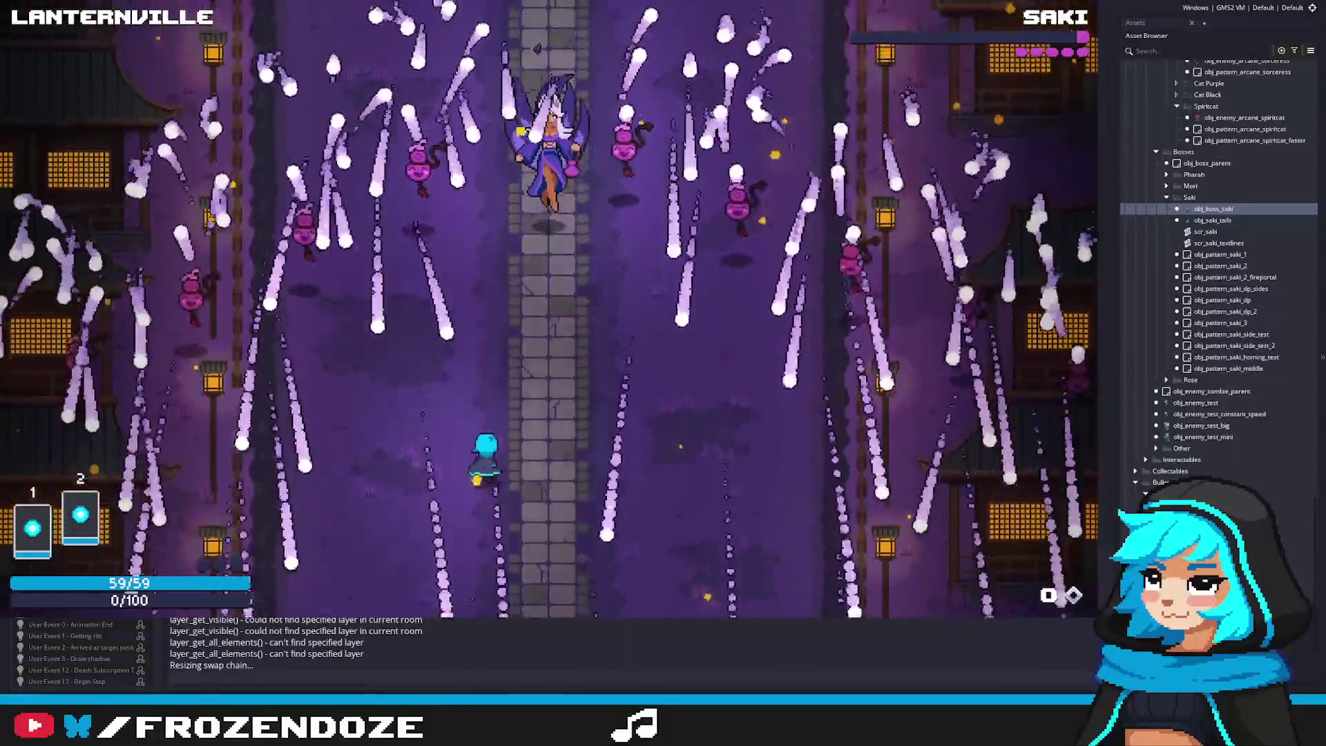
key("Right")
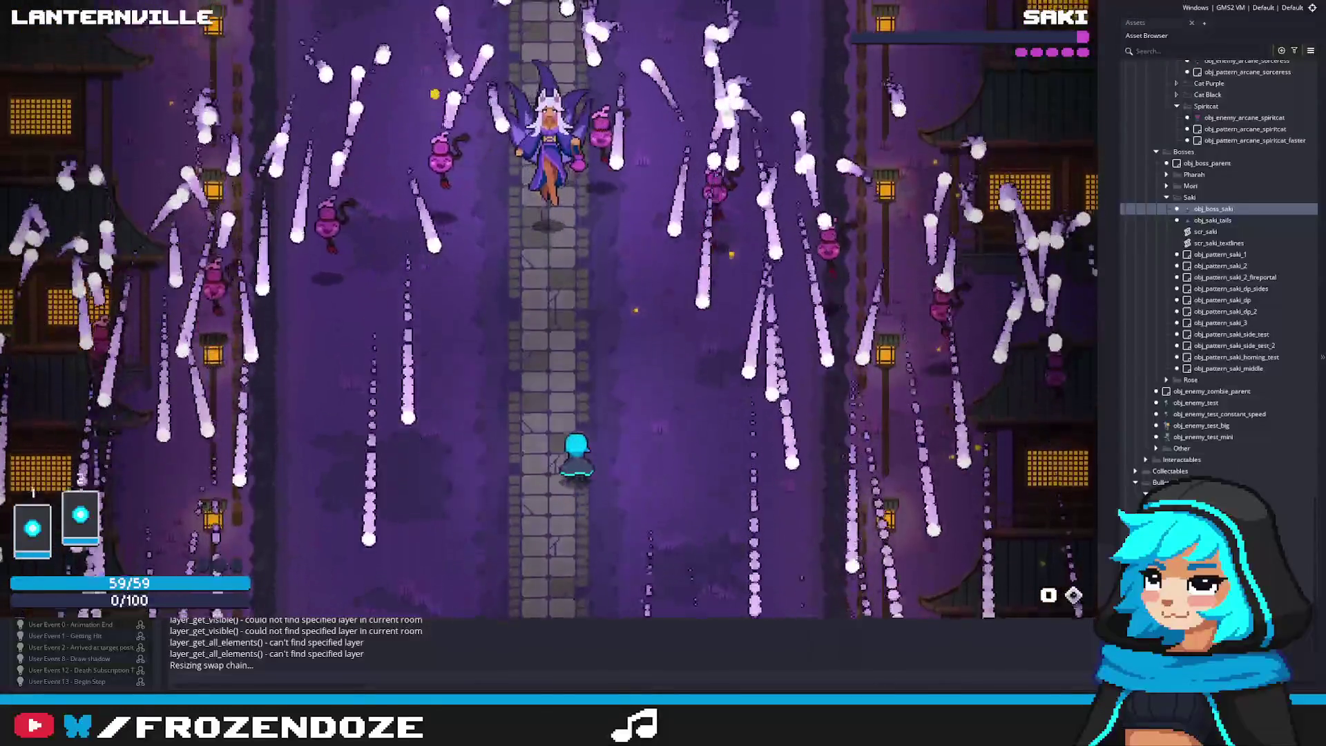
key("Left")
key("Right")
key("Left")
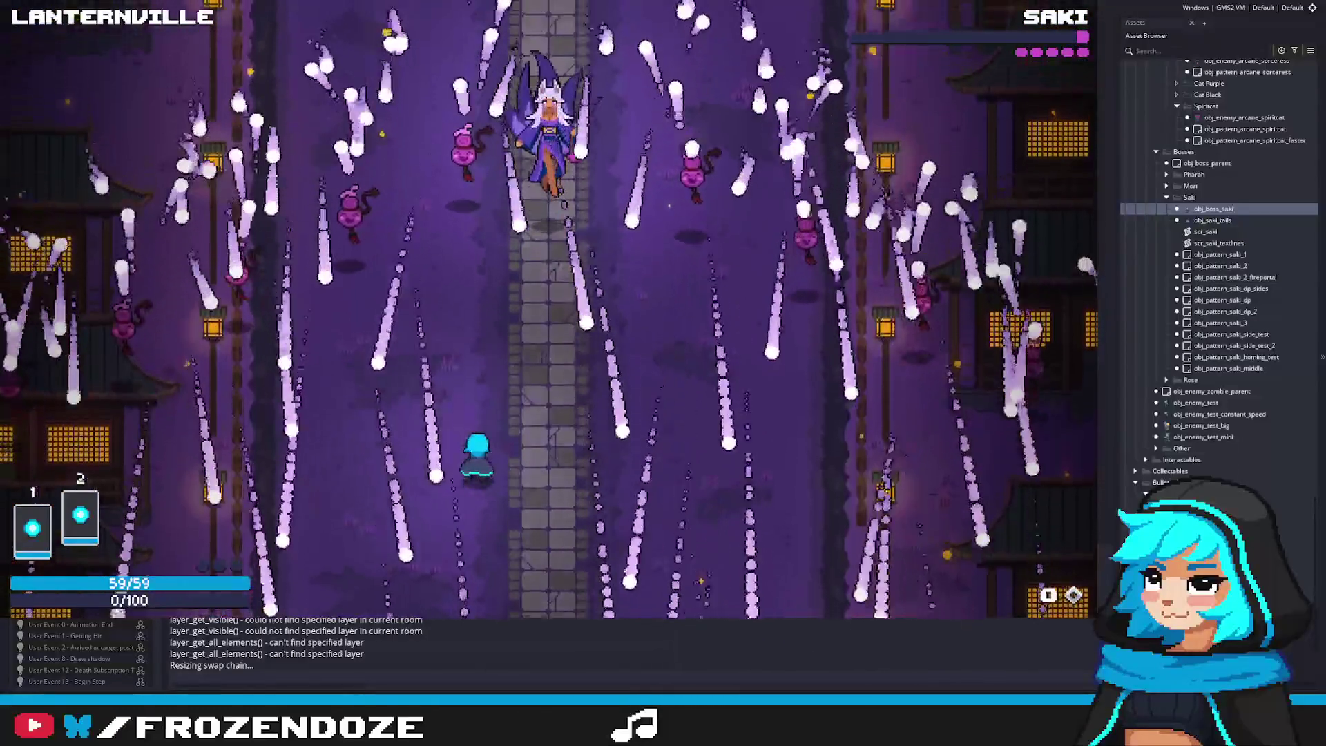
key("Right")
key("Left")
key("Right")
key("Right")
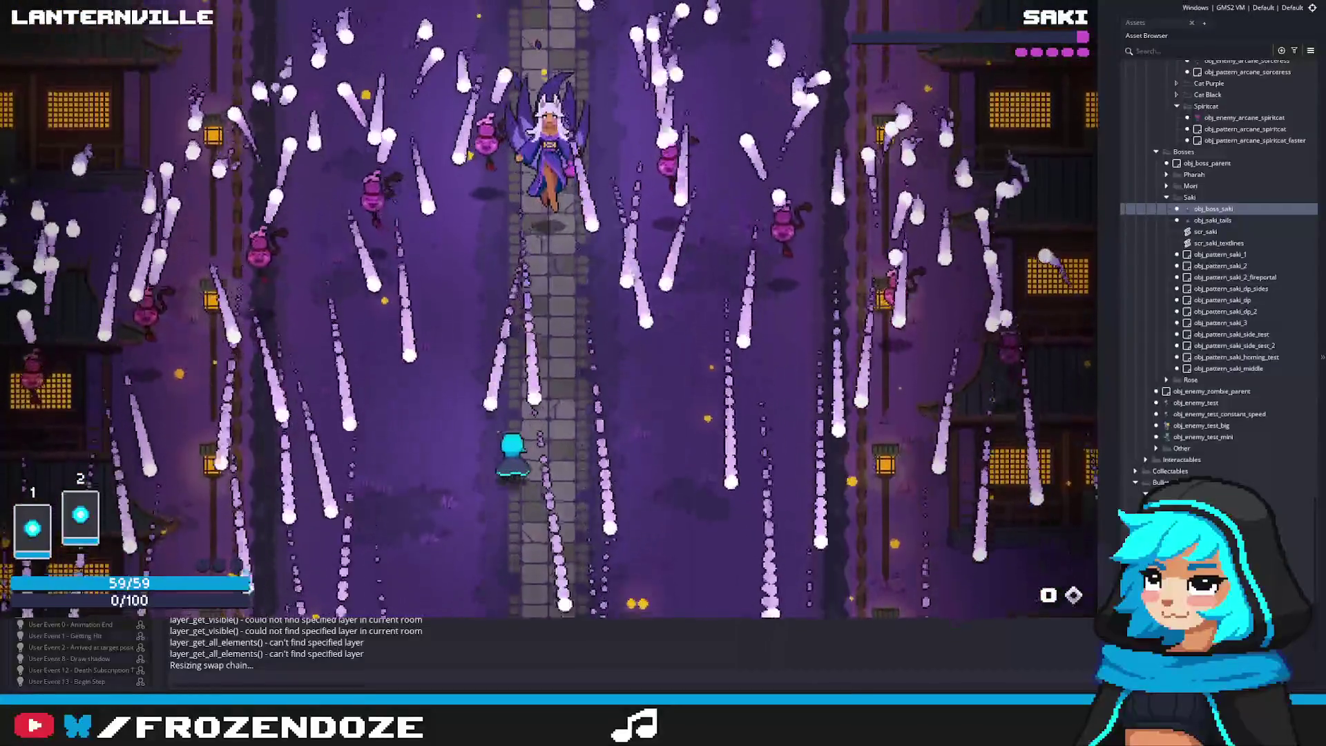
key("Left")
key("Right")
key("Left")
key("Right")
key("Left")
key("Right")
key("Left")
key("Right")
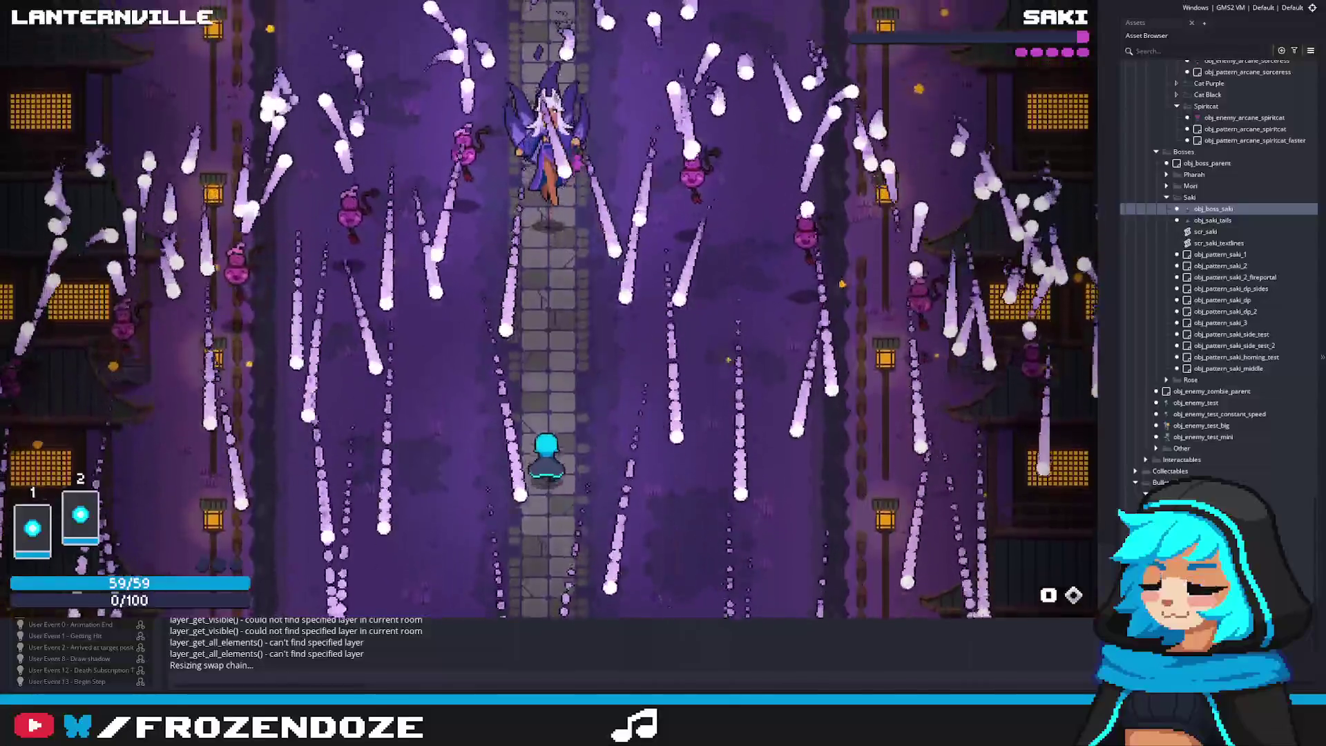
Run up toward Saki, slip past to the top edge, then drop back into the arena
key("Up")
key("Left")
key("Right")
key("Down")
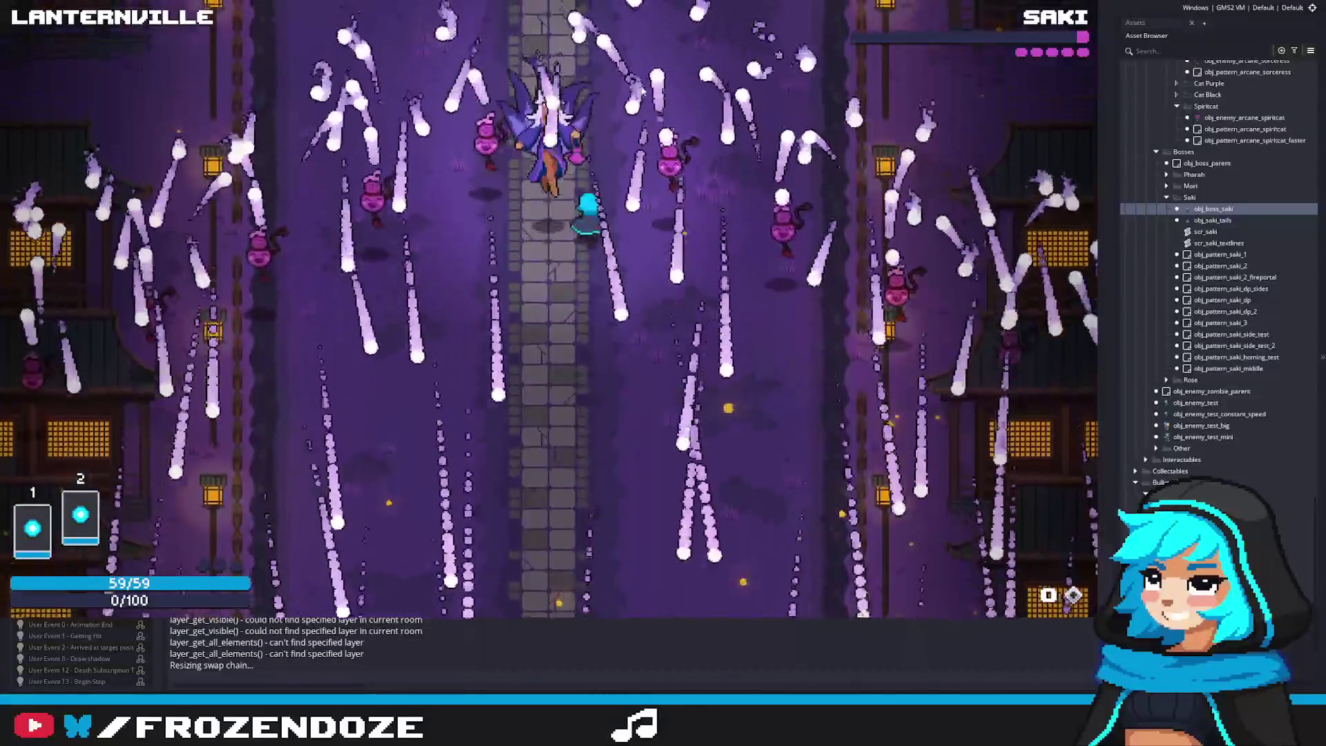
key("Left")
key("Up")
key("Up")
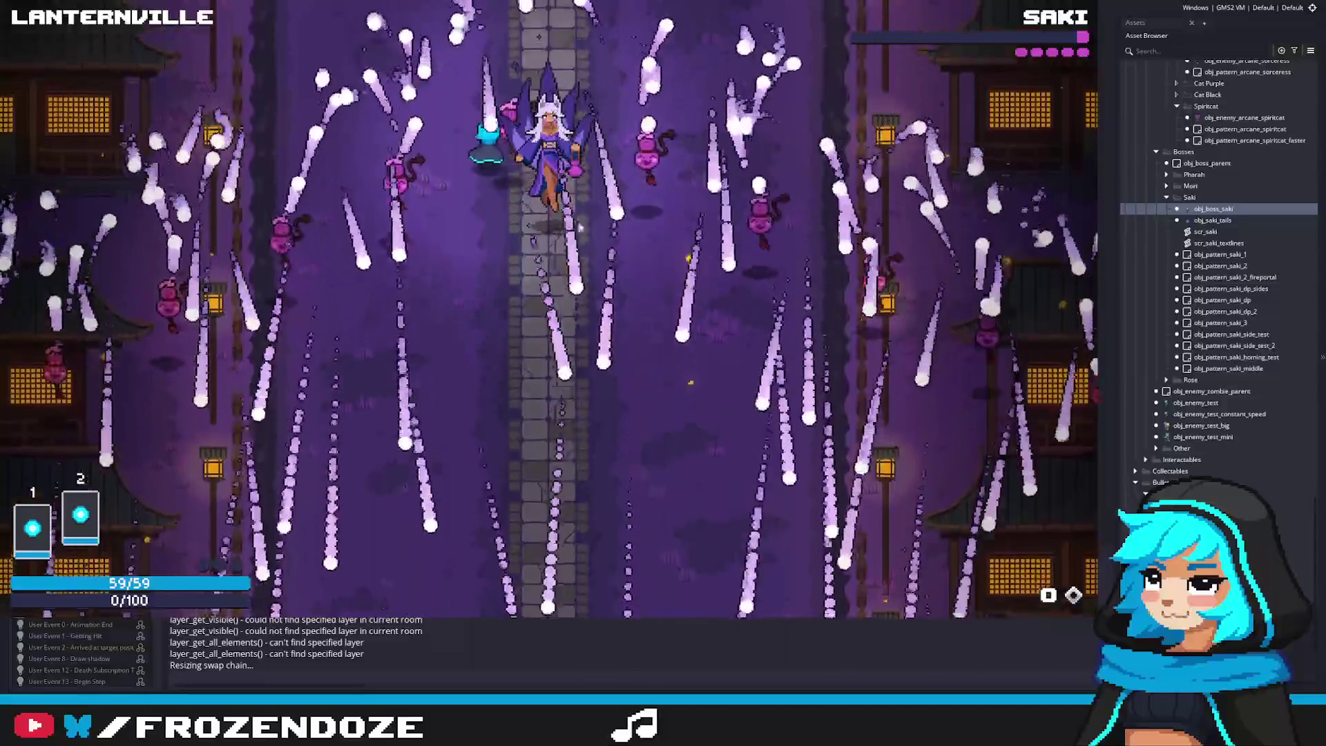
key("Left")
key("Right")
key("Left")
key("Right")
key("Right")
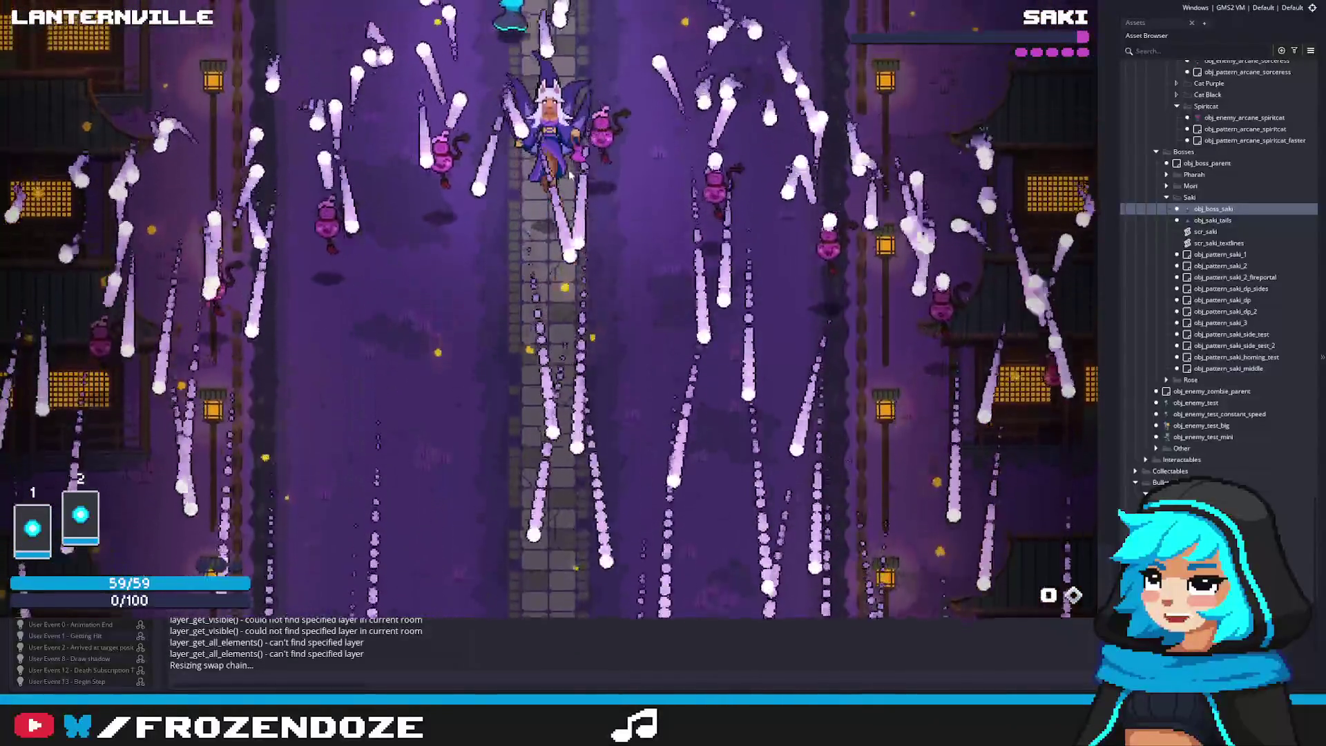
key("Down")
key("Down")
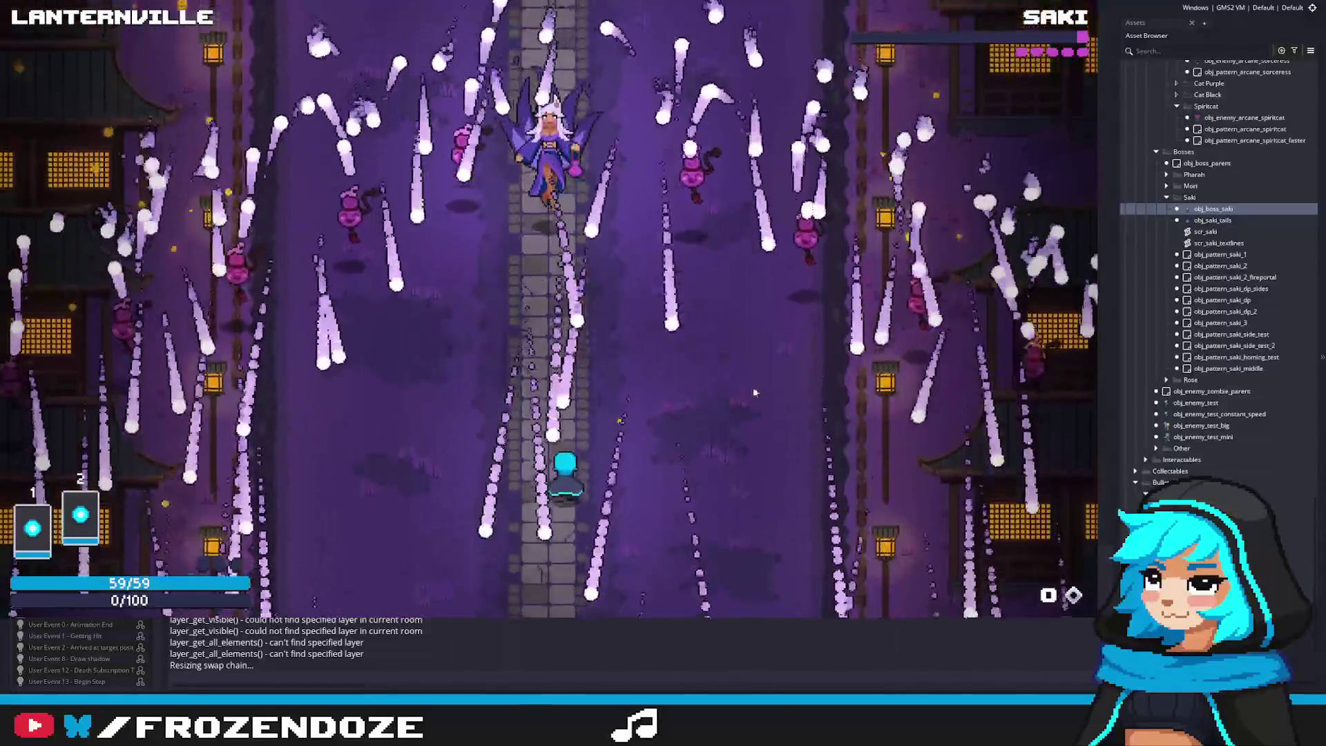
key("Up")
key("Right")
key("Right")
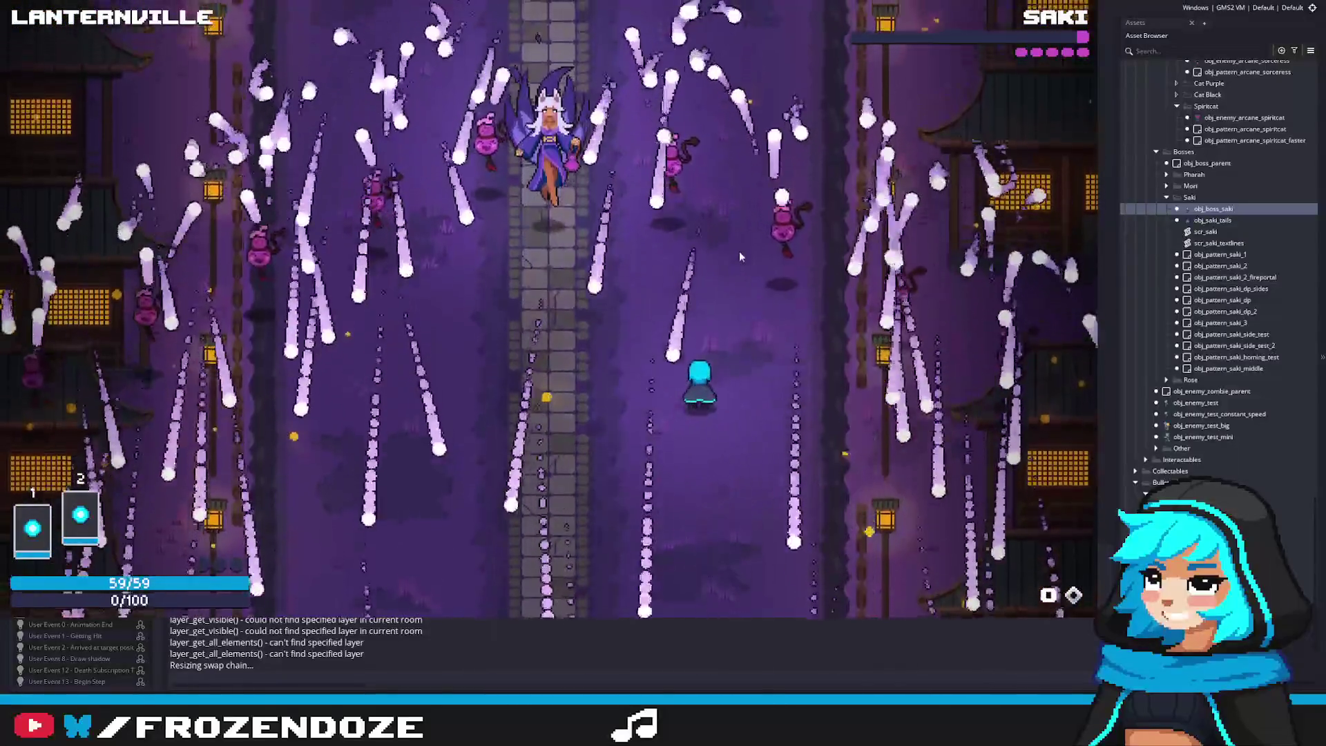
key("Left")
key("Right")
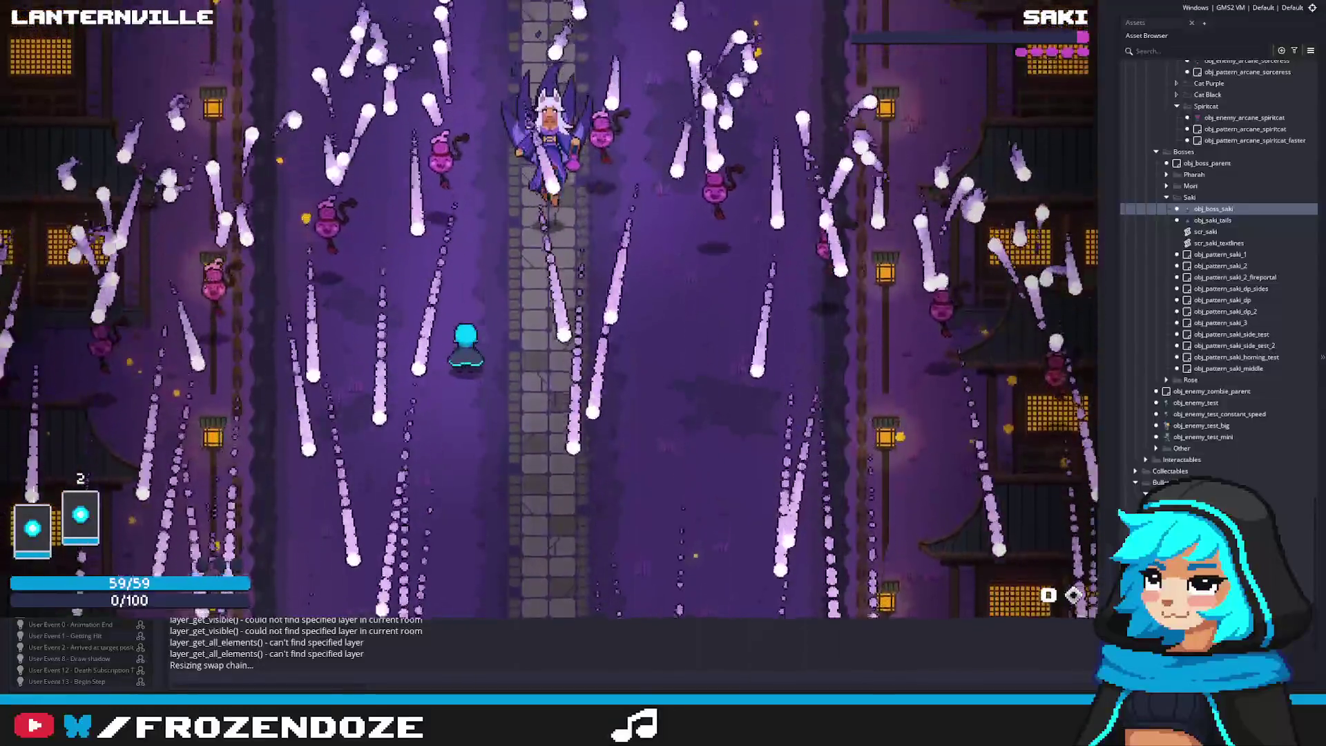
Keep crossing the stone path as the rain thins, recovering from 56/59 to 59/59 health
key("Down")
key("Up")
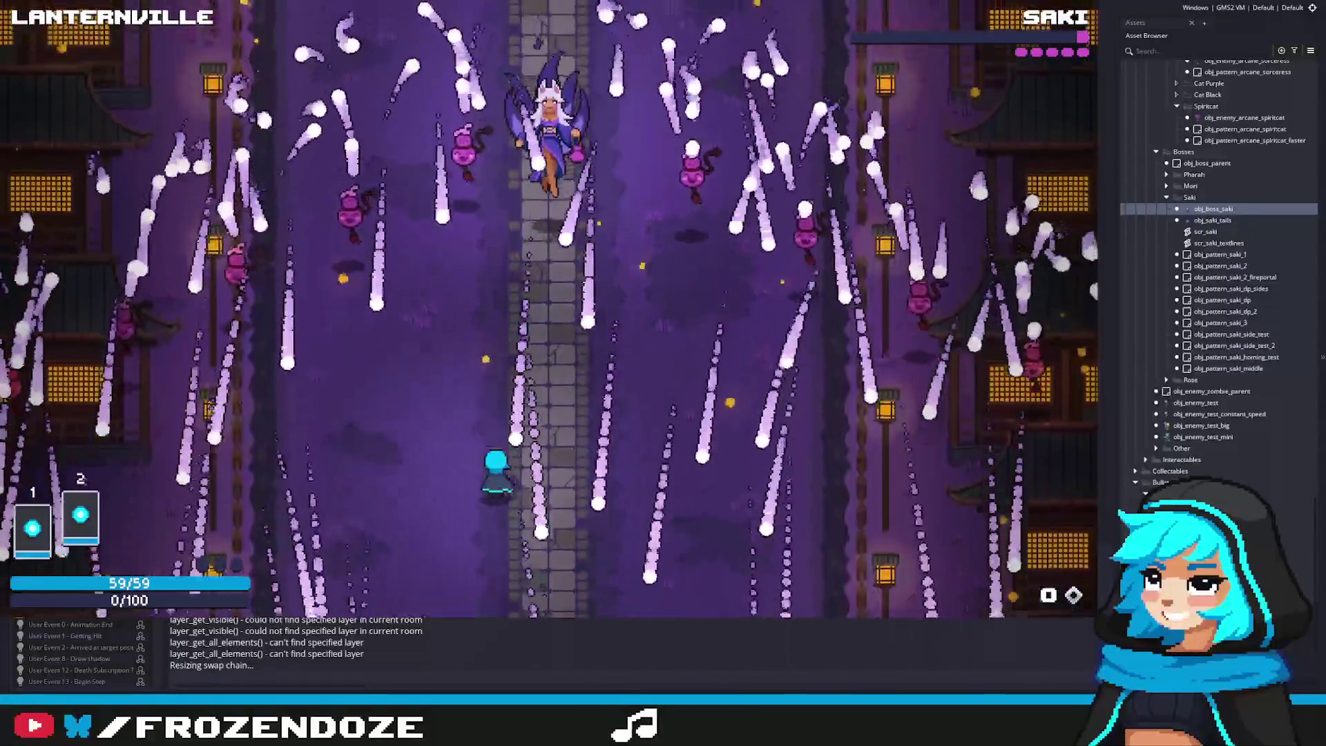
key("Left")
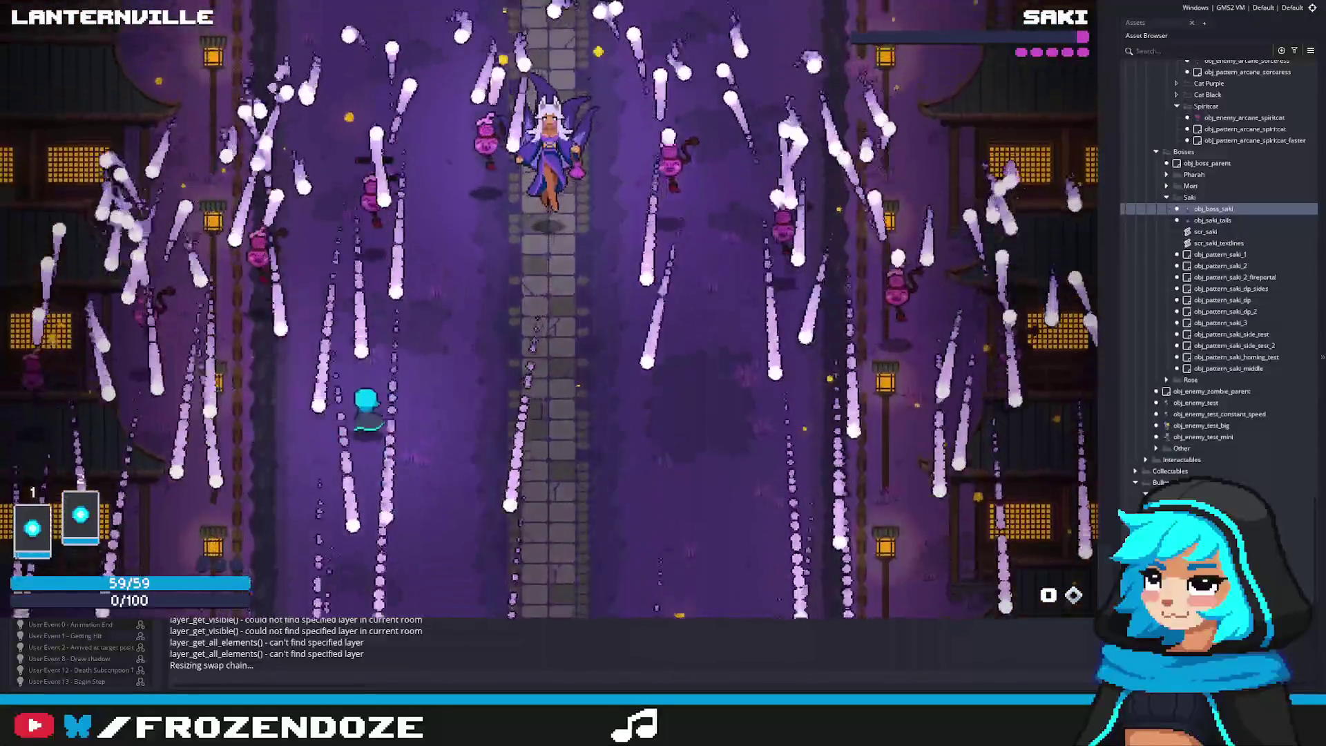
key("Right")
key("Up")
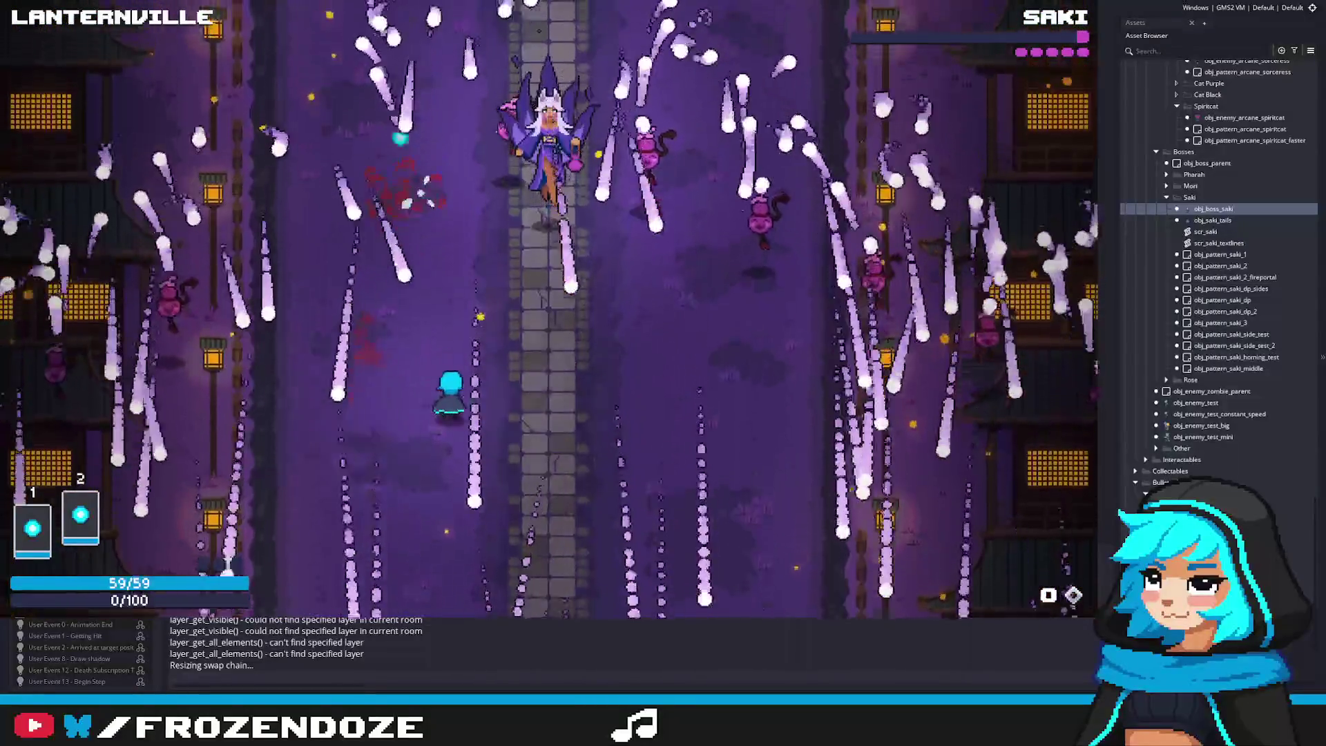
key("Right")
key("Left")
key("Right")
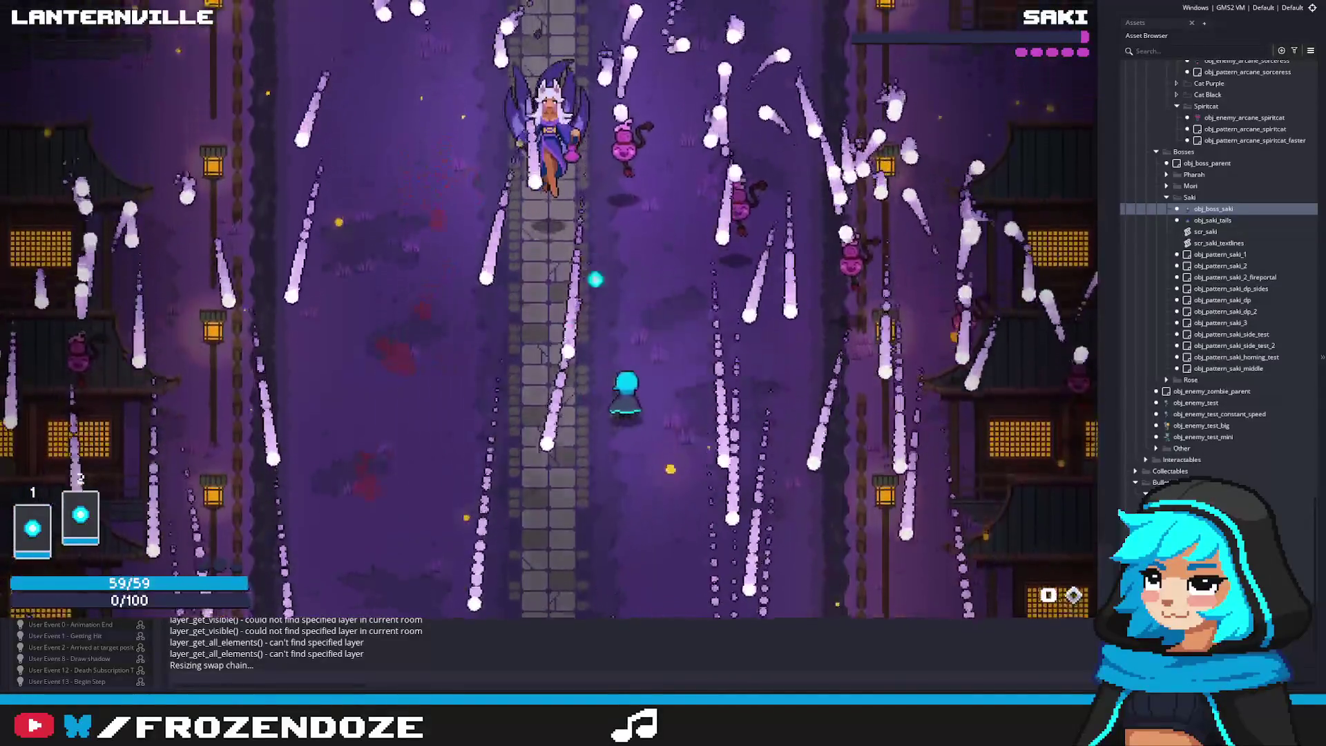
key("Left")
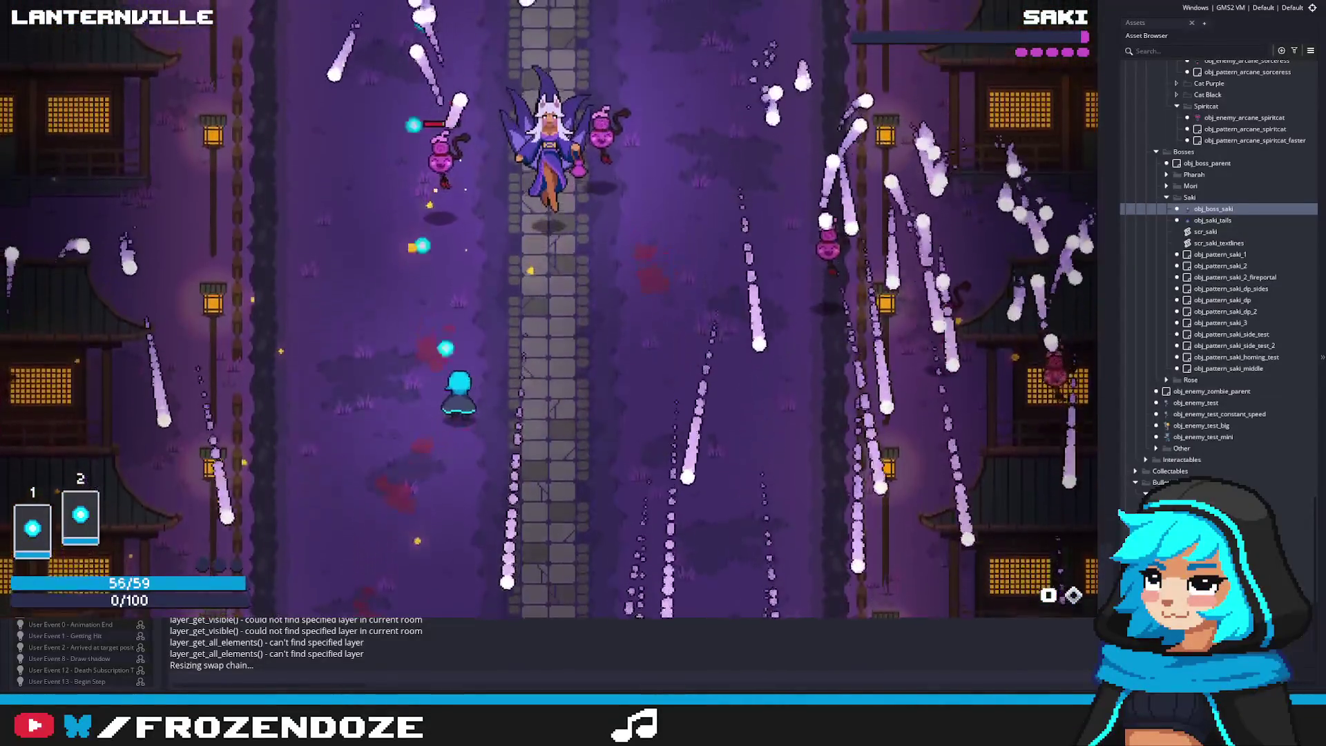
key("Right")
key("Left")
key("Left")
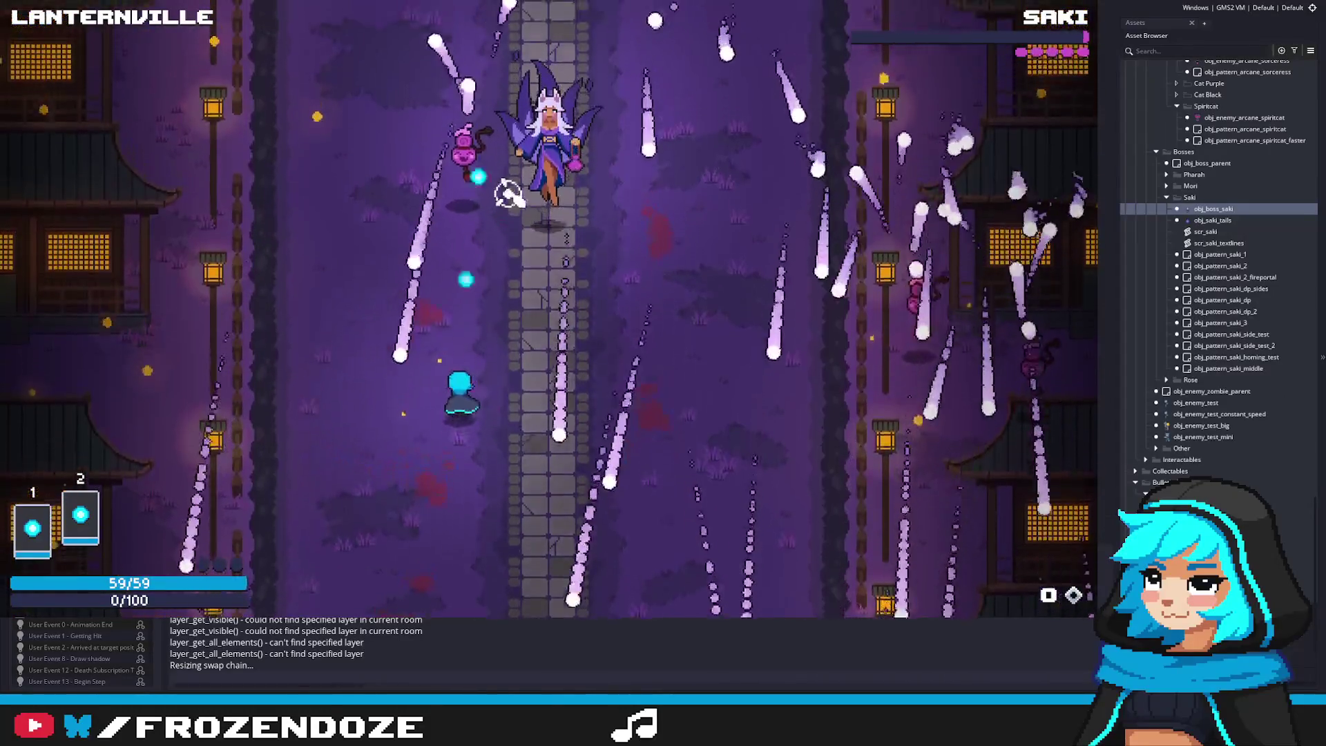
key("Right")
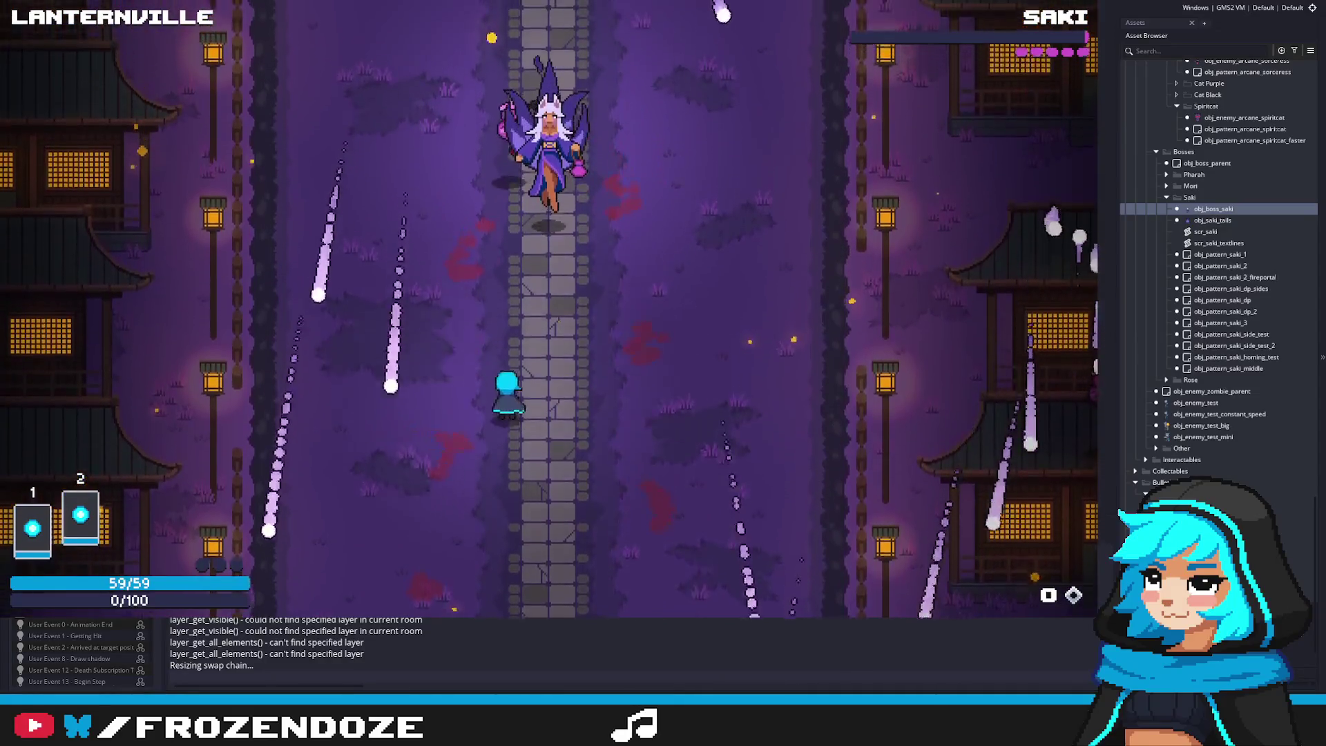
Strafe along the stone path with A/D, shooting Saki as her new phase opens at 110/110 health
key("d")
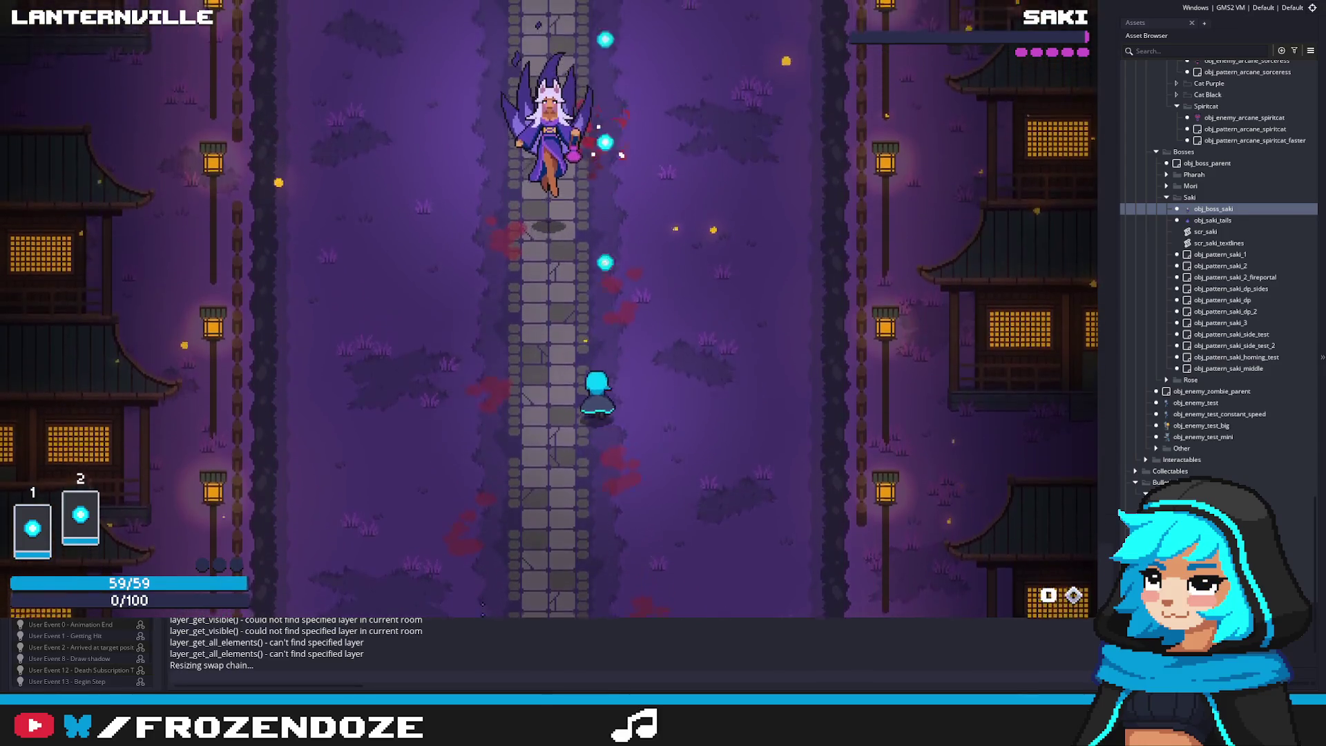
key("a")
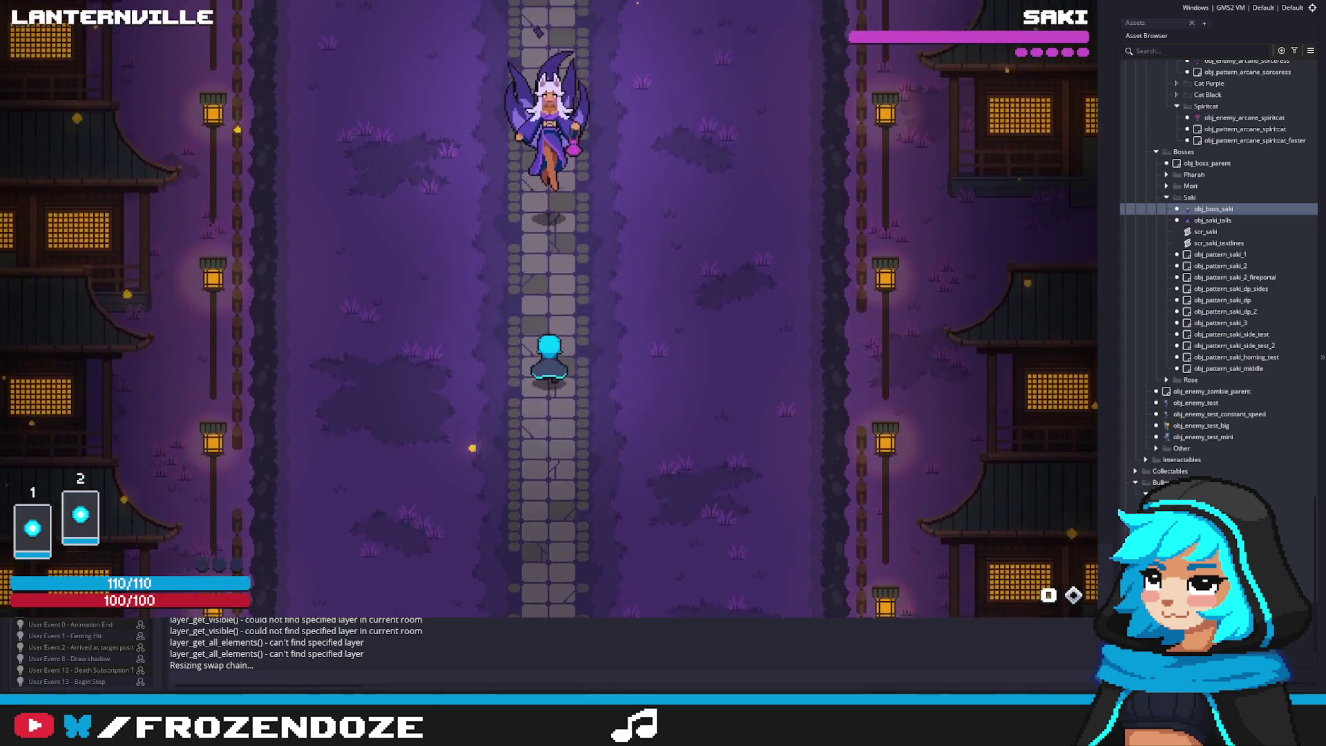
key("a")
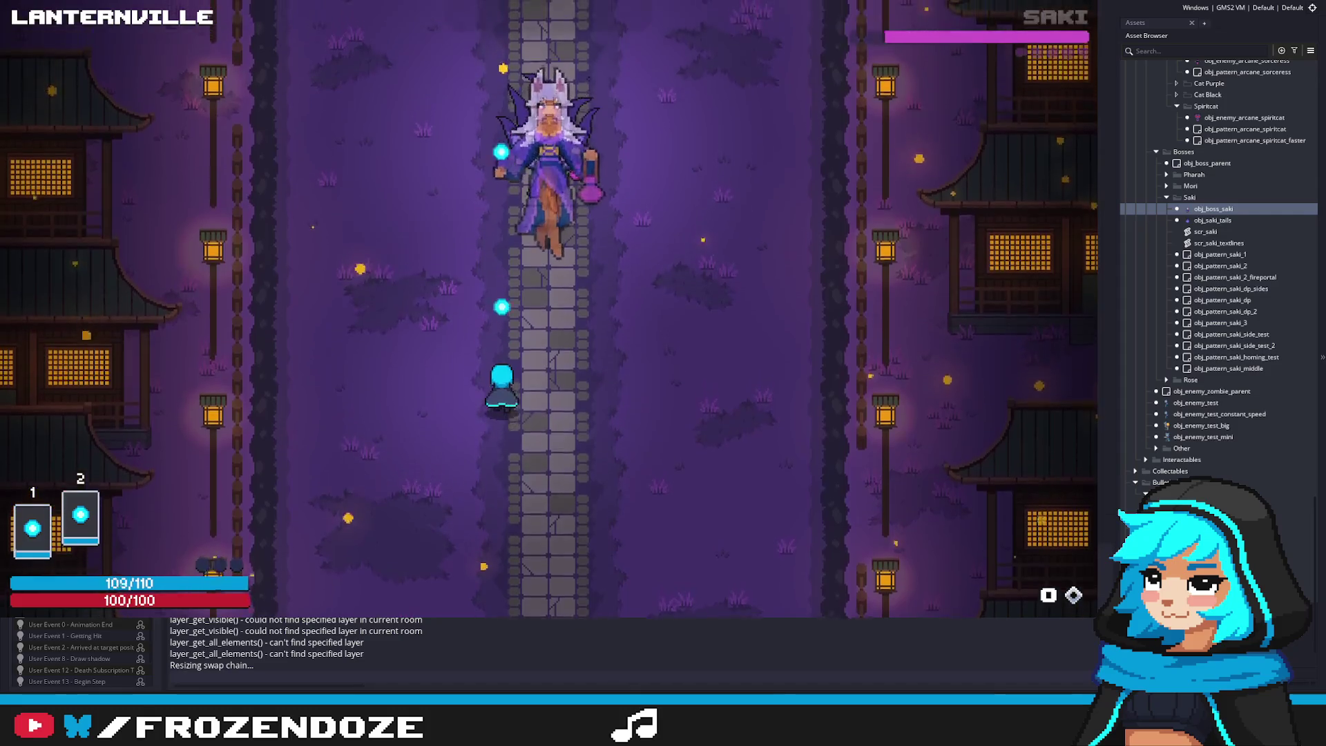
key("d")
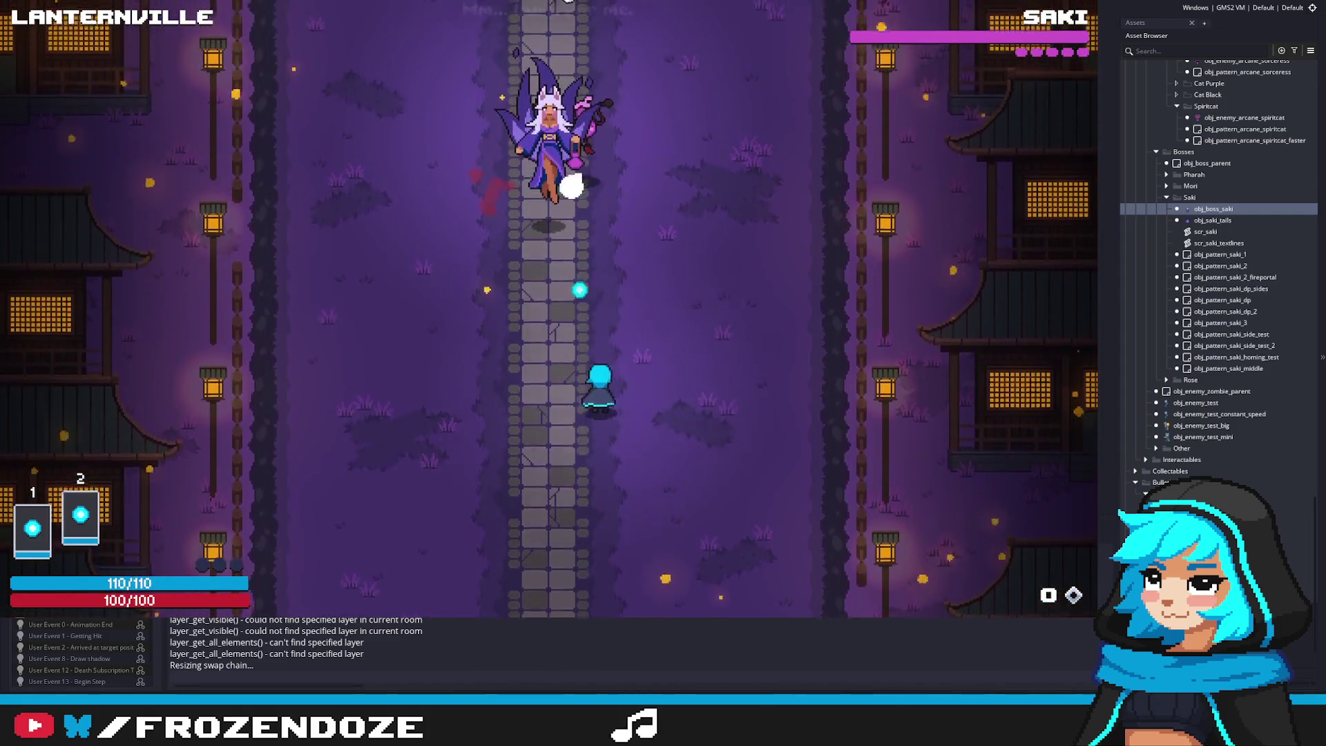
key("d")
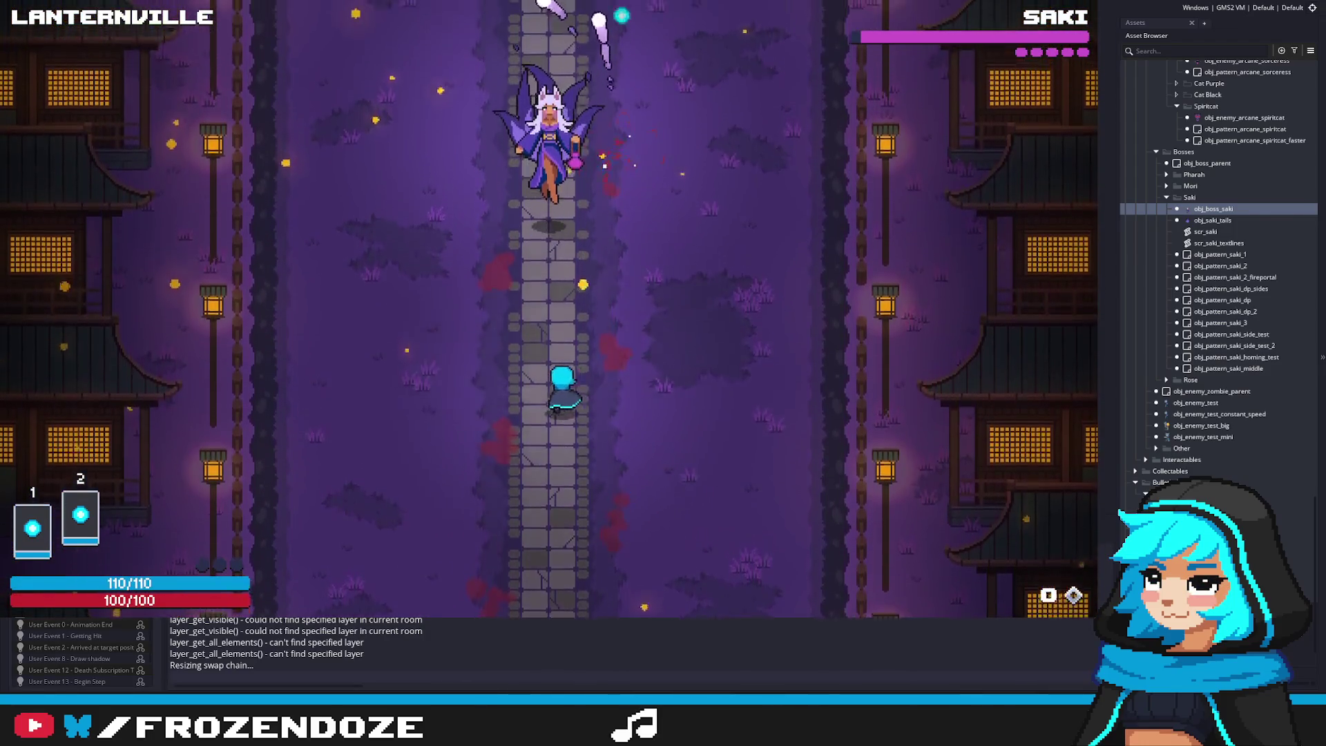
key("d")
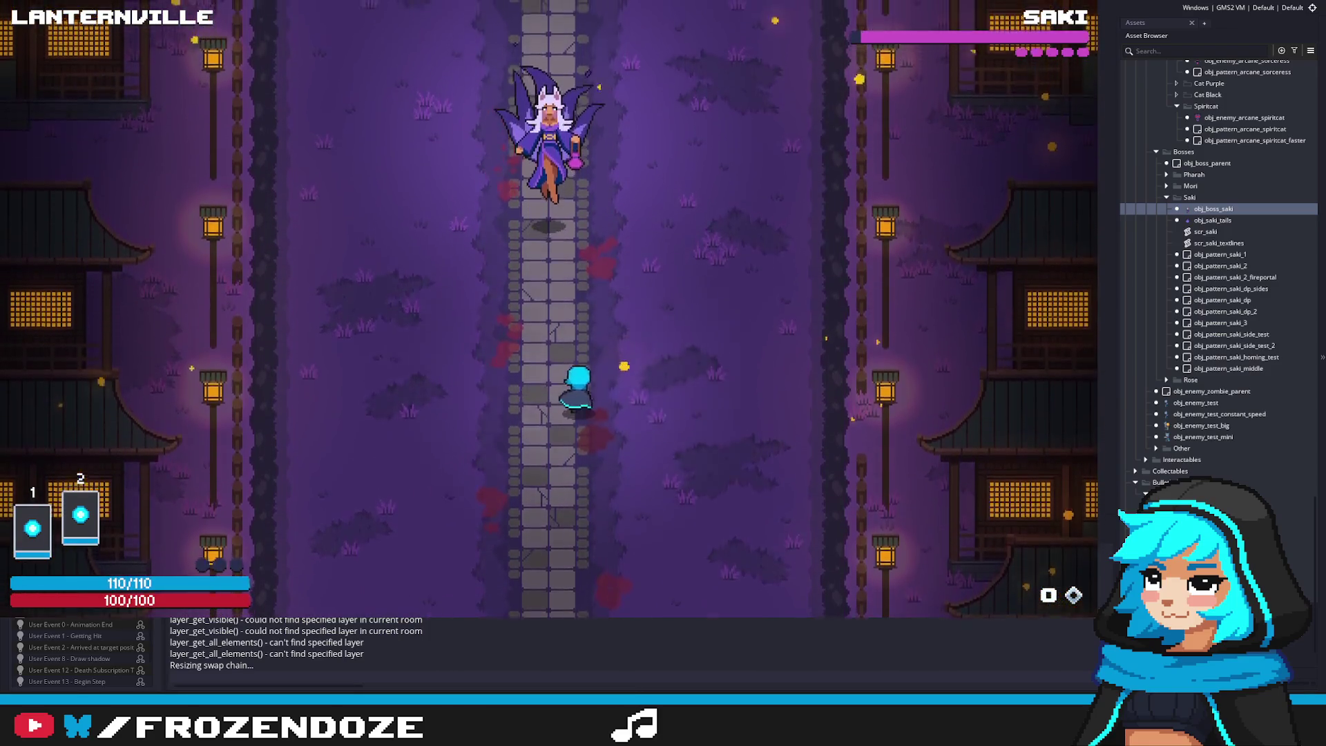
key("d")
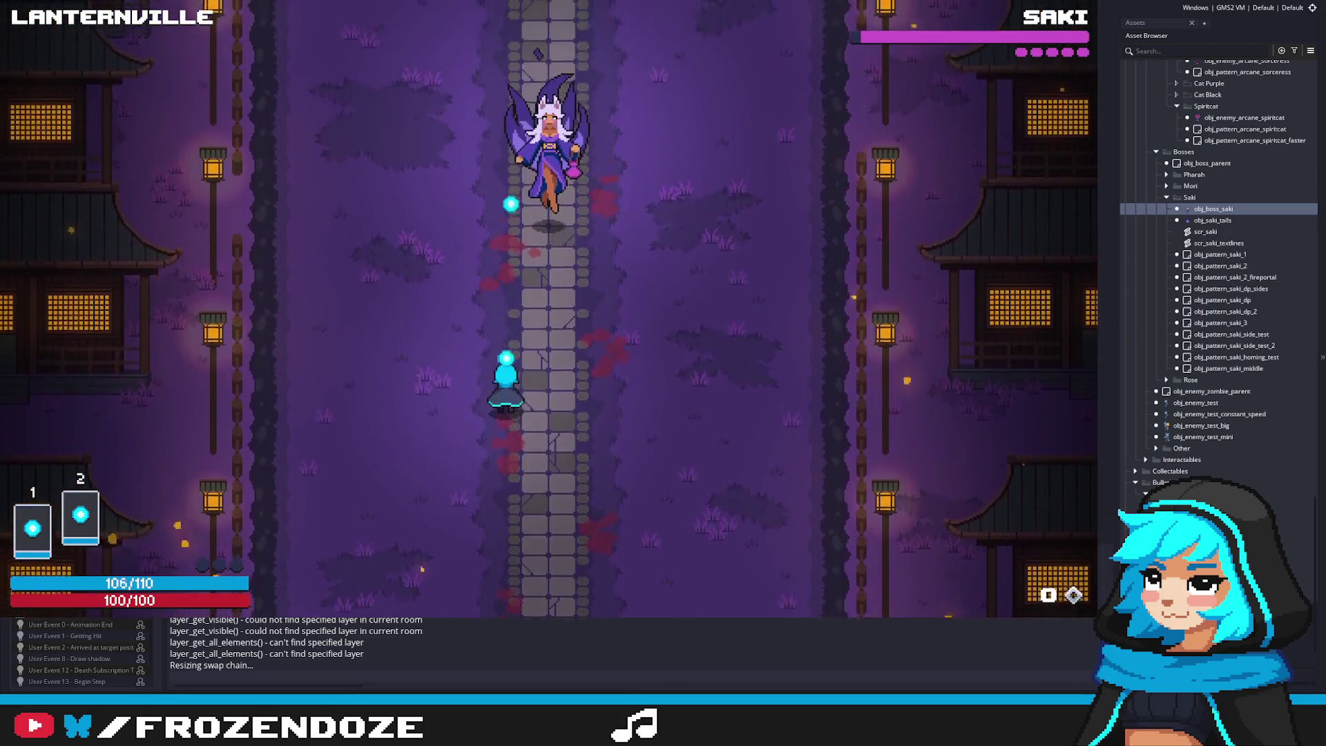
key("d")
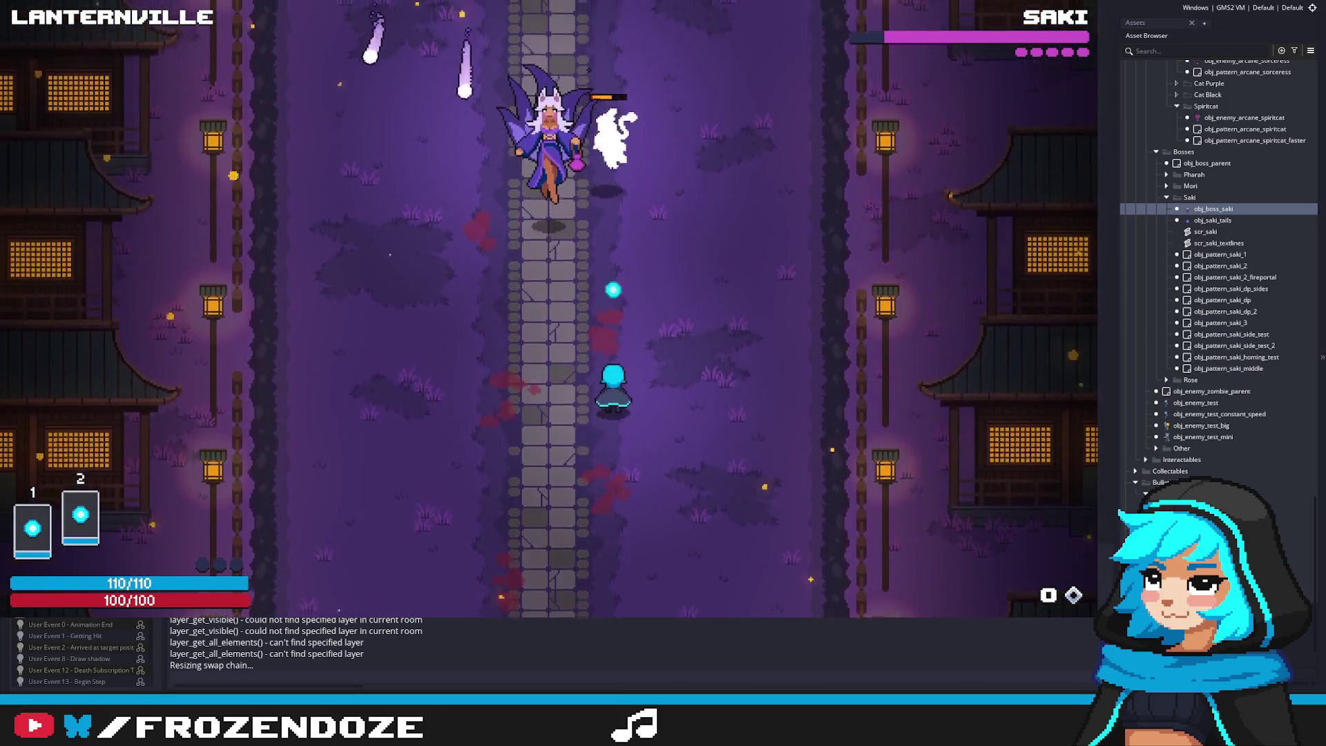
key("a")
key("d")
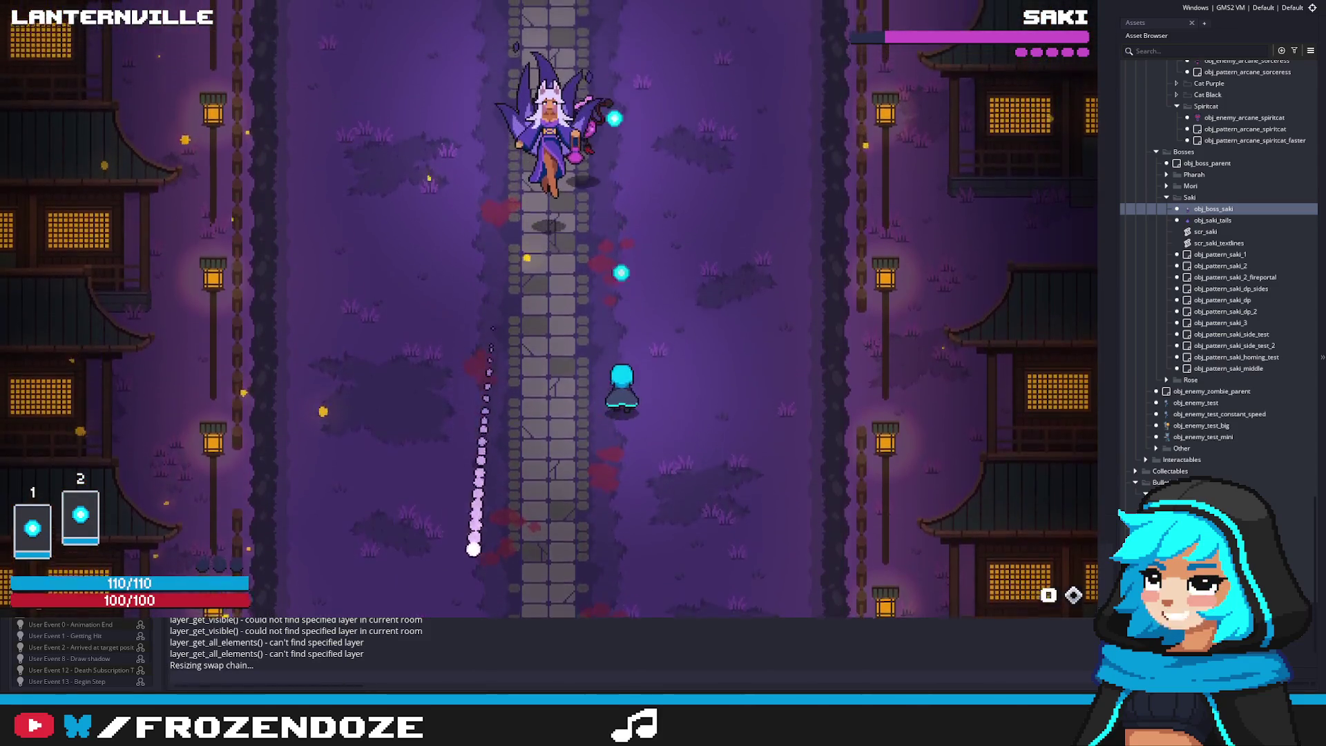
key("a")
key("w")
key("d")
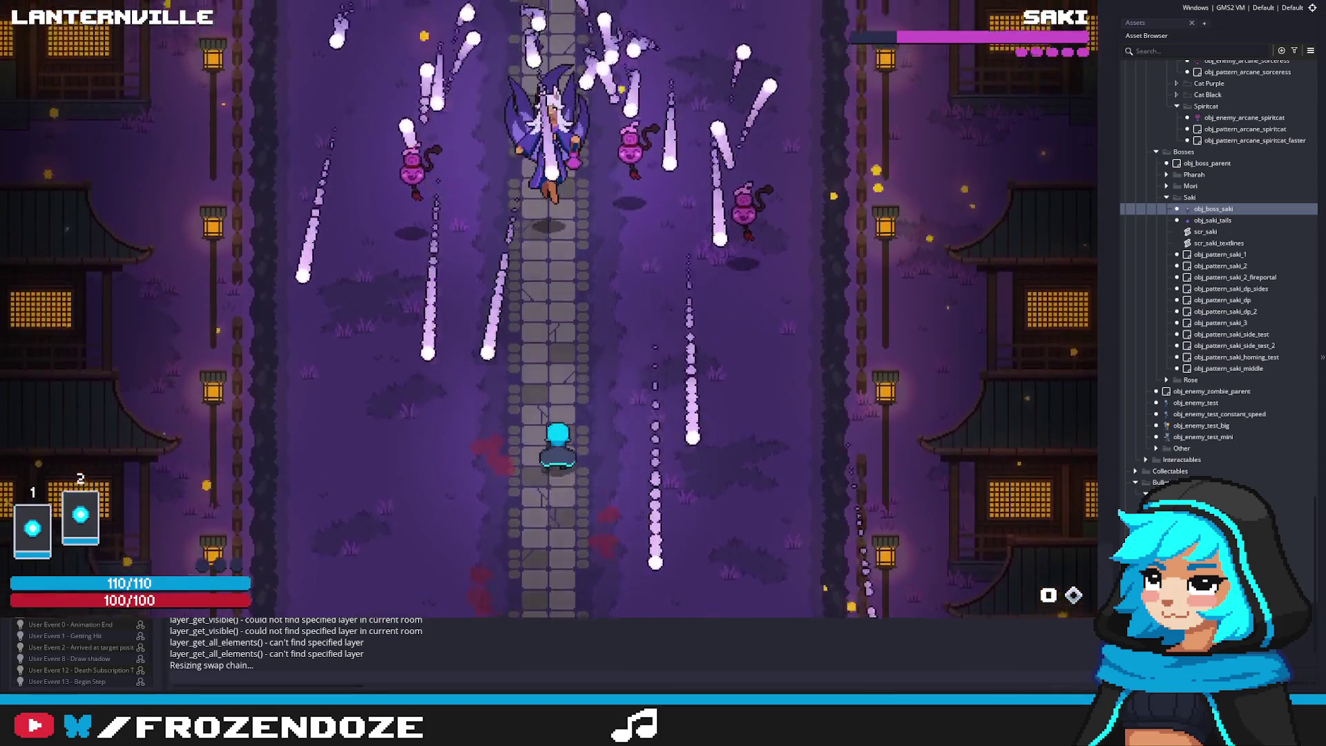
Move up and right toward Saki with WASD, firing shots while dodging
key("d")
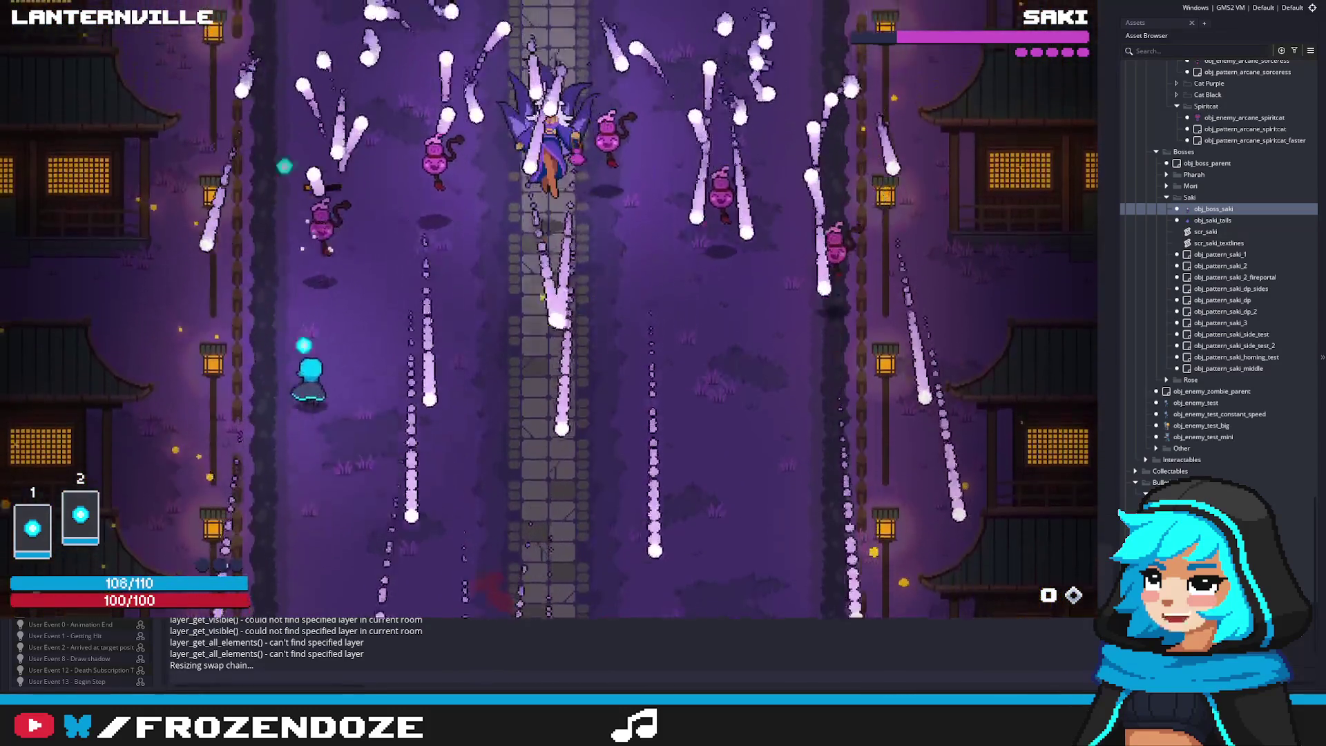
key("a")
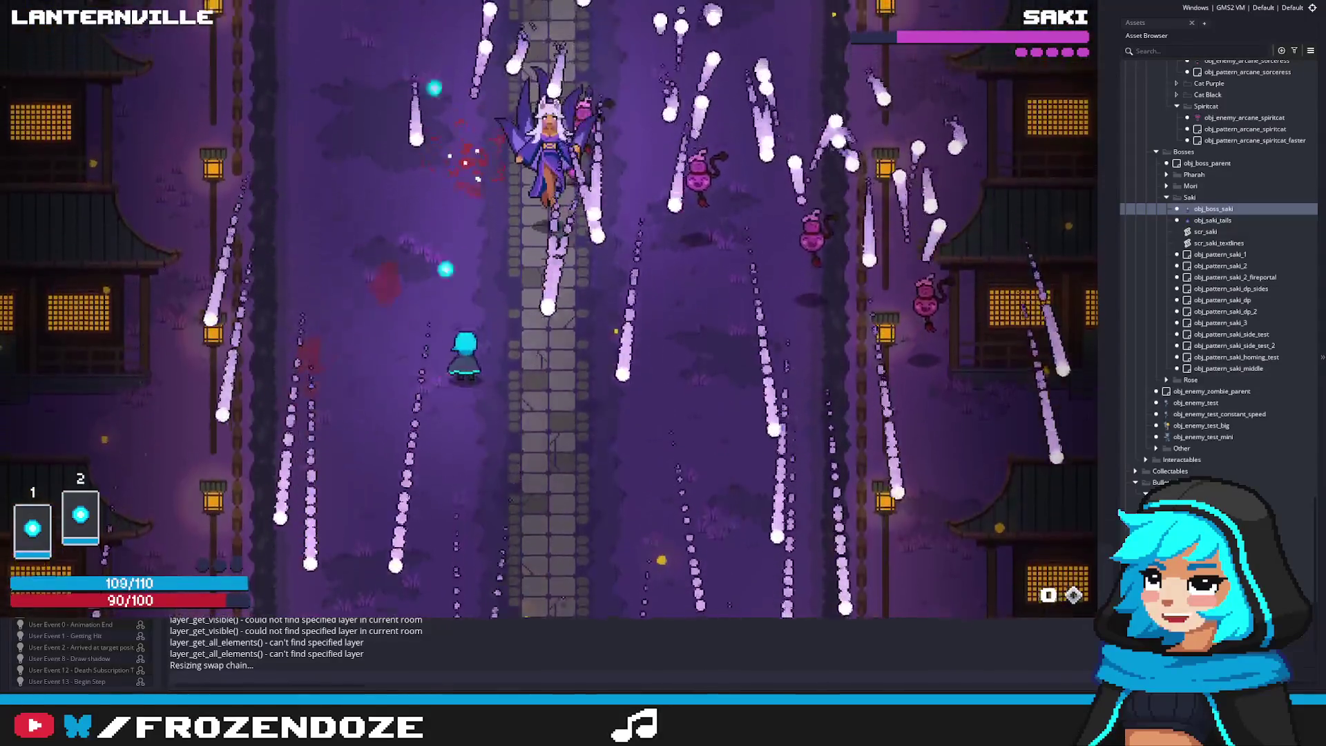
key("a")
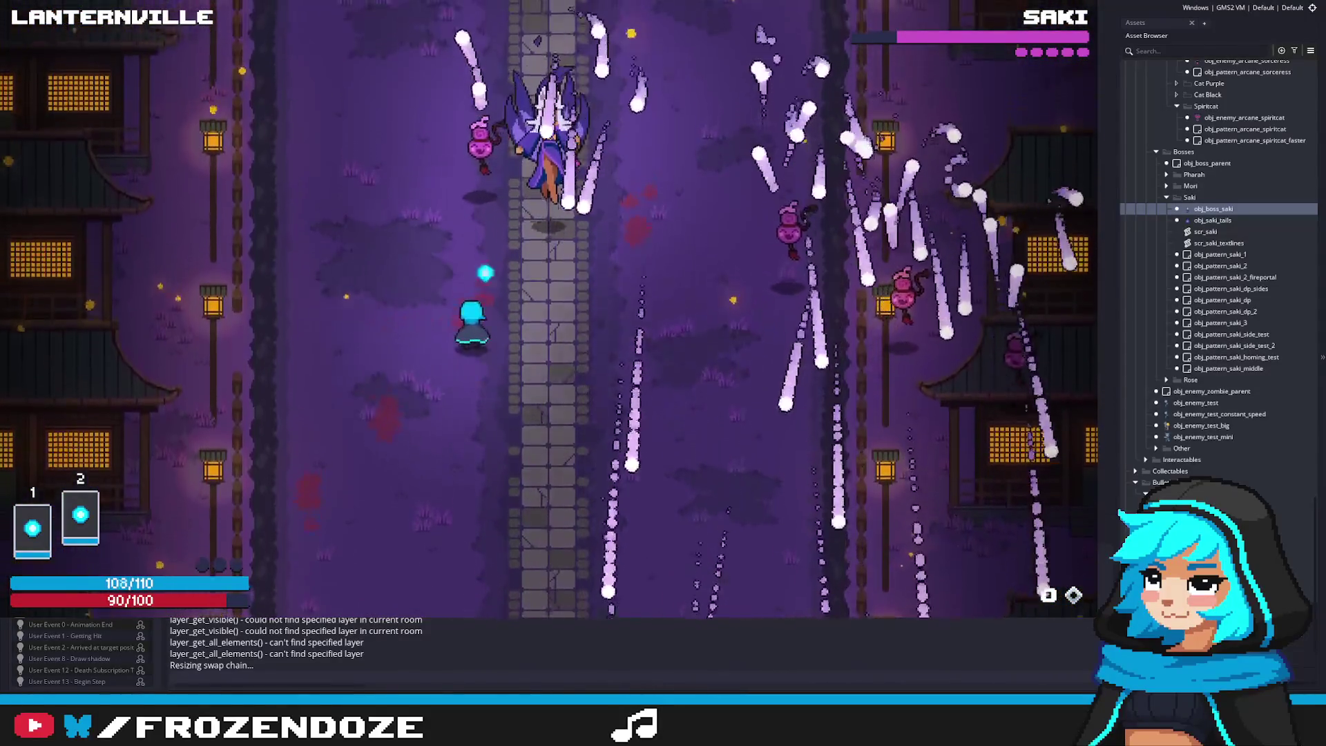
key("d")
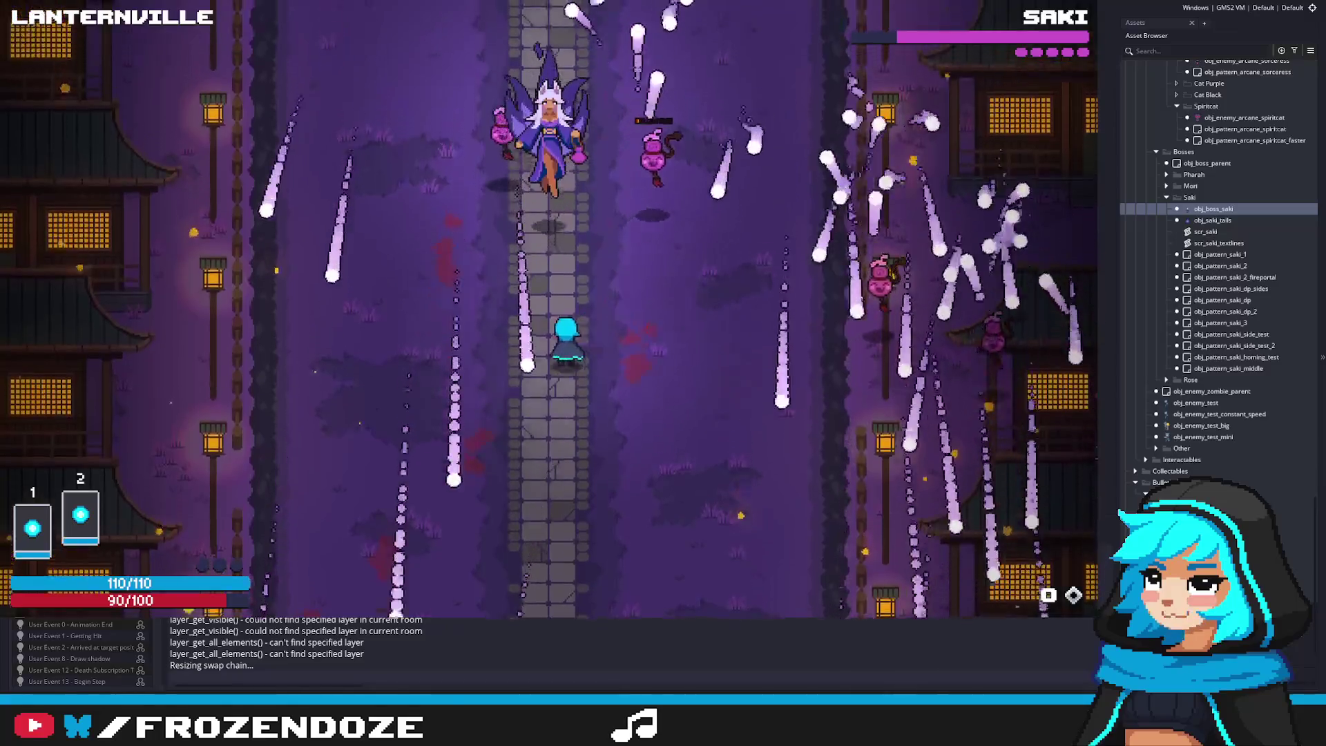
key("w")
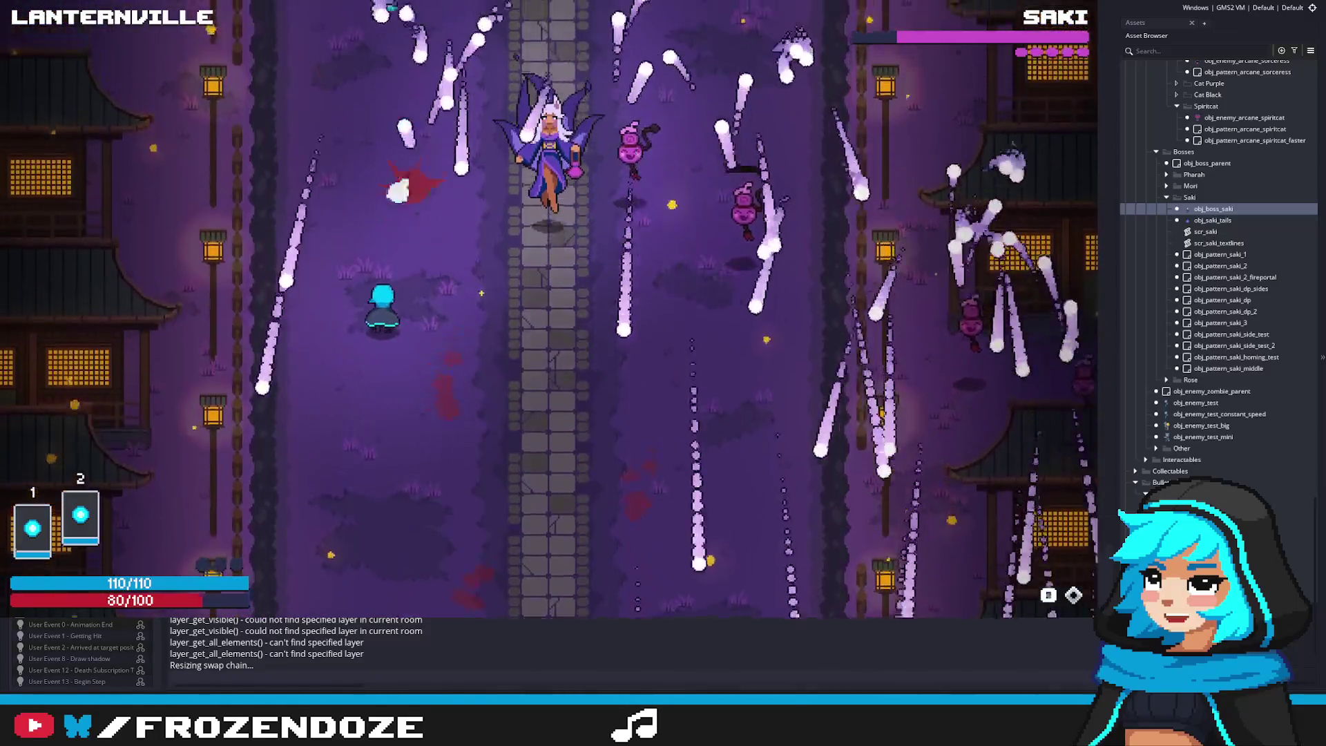
key("d")
key("w")
key("d")
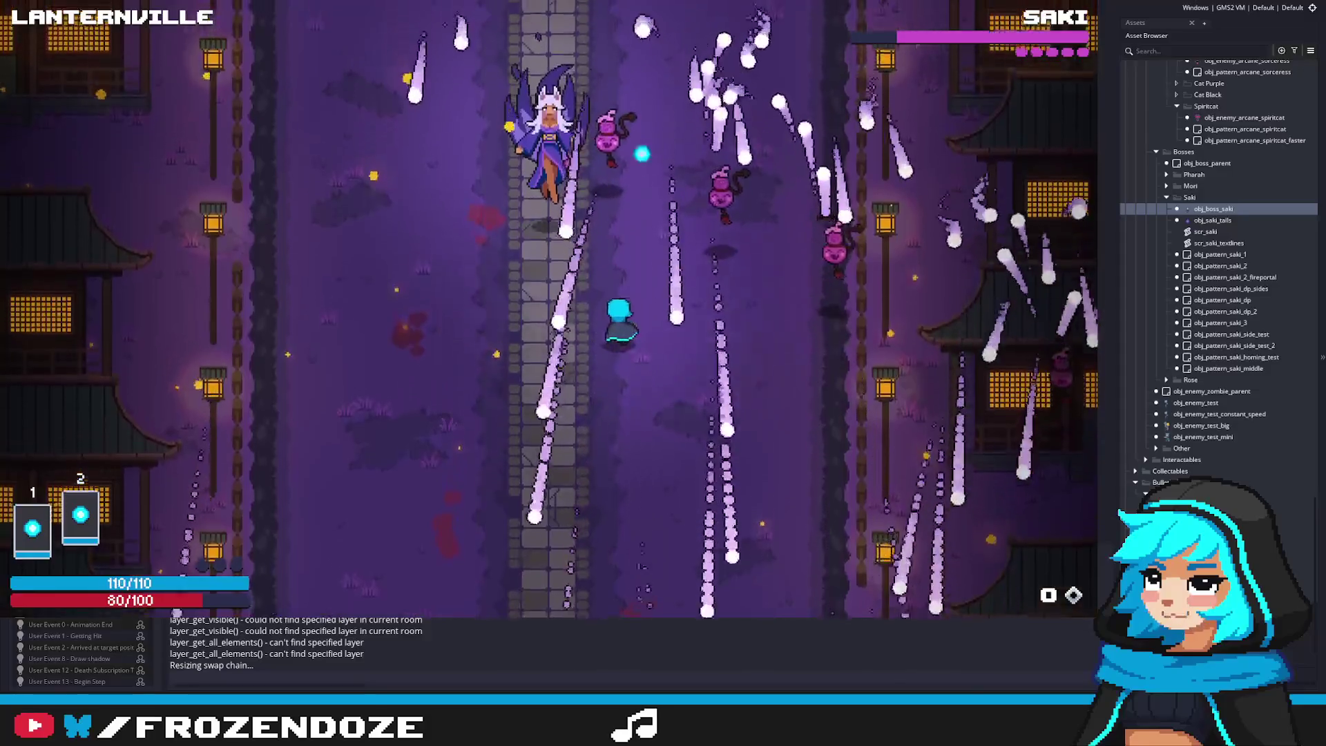
key("s")
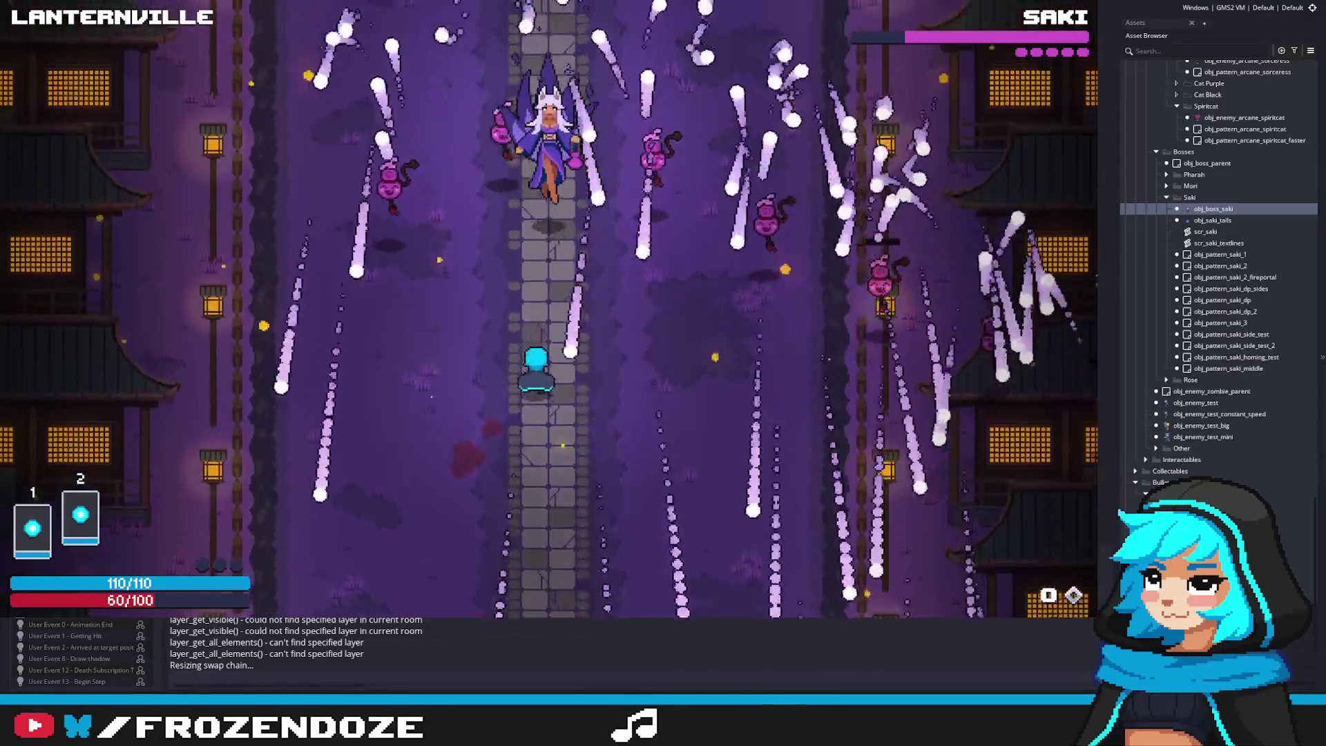
Dodge a few more bullets, end the test run, and open obj_pattern_saki_middle's User Event 1 code
key("d")
key("a")
key("d")
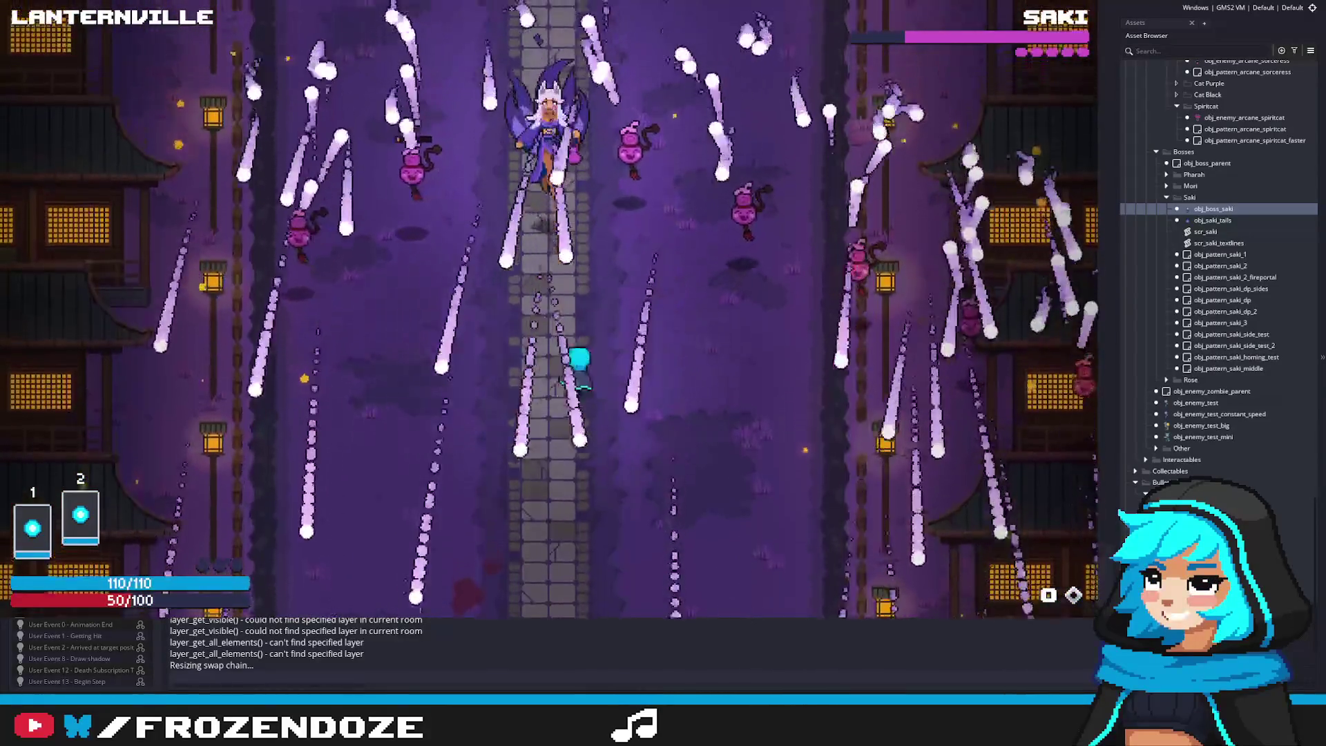
key("a")
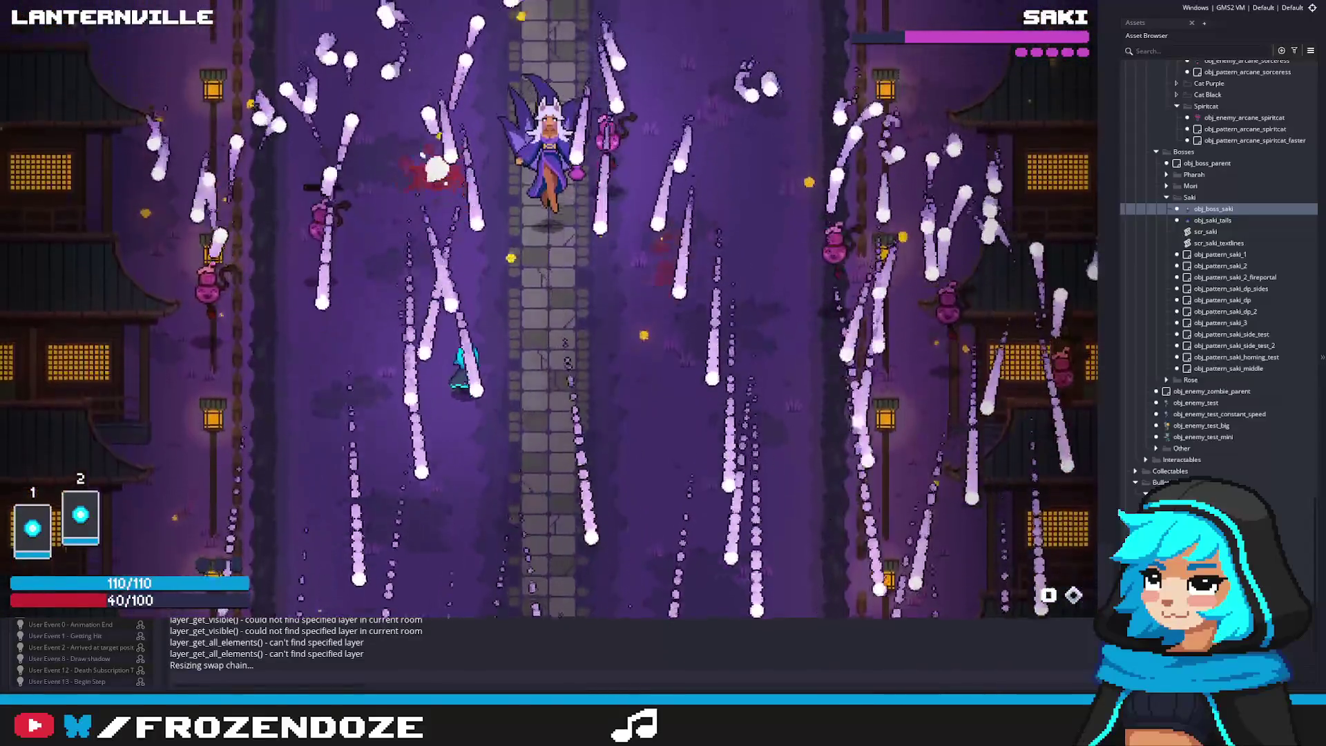
key("d")
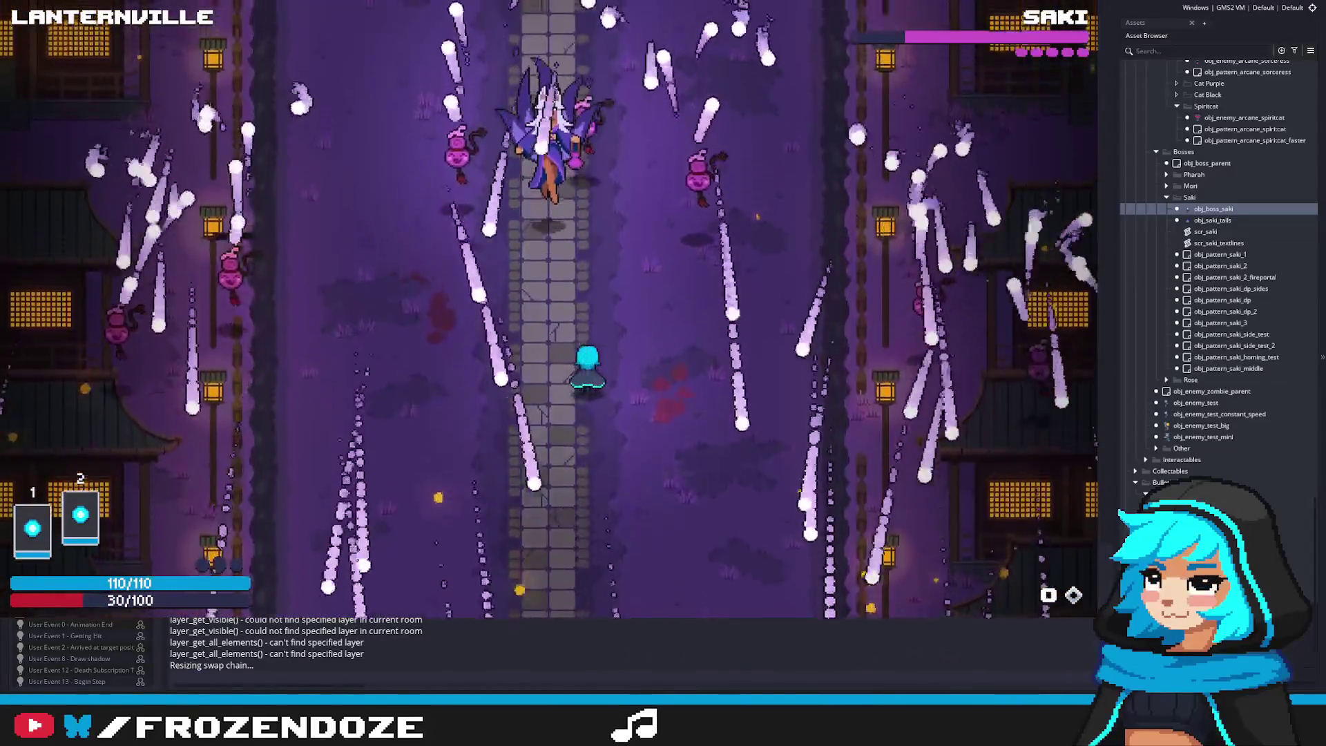
key("Escape")
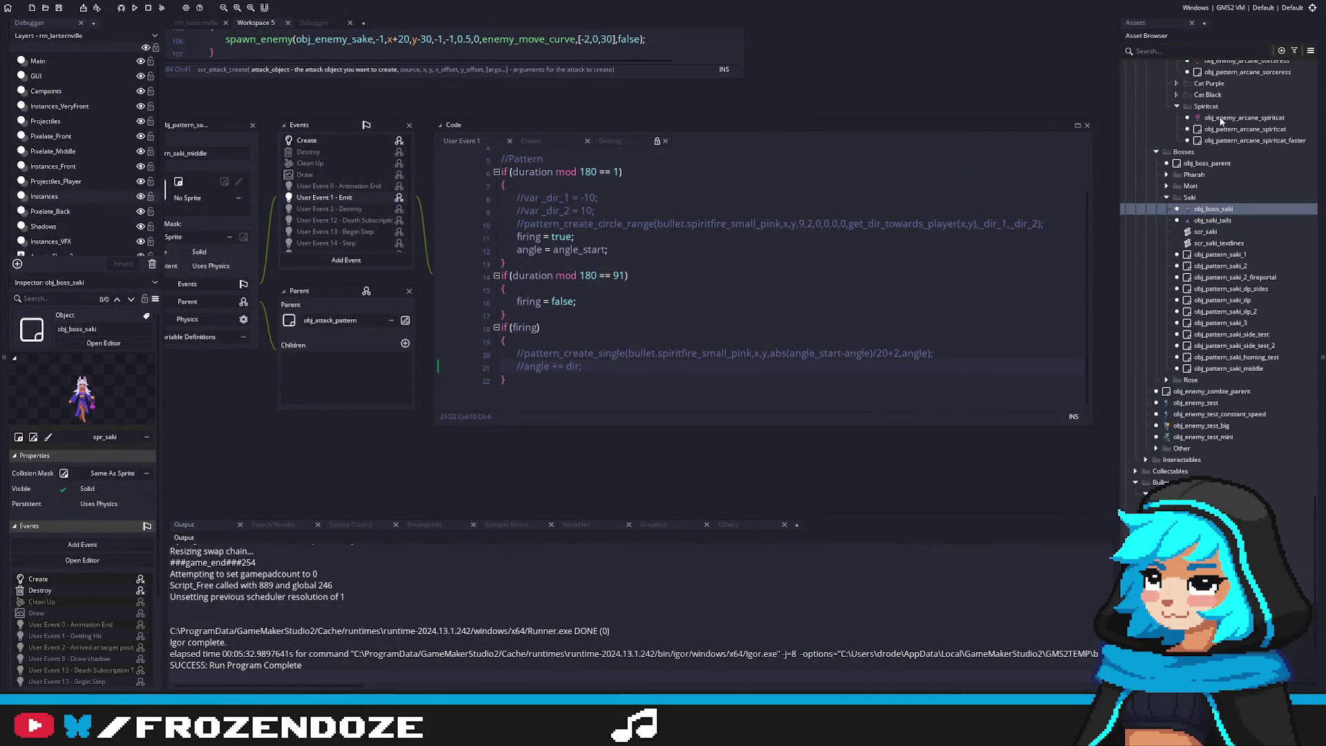
double_click(1223, 371)
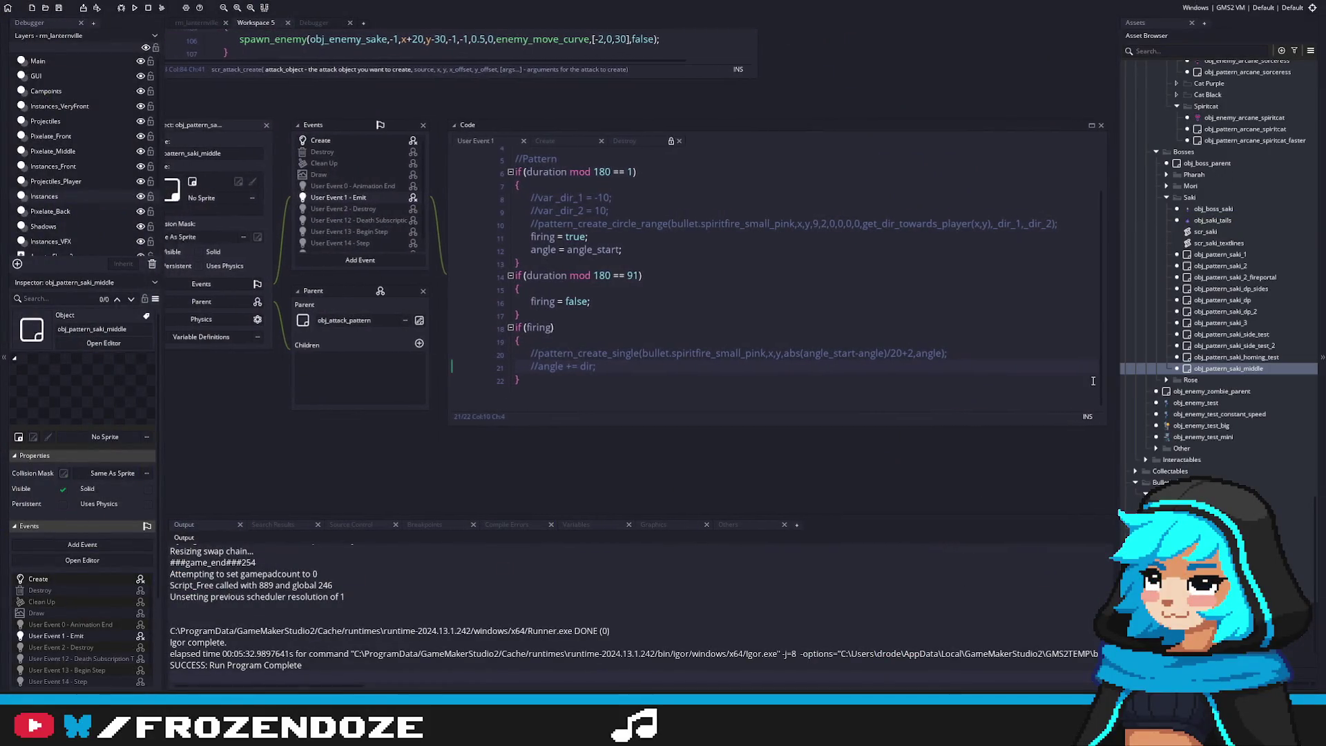
Duplicate obj_pattern_saki_middle, rename the copy obj_pattern_saki_firewall, and open its User Event 1 code
scroll(735, 380, "down", 3)
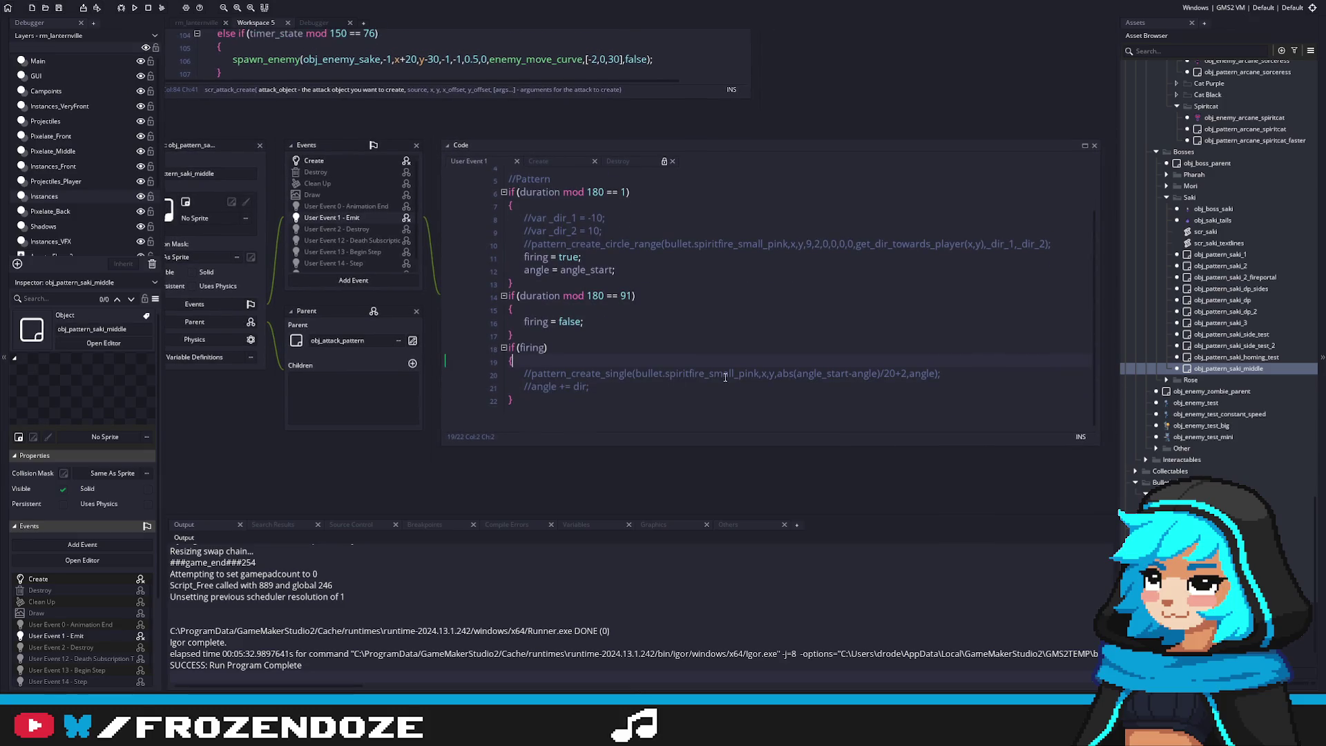
right_click(1227, 369)
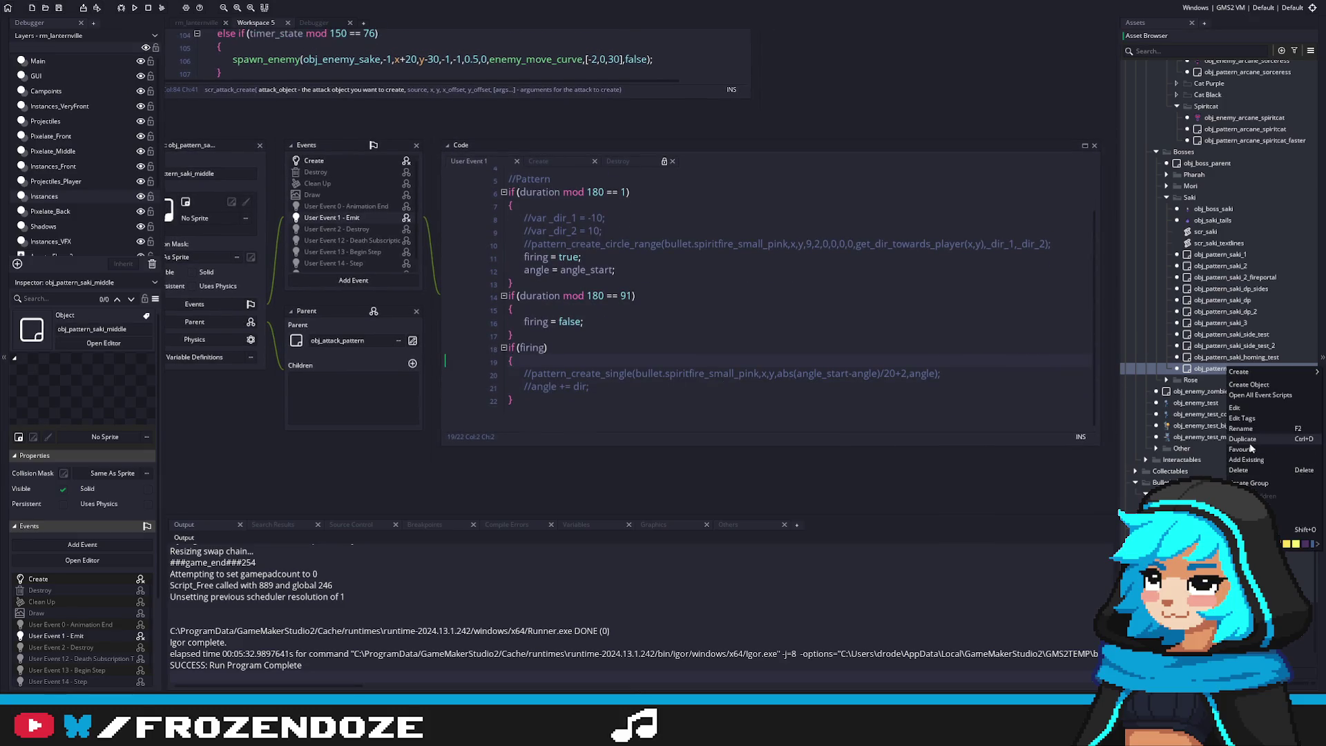
left_click(1242, 439)
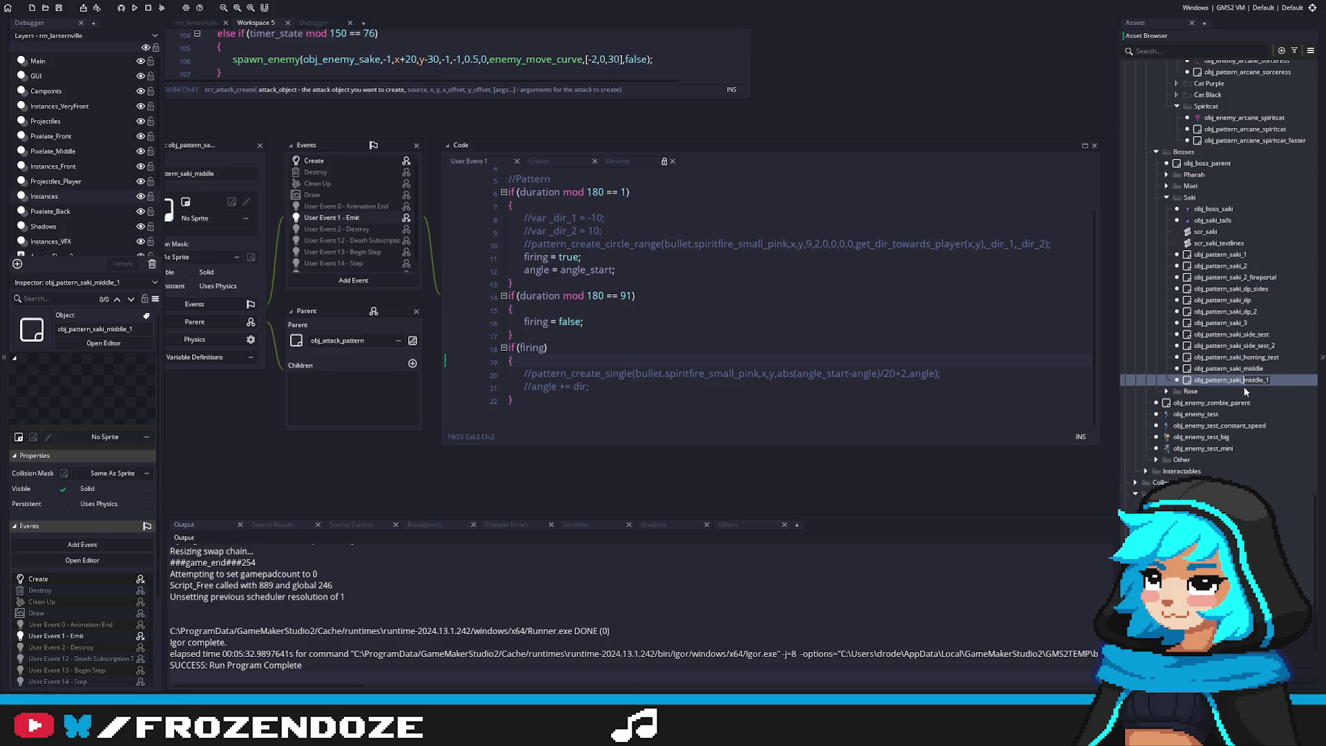
key("BackSpace")
key("BackSpace")
key("BackSpace")
type("firewall")
key("Return")
double_click(1256, 379)
left_click(797, 348)
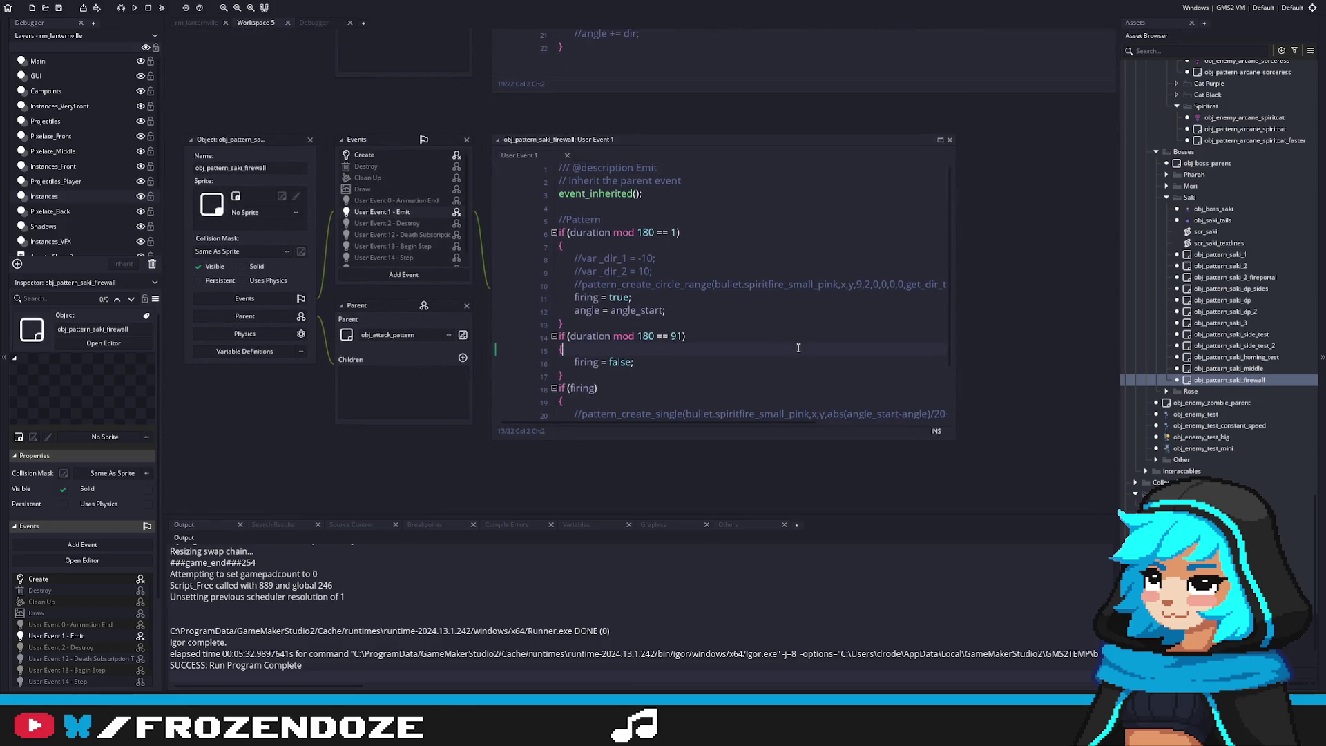
Add a pattern_create_line call inside the if (firing) block and jump to its script with F12
mouse_move(954, 437)
left_mouse_down()
mouse_move(1032, 442)
mouse_move(1082, 491)
left_mouse_up()
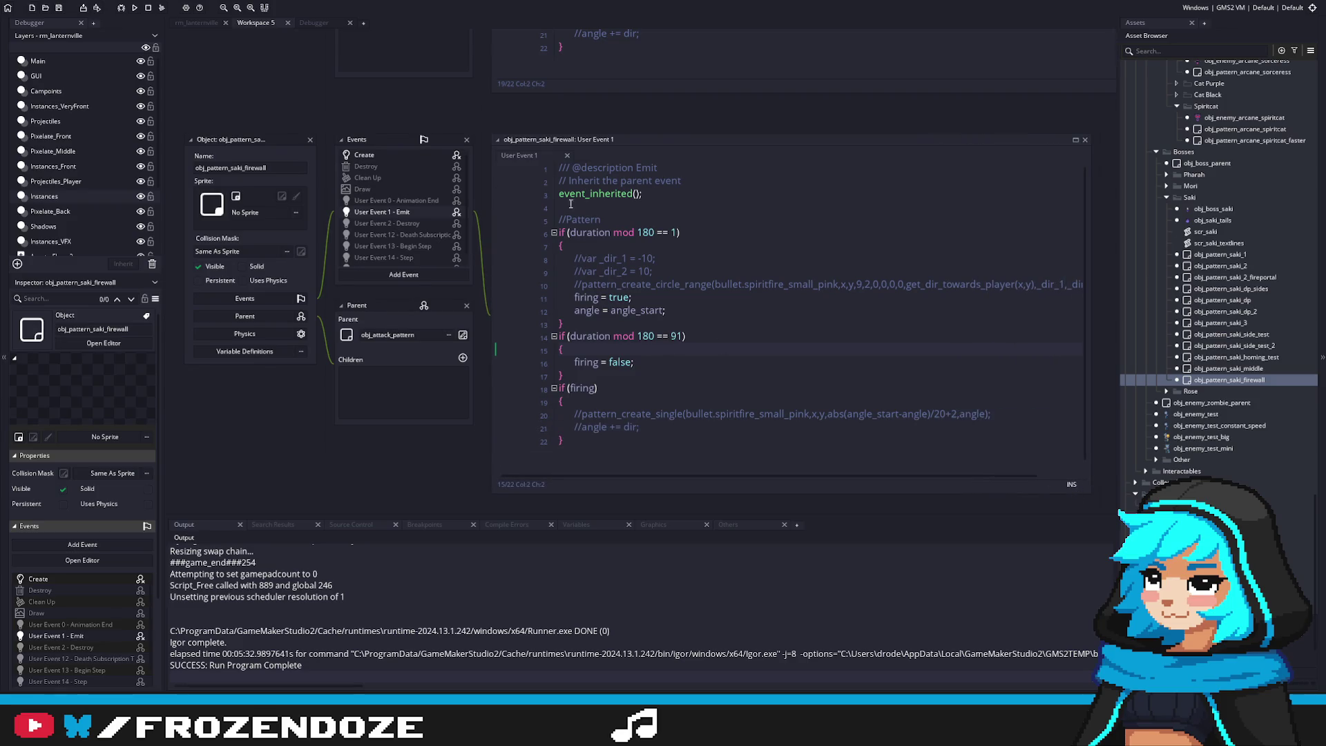
left_click(835, 385)
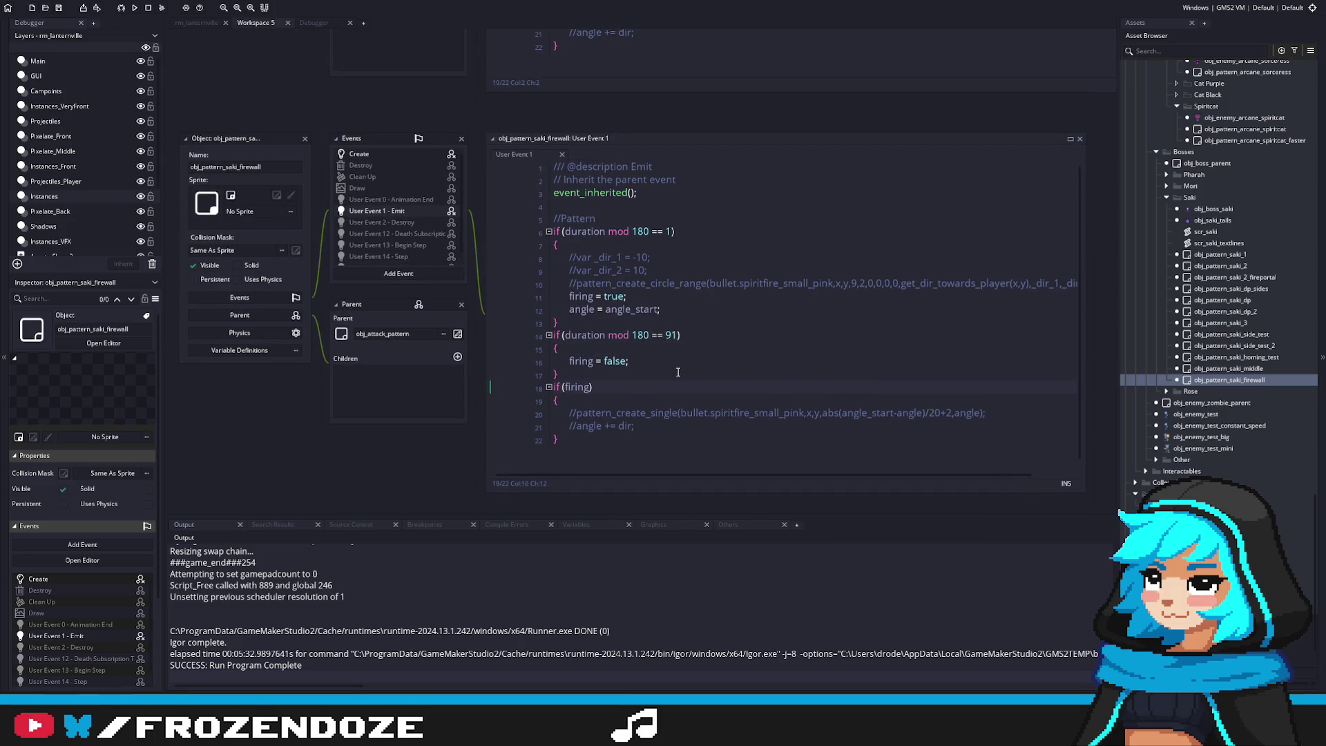
left_click(639, 379)
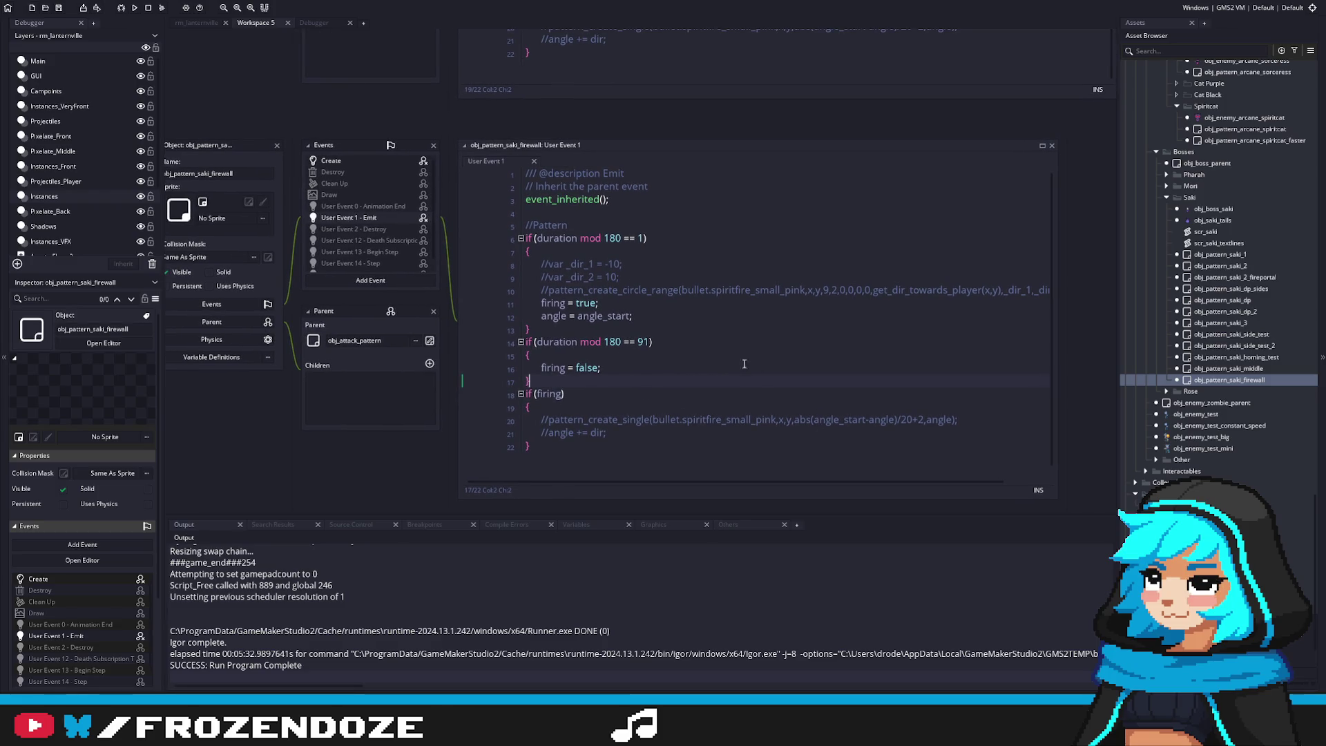
left_click(537, 293)
left_click(639, 408)
key("Return")
type("pattern")
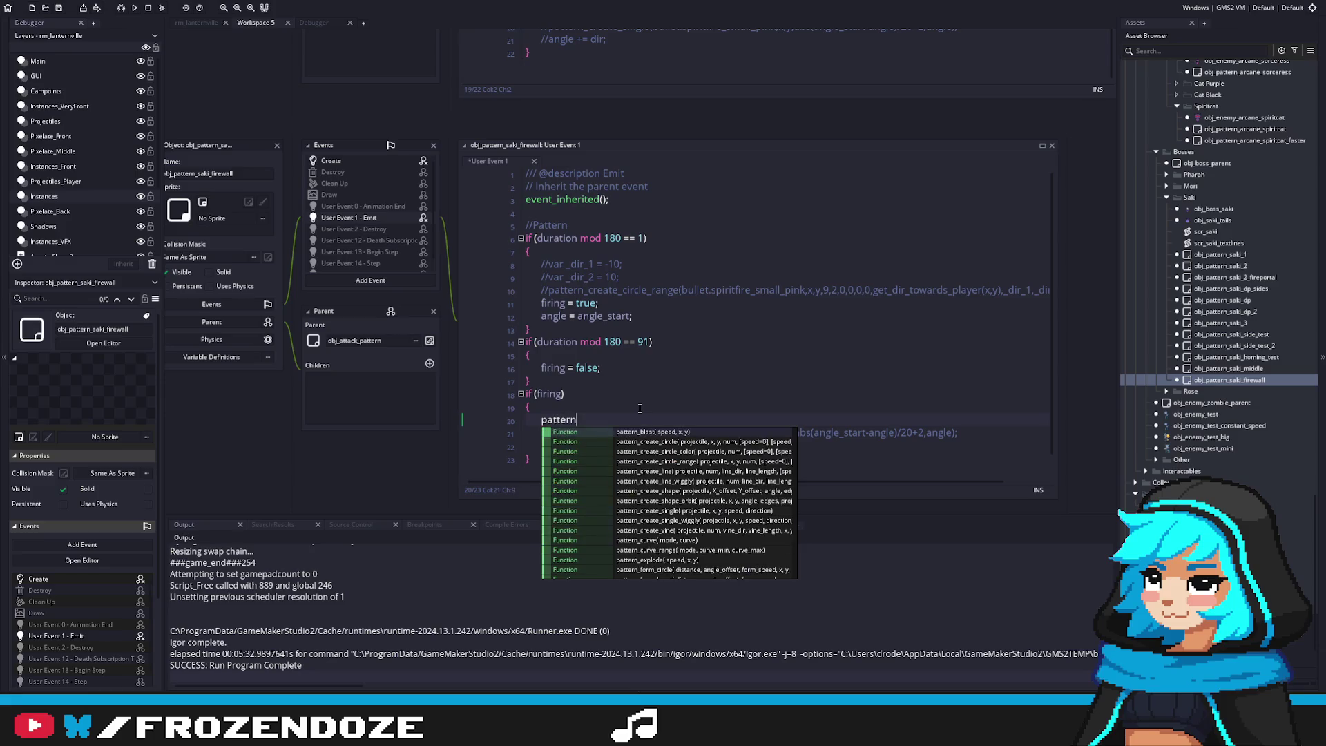
type("_create_lin")
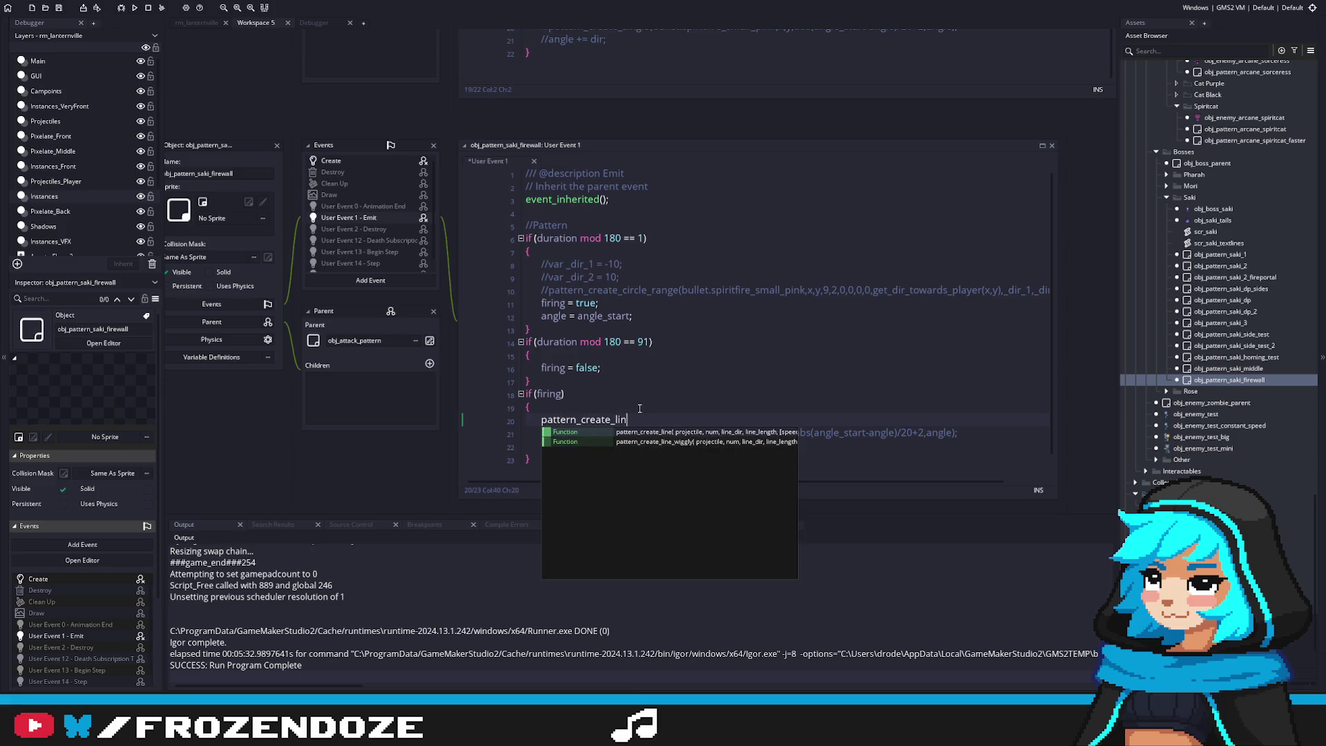
key("Return")
key("F12")
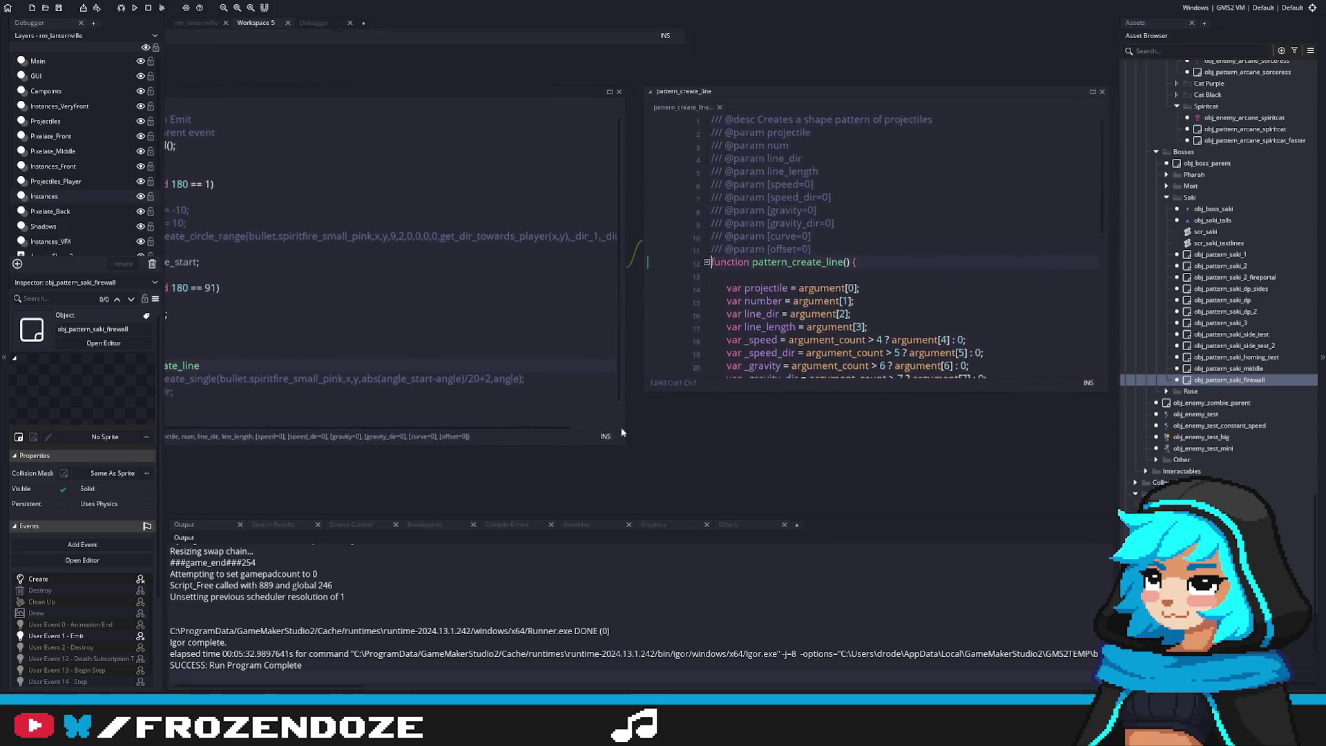
Uncomment the pattern_create_single line in the firewall emit event
scroll(1095, 166, "down", 1)
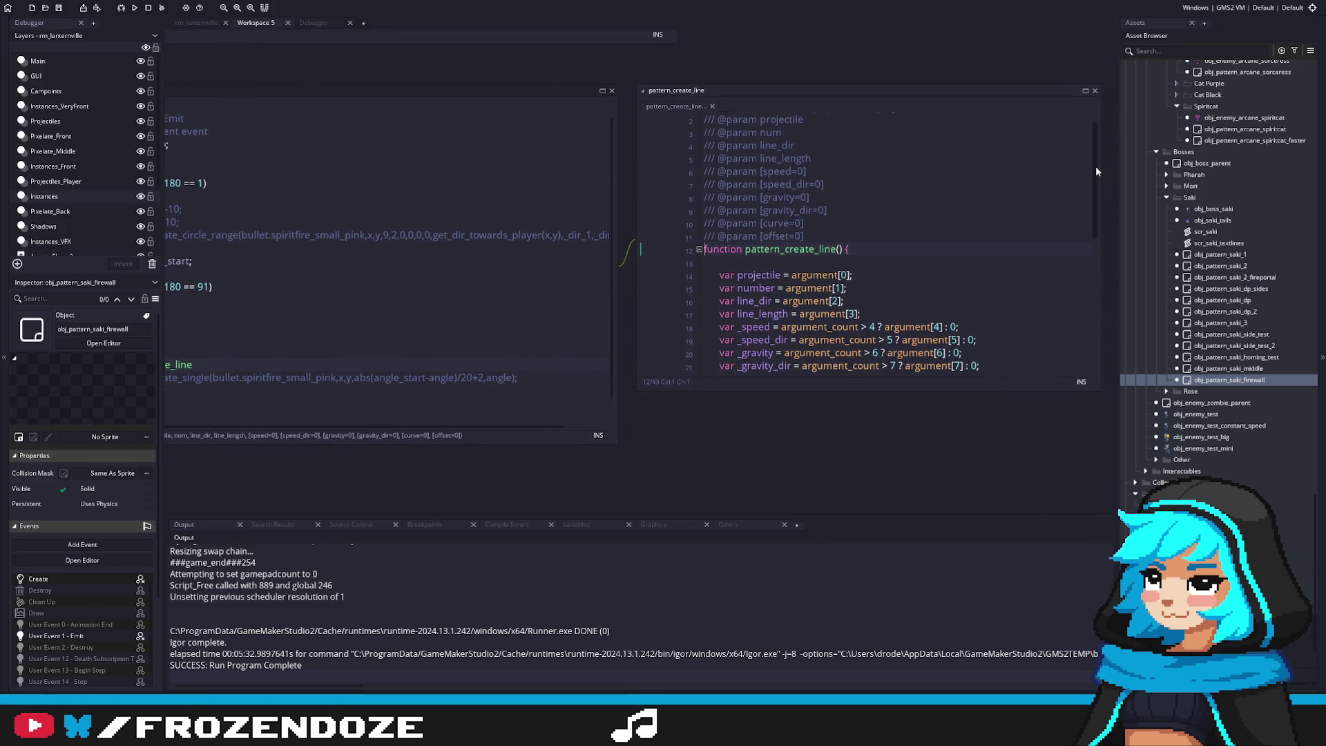
mouse_move(1095, 166)
left_mouse_down()
mouse_move(1088, 313)
mouse_move(1083, 237)
left_mouse_up()
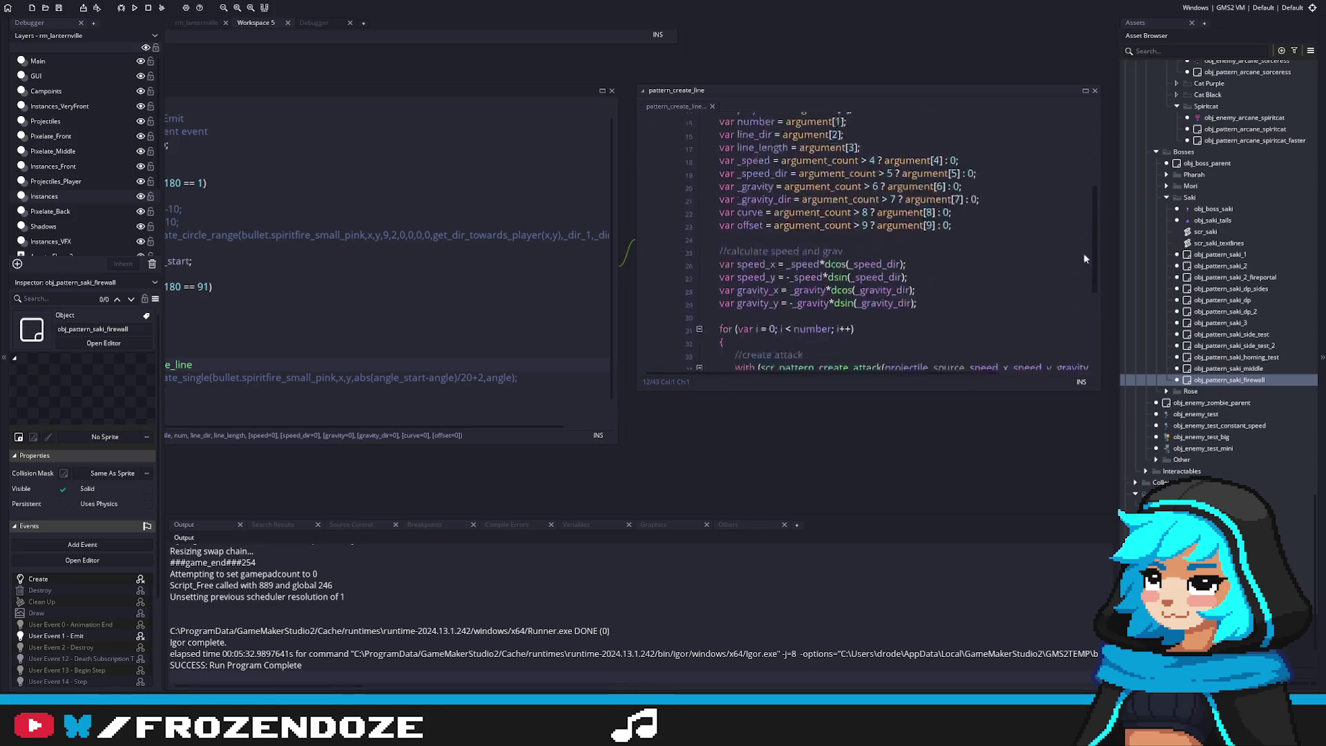
left_click(414, 364)
left_click(355, 389)
key("BackSpace")
key("BackSpace")
Inspect pattern_create_single's definition, then paste the scr_pattern_create_attack call into pattern_create_line's loop
middle_click(386, 390)
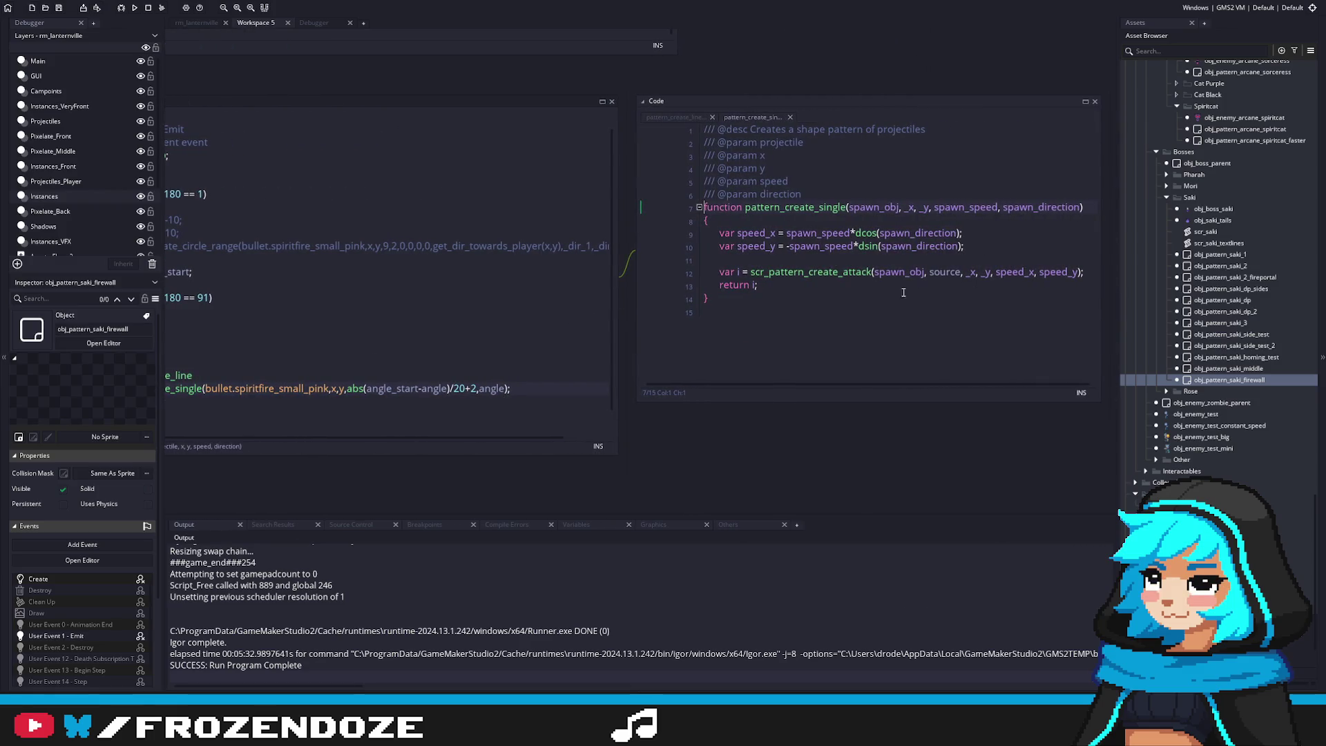
left_click(880, 278)
key("alt+Left")
key("alt+Left")
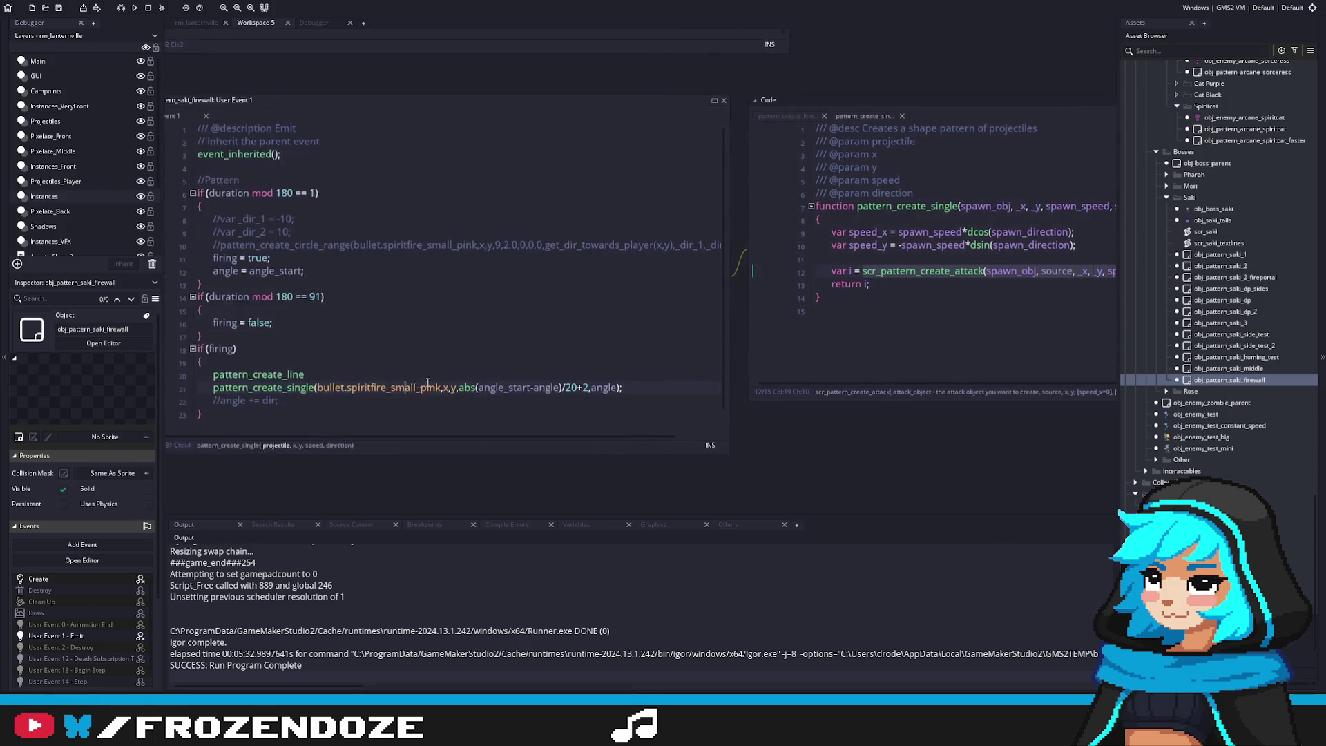
scroll(874, 330, "down", 5)
left_click(888, 325)
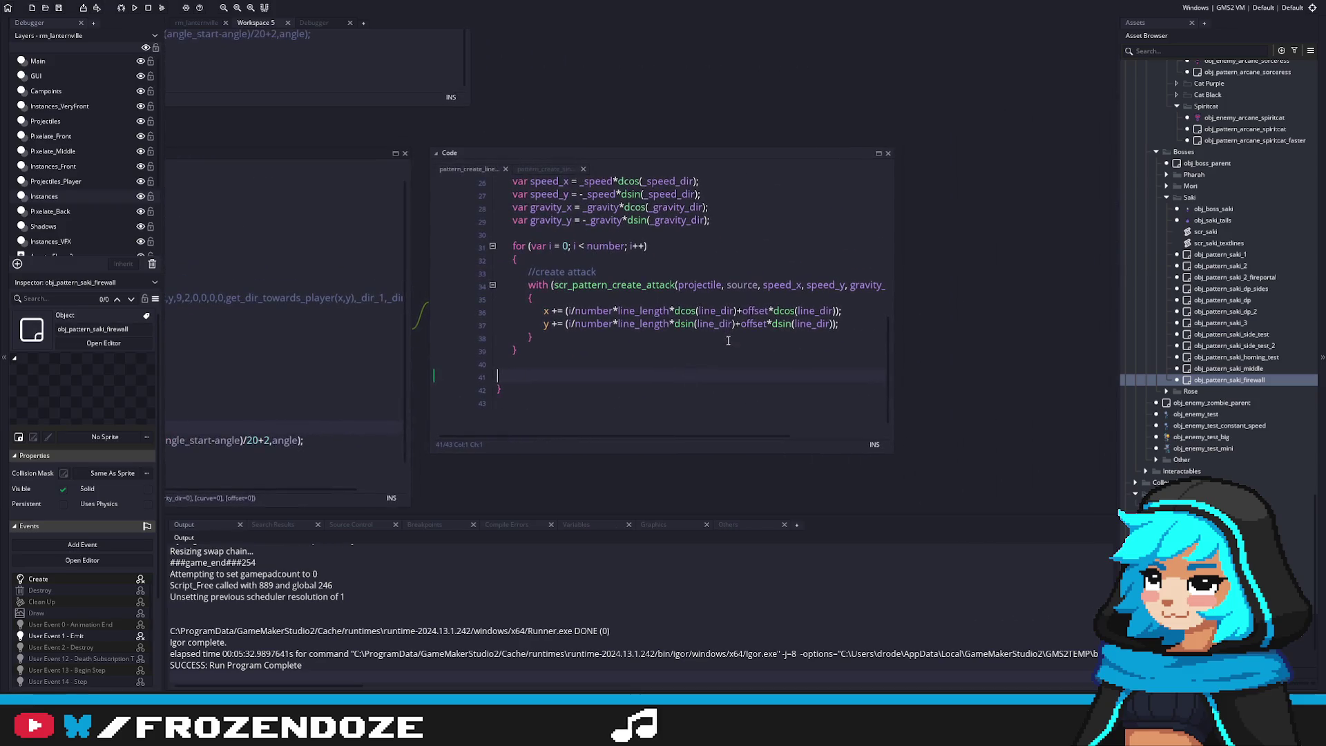
left_click_drag(892, 331, 1029, 332)
left_click(516, 265)
type("scr_pattern_create_attack(spawn_obj, source, _x, _y, speed_x, speed_y);")
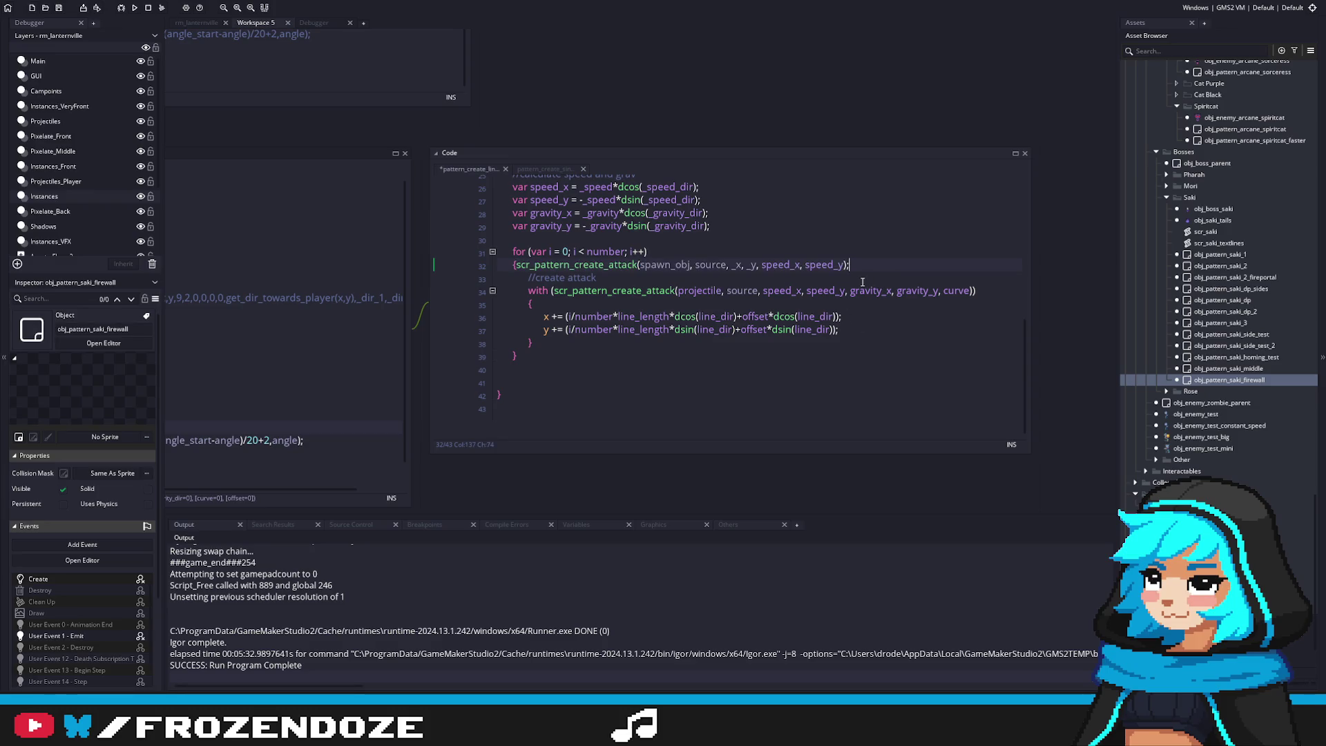
Review the pattern_create_line script around the pasted call, then undo the paste
scroll(769, 400, "up", 1)
scroll(768, 400, "up", 7)
scroll(768, 397, "down", 6)
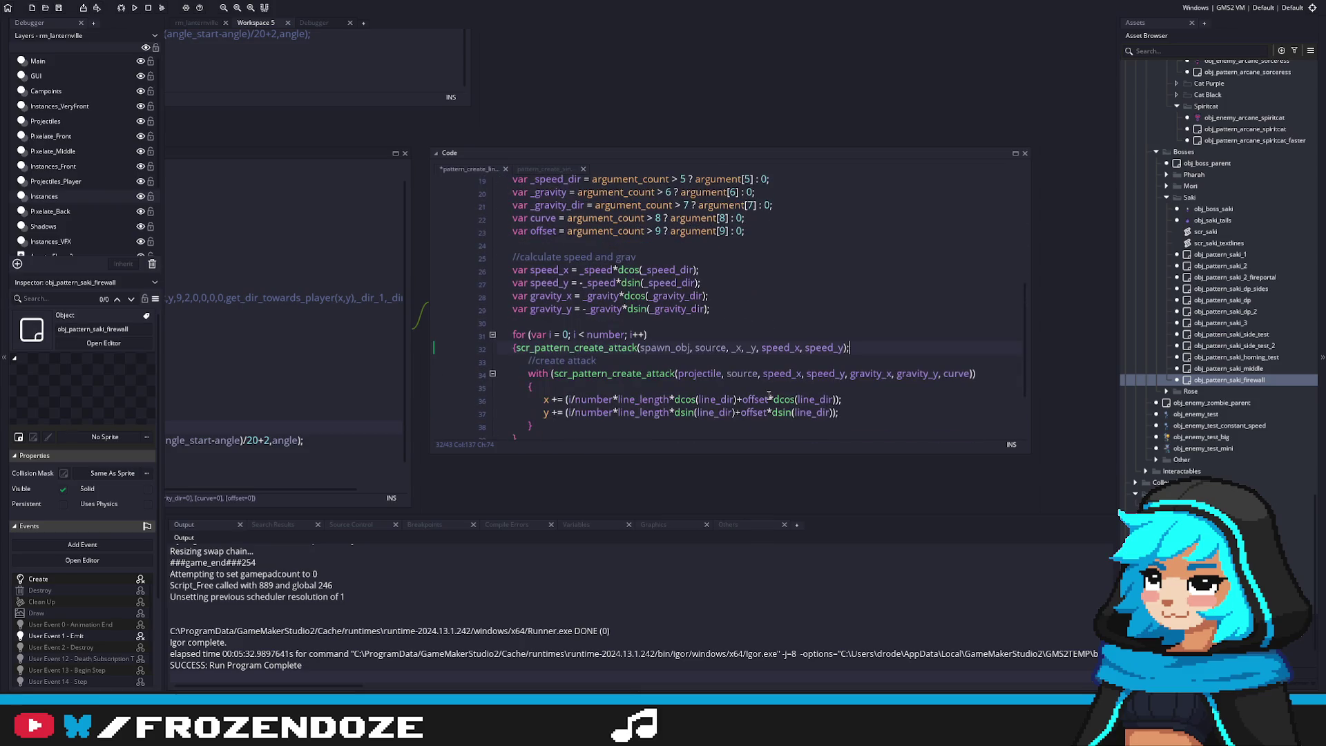
scroll(769, 395, "down", 1)
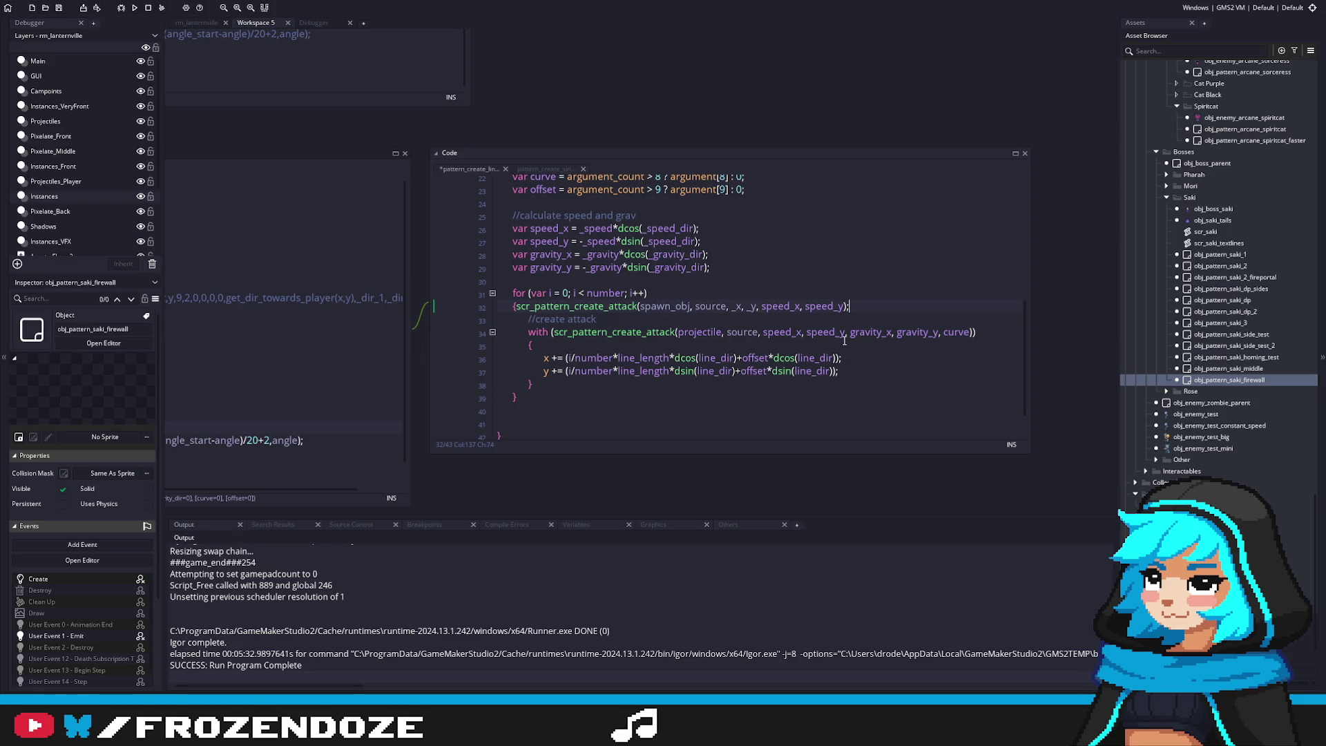
scroll(650, 342, "up", 3)
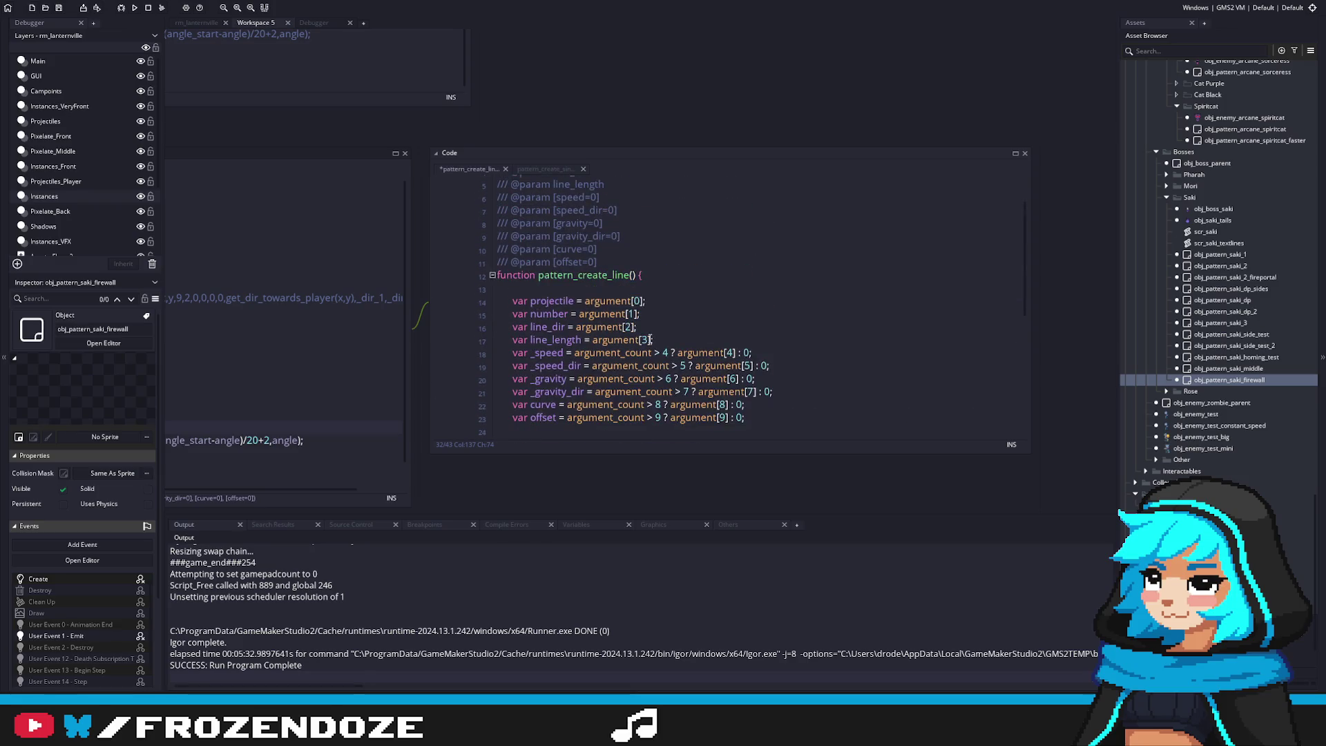
scroll(651, 343, "down", 3)
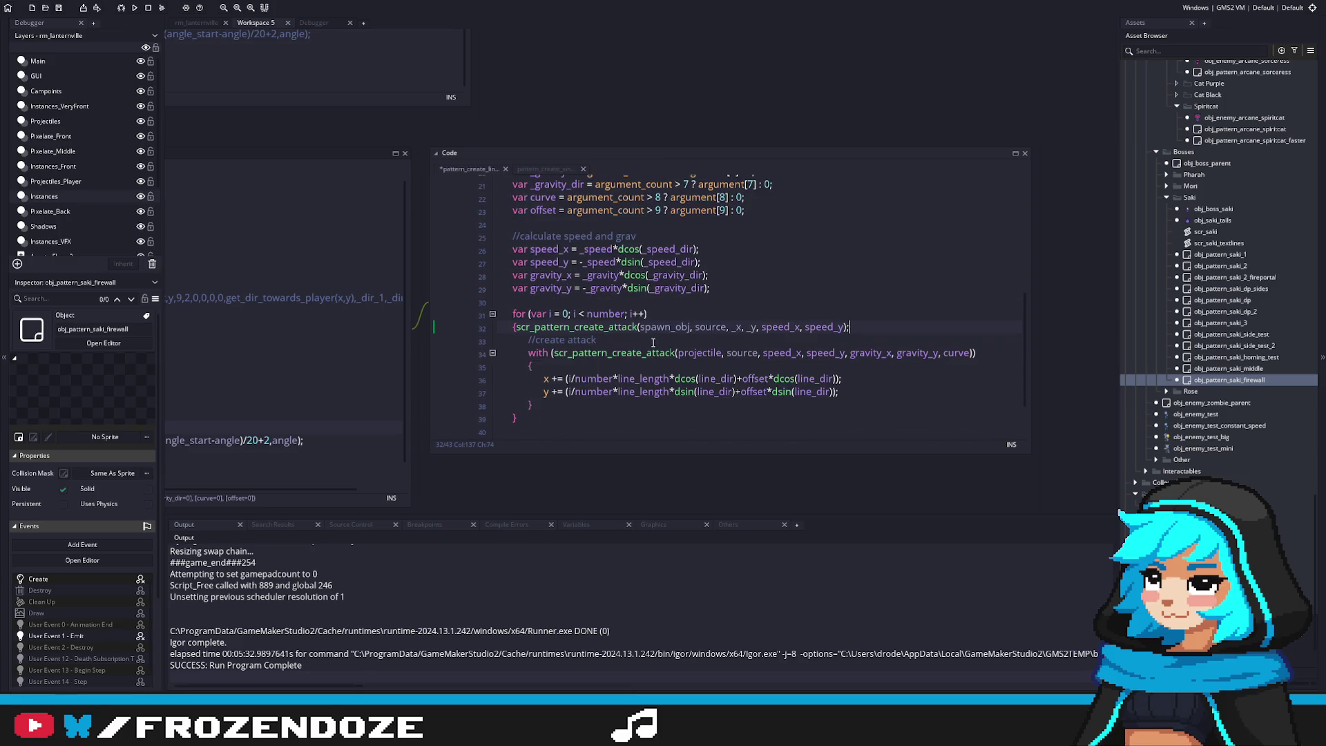
scroll(653, 343, "down", 1)
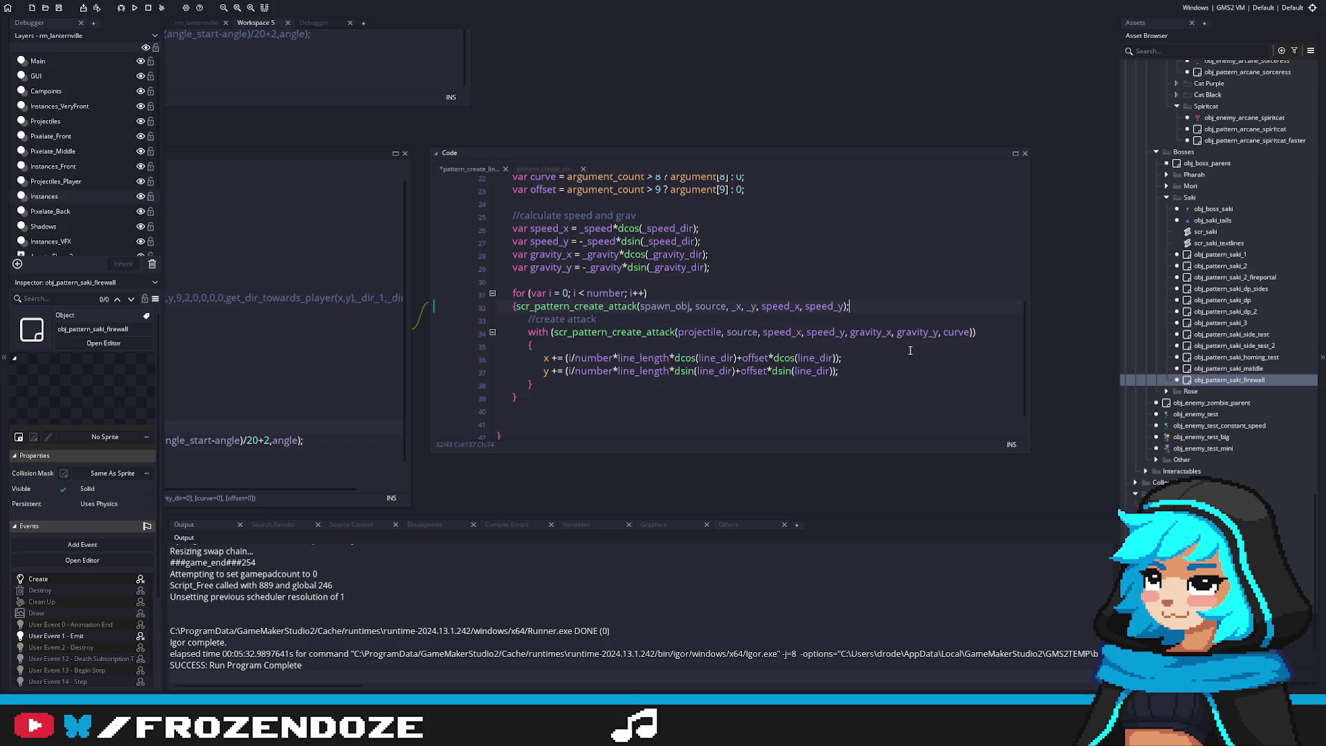
scroll(837, 352, "up", 2)
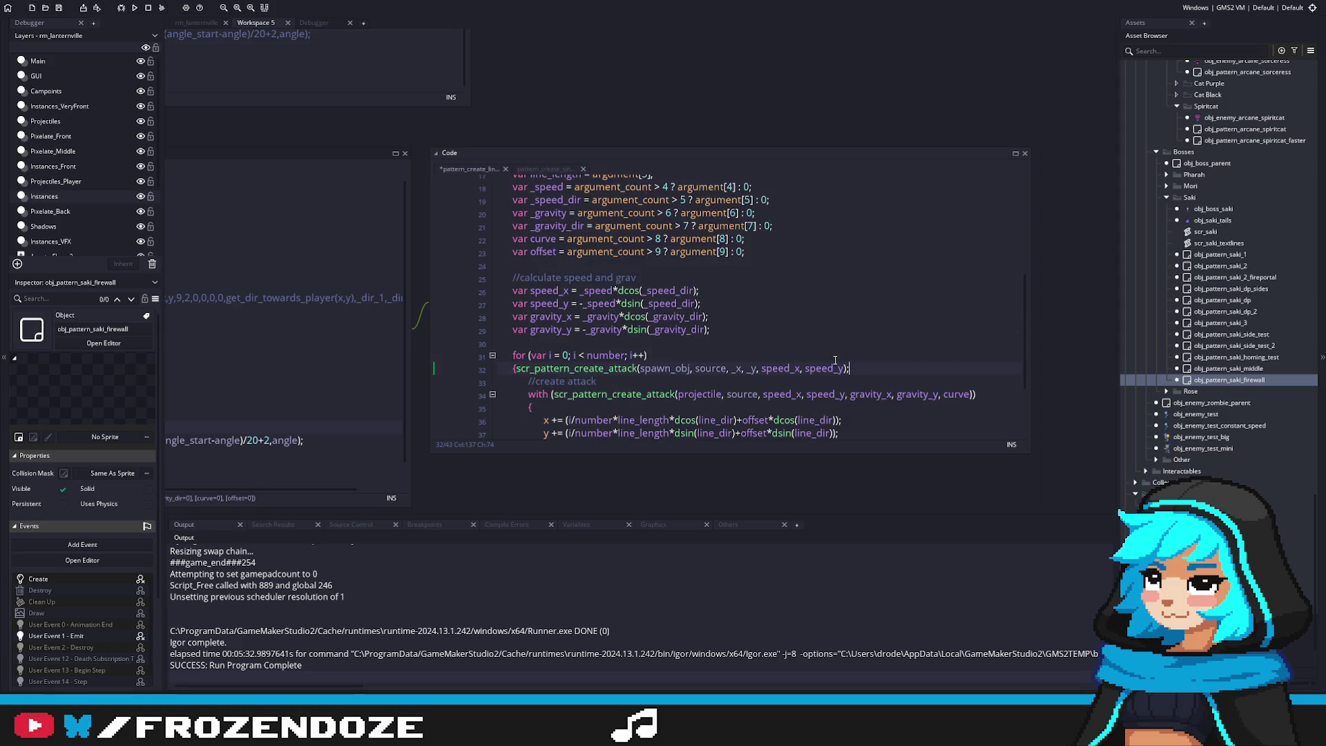
scroll(715, 349, "up", 2)
scroll(704, 349, "up", 3)
scroll(704, 349, "down", 6)
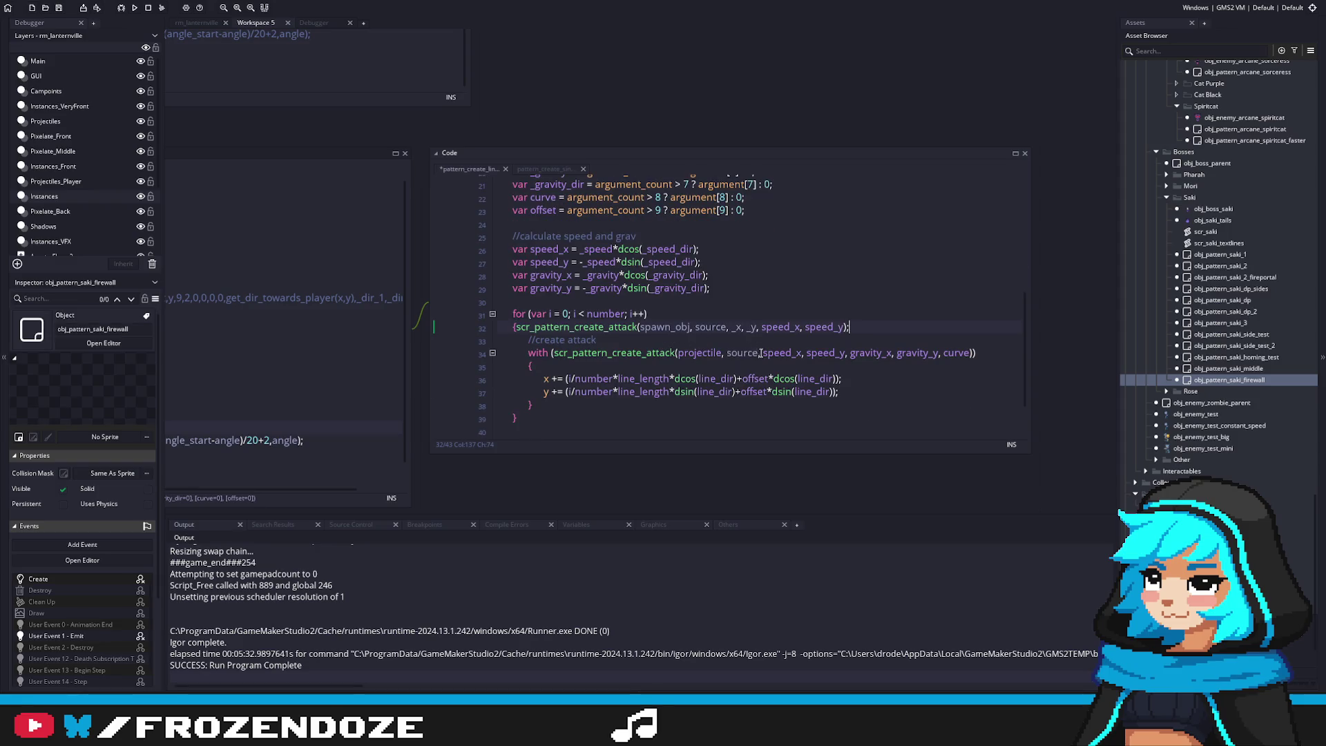
key("ctrl+z")
Insert _x, _y before speed_x in the scr_pattern_create_attack call and save the script
left_click(765, 353)
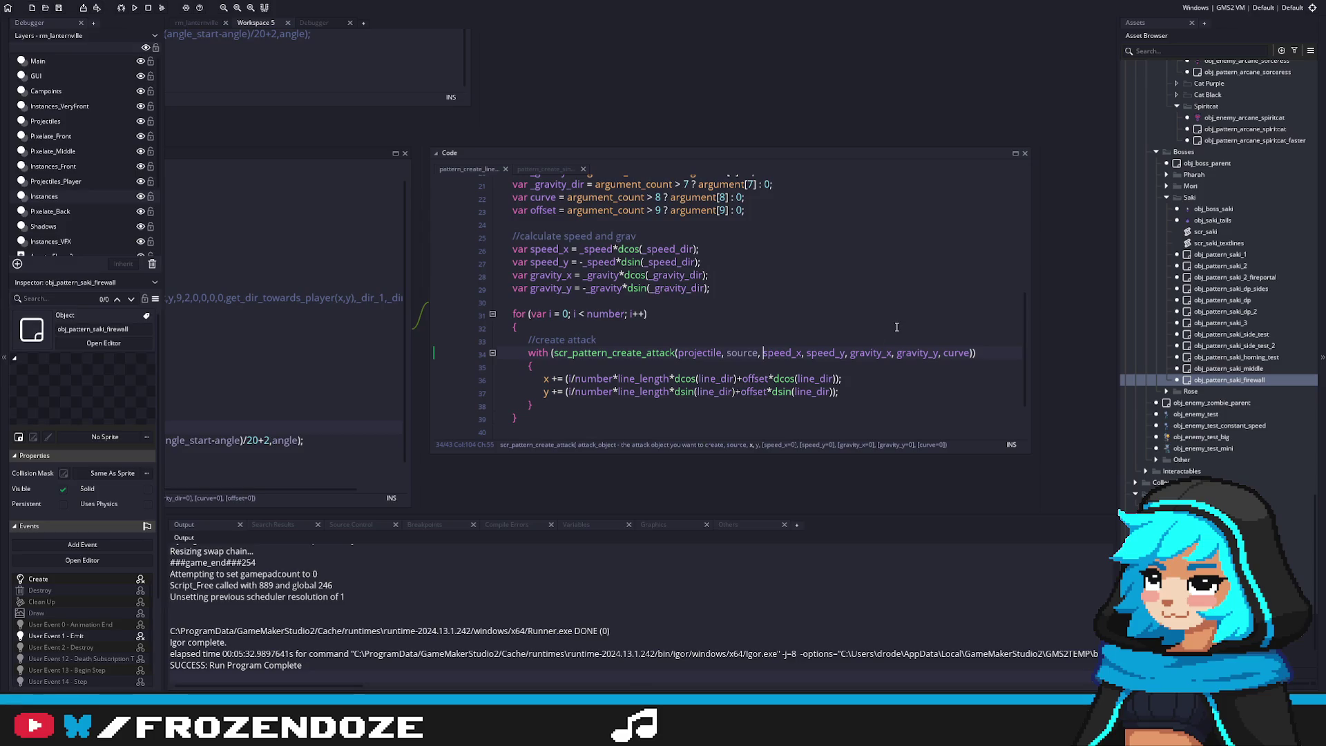
type("_x, ")
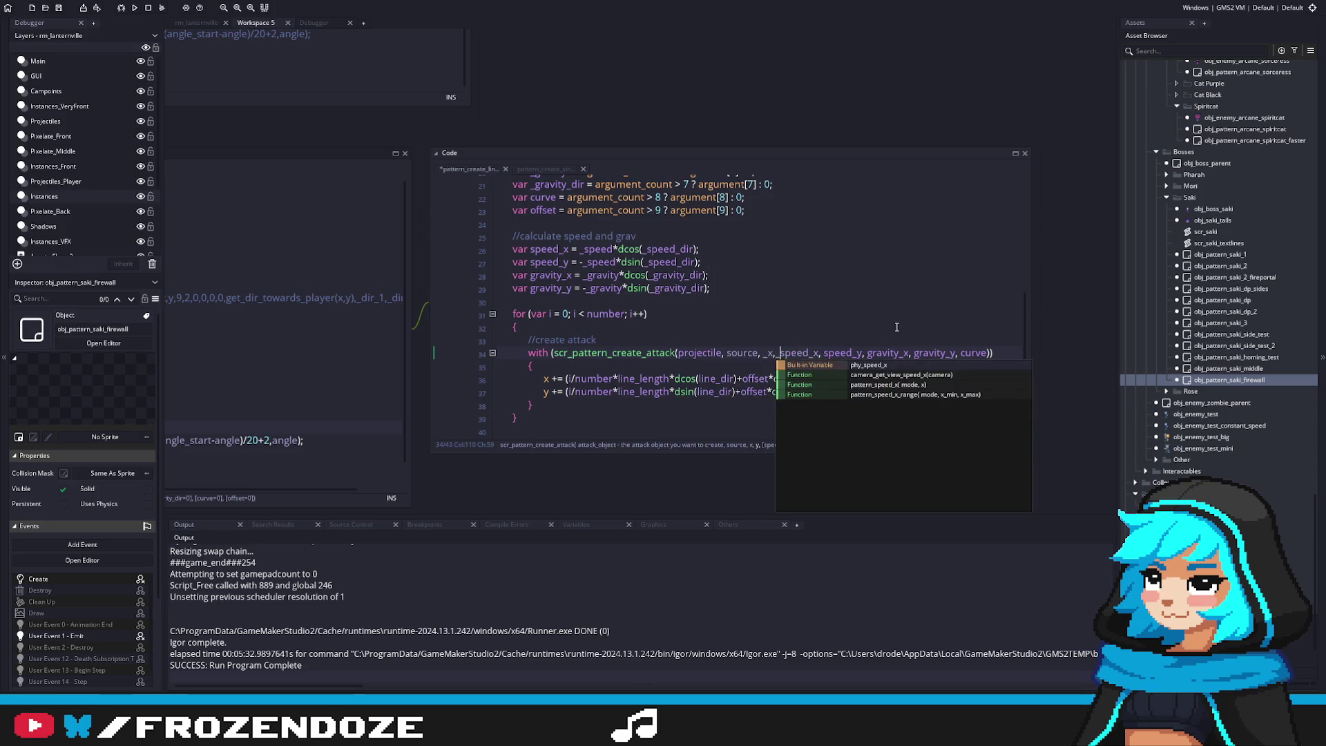
type("_y,")
key("ctrl+s")
scroll(749, 358, "up", 5)
scroll(749, 358, "up", 2)
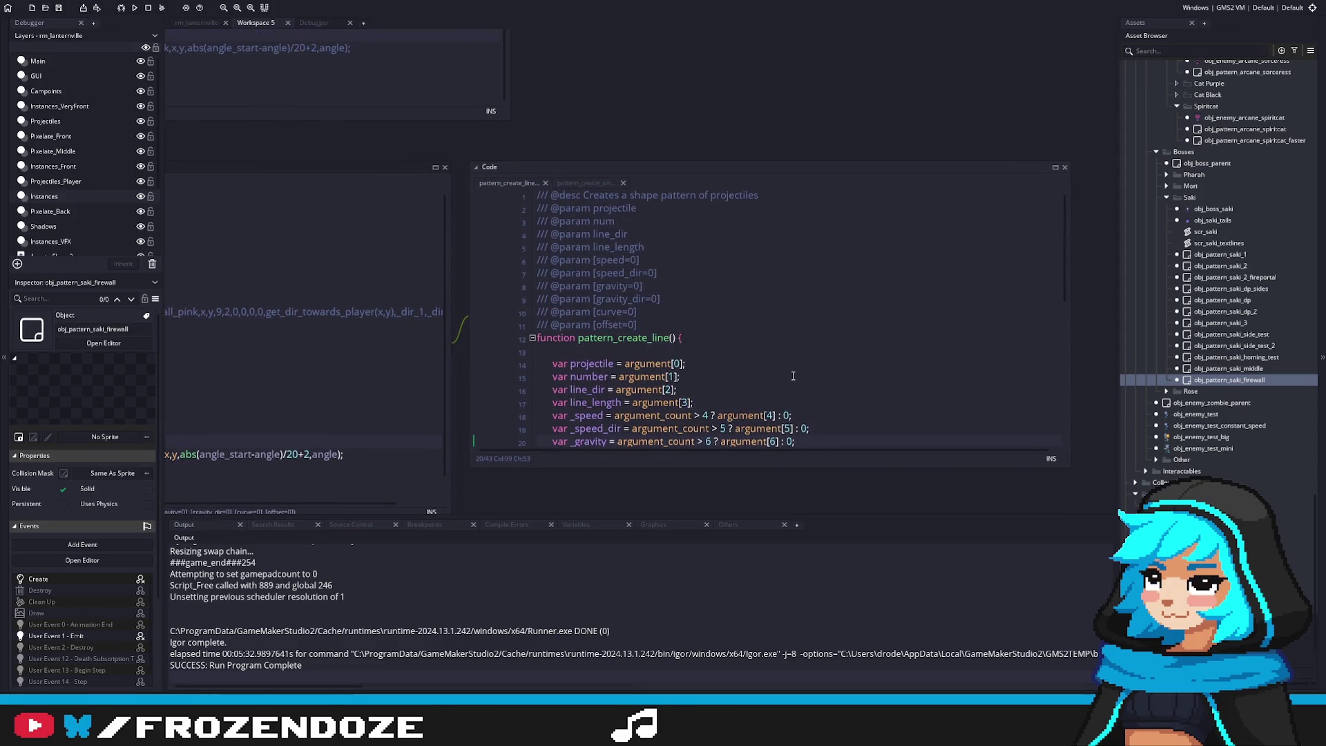
Review the scr_pattern_create_attack definition and the firewall event's pattern code before editing
scroll(793, 376, "down", 6)
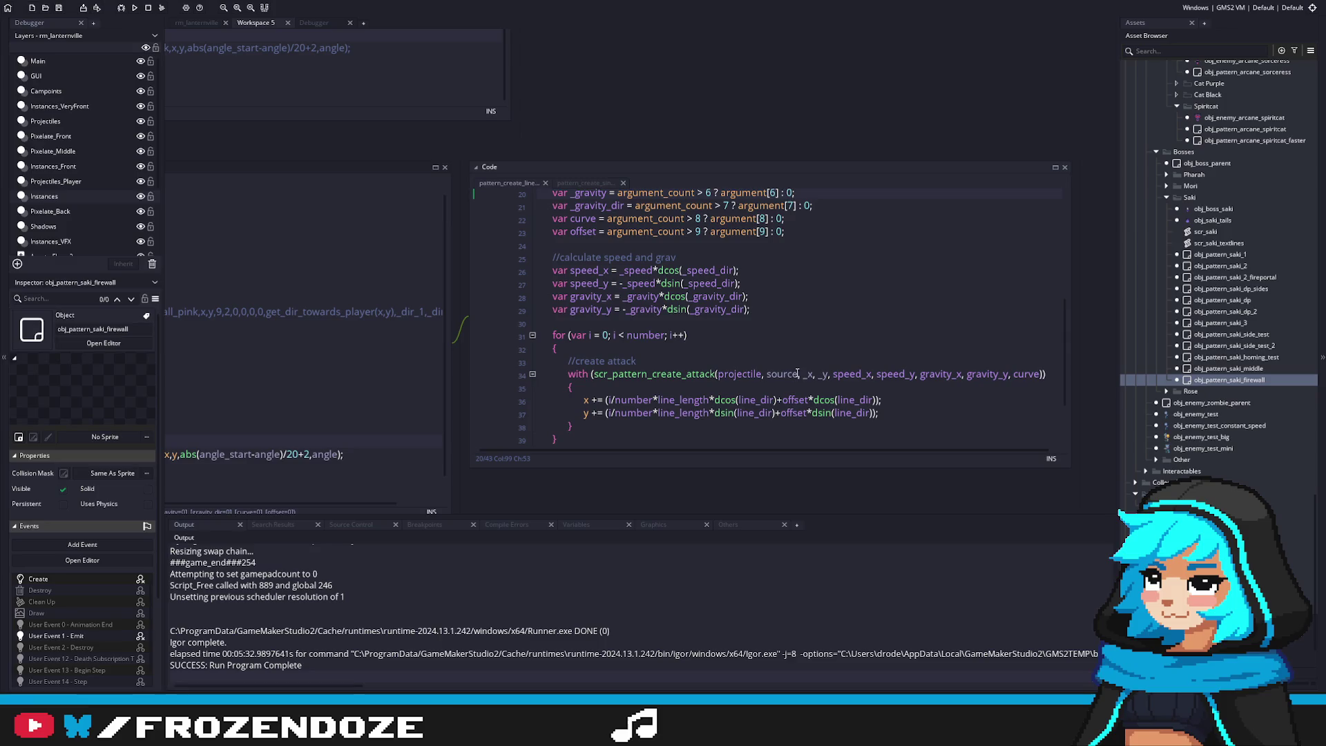
middle_click(687, 371)
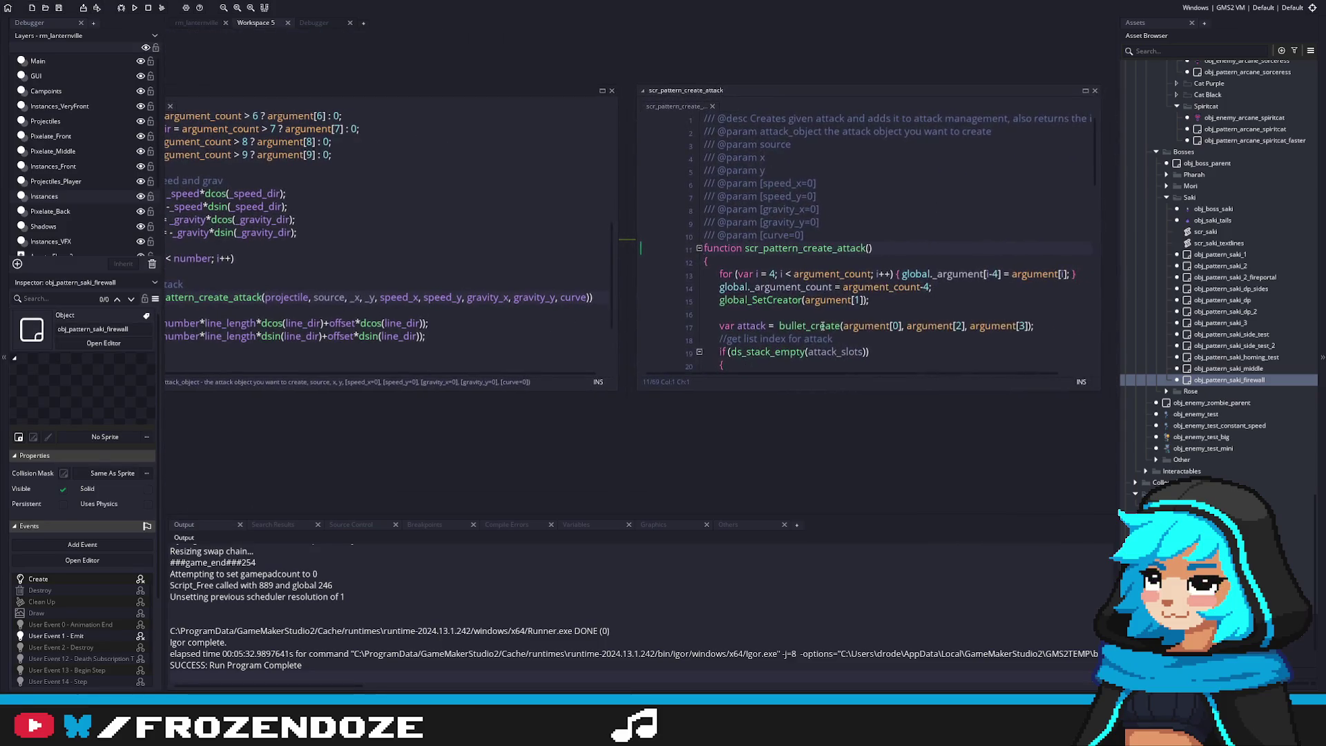
scroll(823, 327, "up", 3)
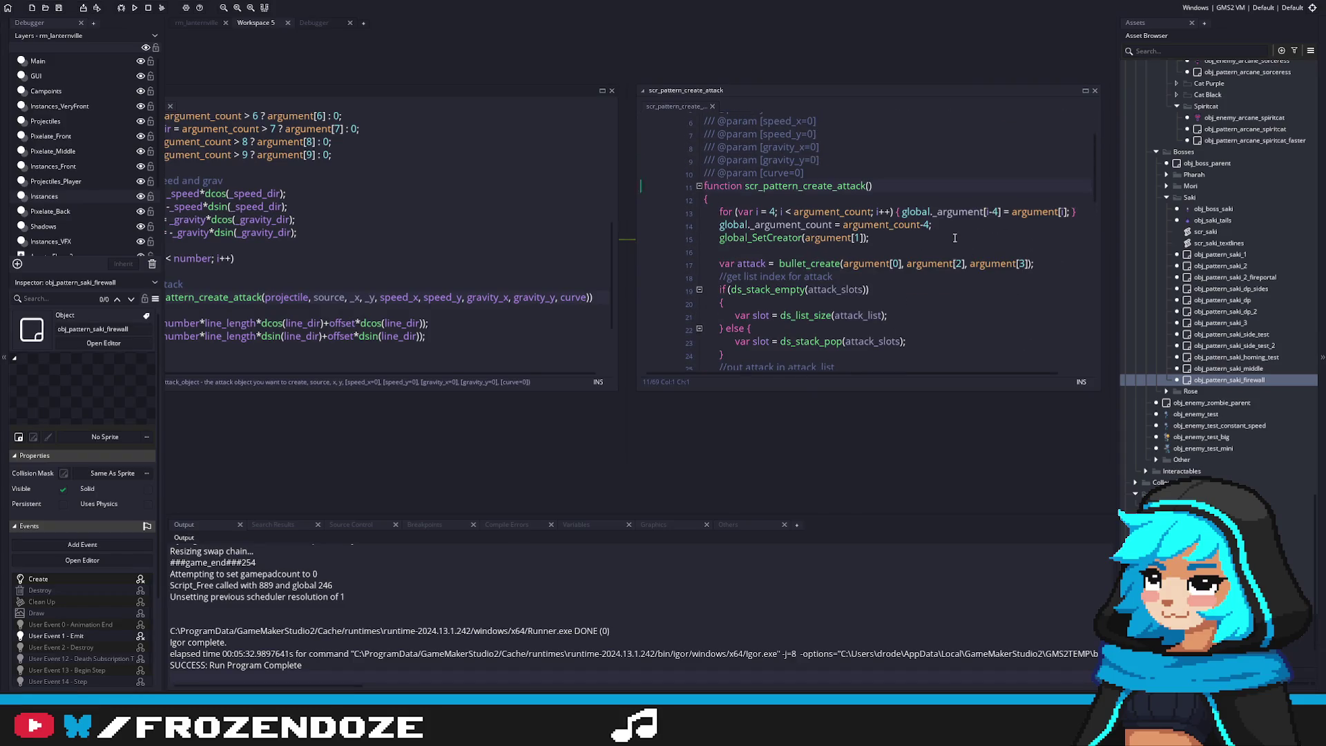
scroll(954, 239, "down", 4)
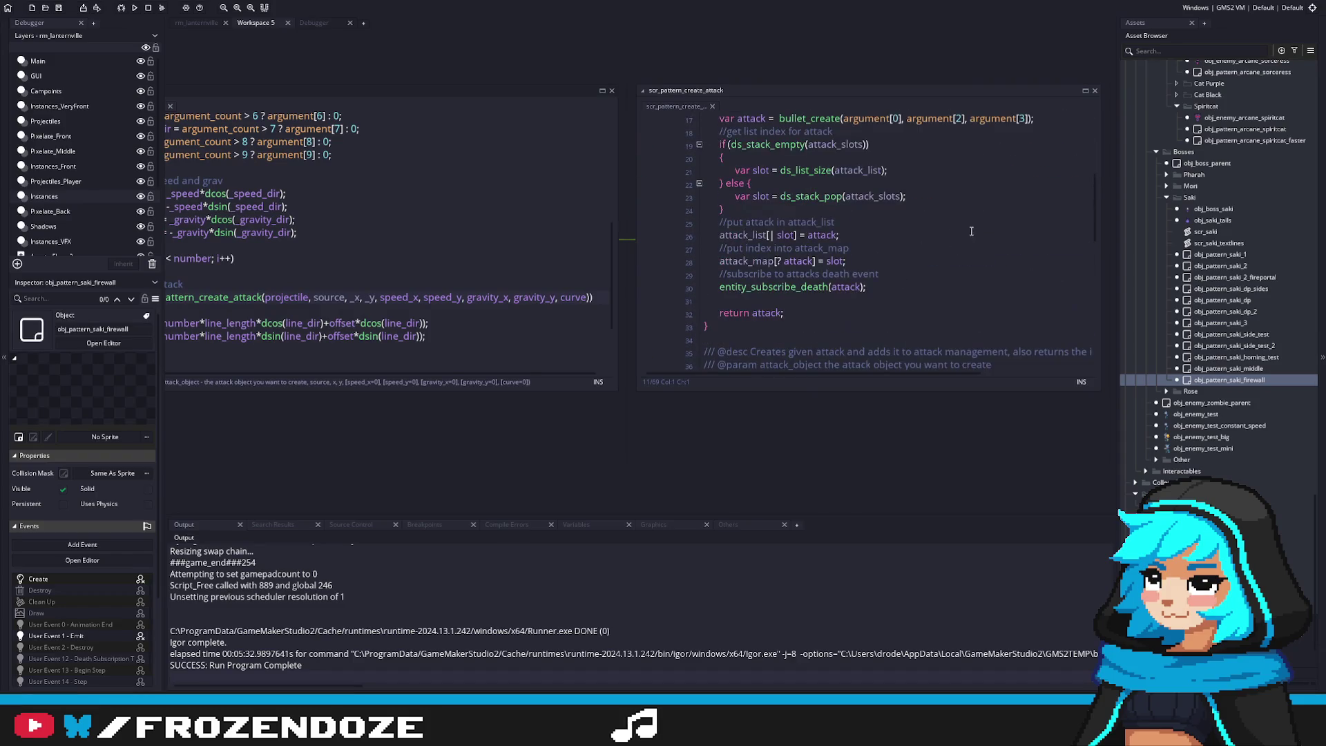
left_click(1094, 90)
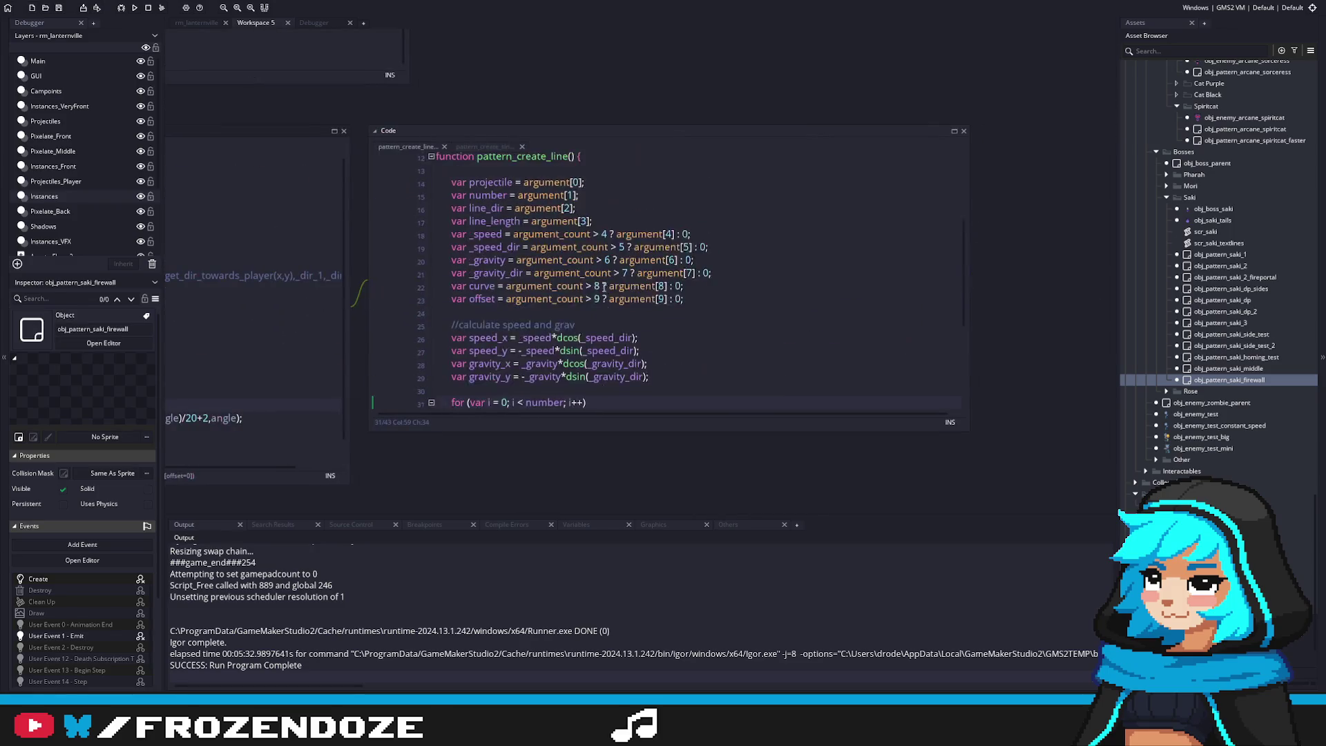
scroll(552, 292, "up", 1)
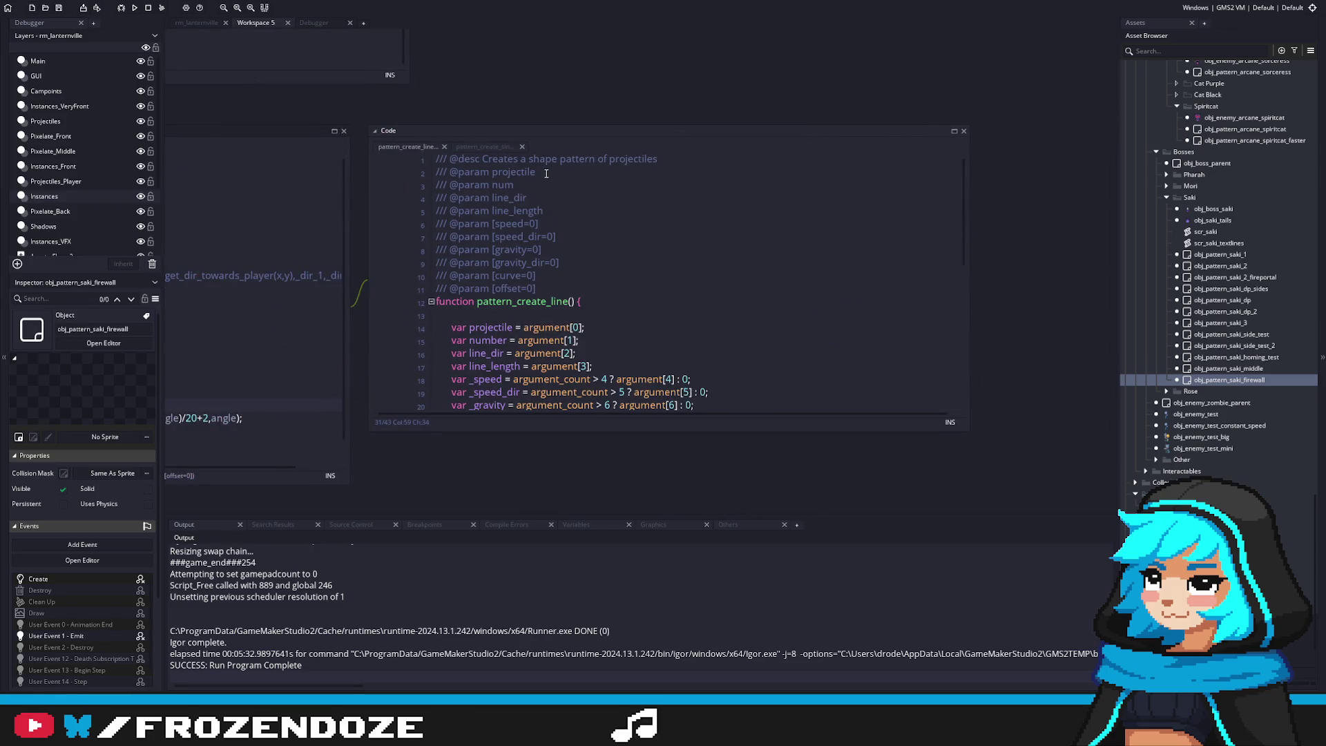
scroll(651, 272, "down", 6)
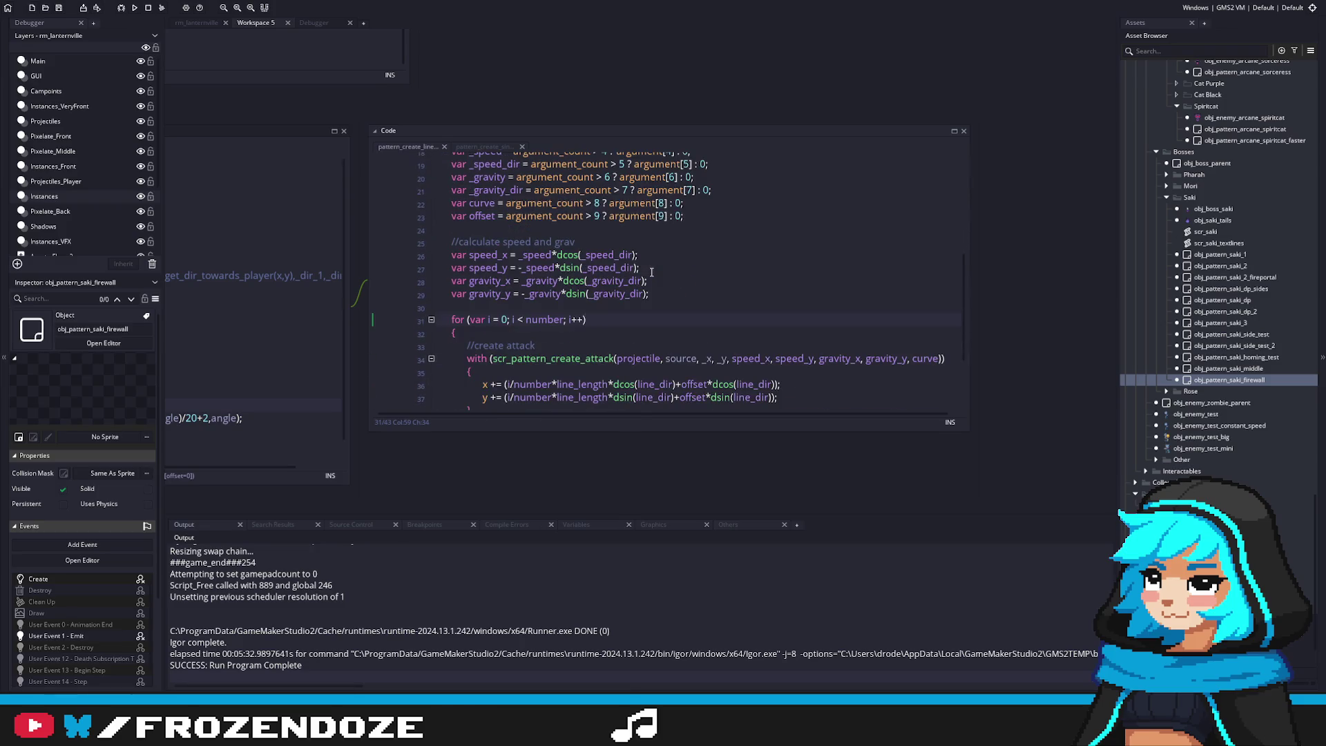
scroll(636, 271, "up", 6)
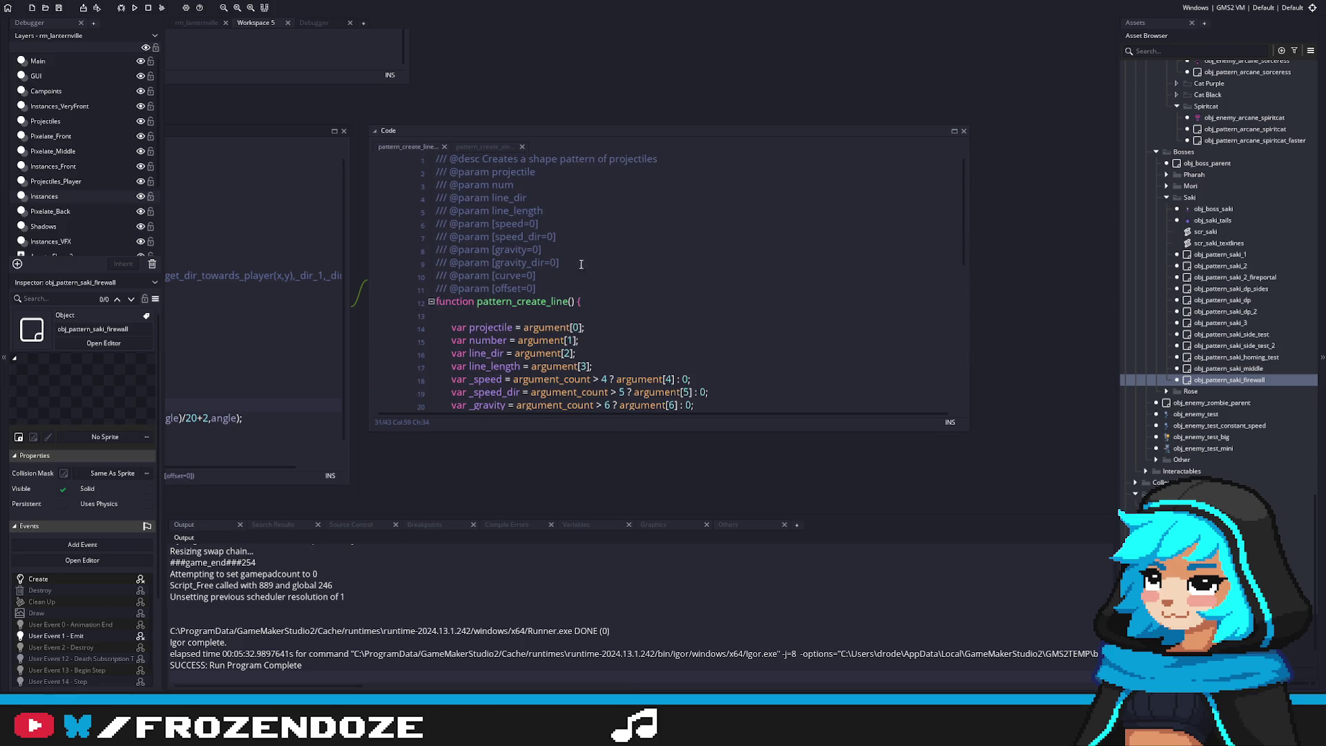
scroll(574, 262, "down", 5)
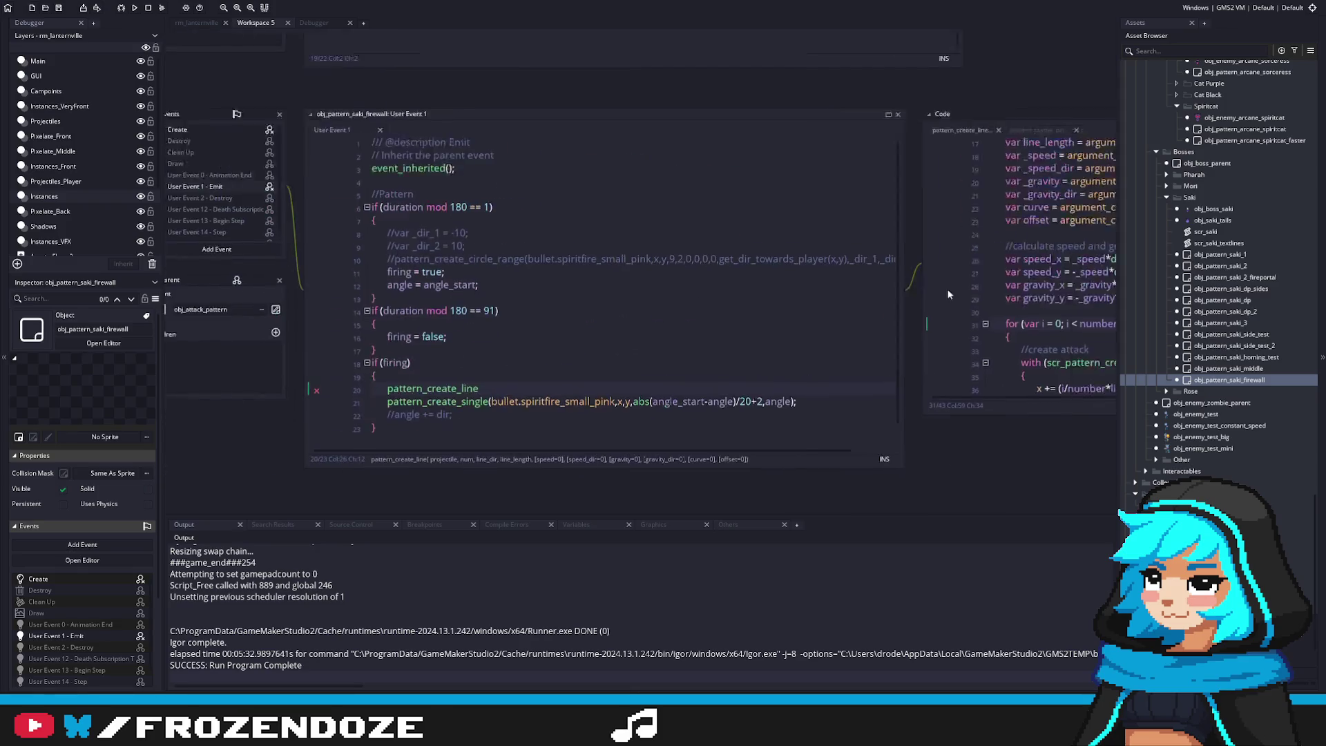
left_click(430, 329)
left_click(794, 276)
scroll(691, 276, "up", 5)
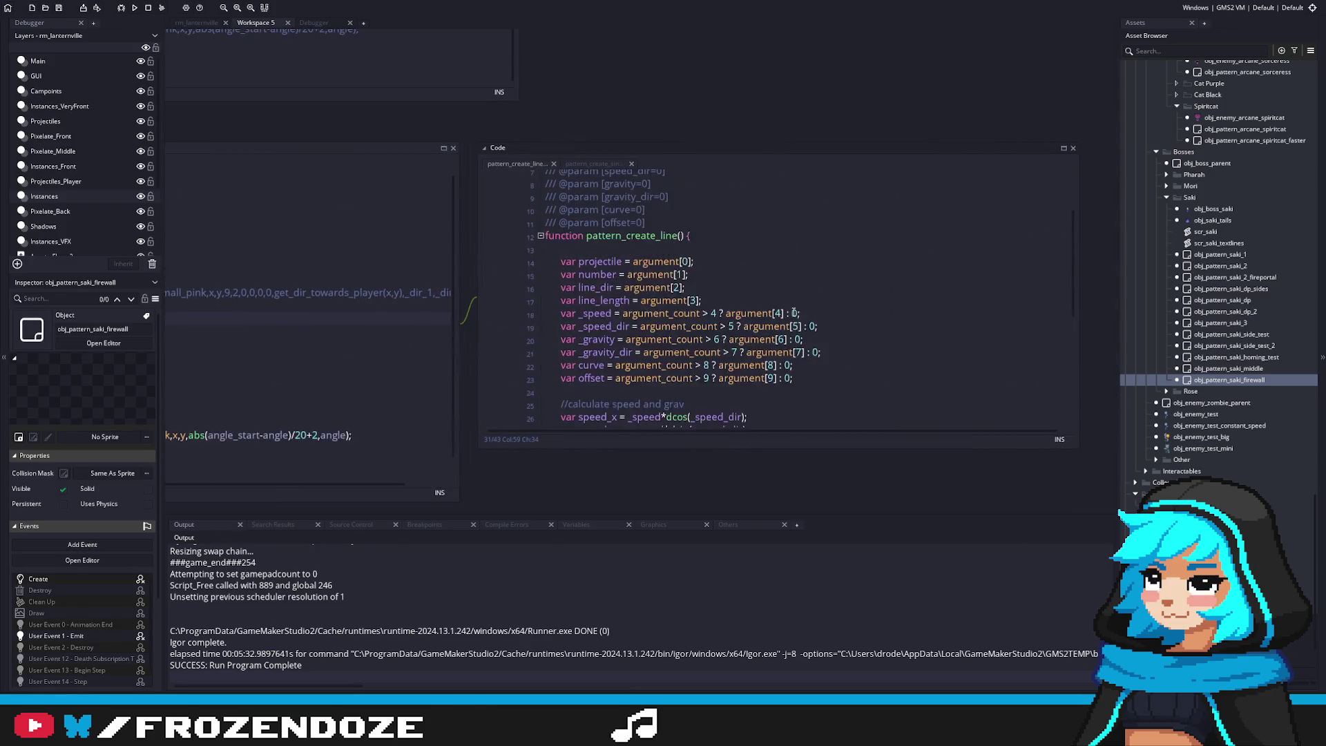
left_click(661, 192)
key("ctrl+d")
key("ctrl+d")
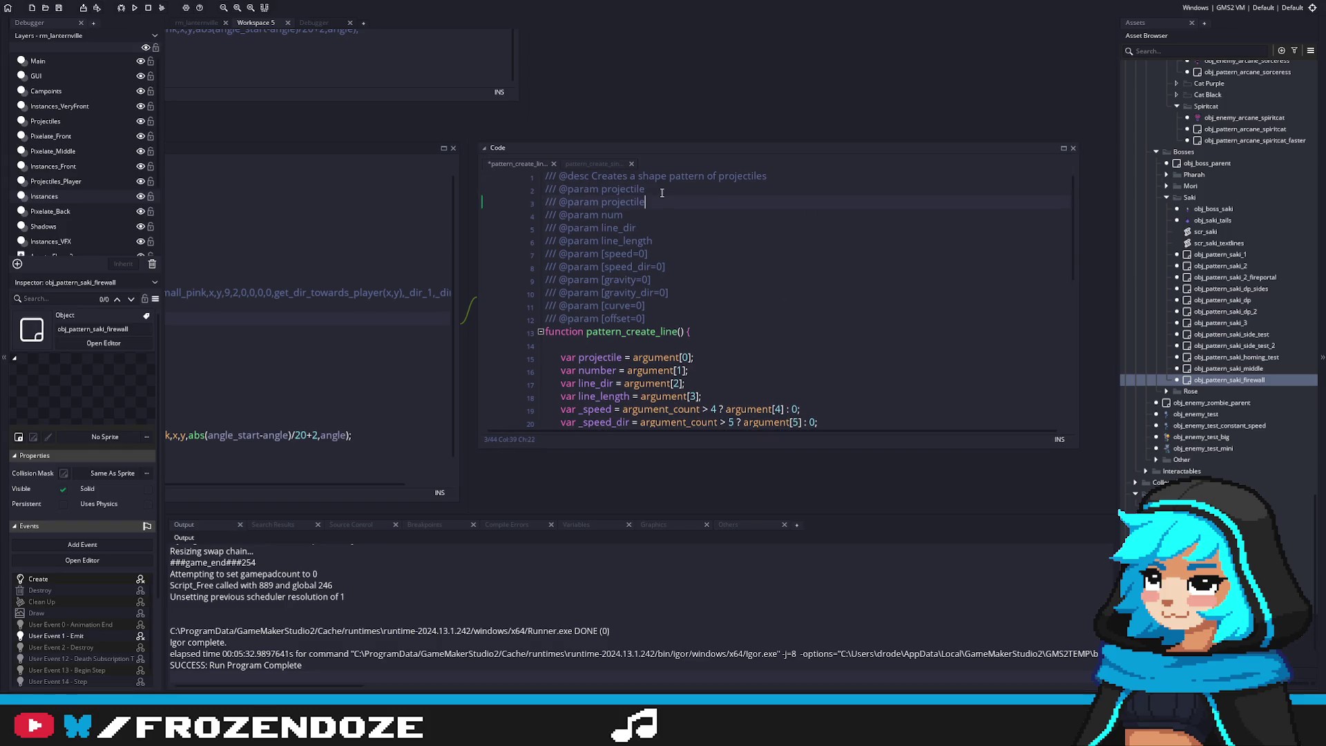
double_click(622, 204)
type("x")
scroll(663, 263, "down", 3)
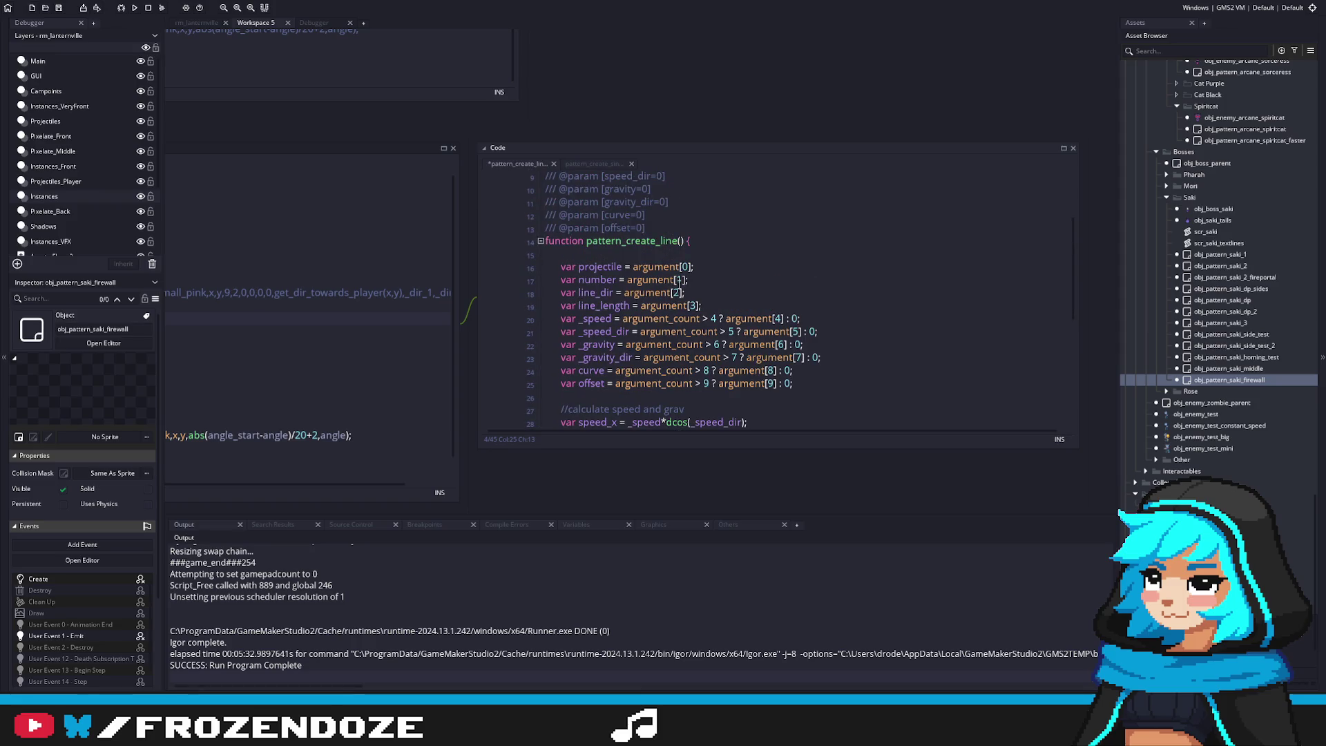
Duplicate the projectile var line twice, naming the new variables _x and _y
key("ctrl+d")
key("ctrl+d")
double_click(600, 279)
type("x")
double_click(600, 292)
type("y")
left_click(578, 259)
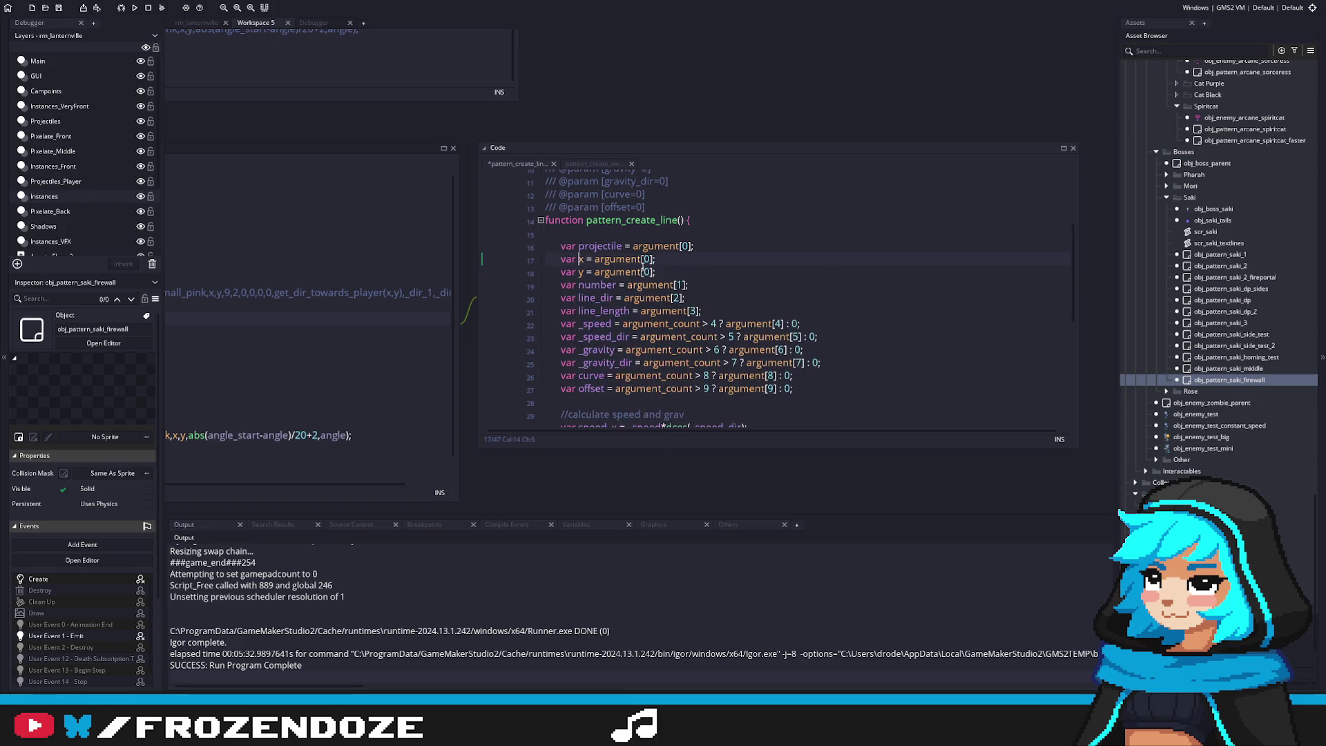
type("_")
key("Escape")
key("Down")
key("BackSpace")
type("_y")
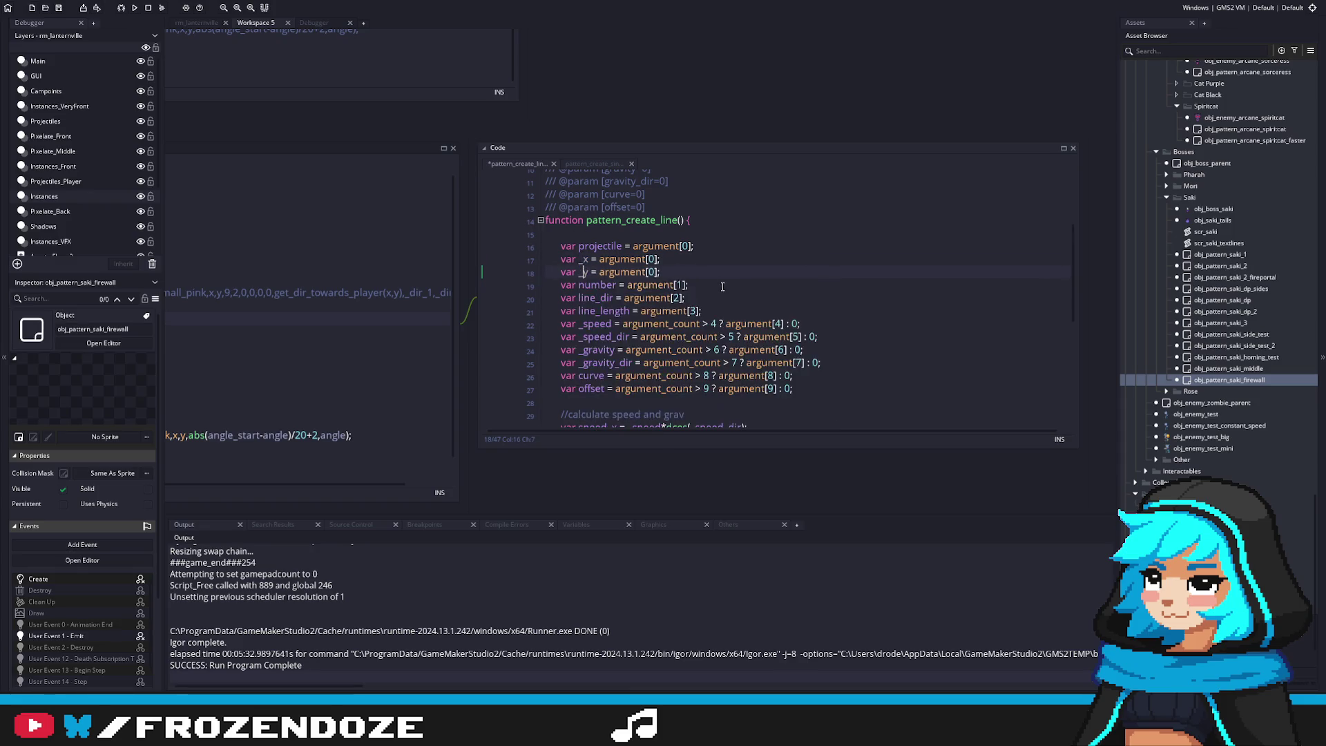
scroll(785, 251, "down", 1)
left_click(785, 249)
scroll(795, 278, "down", 4)
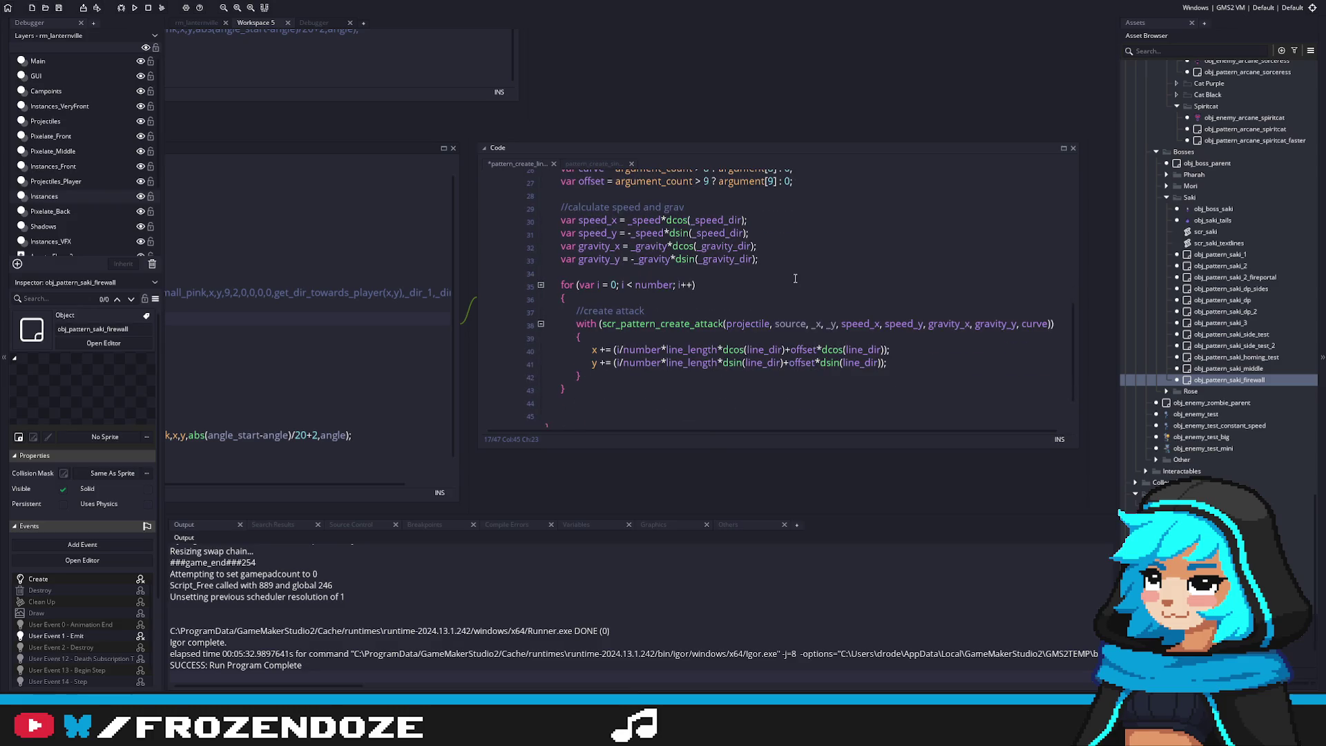
Renumber argument indices: _x 1, _y 2, number 3, line_dir 4, line_length 5
left_click(815, 324)
double_click(814, 325)
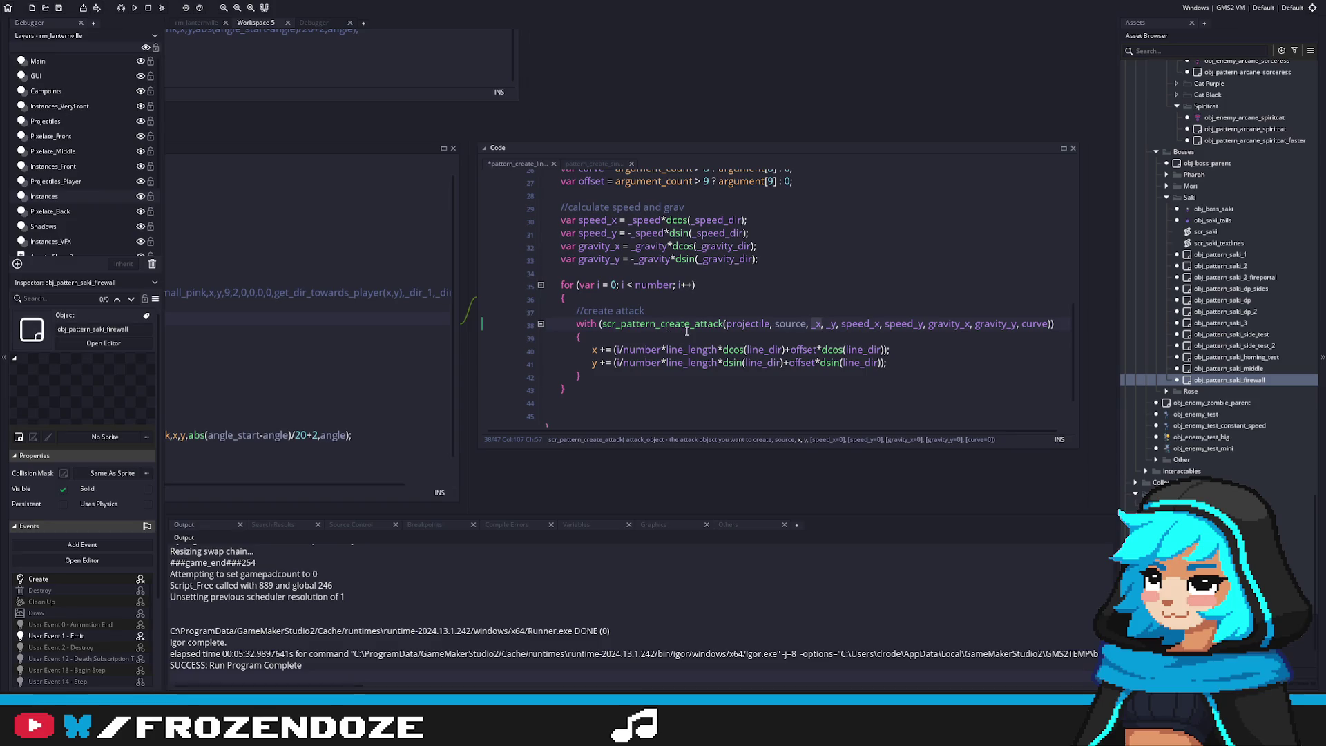
scroll(688, 330, "up", 6)
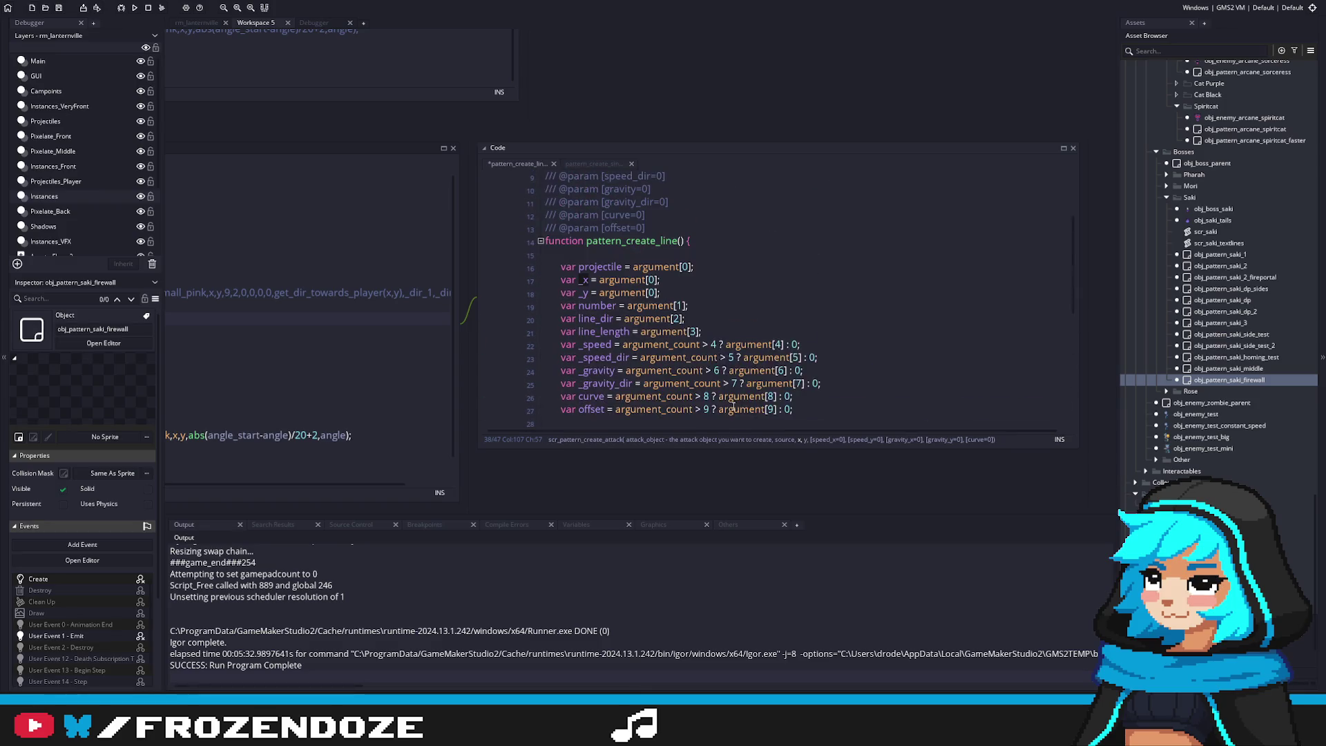
double_click(651, 279)
type("1")
double_click(651, 293)
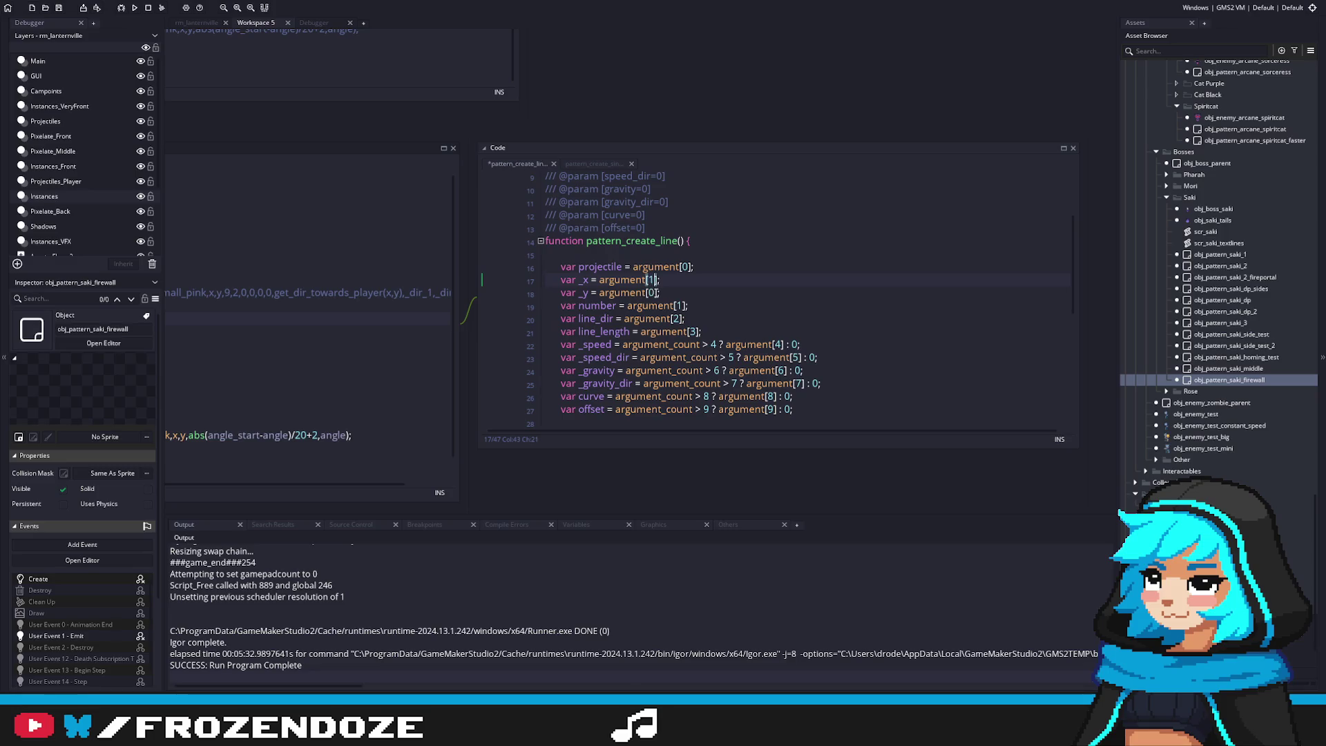
type("2")
double_click(679, 305)
type("3")
double_click(675, 318)
type("4")
double_click(692, 331)
type("5")
Raise optional argument indices and count checks: _speed 6, _speed_dir 7, _gravity 8, _gravity_dir 9, curve 10, offset 11
scroll(726, 338, "down", 2)
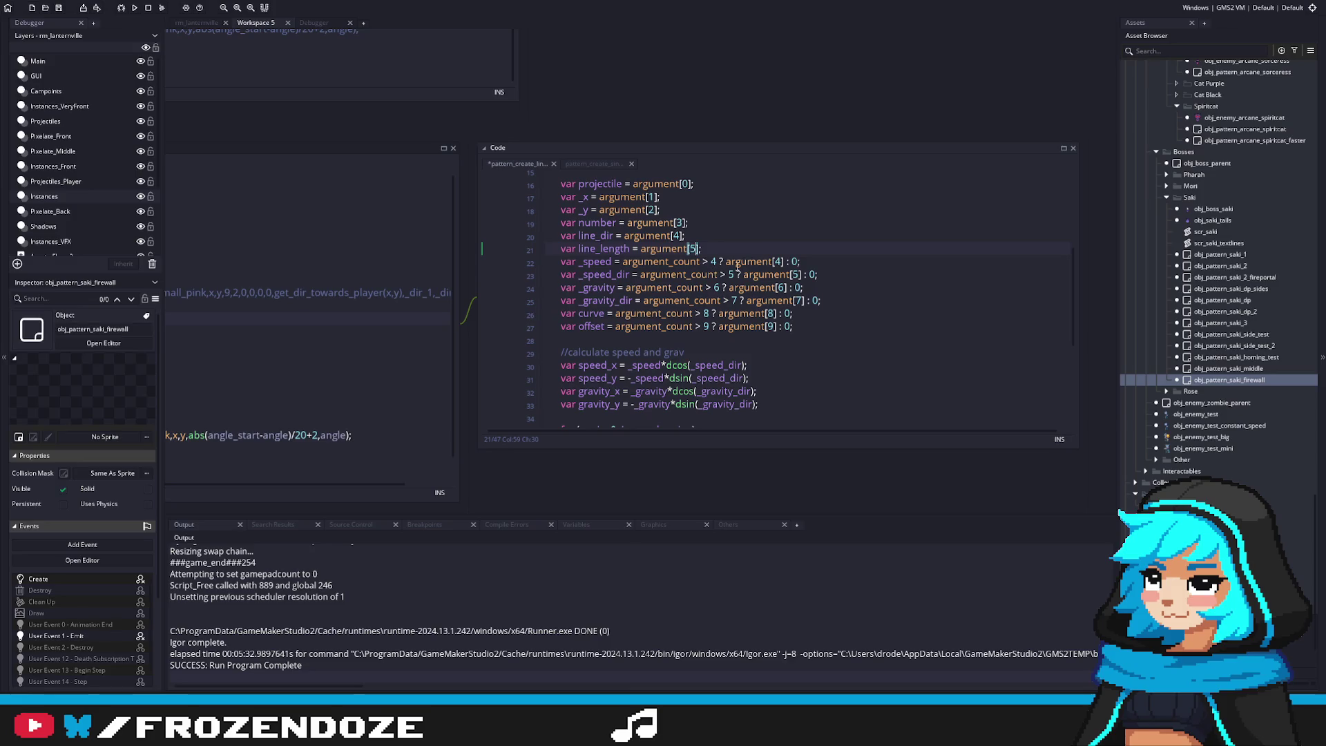
double_click(714, 262)
type("6")
double_click(777, 261)
type("6")
double_click(730, 274)
type("7")
double_click(794, 274)
type("7")
double_click(781, 288)
type("8")
double_click(716, 288)
type("8")
double_click(736, 300)
type("9")
double_click(799, 300)
type("9")
double_click(707, 313)
type("1")
type("0")
double_click(775, 313)
type("1")
type("0")
double_click(772, 325)
type("11")
double_click(705, 326)
type("11")
Highlight offset to find where it is used in the script
double_click(593, 326)
scroll(721, 400, "down", 3)
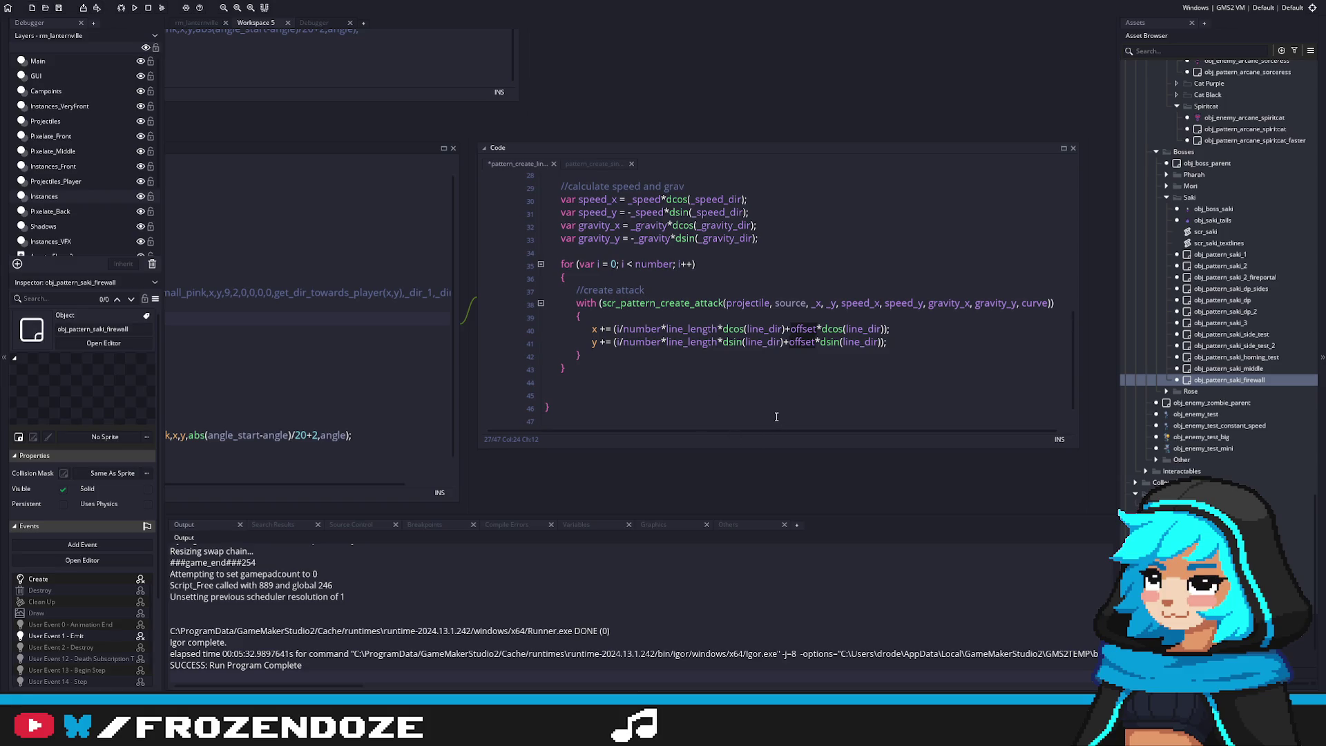
scroll(776, 416, "up", 1)
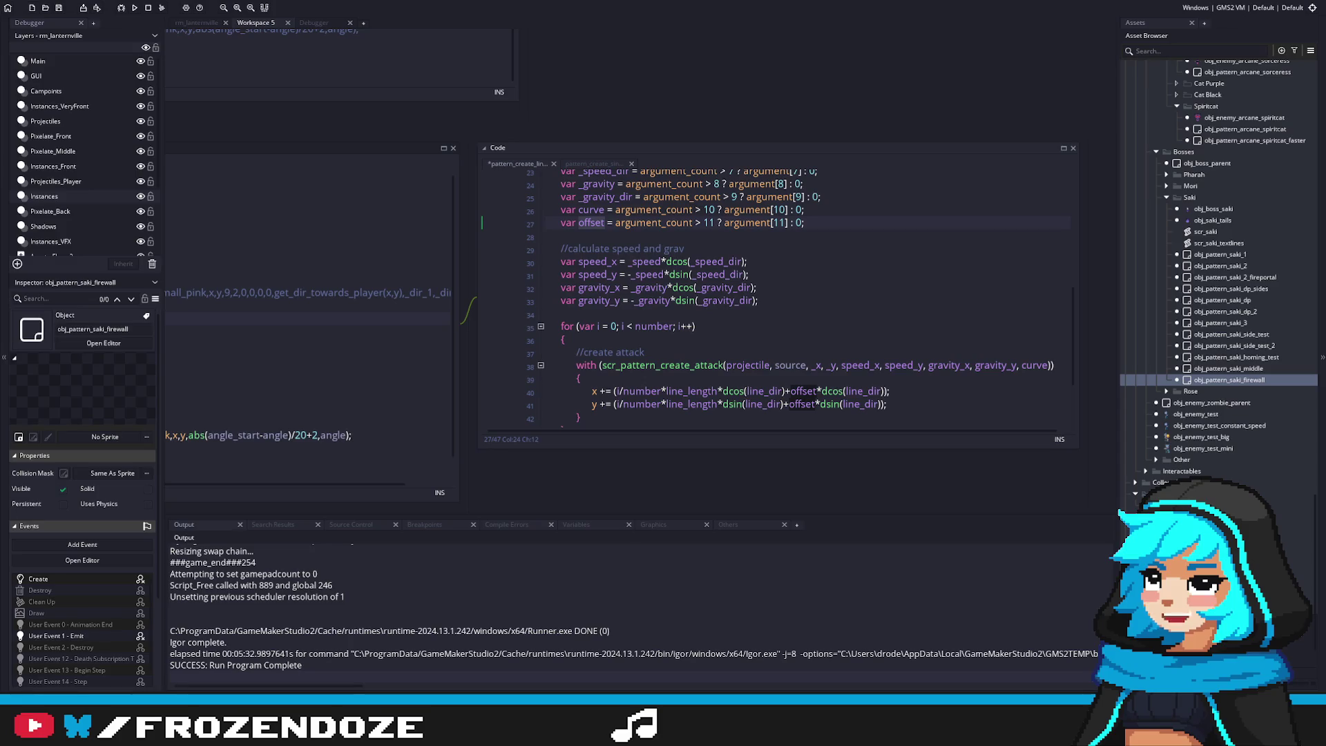
key("Down")
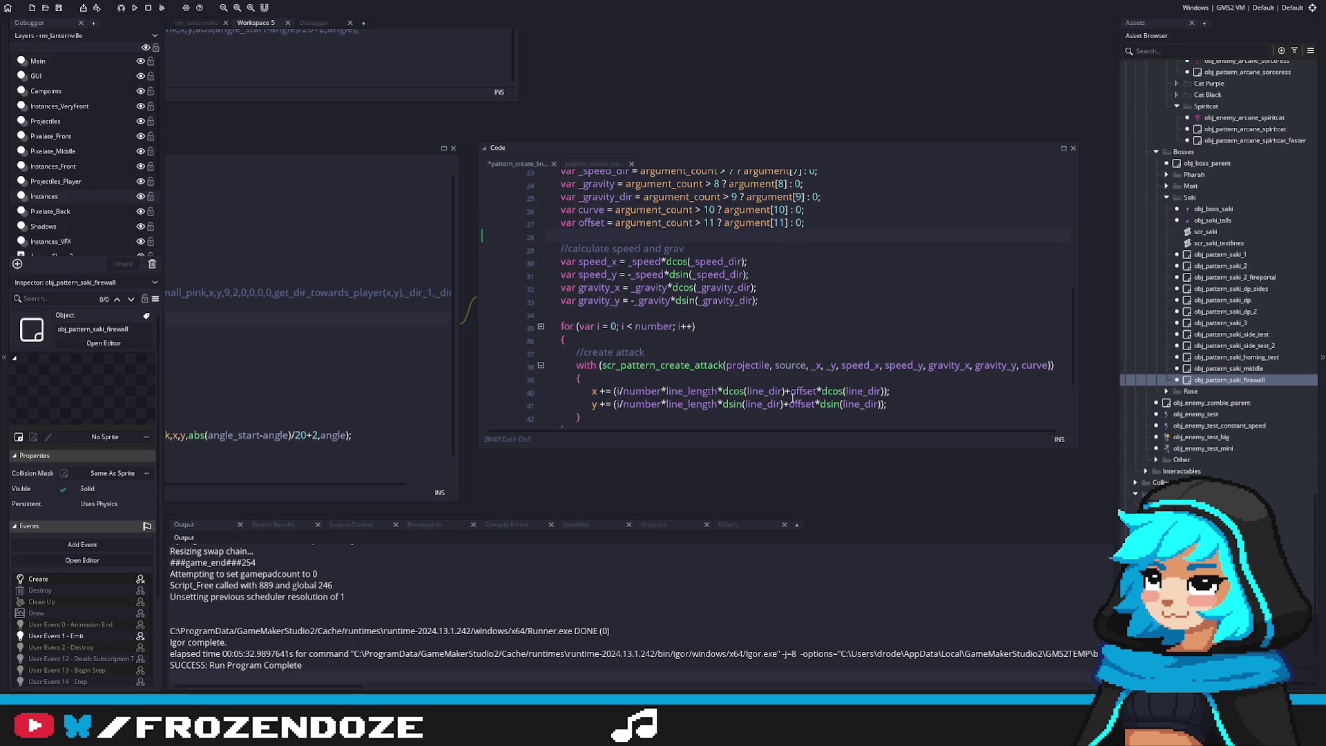
Inspect how offset is used in the x step line of pattern_create_line
left_click(817, 390)
scroll(905, 388, "up", 1)
scroll(905, 388, "down", 3)
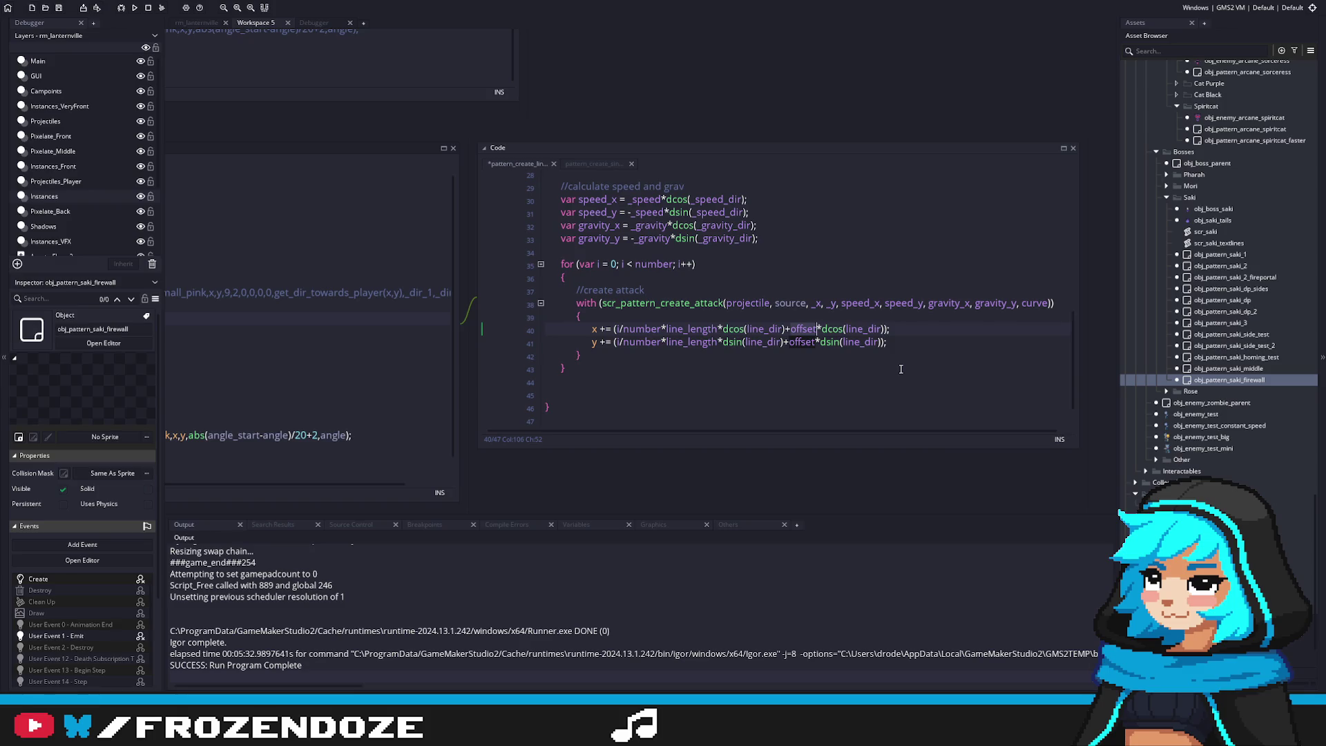
scroll(895, 371, "up", 5)
scroll(891, 374, "up", 4)
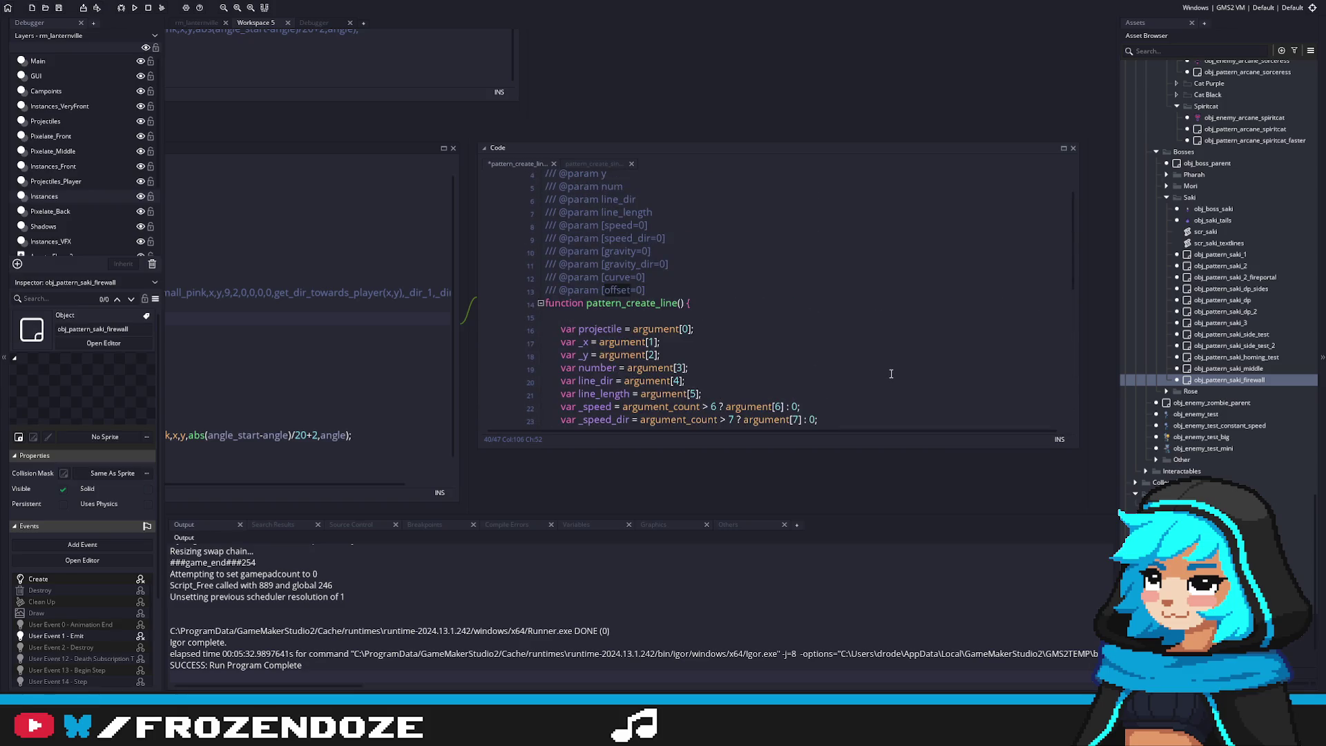
scroll(634, 280, "down", 8)
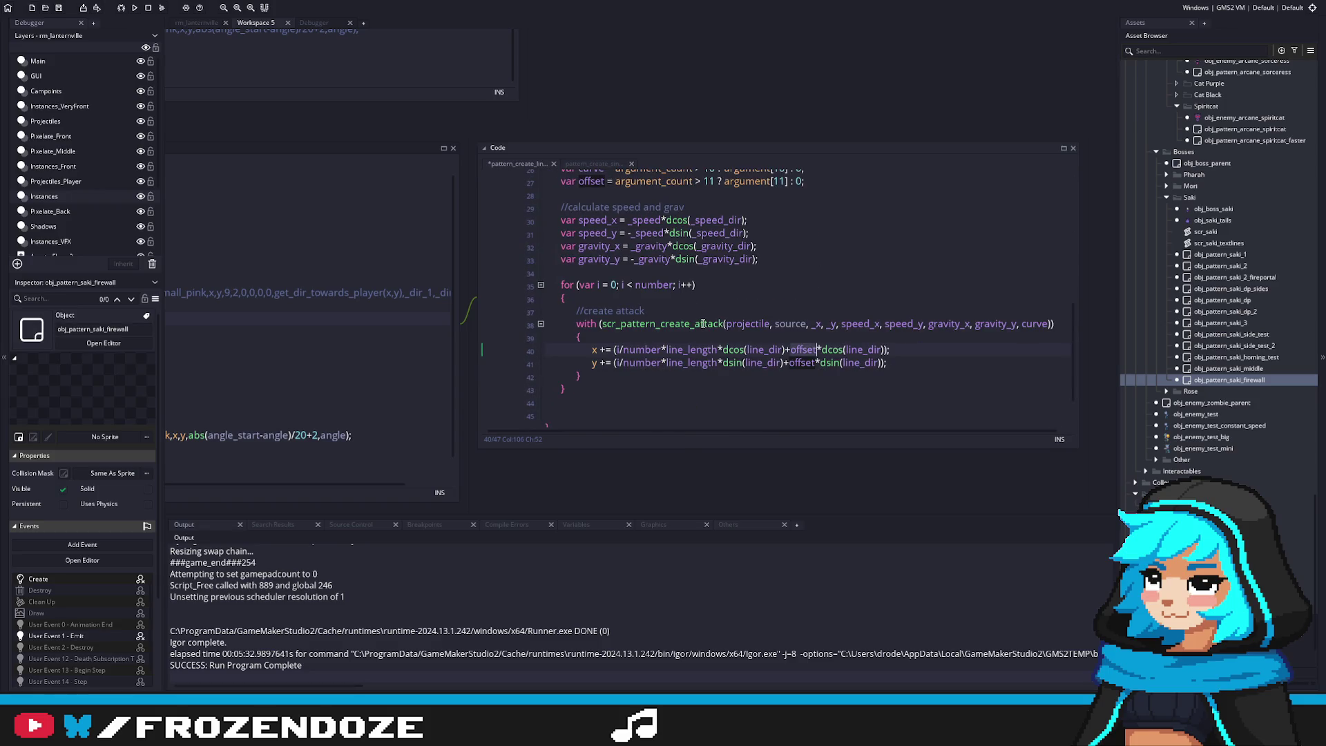
Review the scr_pattern_create_attack definition, then bring the firewall User Event 1 code into view
middle_click(656, 323)
scroll(831, 305, "up", 3)
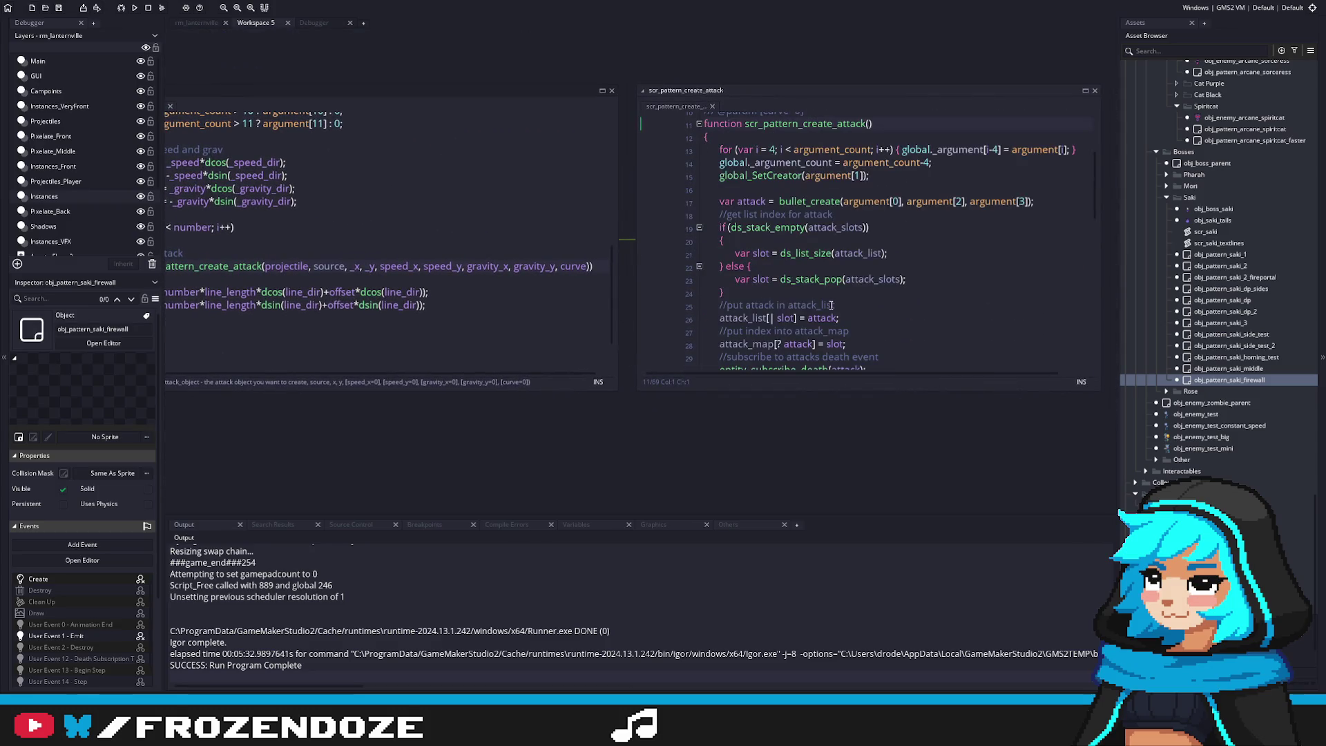
scroll(869, 250, "down", 7)
scroll(869, 250, "up", 9)
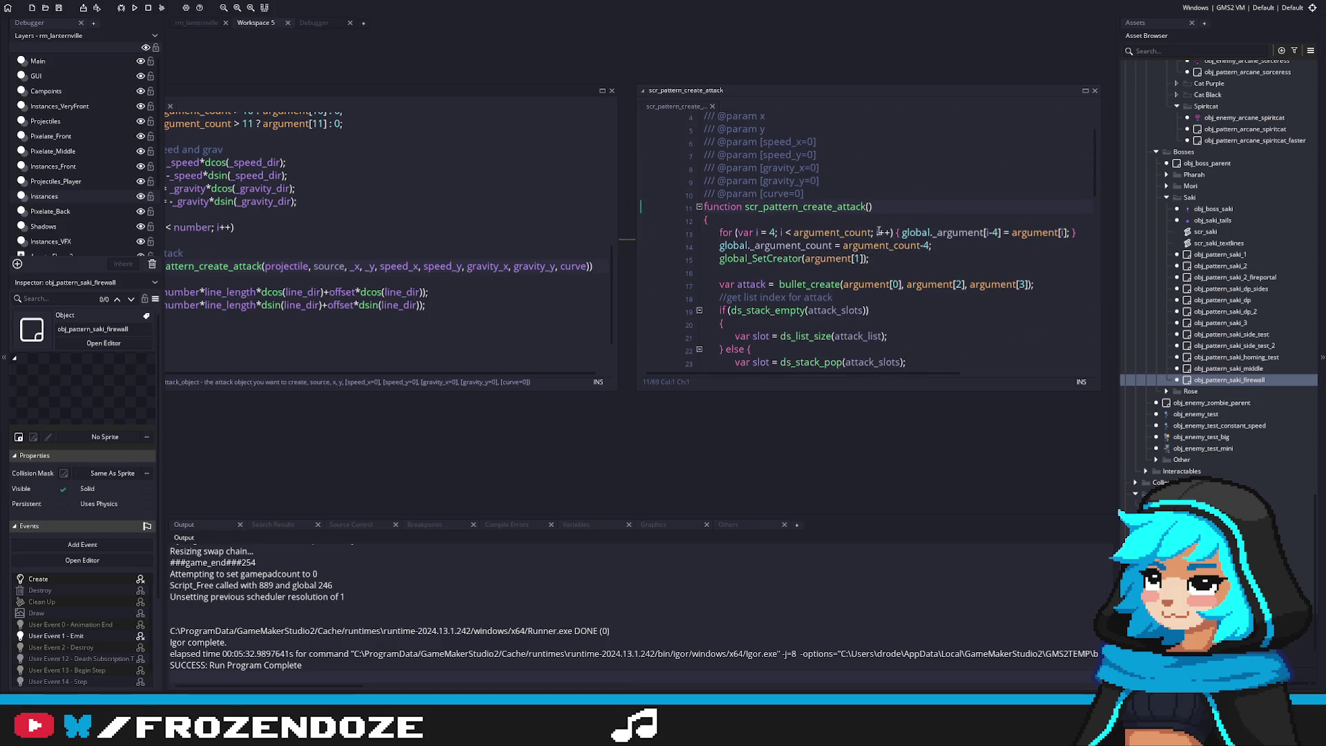
scroll(874, 232, "down", 2)
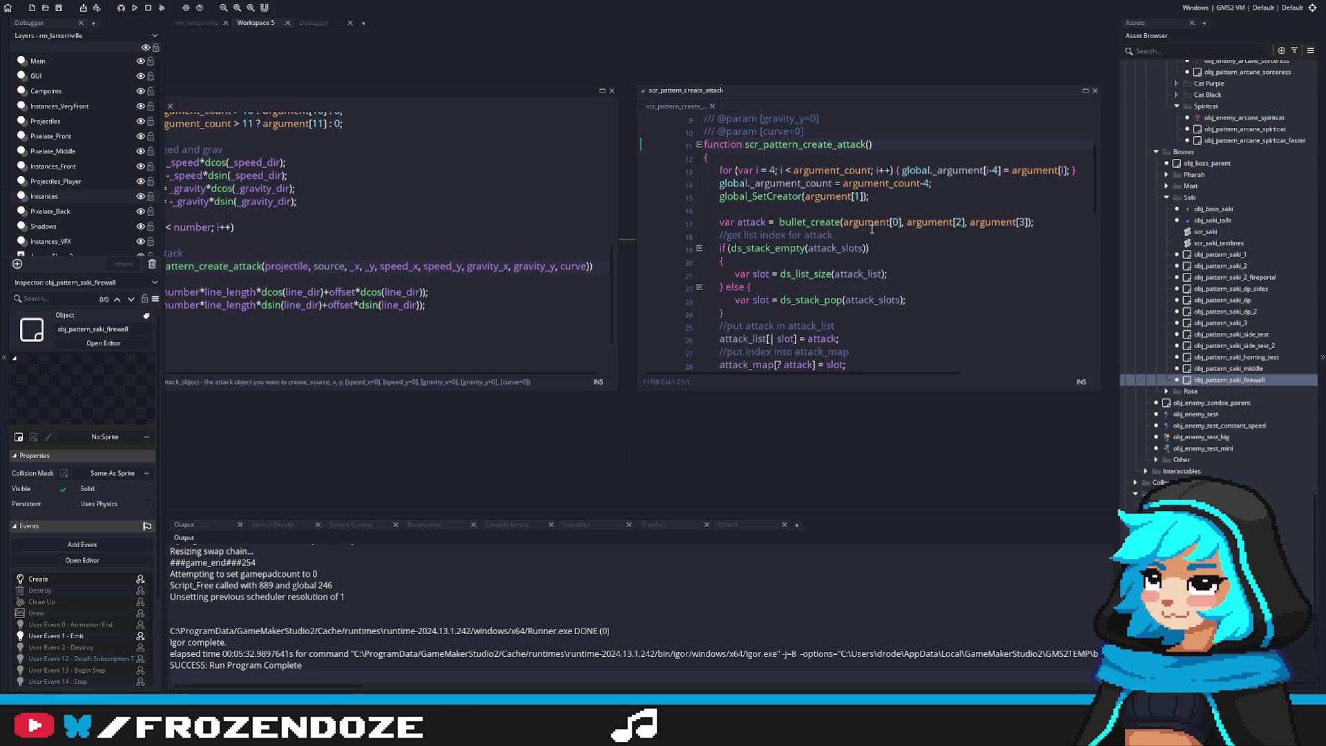
mouse_move(547, 234)
left_mouse_down()
mouse_move(787, 246)
mouse_move(559, 311)
left_mouse_up()
left_click_drag(444, 296, 582, 330)
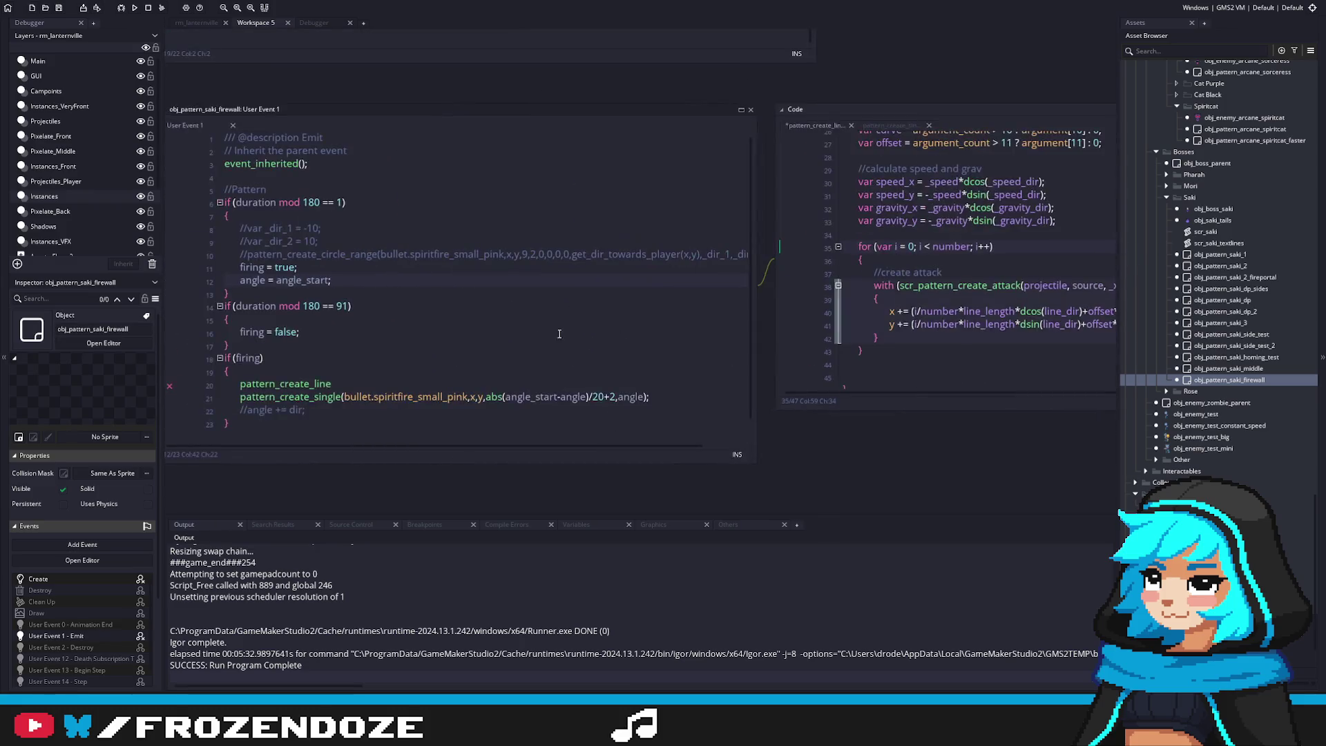
Add an opening parenthesis after pattern_create_line and list all its uses with Find All
left_click(492, 384)
scroll(545, 367, "down", 1)
type("();")
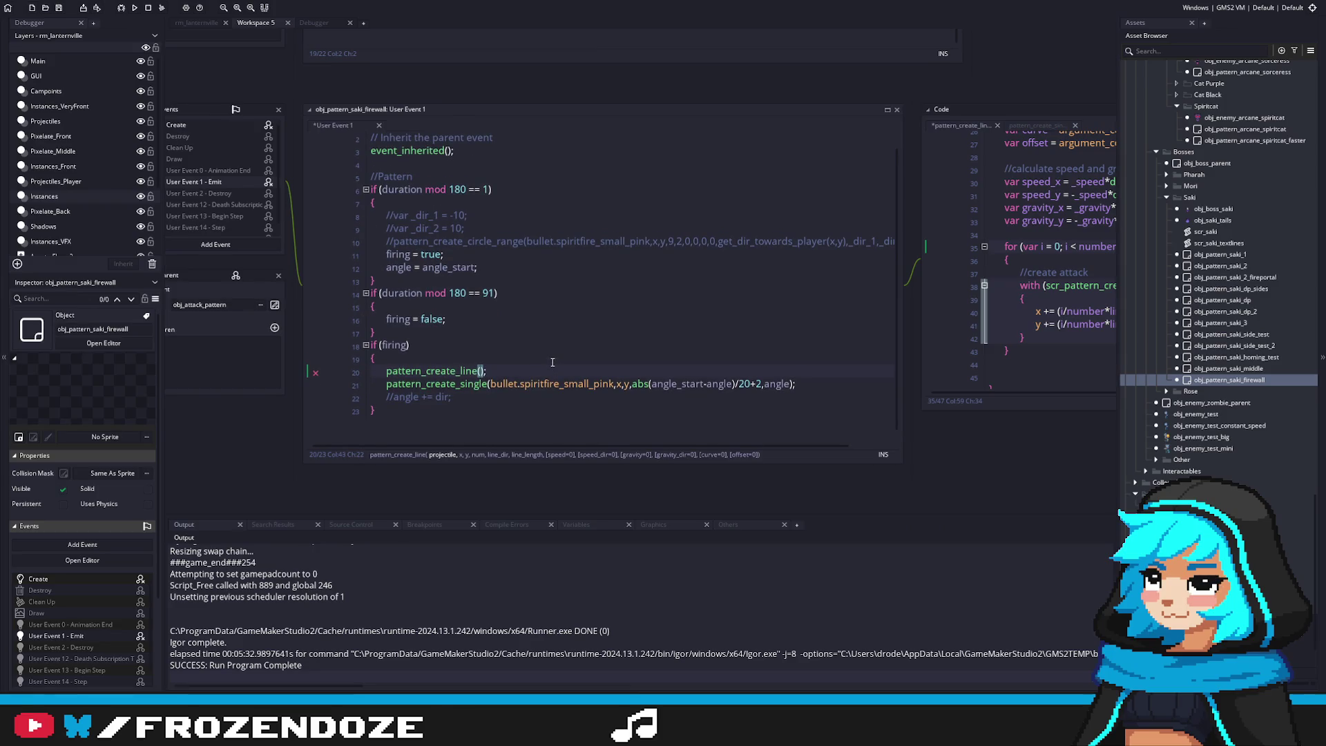
key("ctrl+f")
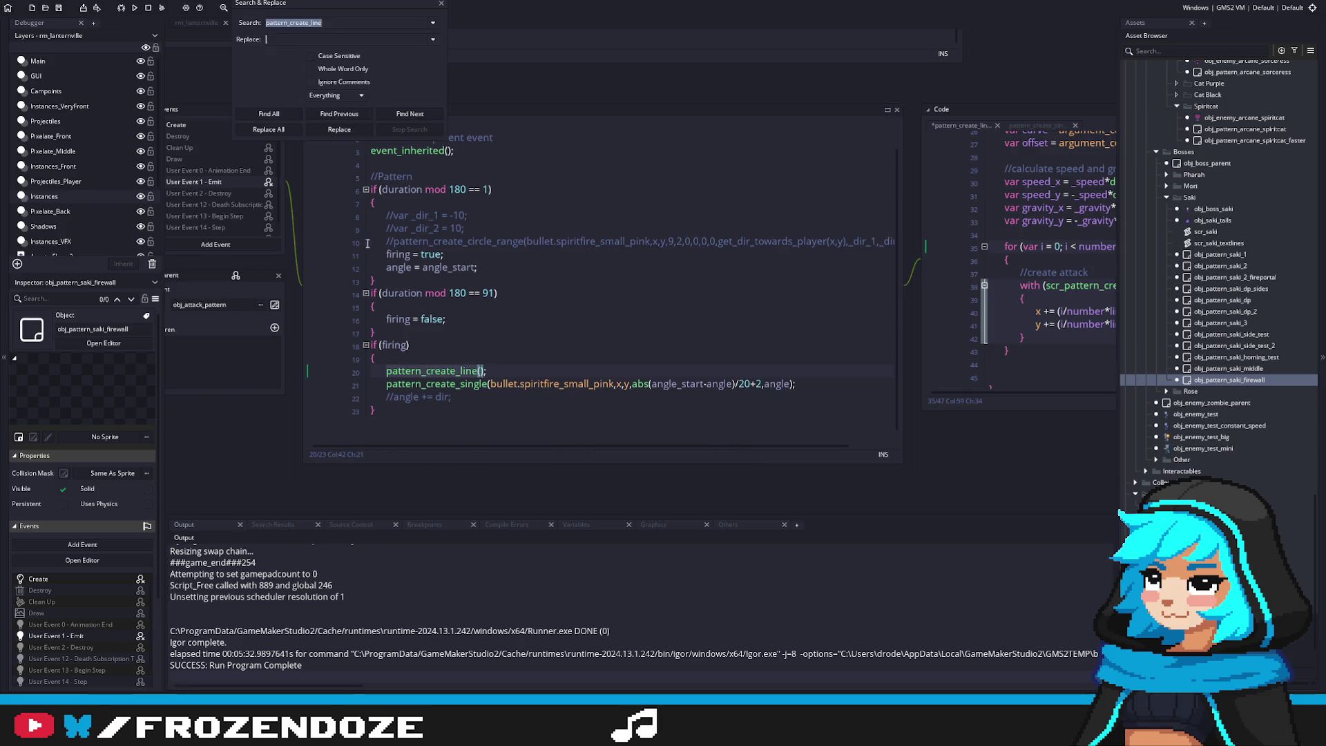
left_click(285, 110)
left_click(440, 5)
Change line 20's call to pattern_create_line_wiggly and jump to its definition with F12
left_click(482, 371)
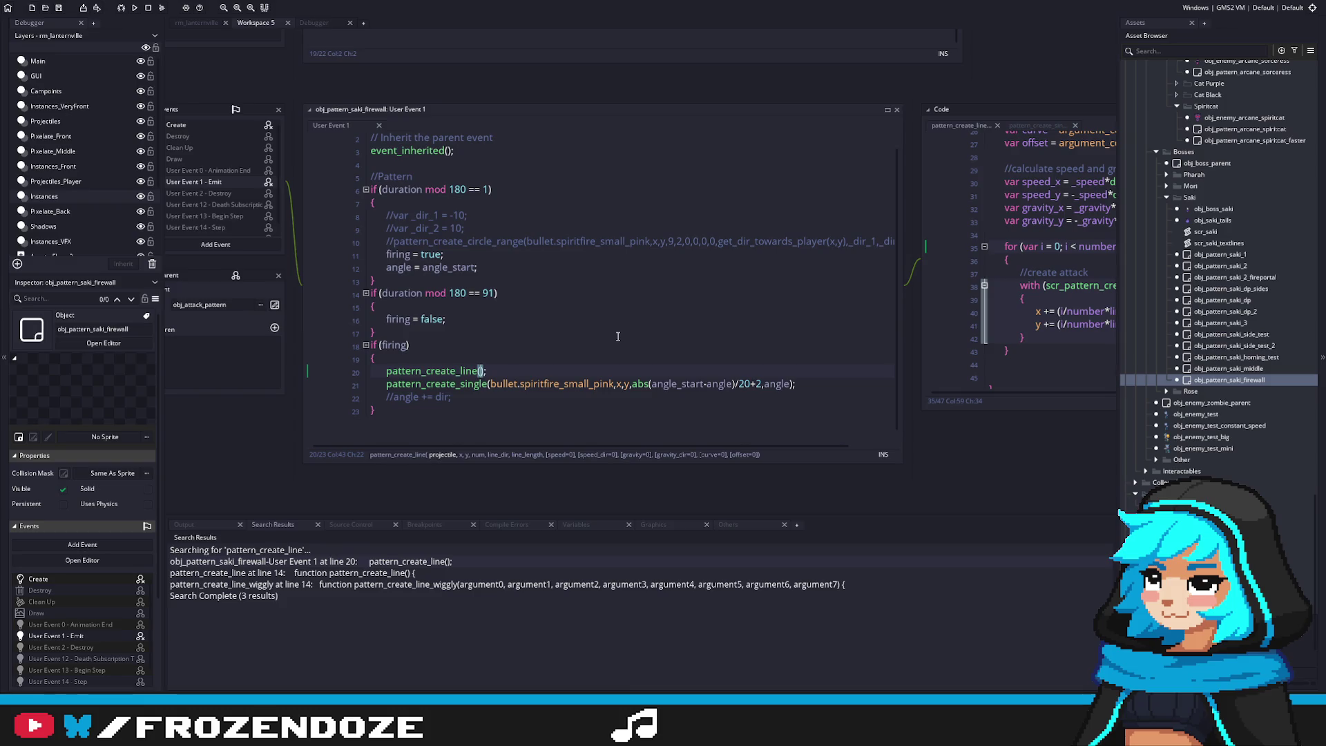
left_click(538, 363)
type("_")
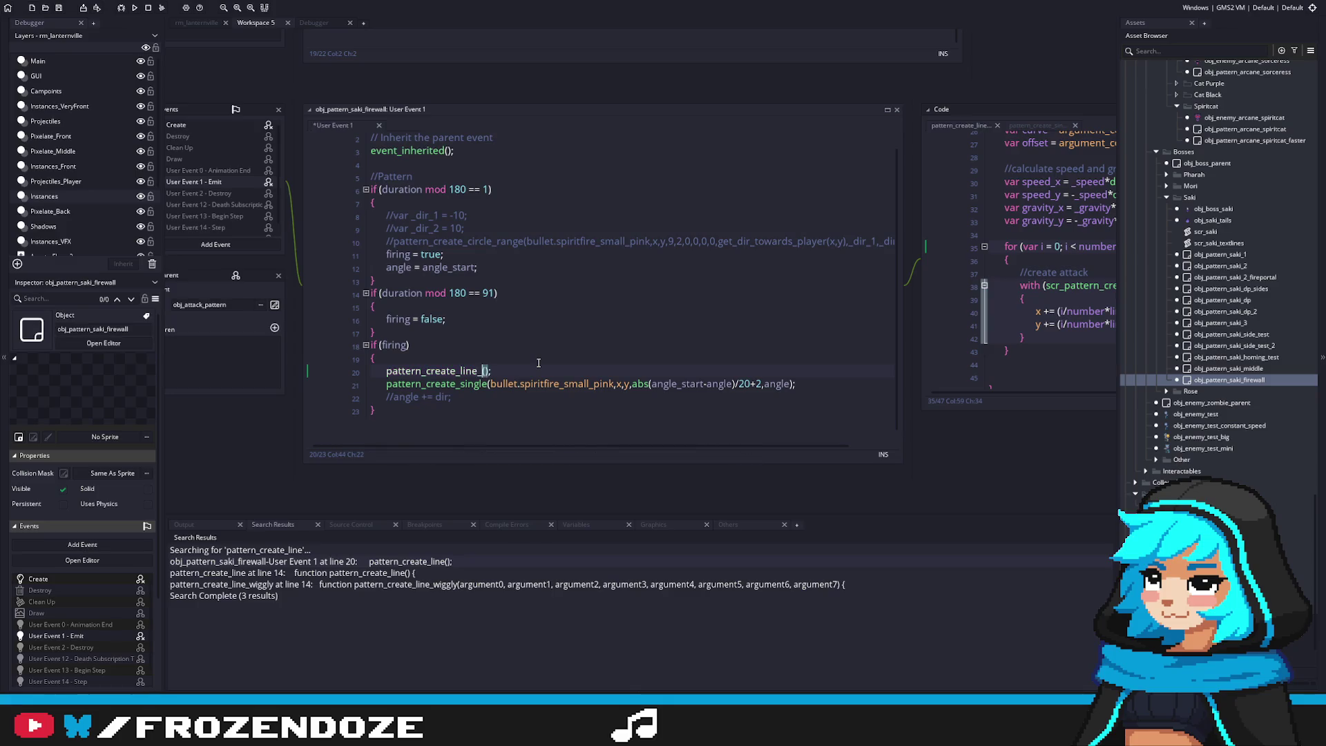
key("Return")
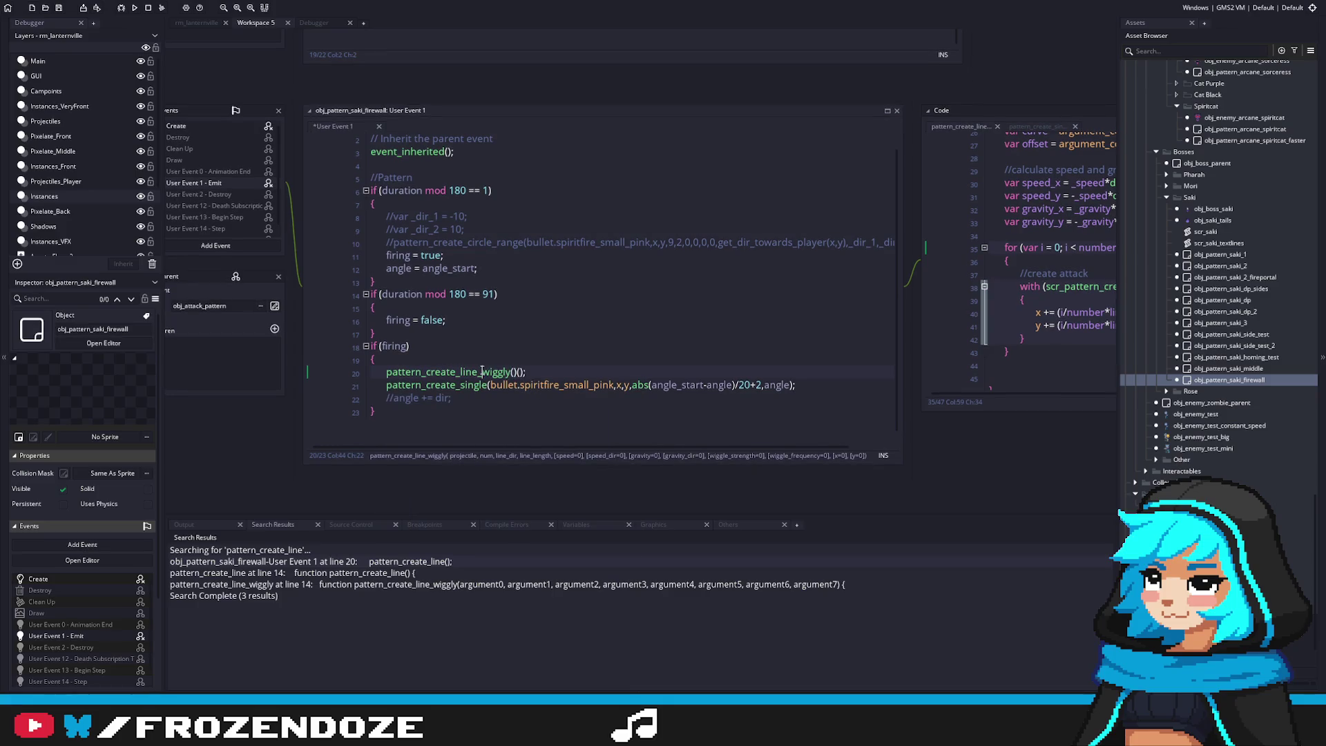
key("F12")
scroll(928, 309, "down", 5)
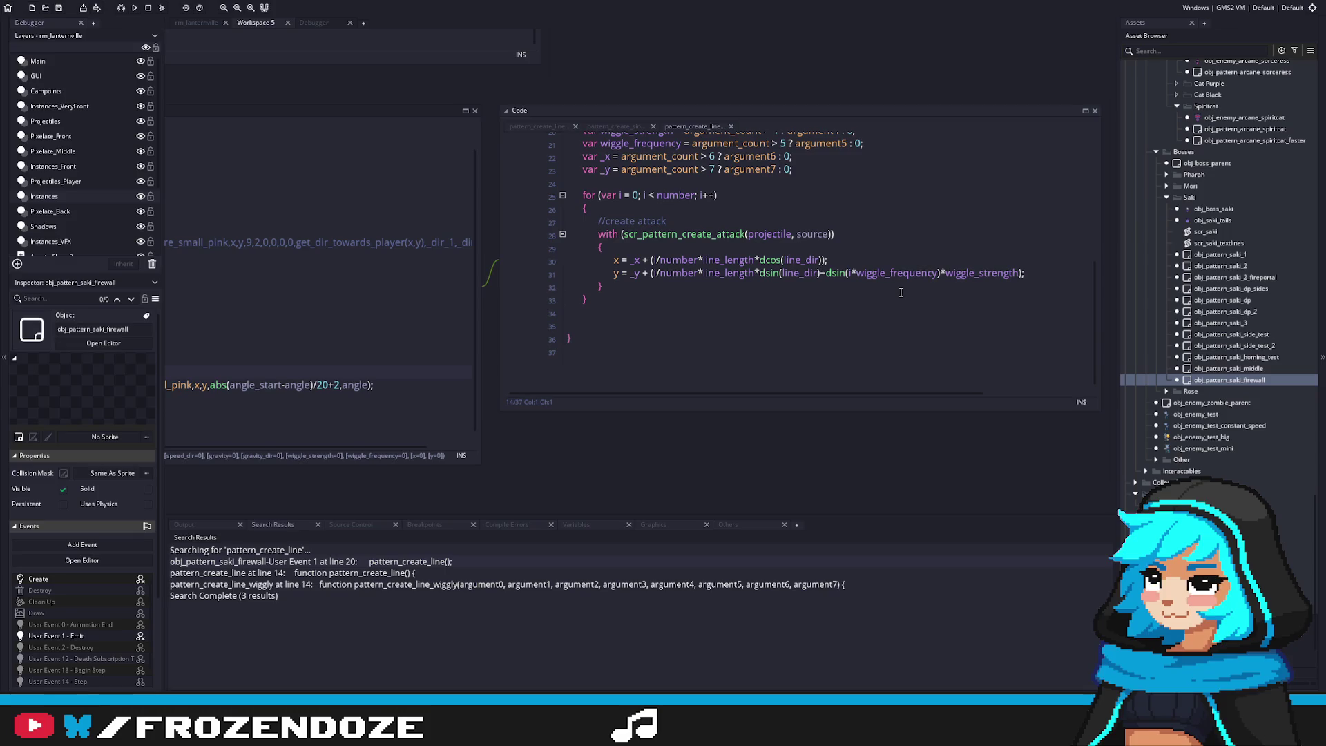
Scroll through pattern_create_line_wiggly's parameters and wiggle-based positioning code, then return to User Event 1
scroll(752, 294, "up", 5)
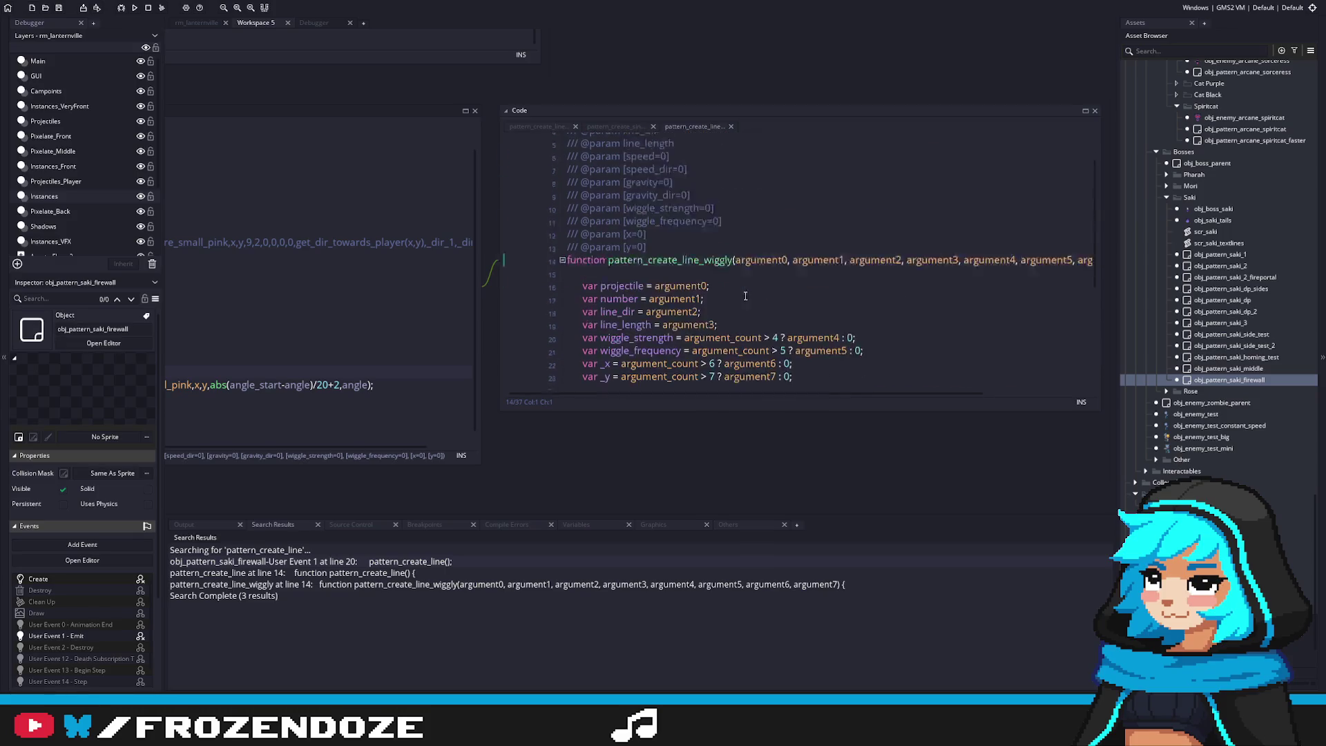
scroll(742, 293, "down", 5)
scroll(739, 292, "up", 5)
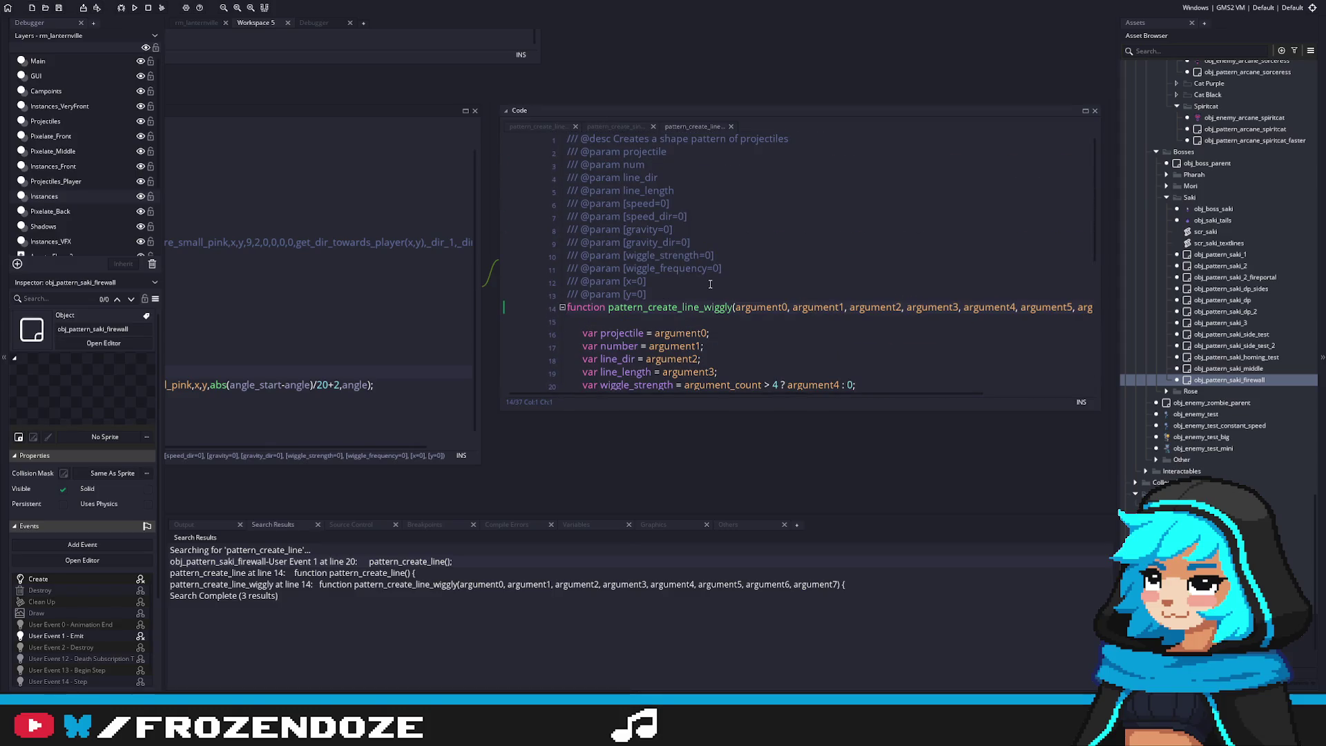
scroll(710, 284, "down", 5)
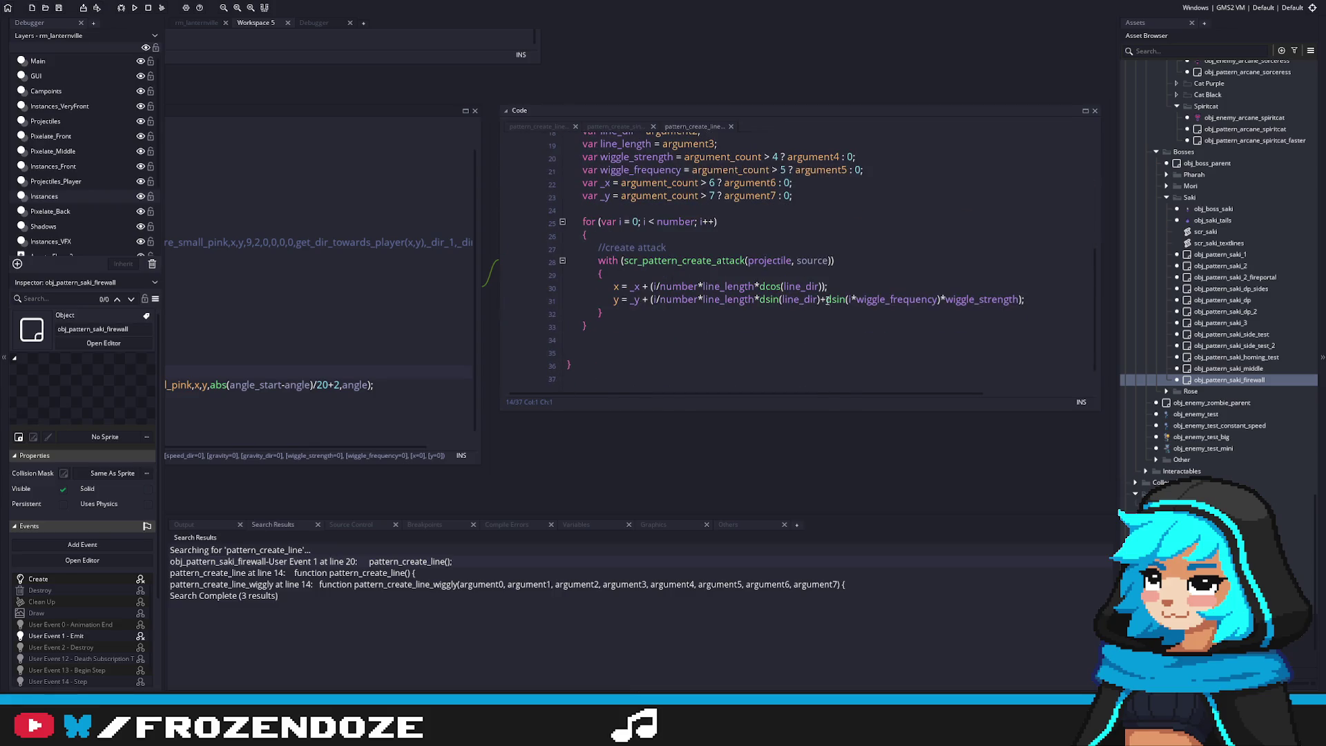
scroll(833, 343, "up", 5)
scroll(825, 336, "down", 5)
scroll(680, 316, "up", 5)
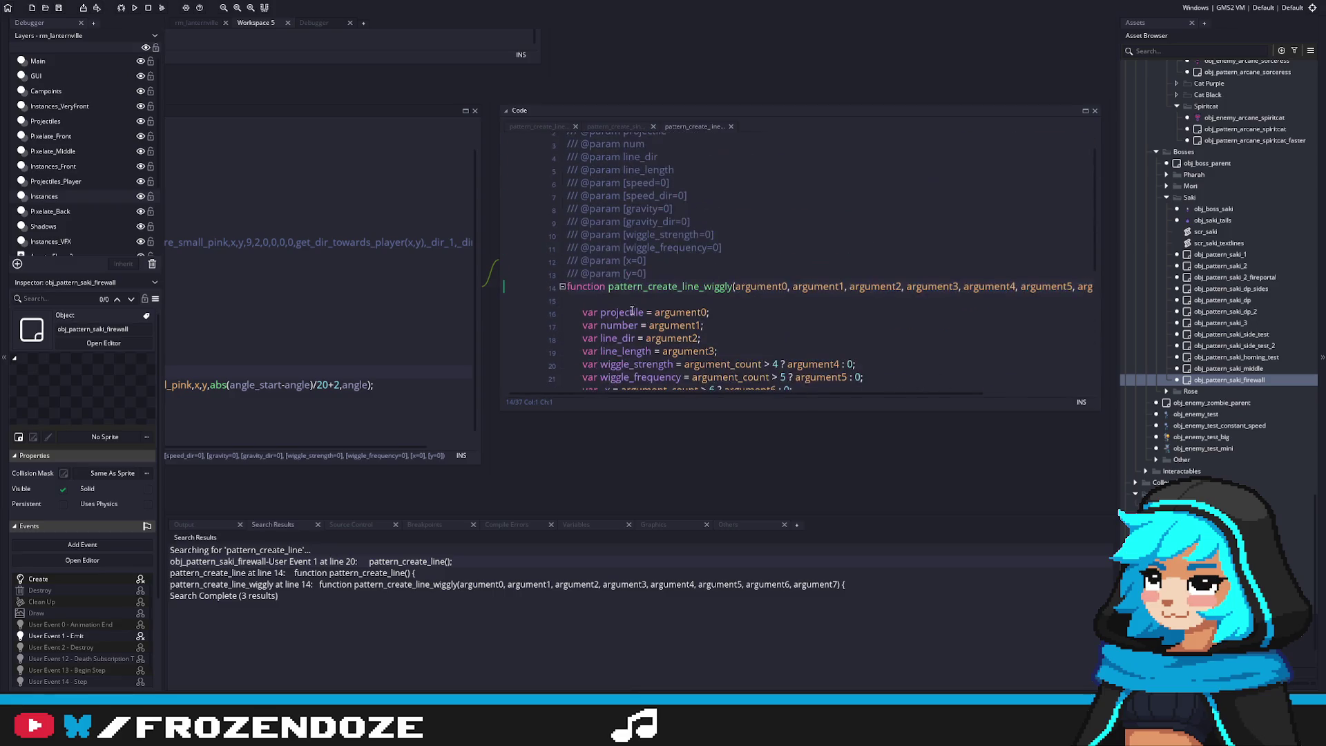
type("_wiggly()();")
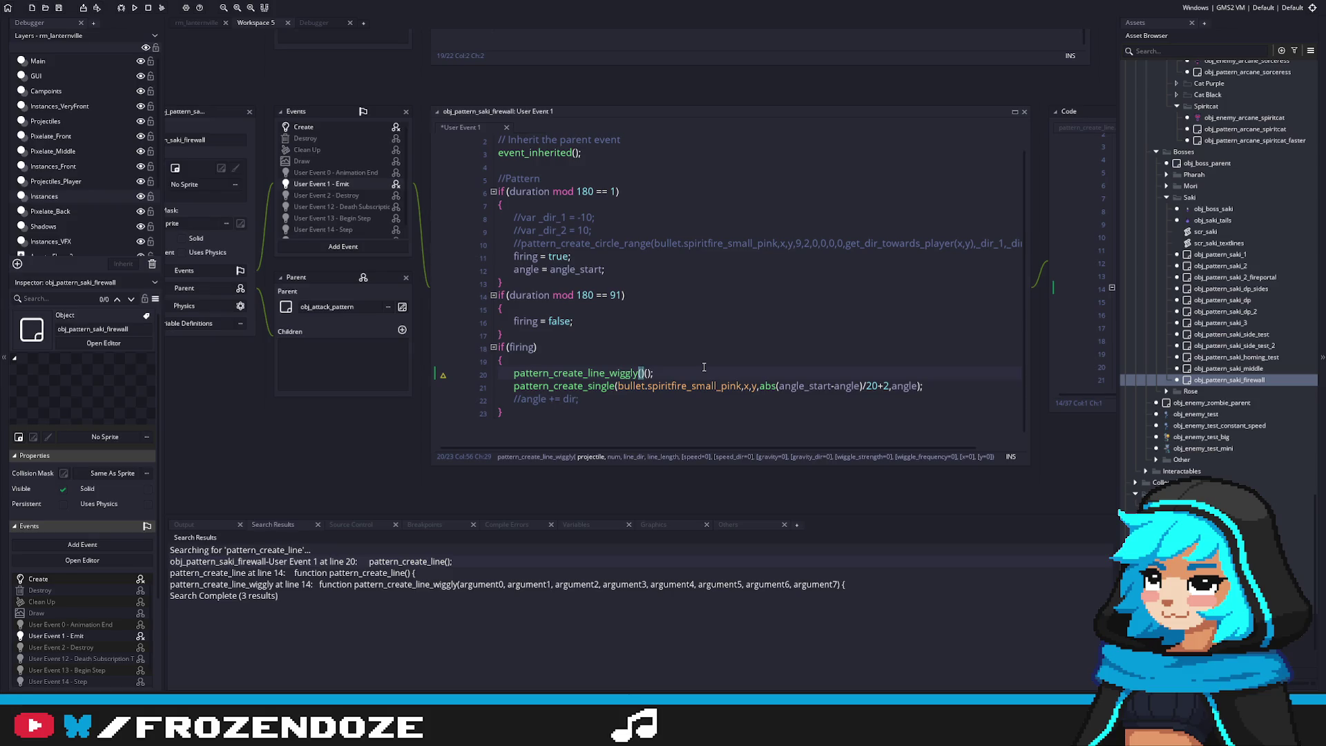
Revert line 20 to pattern_create_line with the pink spiritfire bullet, x and y as first arguments
left_click_drag(647, 373, 606, 373)
key("BackSpace")
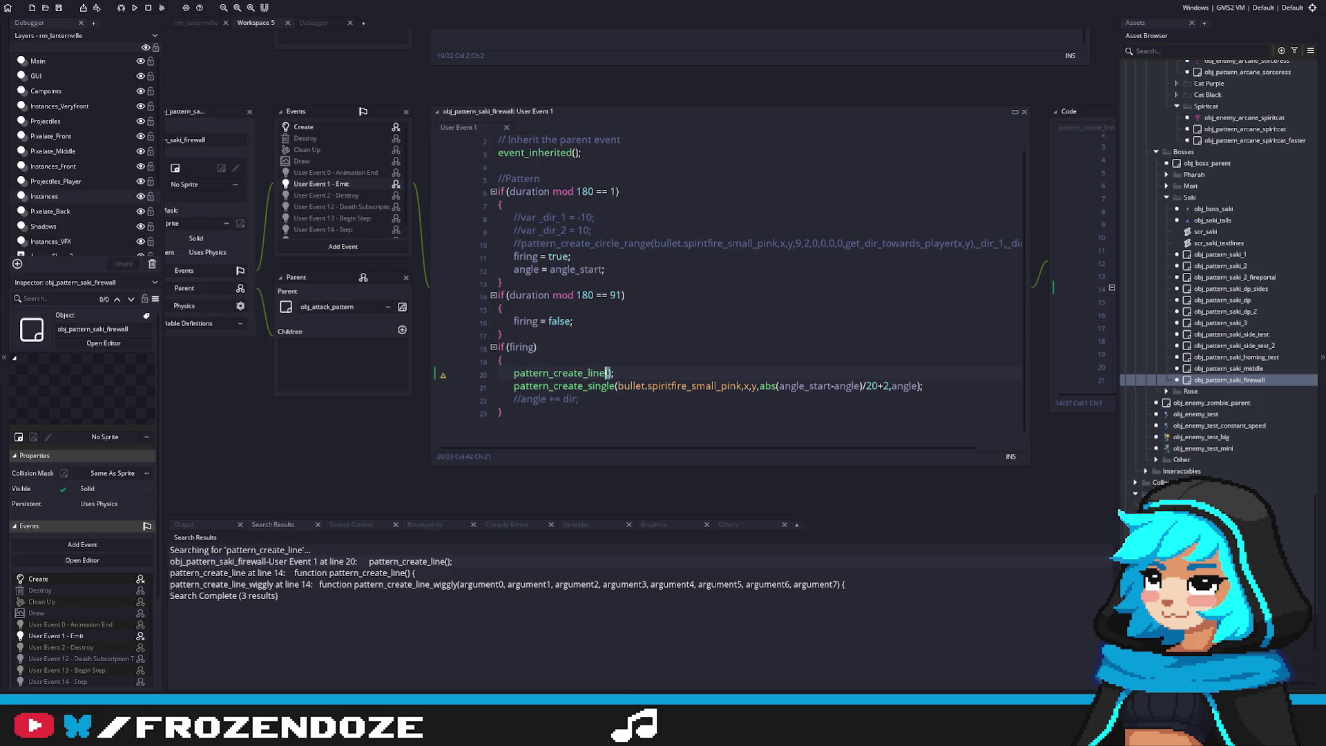
key("Right")
mouse_move(620, 389)
left_mouse_down()
mouse_move(580, 400)
mouse_move(741, 387)
left_mouse_up()
key("ctrl+c")
left_click(609, 373)
key("ctrl+v")
type(",x,y,")
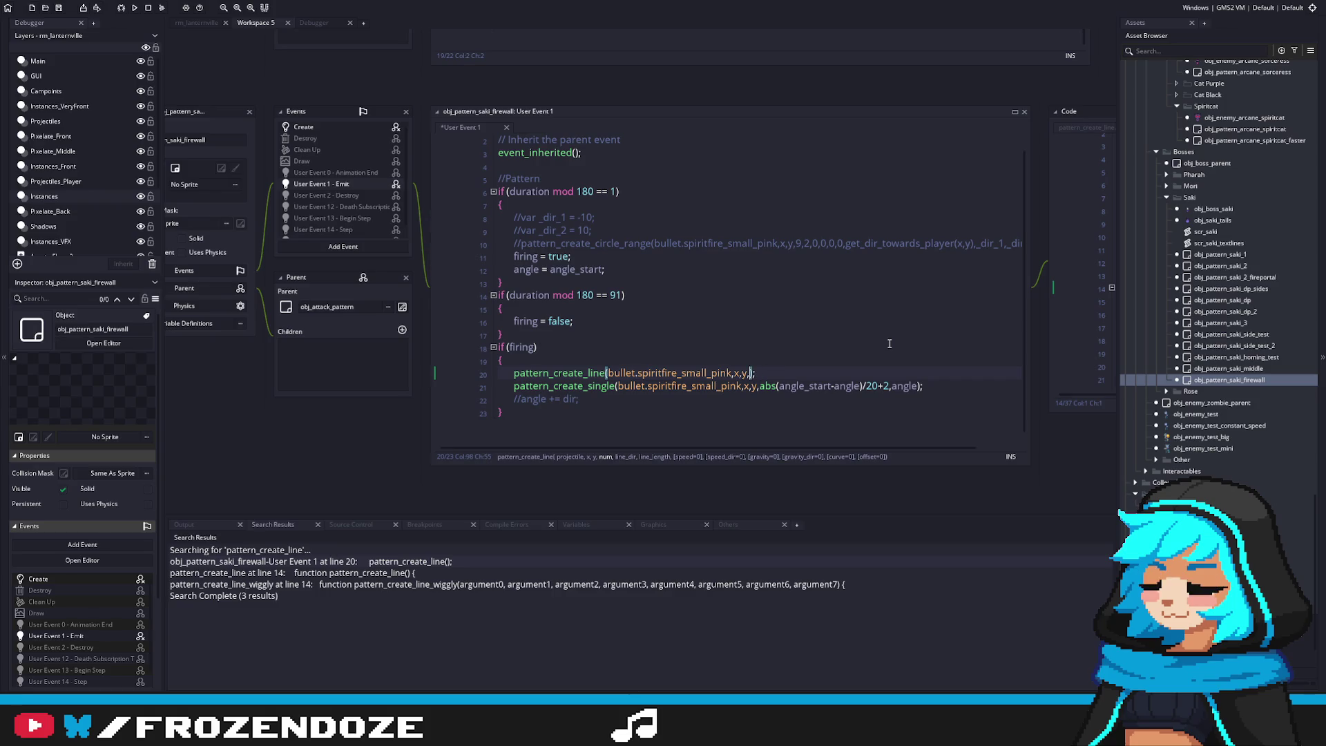
Fill in the remaining arguments 50, 180, 200, 3, 270 and save the event
type("50,")
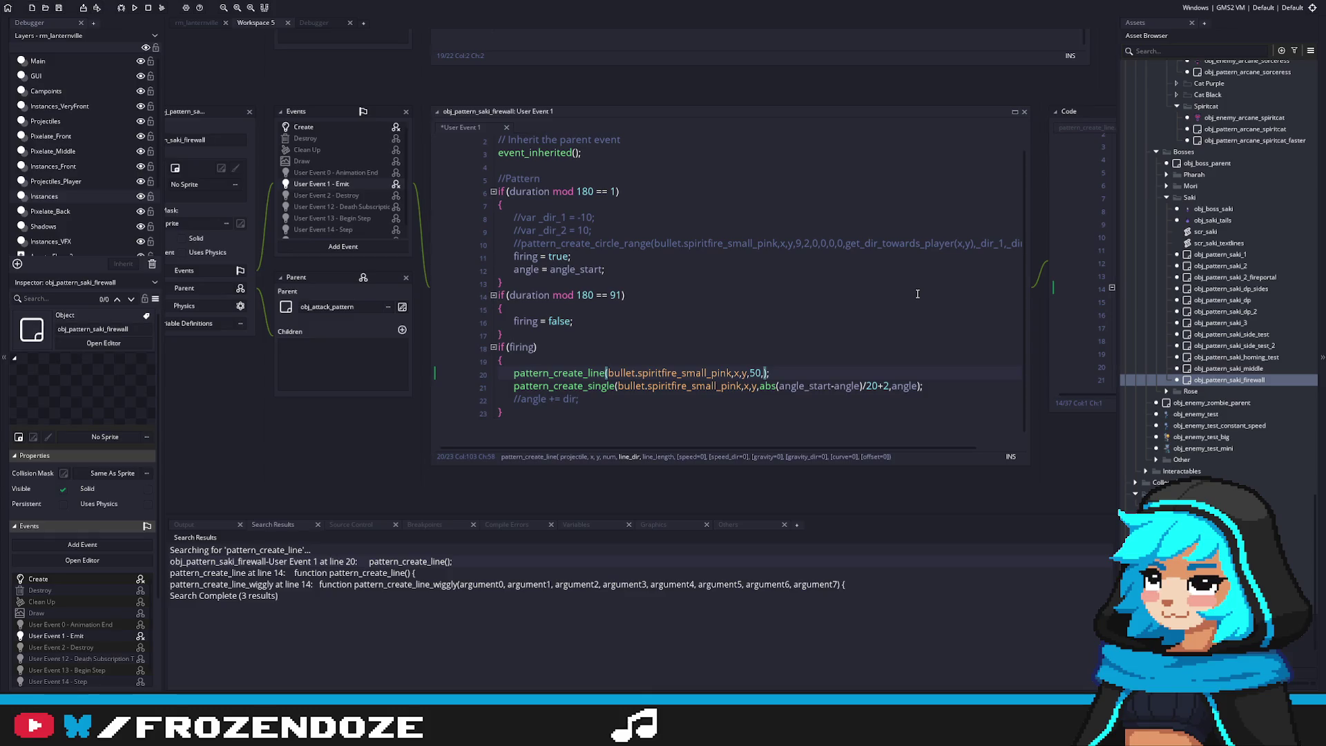
type("0,")
type("200,")
type("4")
key("BackSpace")
type("3,")
type("26")
type("0,0")
key("BackSpace")
key("BackSpace")
key("ctrl+s")
Delete the pattern_create_single call and its leftover blank line
left_click_drag(581, 399, 441, 384)
key("BackSpace")
key("BackSpace")
key("Home")
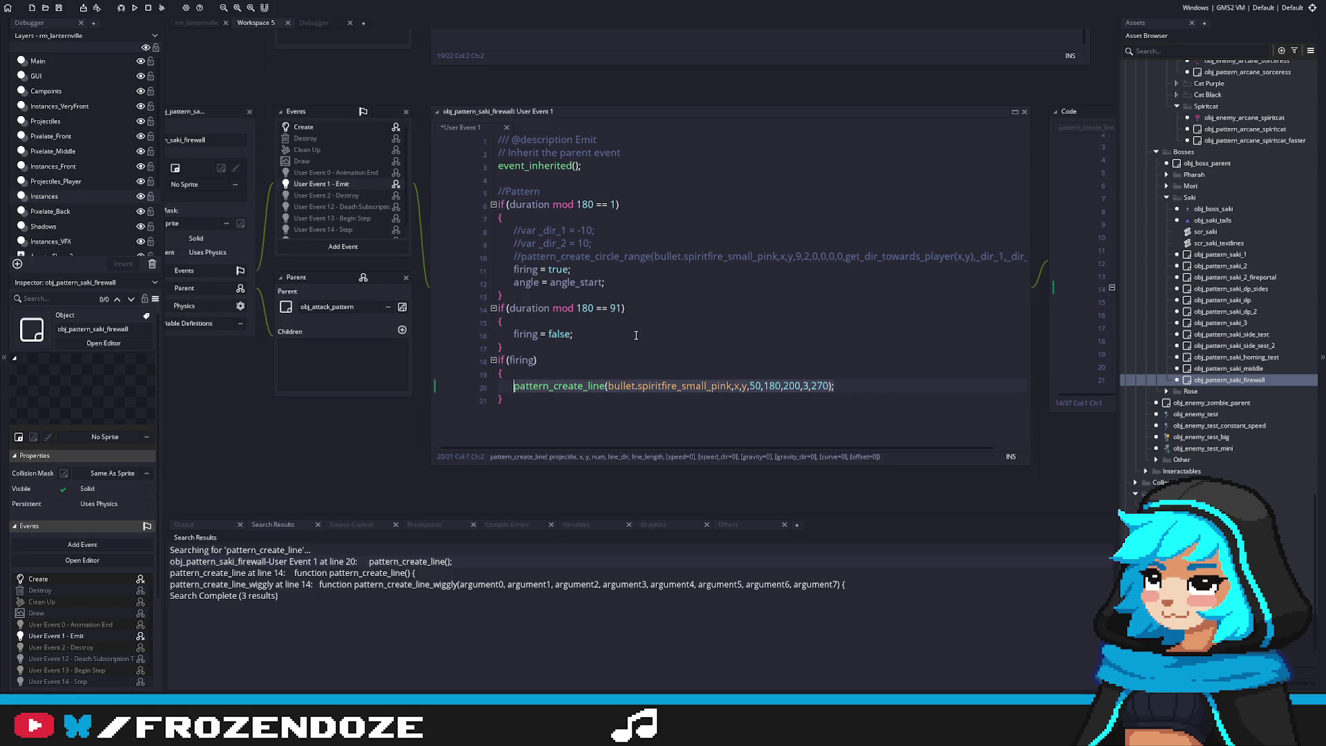
key("Up")
key("Up")
key("Up")
key("End")
Remove the firing blocks, place the line call in the duration mod 180 block, and save
left_click_drag(606, 439, 502, 346)
key("BackSpace")
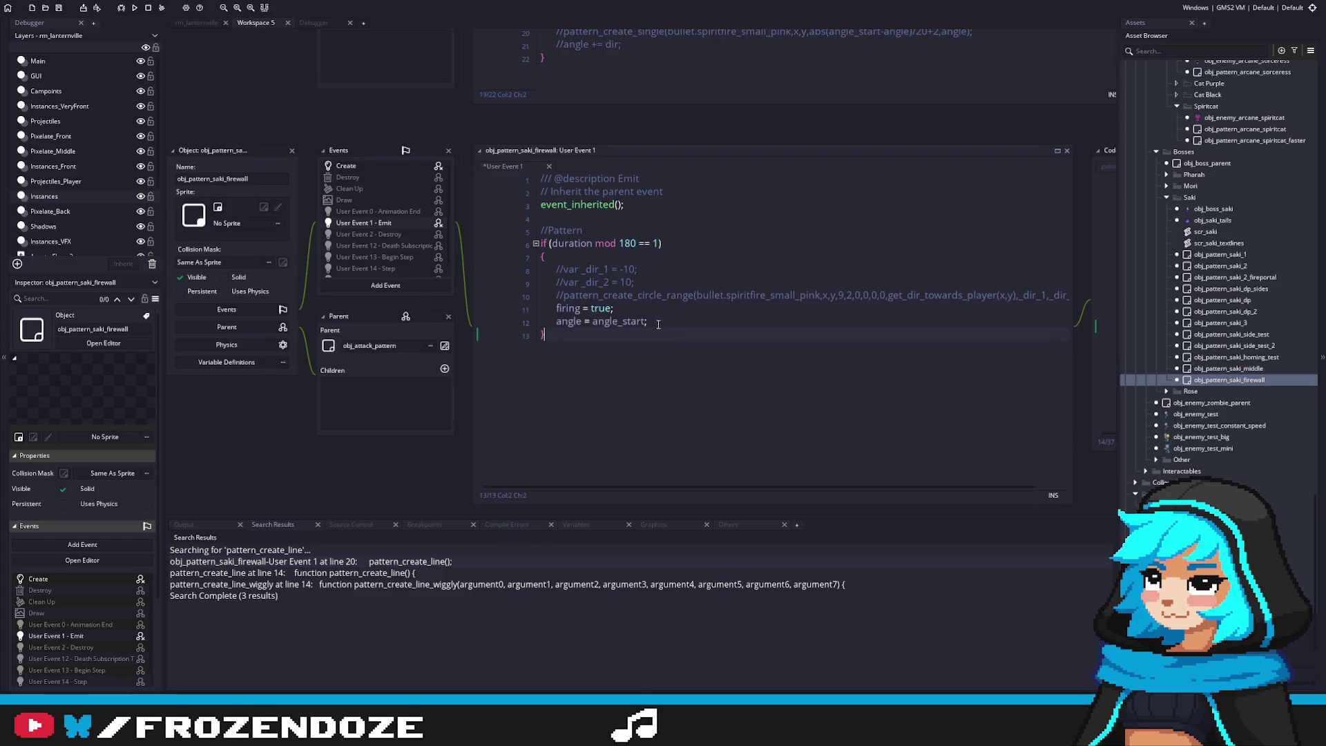
left_click_drag(653, 322, 495, 282)
key("shift+Up")
key("ctrl+v")
key("Home")
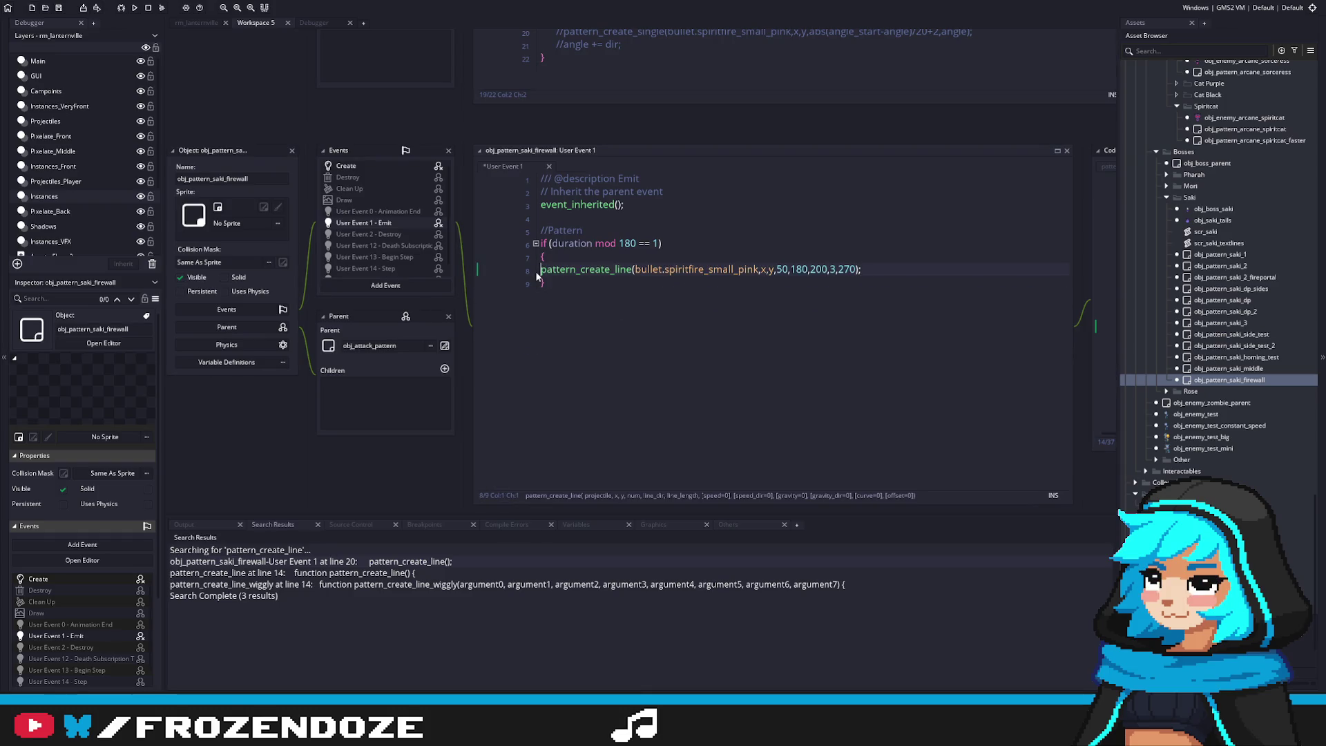
key("Down")
key("ctrl+s")
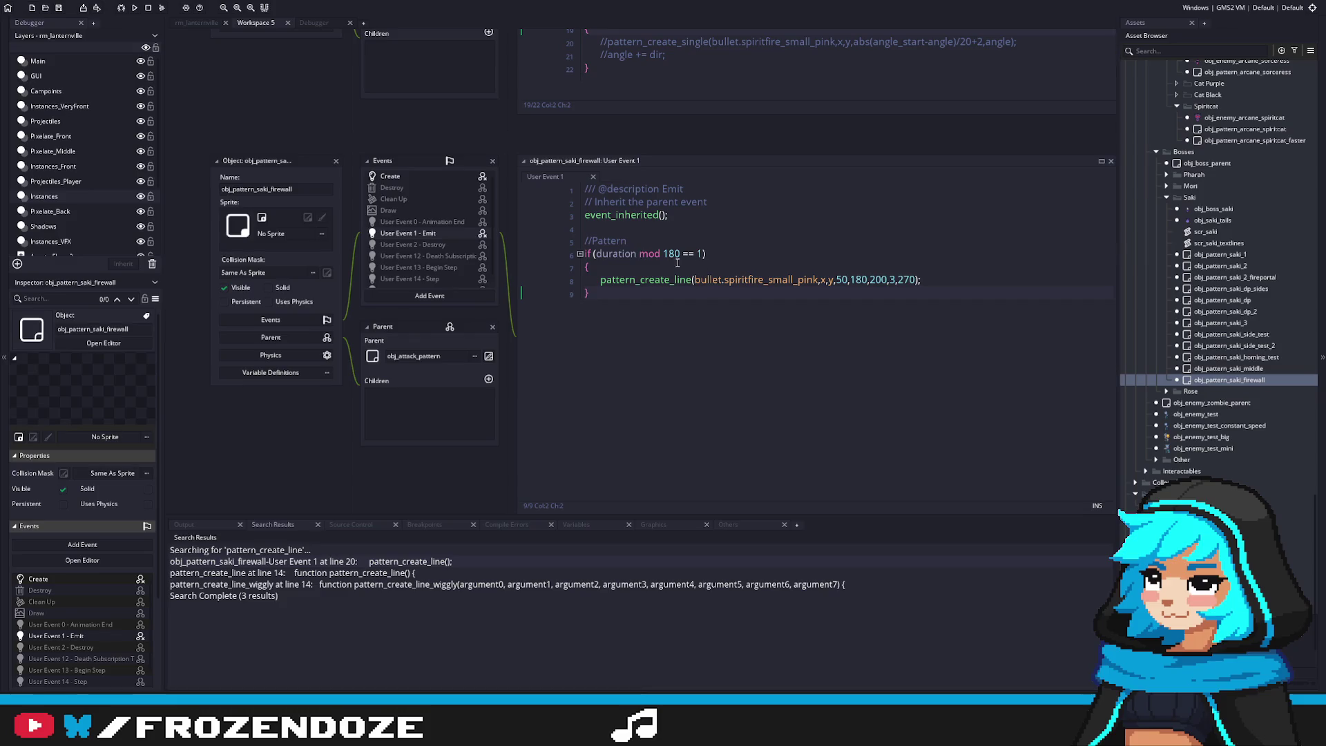
Compare the firewall's Create and Emit code, locating the 180 direction argument
double_click(420, 176)
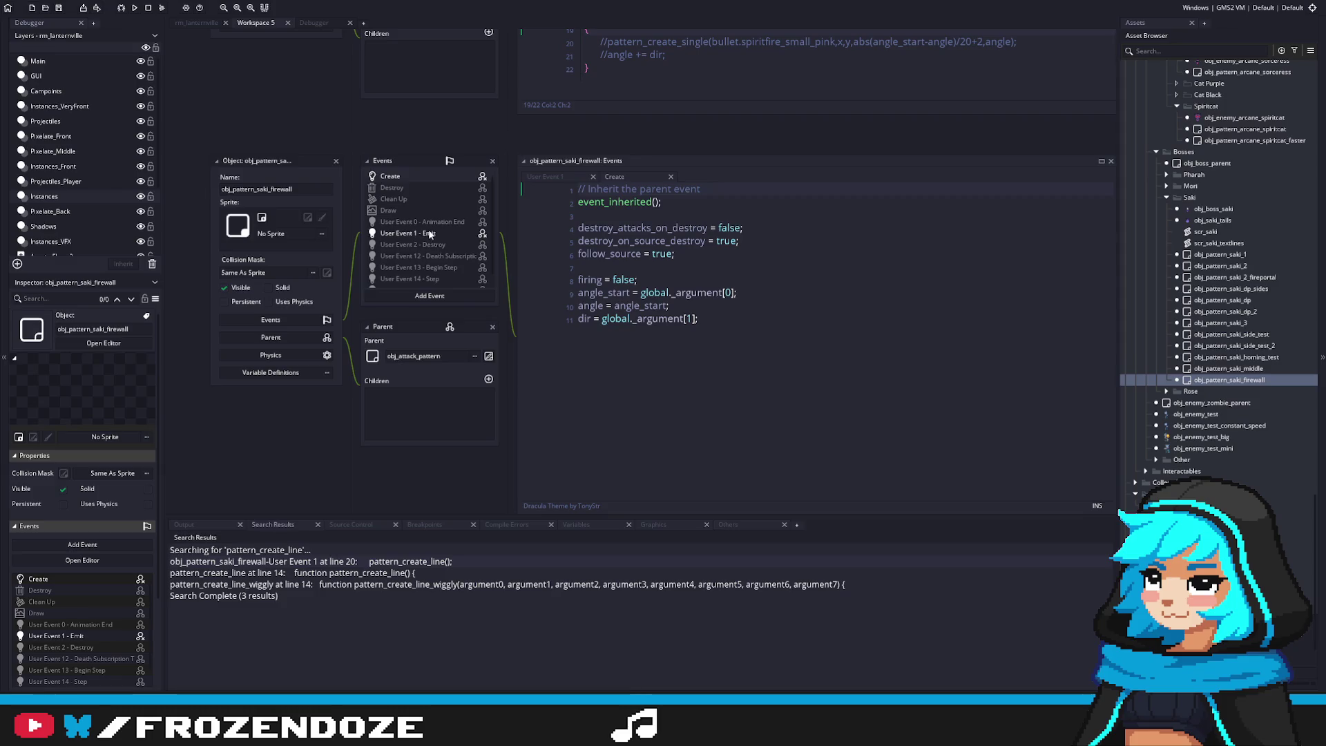
double_click(429, 234)
double_click(423, 179)
double_click(453, 231)
left_click(855, 279)
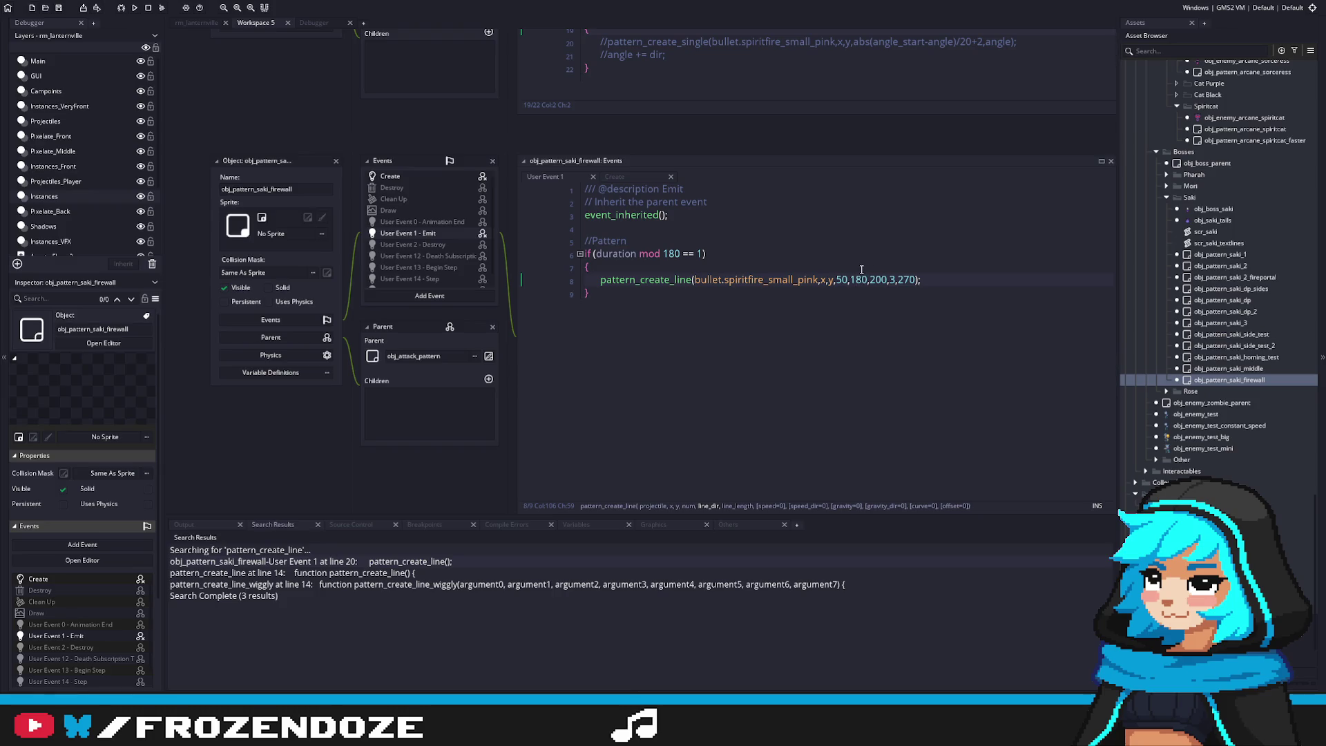
key("Left")
key("Left")
key("Left")
left_click(863, 279)
In the Create event, set line_dir = global._argument[0] and delete the old angle and dir lines
left_click(434, 180)
left_click(602, 279)
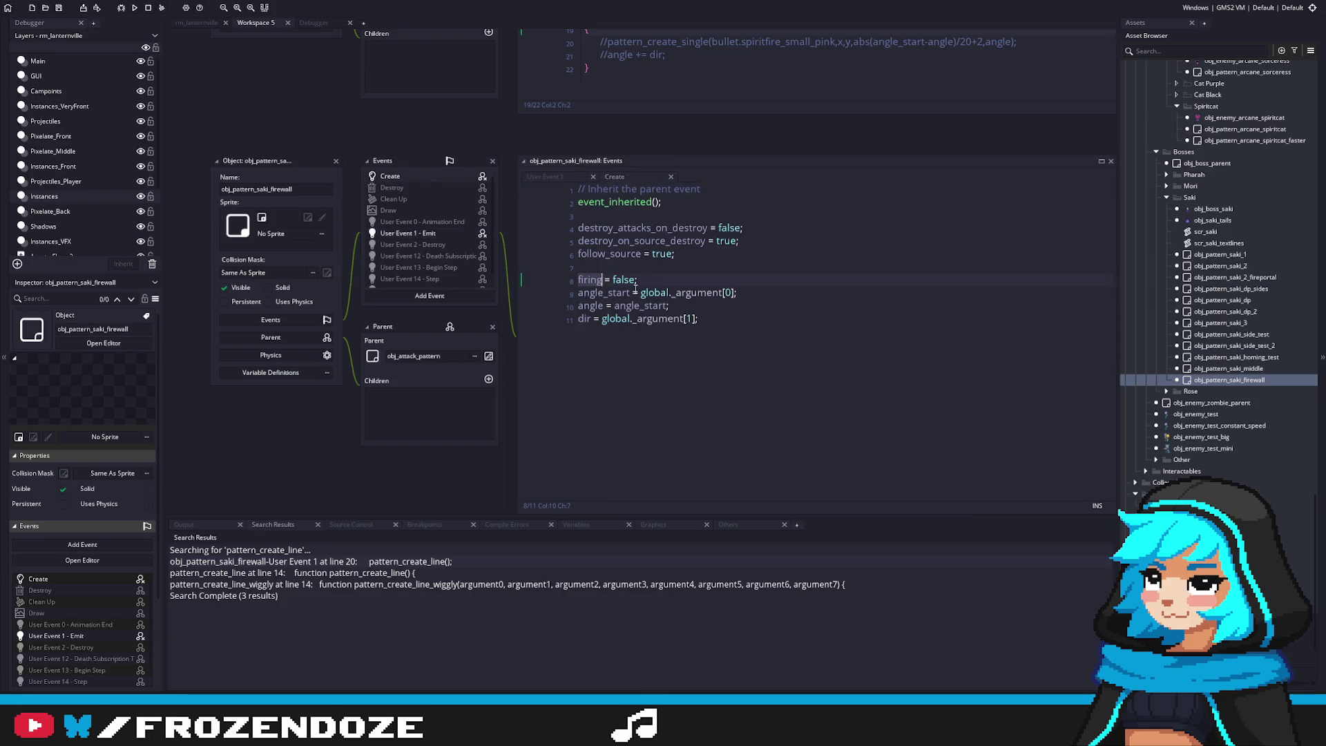
key("ctrl+BackSpace")
type("line_dir")
mouse_move(736, 292)
left_mouse_down()
mouse_move(528, 305)
mouse_move(721, 279)
left_mouse_up()
key("ctrl+c")
double_click(634, 279)
key("ctrl+v")
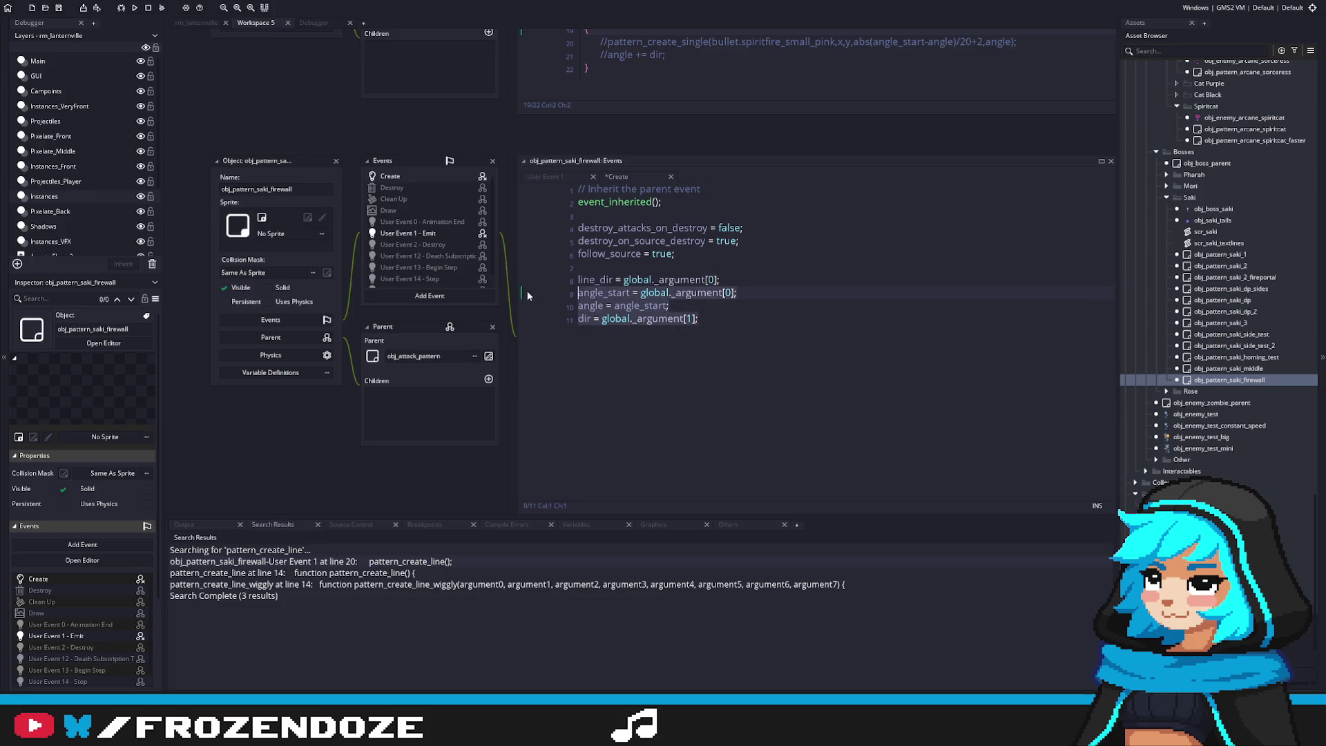
key("BackSpace")
left_click(613, 279)
Pass line_dir instead of 180 in the Emit code and set follow_source to false
left_click(406, 234)
double_click(858, 280)
type("line_dir")
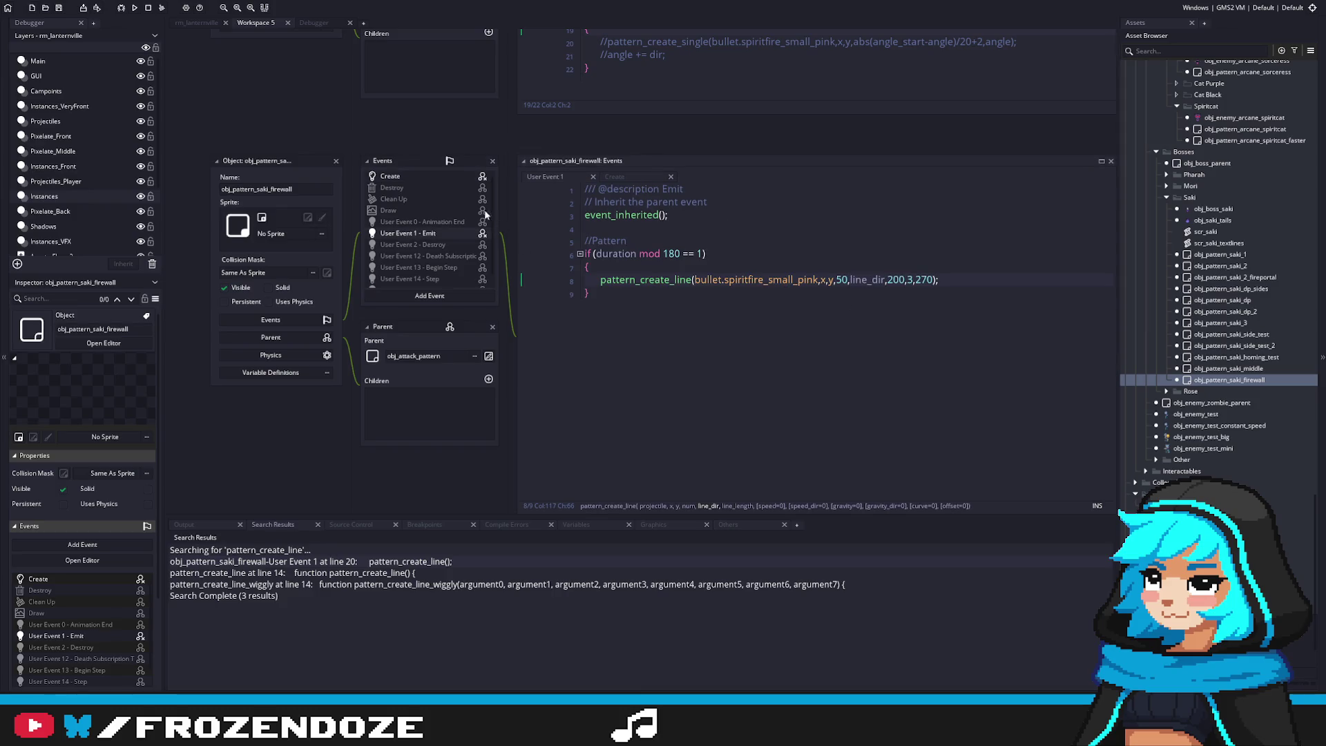
left_click(437, 181)
left_click(739, 281)
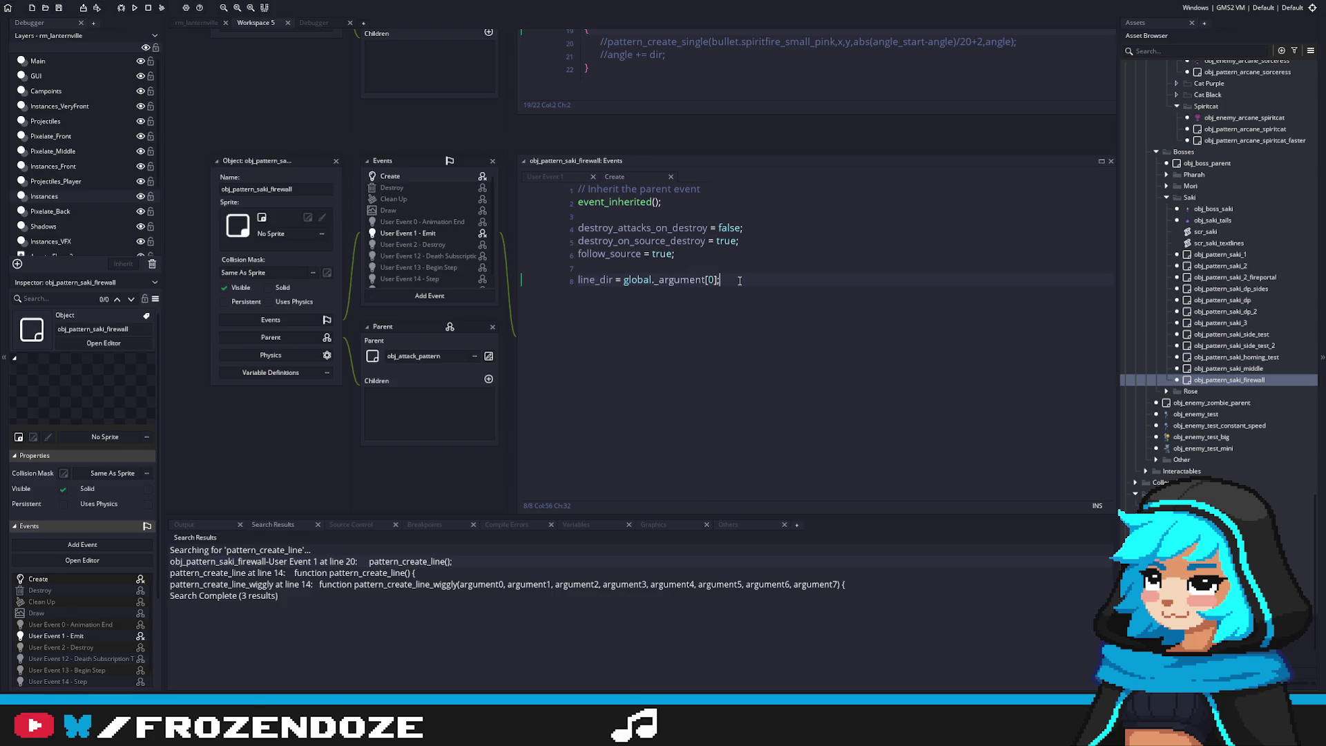
double_click(661, 253)
type("false")
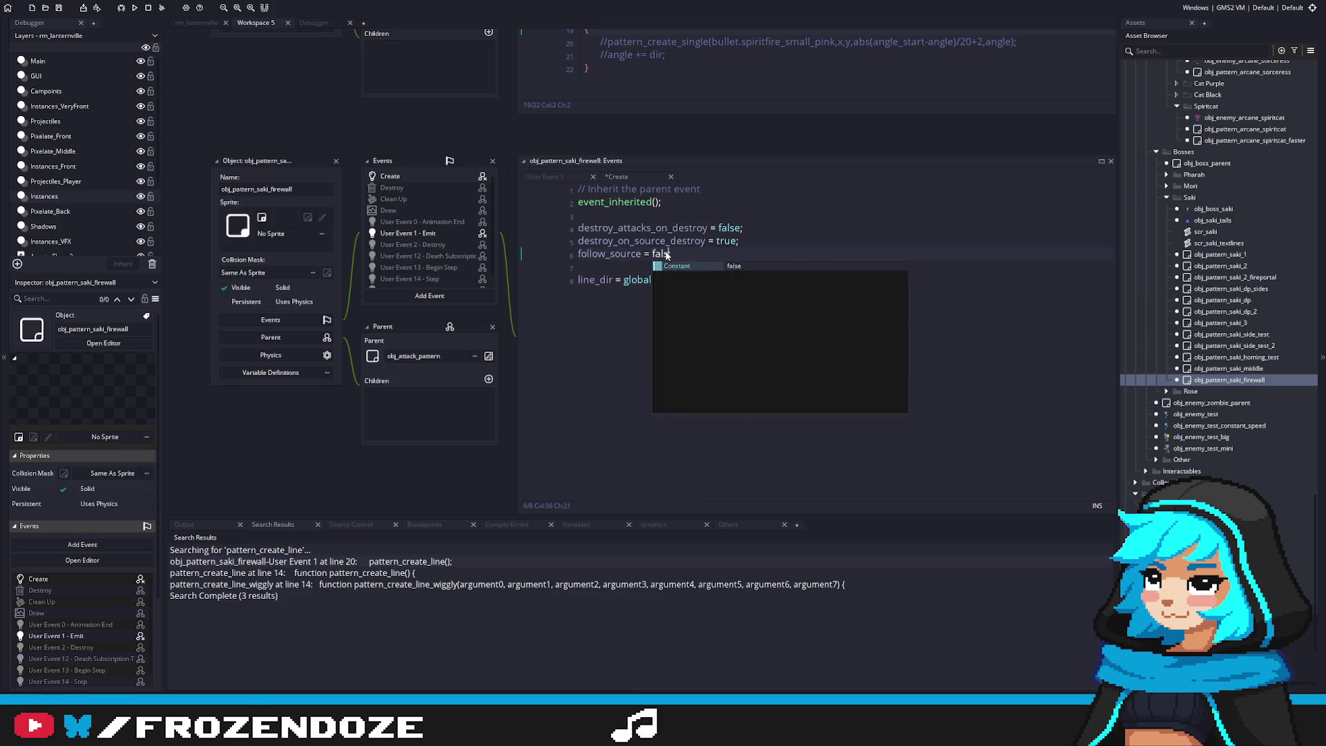
key("Escape")
double_click(1213, 220)
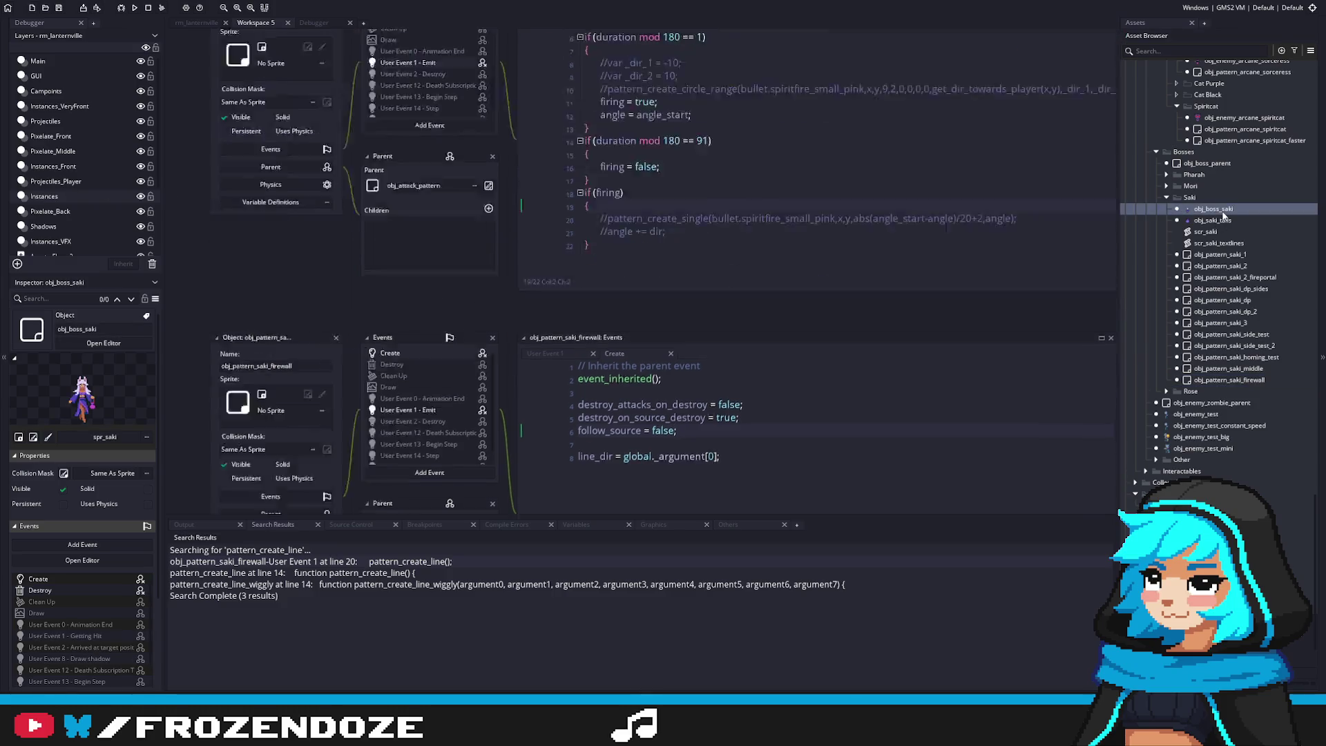
In scr_saki, spawn the firewall pattern in place of obj_pattern_saki_middle
left_click(1205, 231)
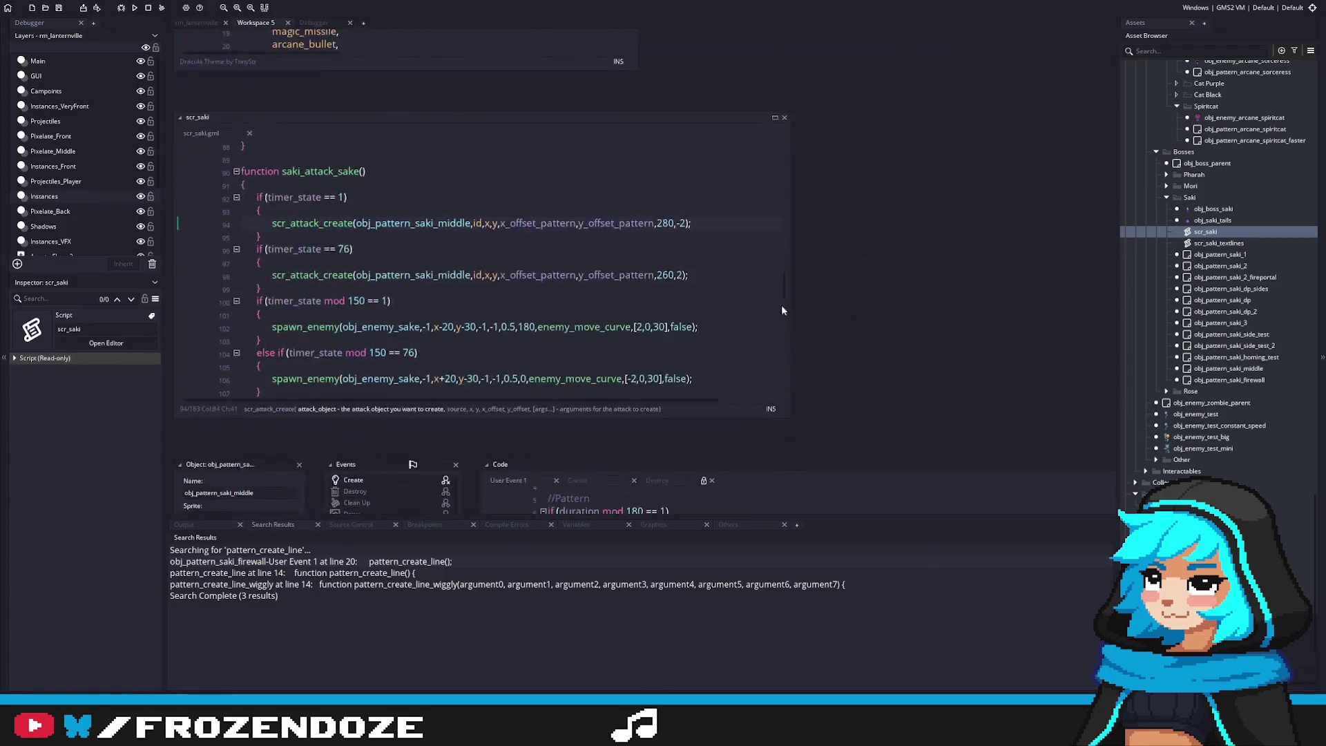
scroll(629, 290, "down", 2)
scroll(629, 290, "up", 2)
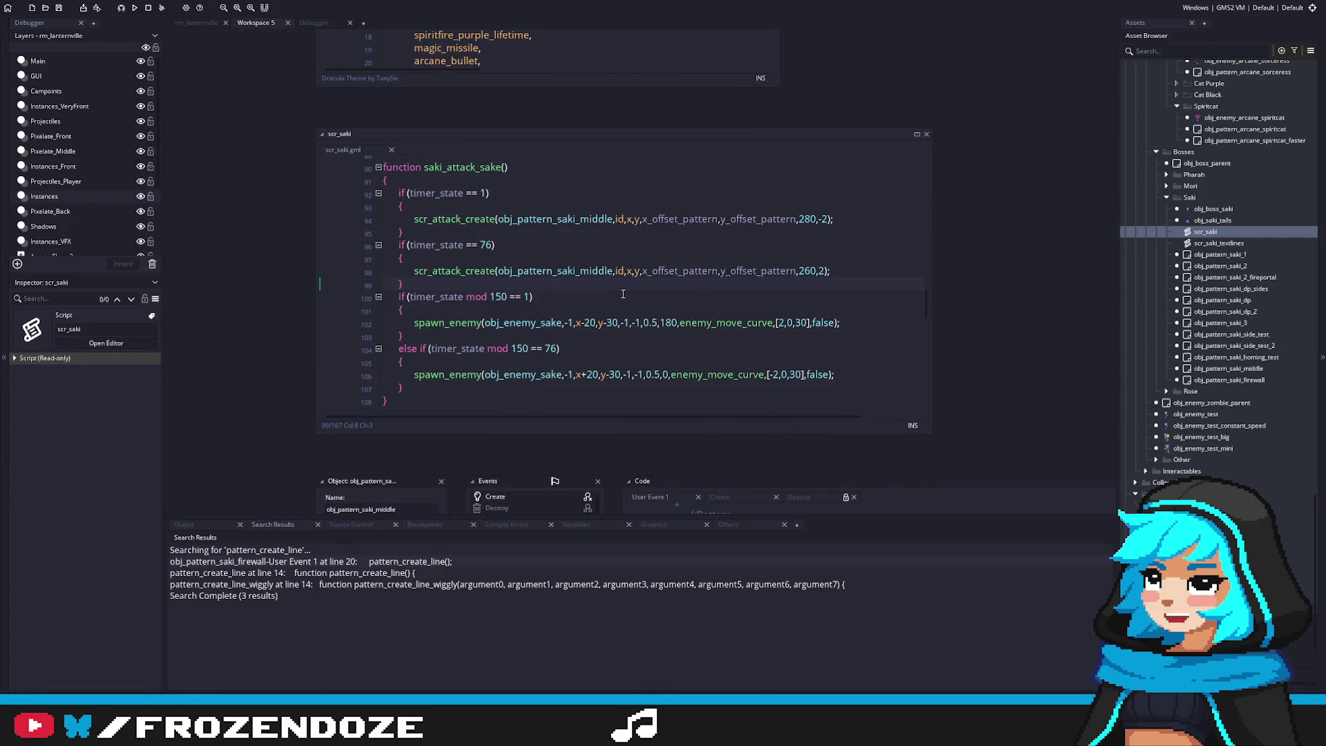
double_click(588, 271)
key("ctrl+v")
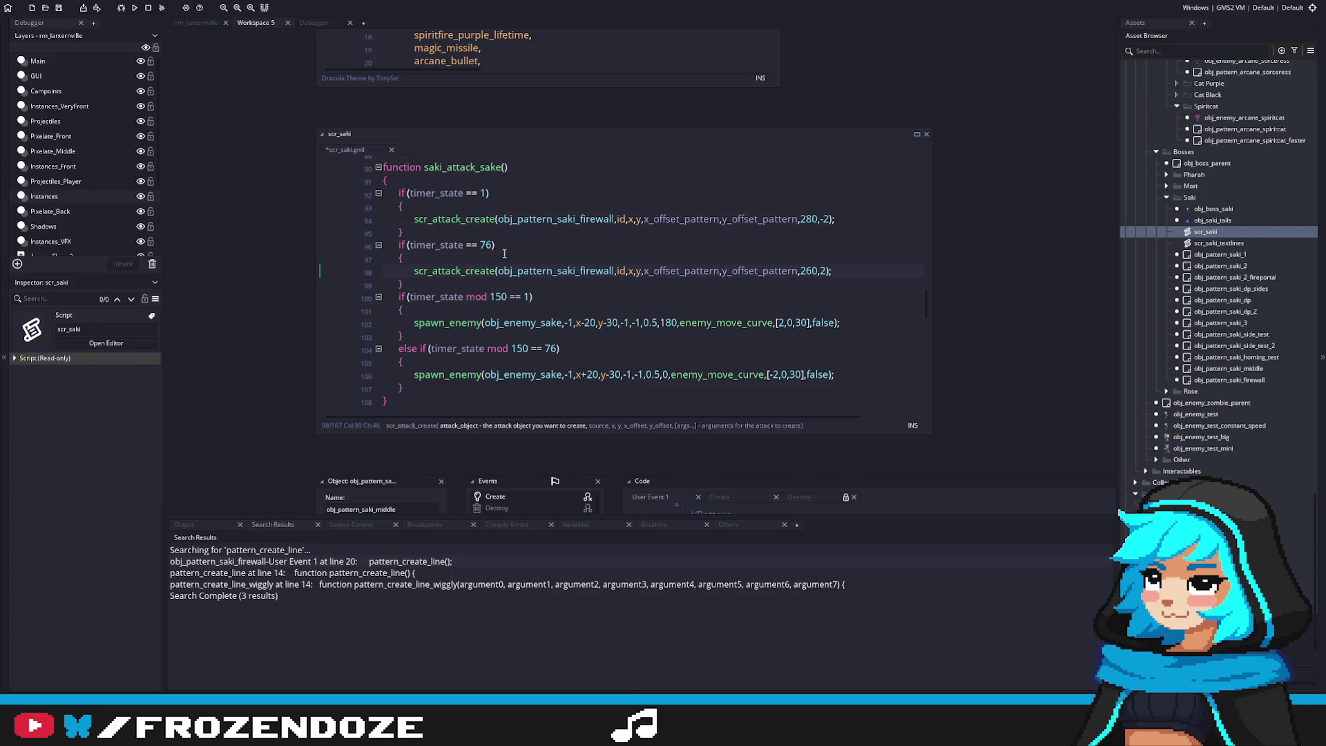
Change the second firewall's timer_state check from 76 to 91 and save
middle_click(557, 271)
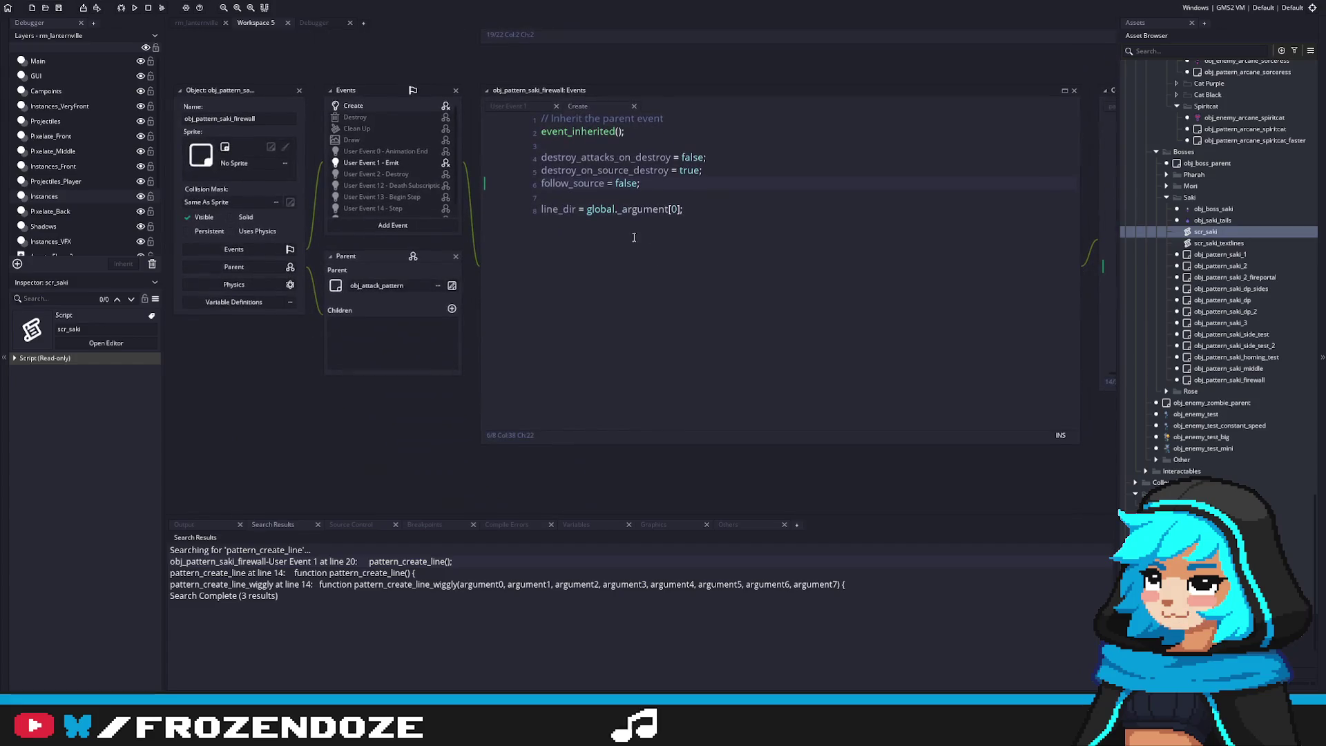
left_click(420, 165)
double_click(1213, 235)
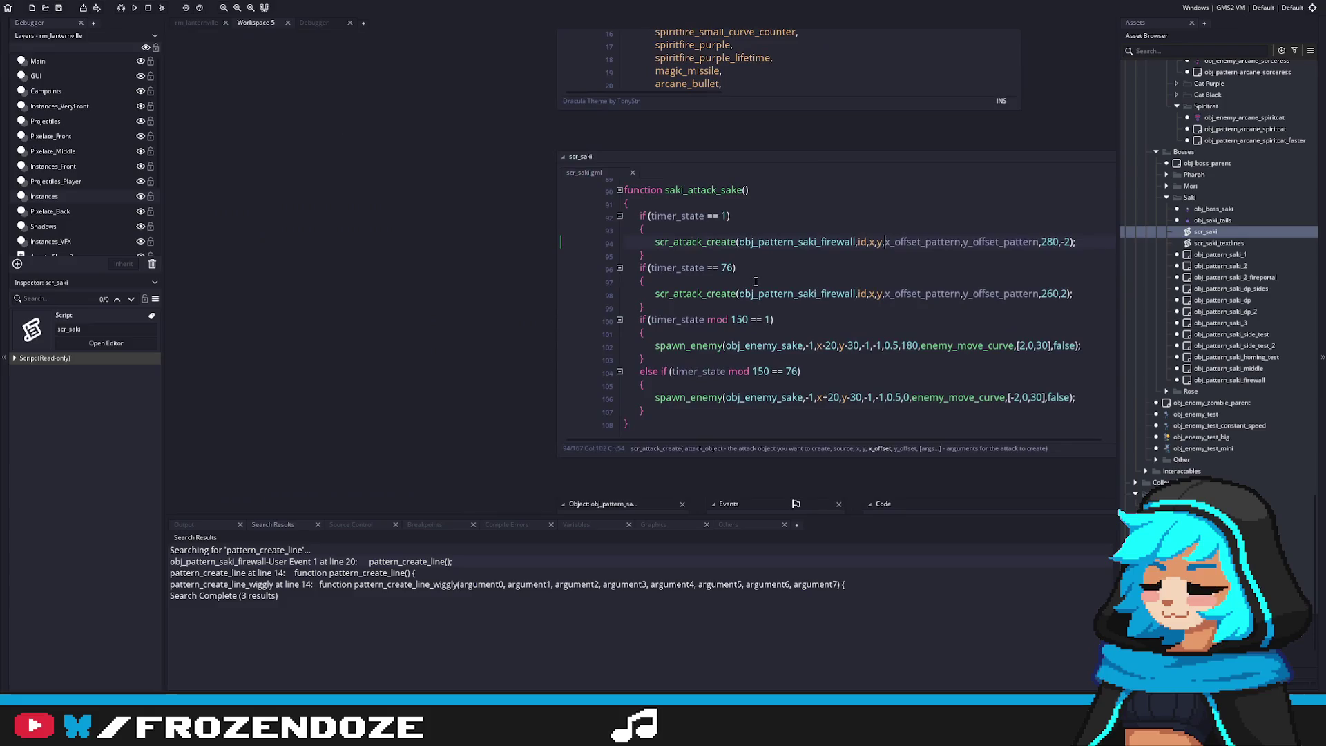
left_click(722, 269)
key("Delete")
key("Delete")
type("92")
key("BackSpace")
type("1")
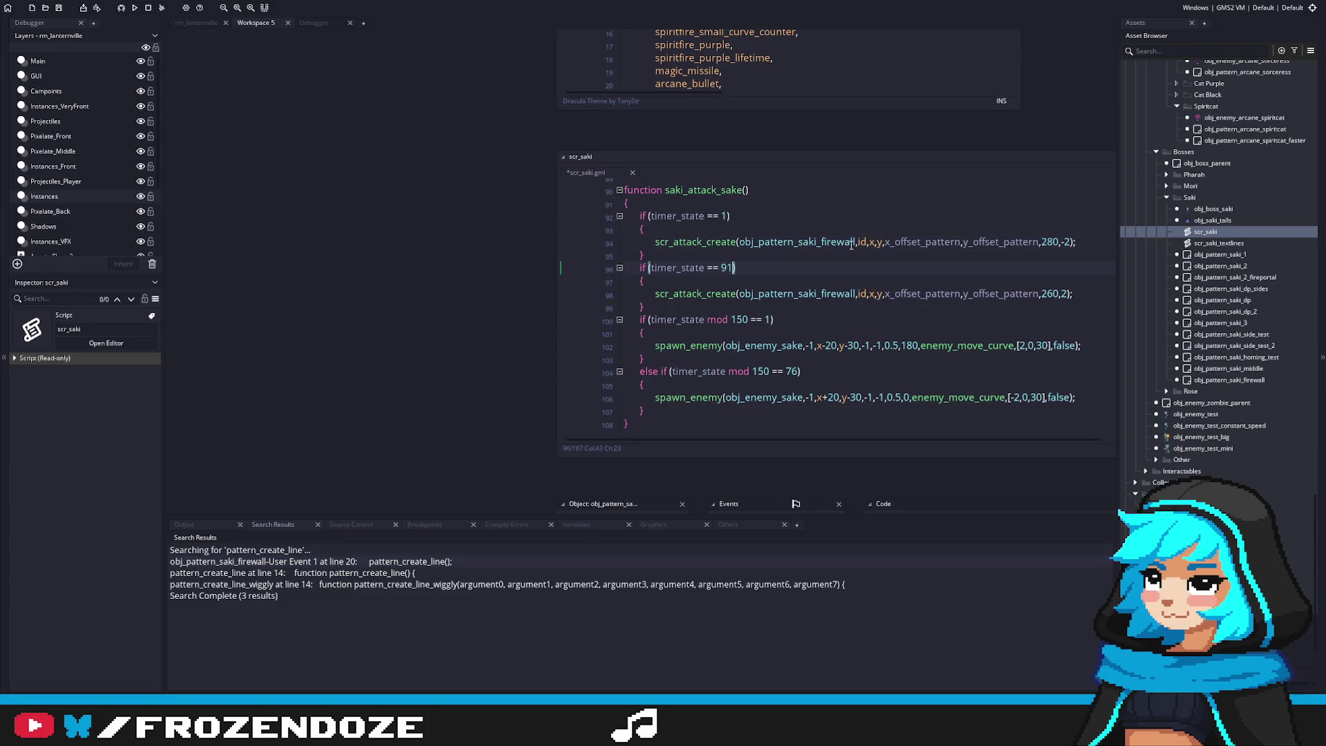
key("ctrl+s")
End the firewall calls with direction 180 and 0 instead of 280,-2 and 260,2, then save
left_click(1066, 295)
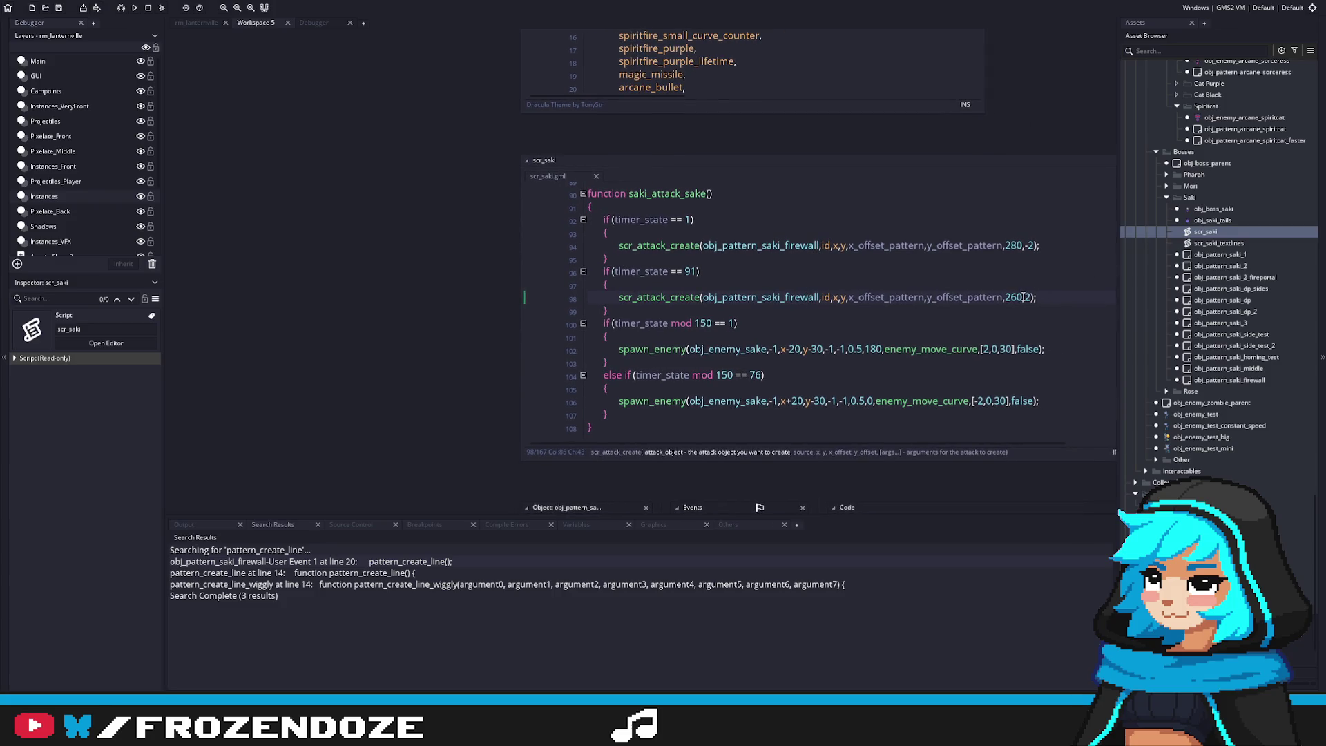
key("BackSpace")
key("BackSpace")
left_click(1022, 247)
key("Delete")
key("Delete")
key("Delete")
key("BackSpace")
type("1")
left_click(1070, 302)
key("Left")
key("Left")
key("Left")
key("BackSpace")
key("BackSpace")
double_click(851, 297)
left_click(848, 245)
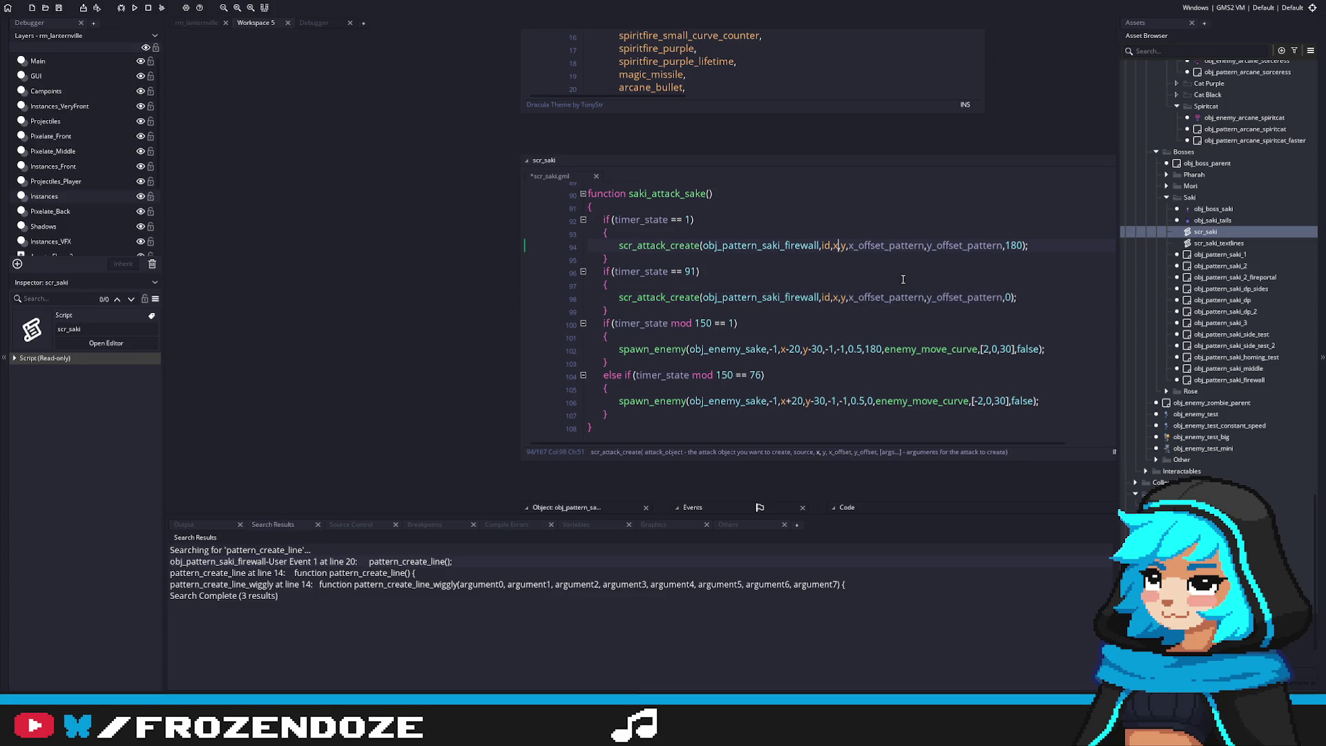
key("ctrl+s")
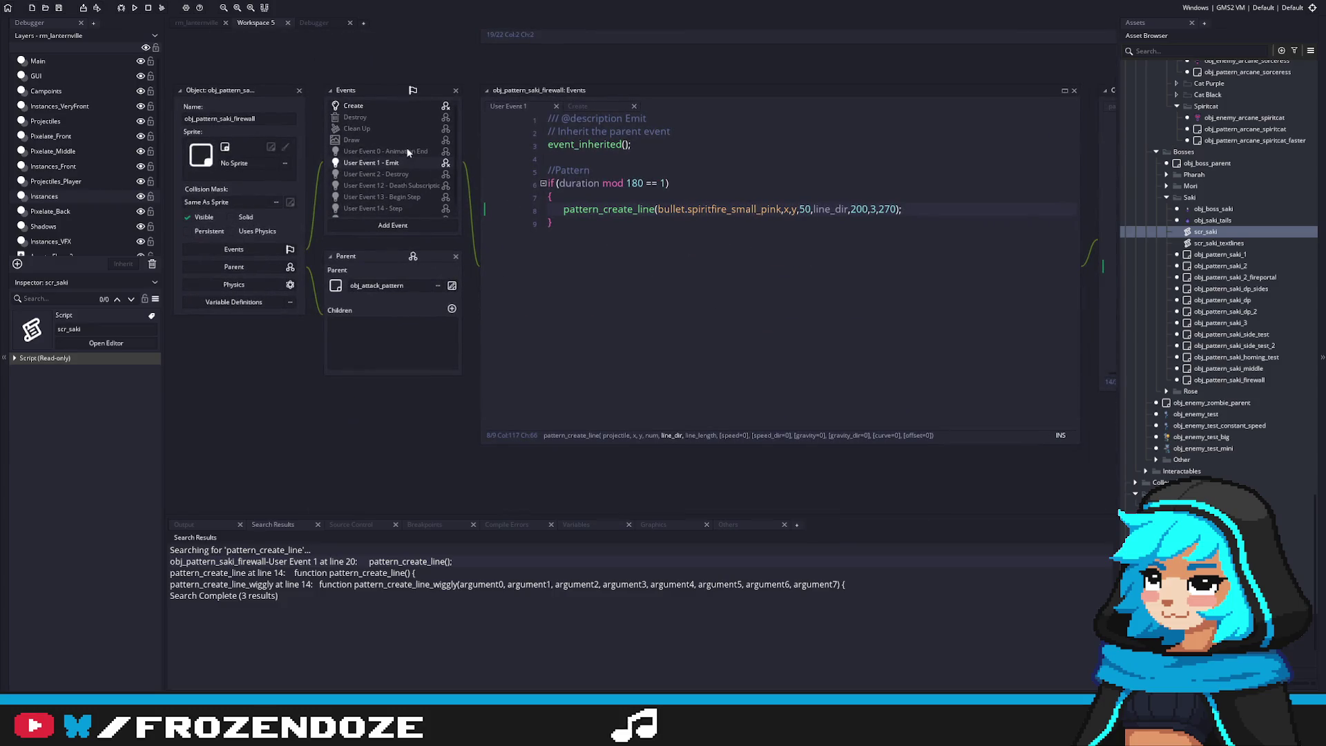
Make both firewall calls spawn at y-100 and save scr_saki
left_click(417, 105)
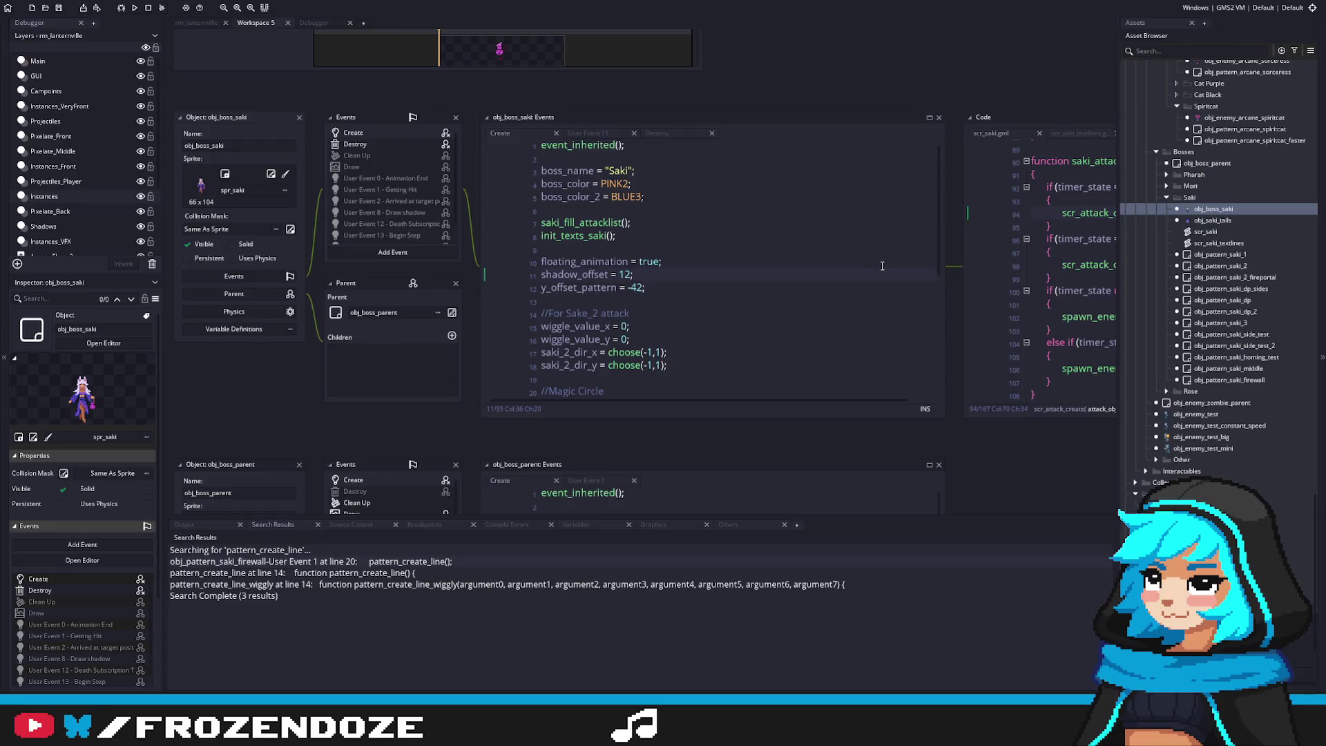
left_click(942, 243)
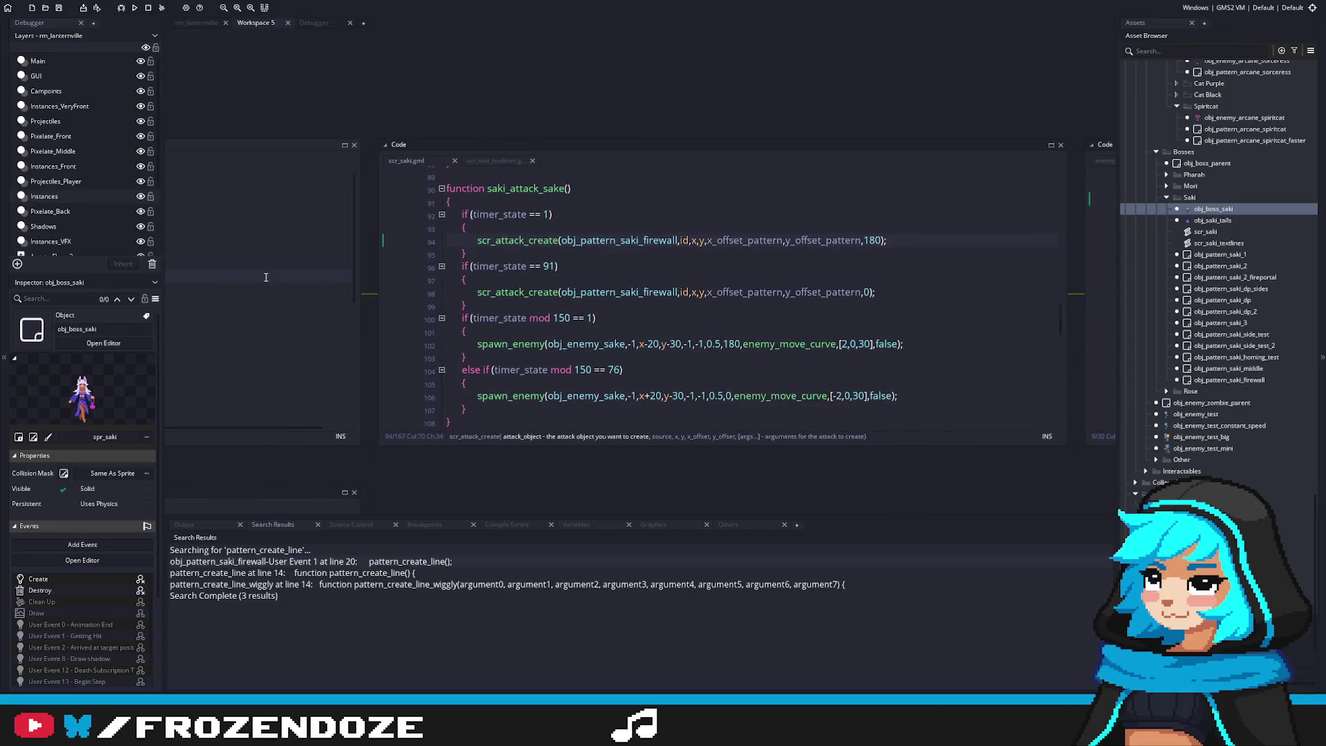
key("Right")
key("Right")
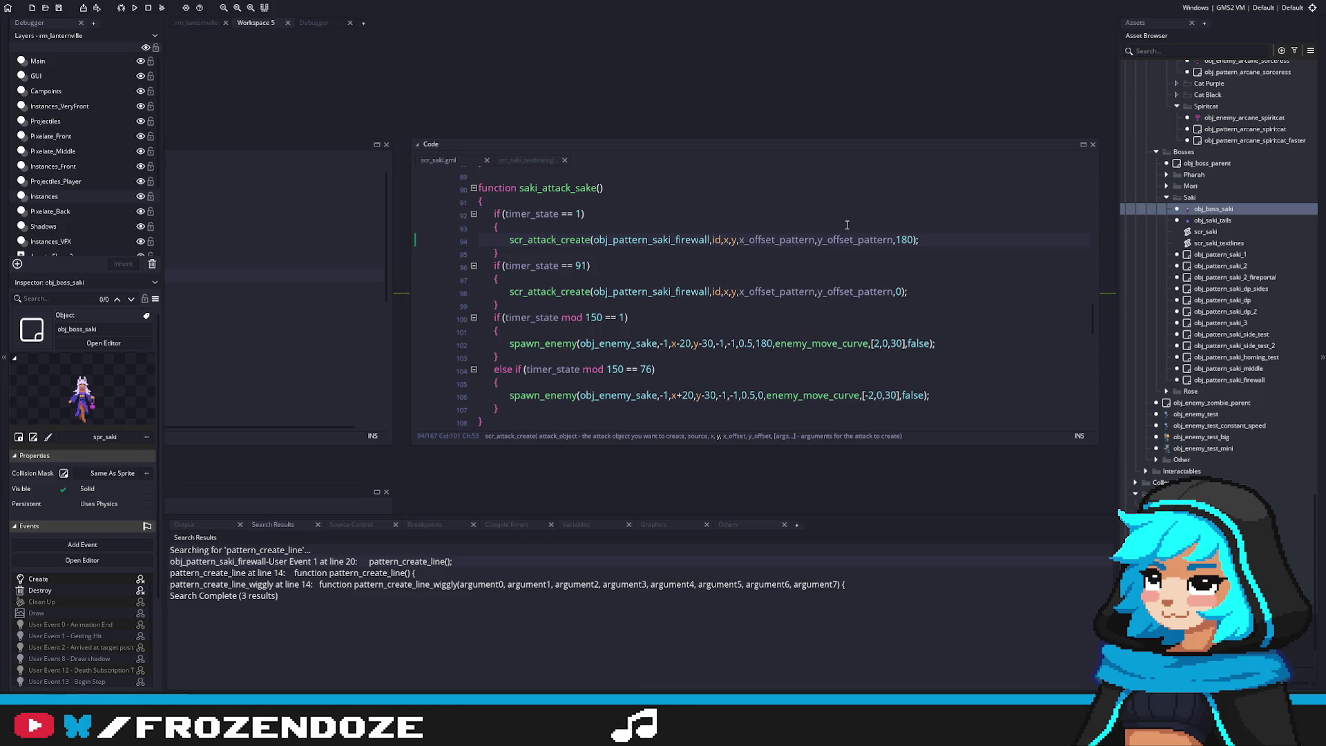
type("-100")
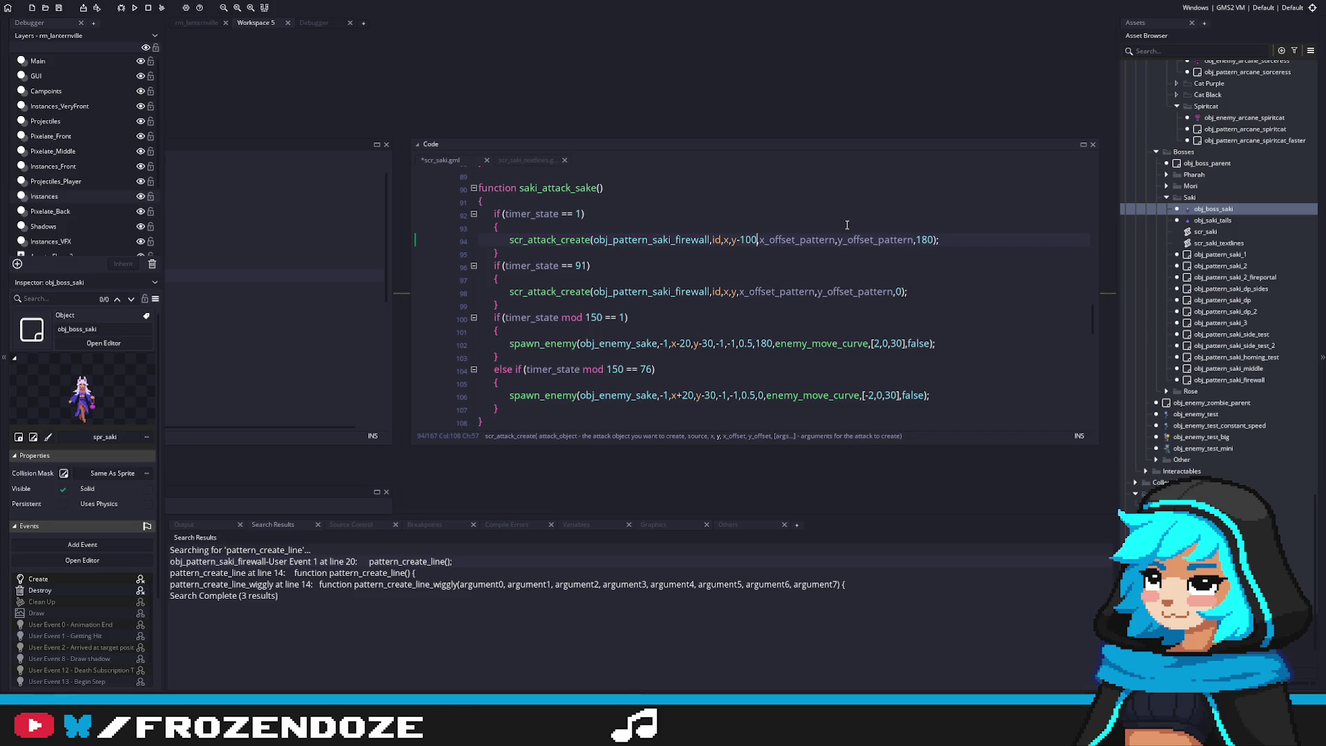
left_click(736, 289)
type("-100")
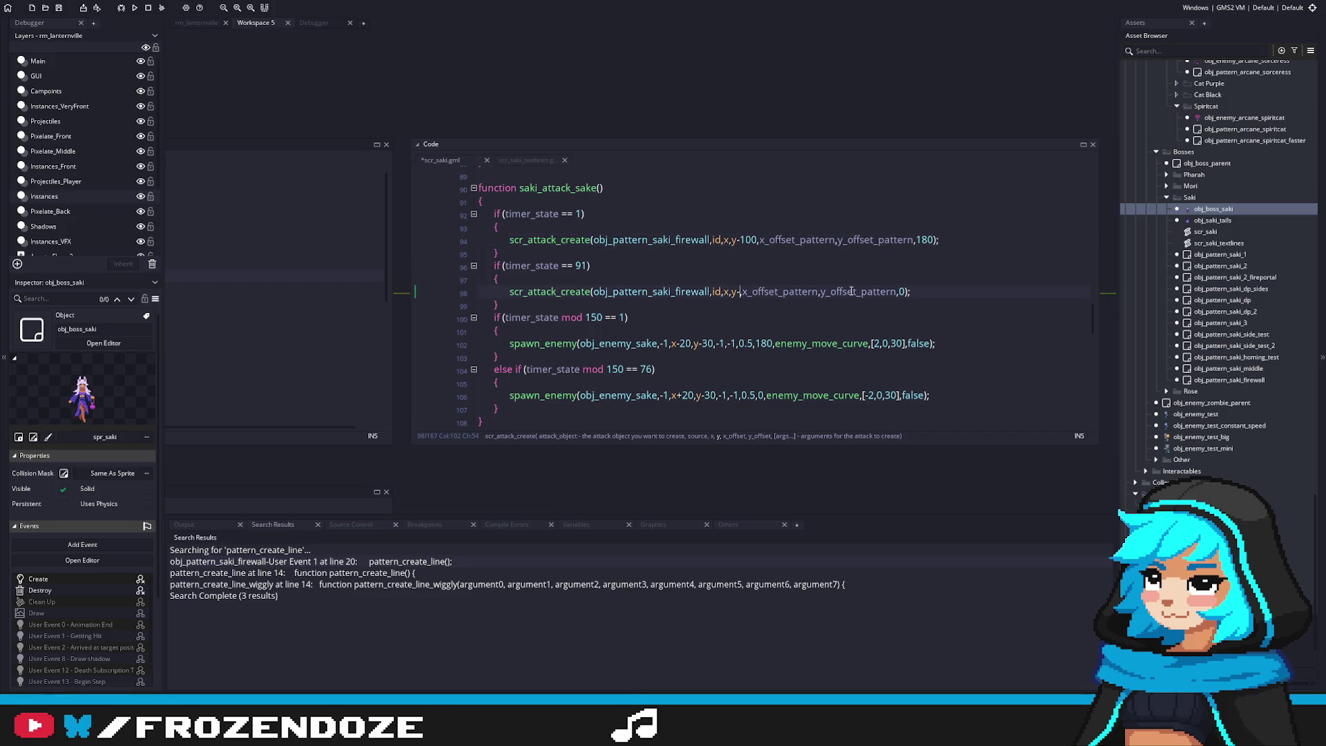
key("ctrl+s")
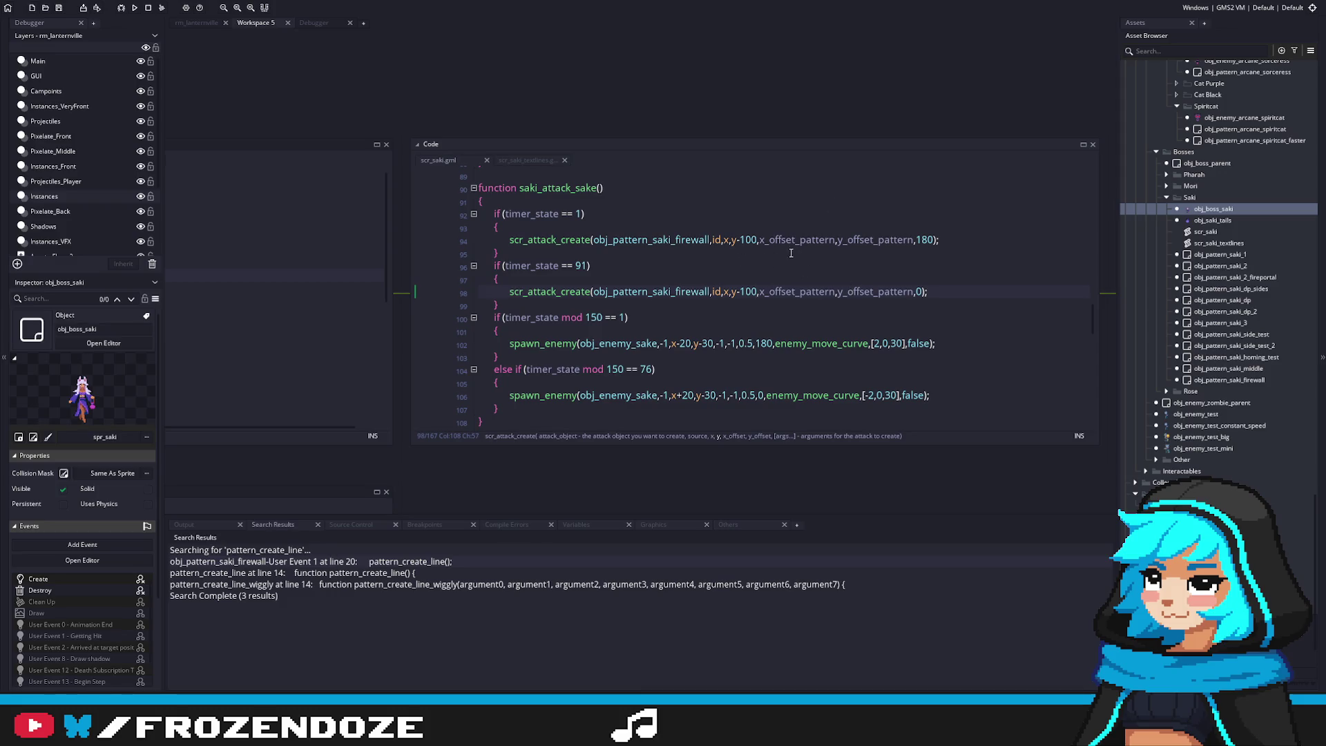
Offset the first firewall to x+30 and the second to x-30, then run the game
left_click(732, 240)
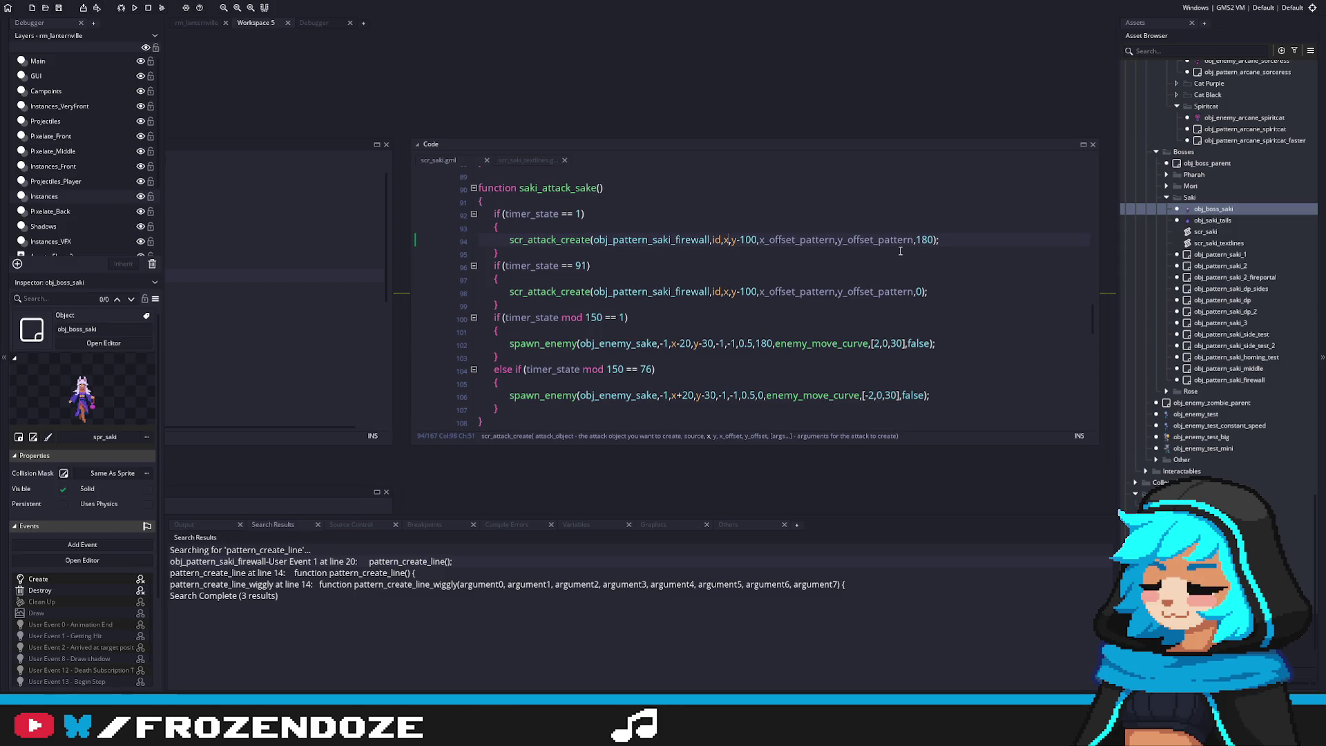
type("+")
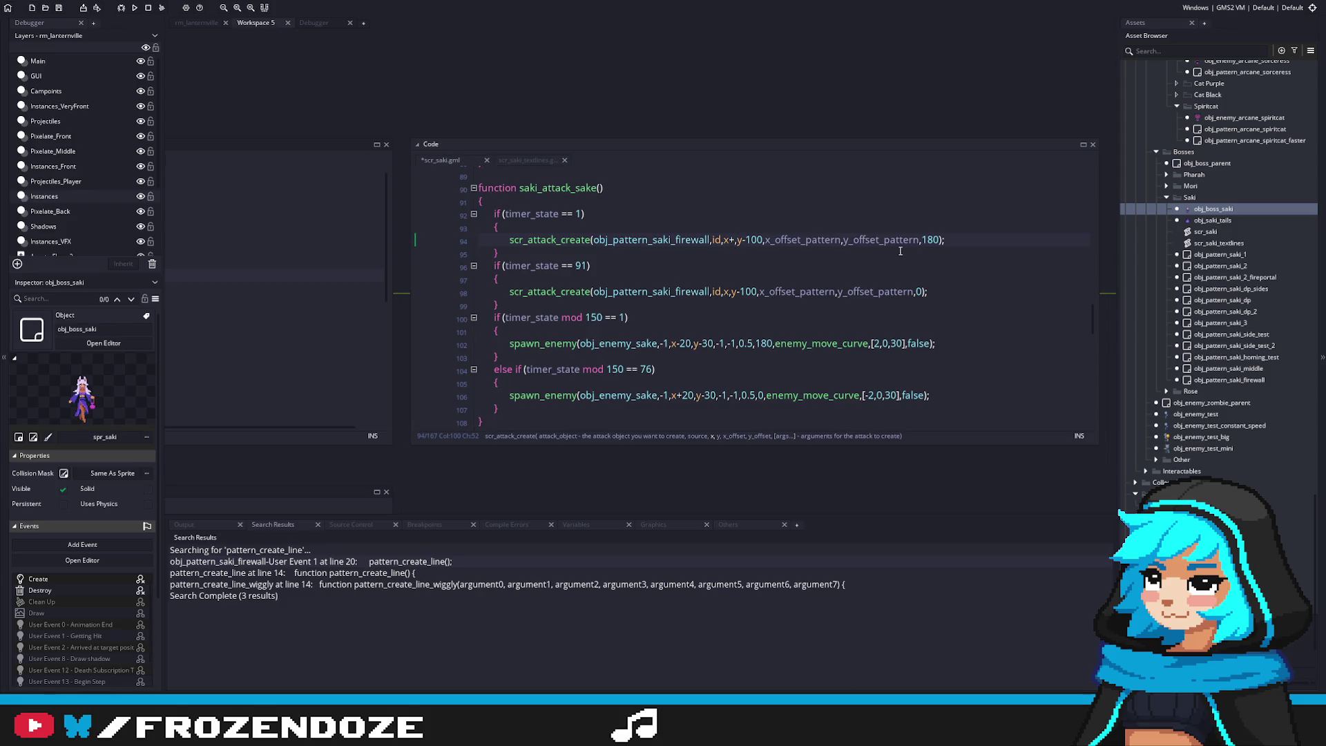
type("30")
left_click(729, 291)
type("-30")
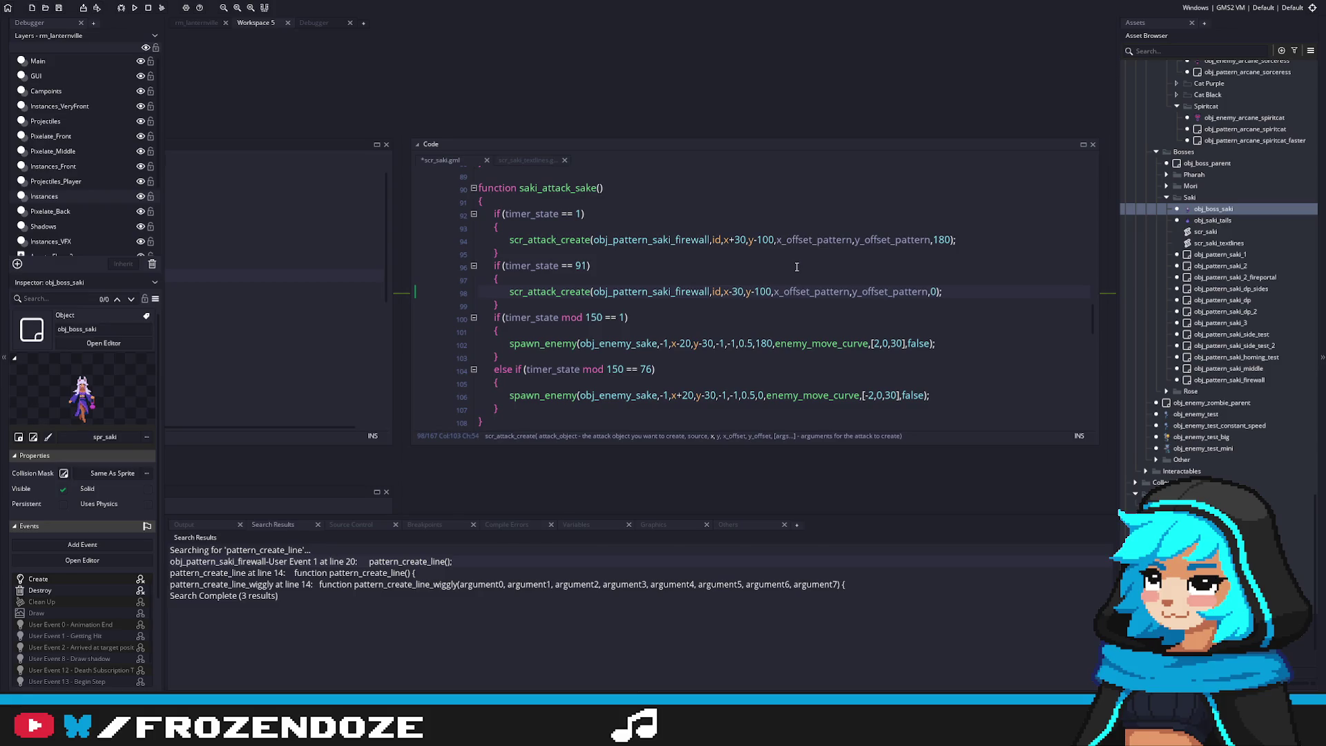
key("F5")
left_click(720, 251)
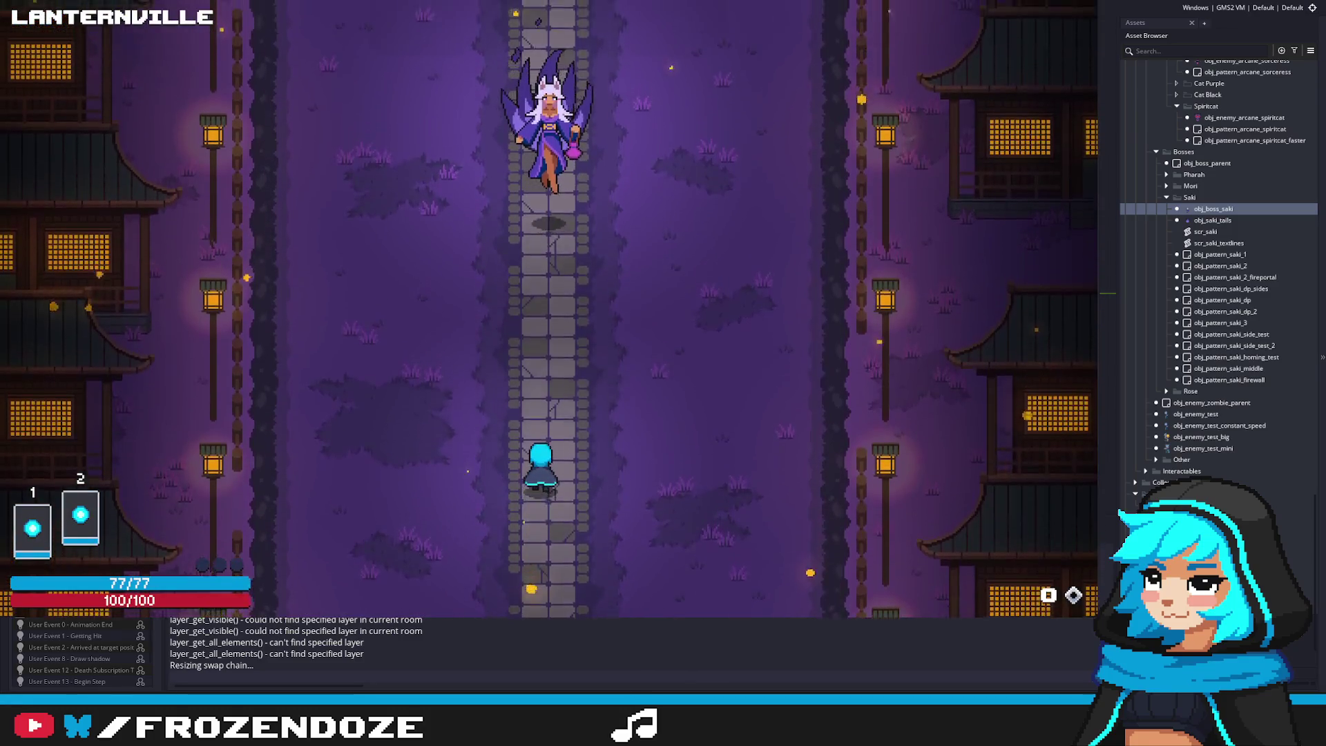
Advance Saki's opening dialogue and dodge the first bullet rain and laser lines
key("a")
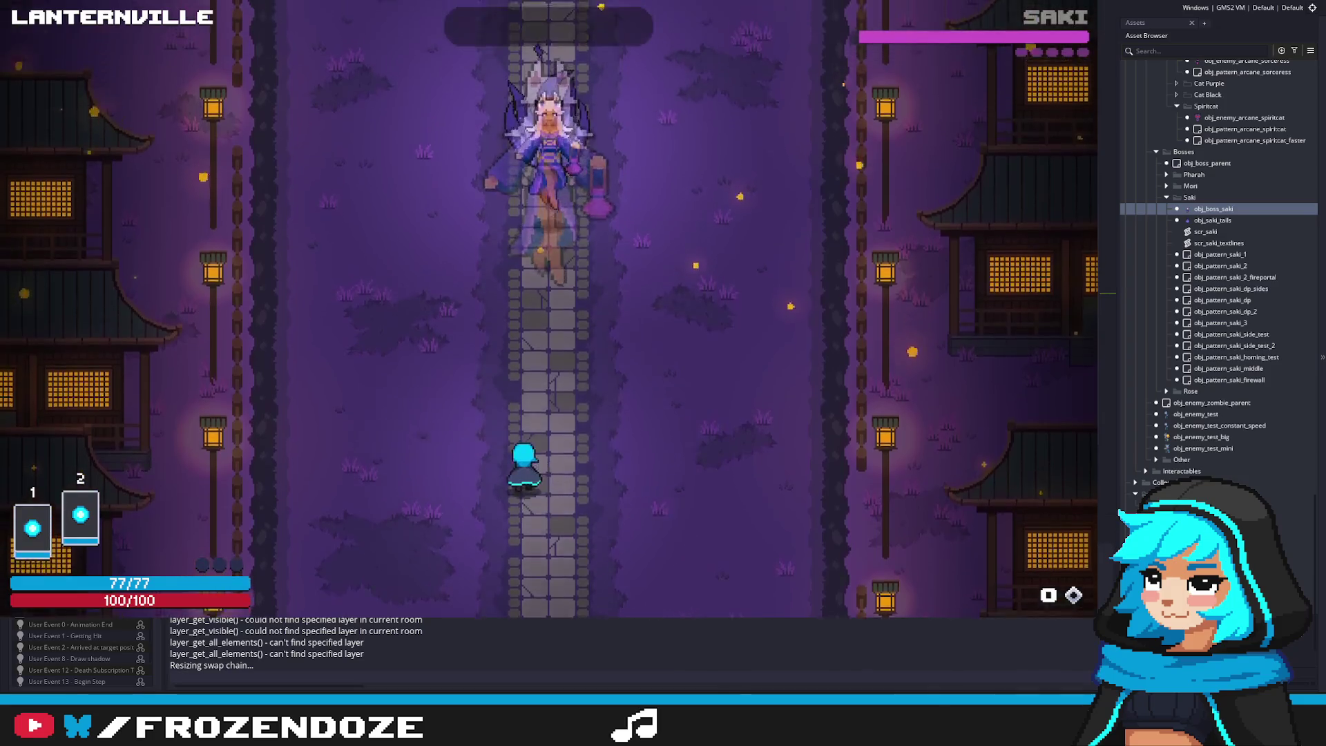
key("d")
key("w")
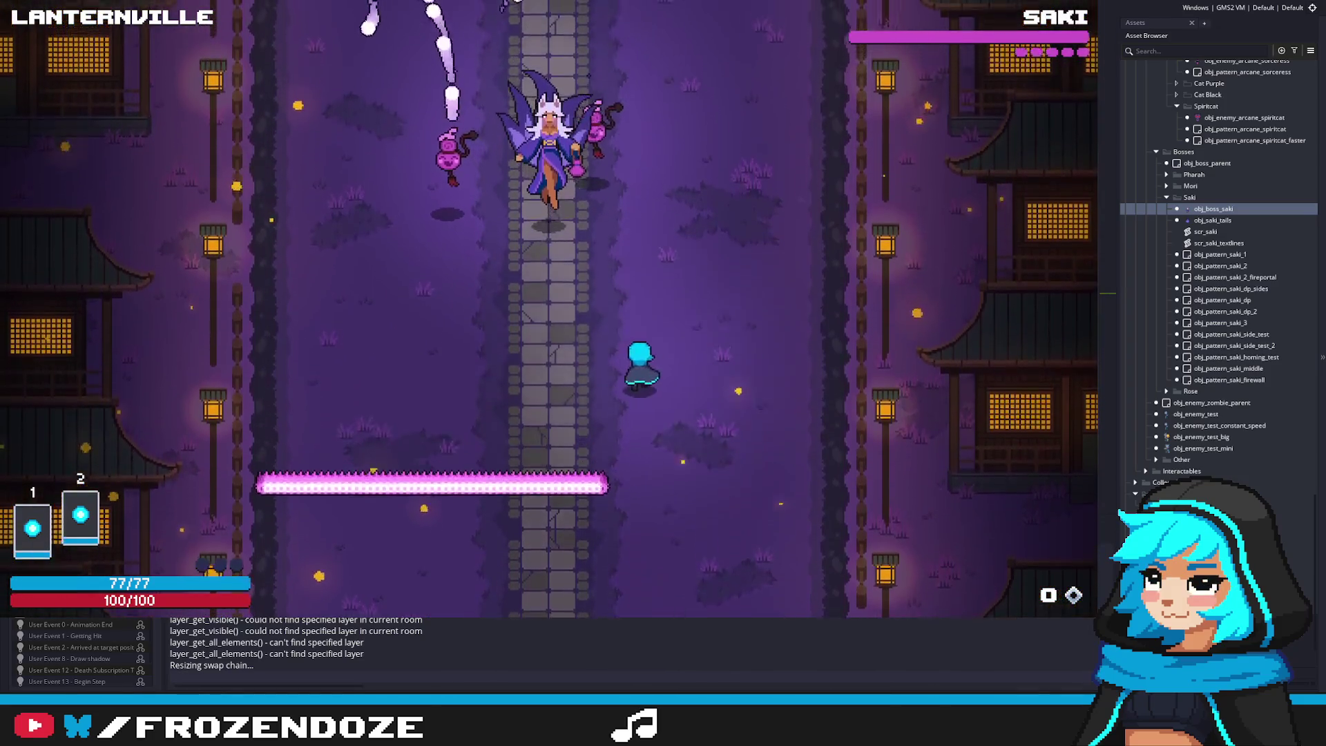
key("a")
key("d")
key("s")
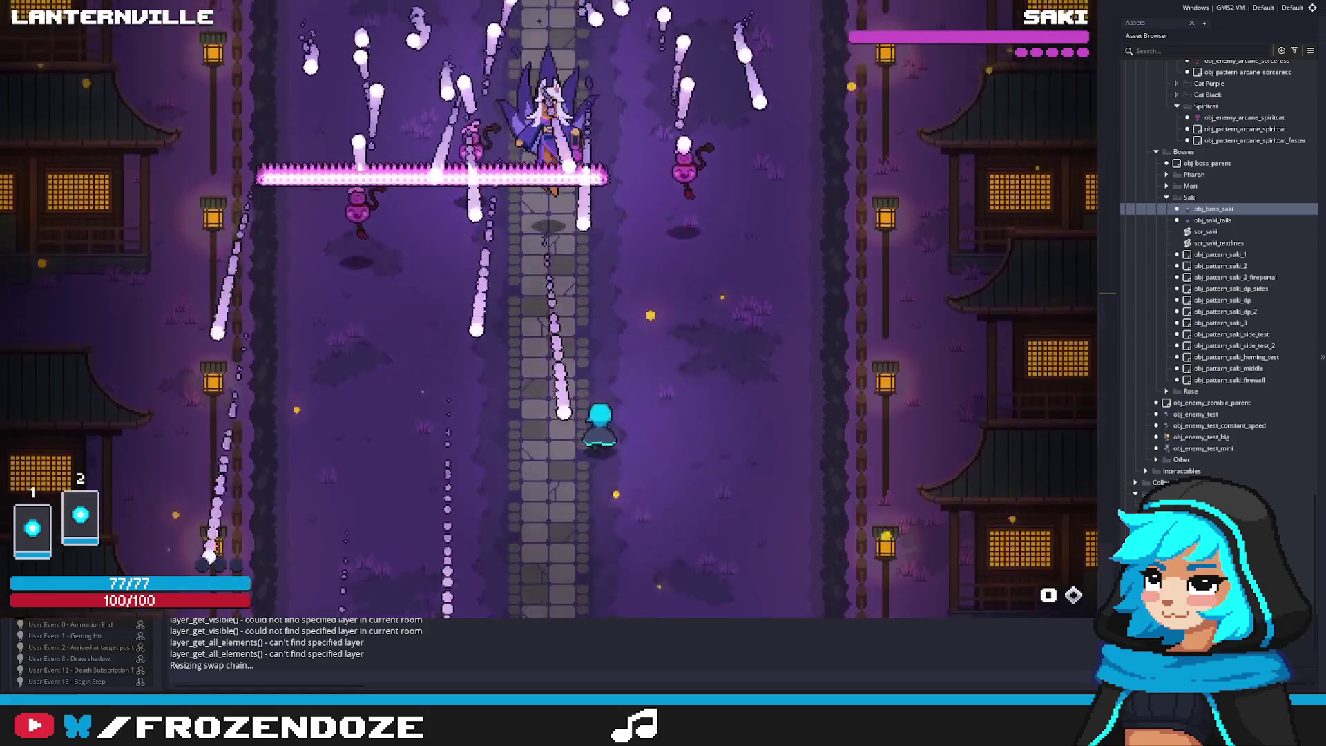
key("a")
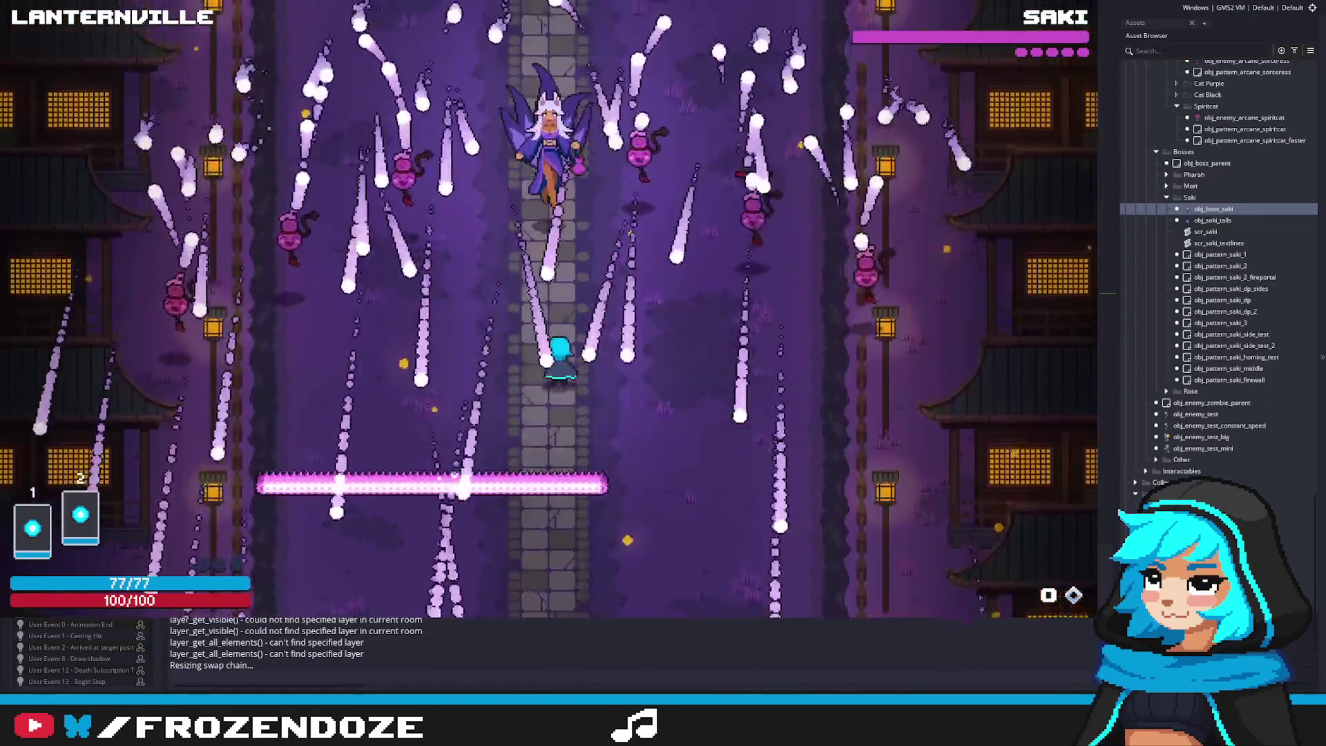
key("w")
key("a")
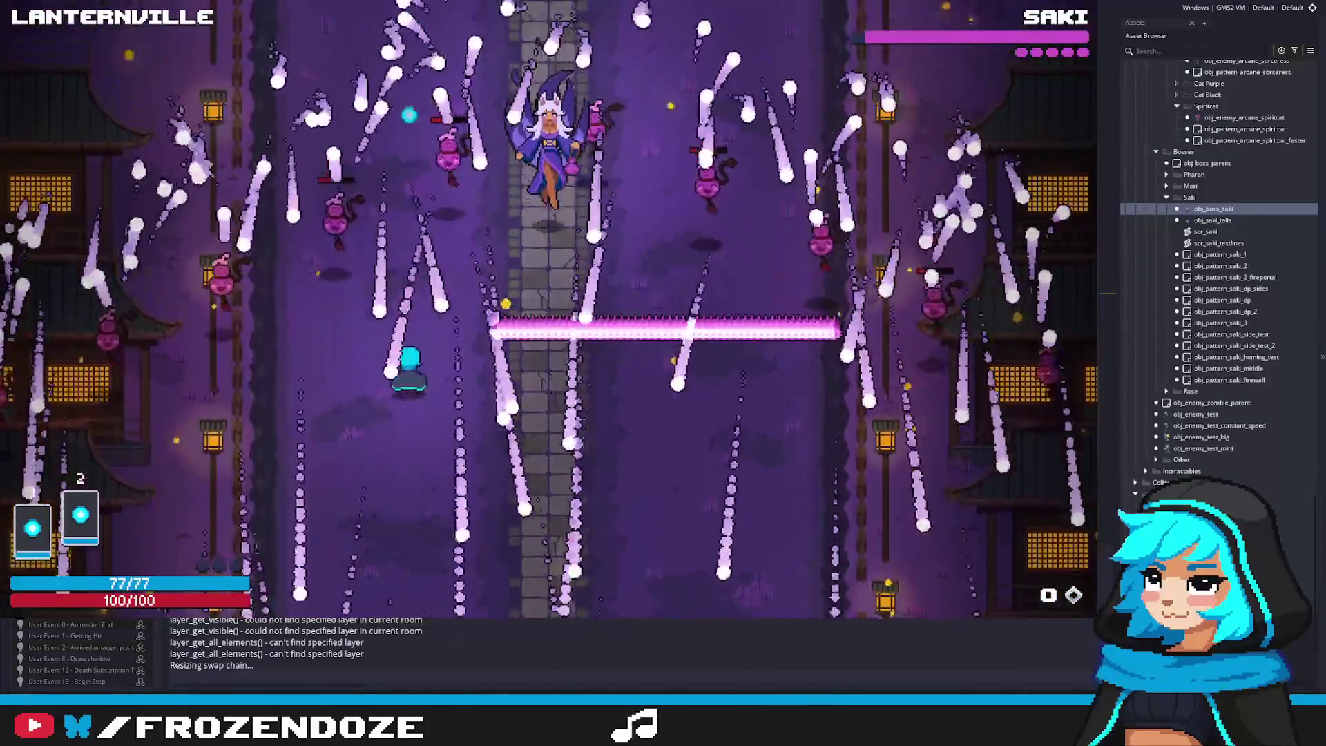
key("a")
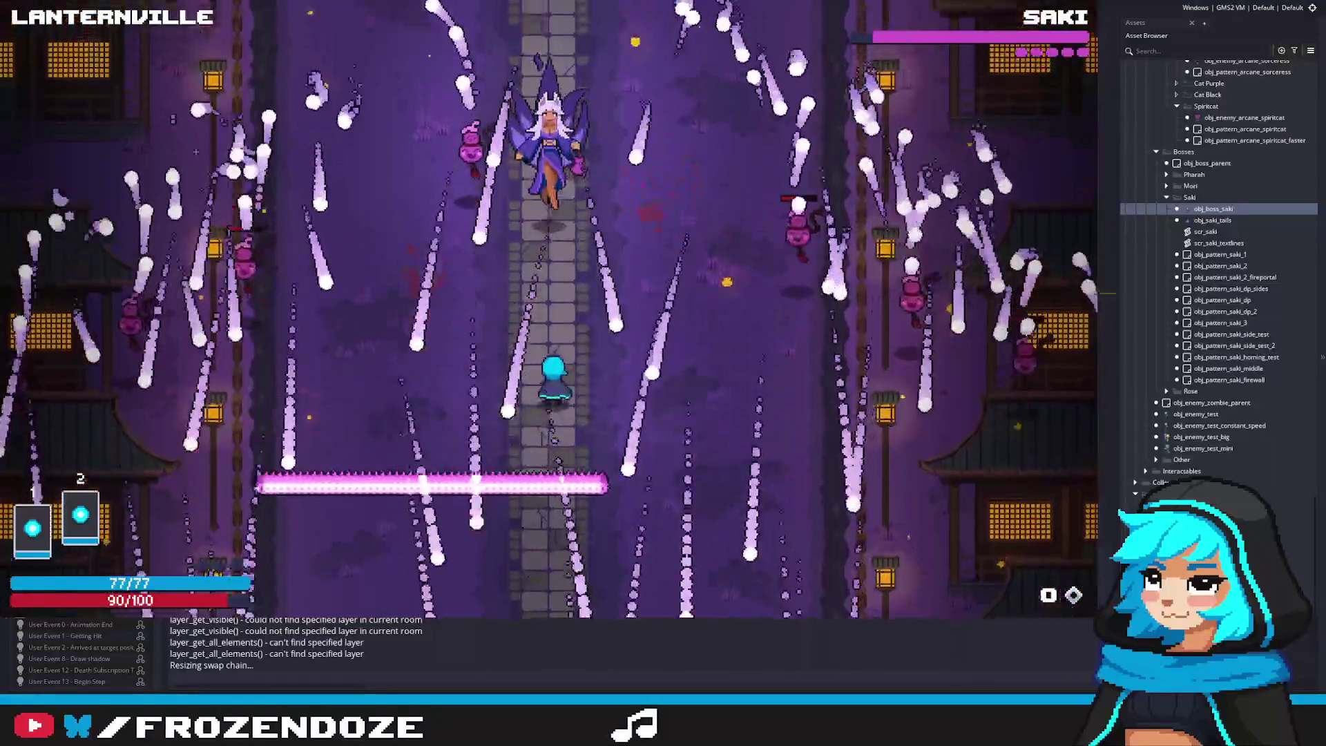
key("d")
key("w")
key("d")
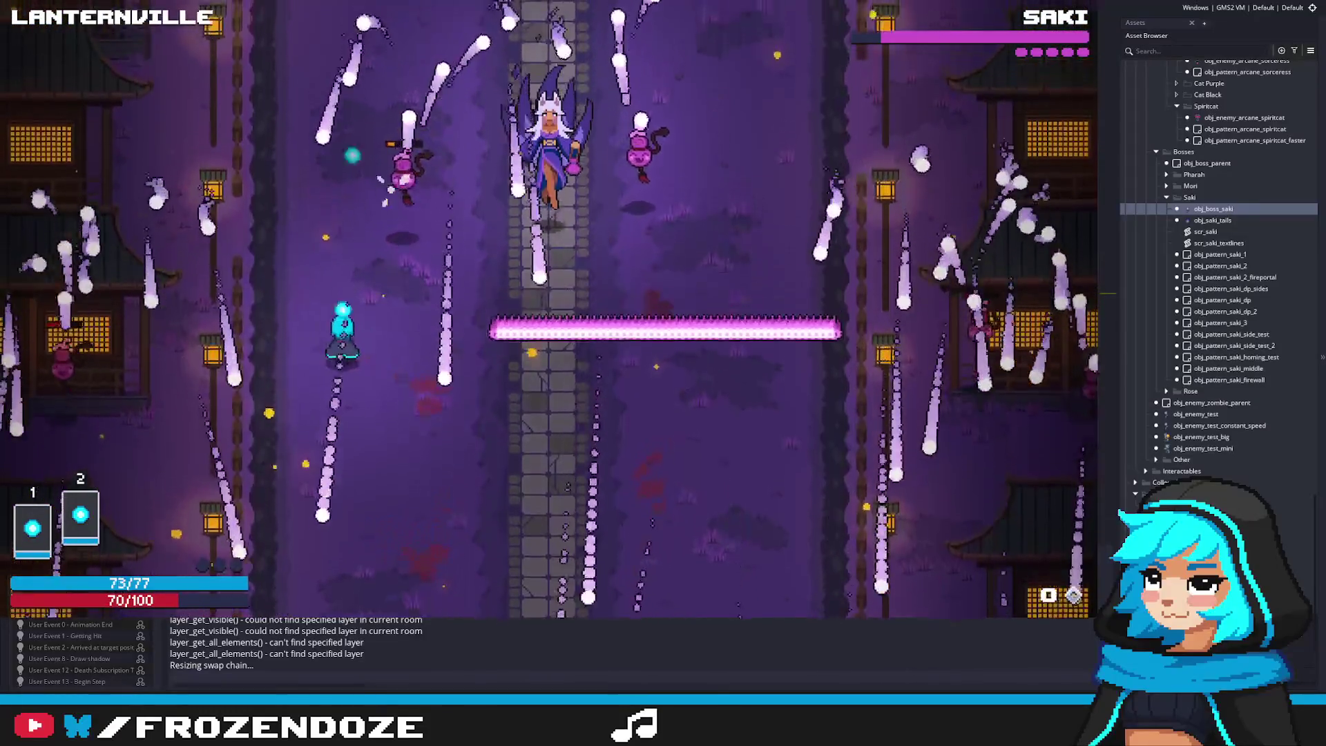
Keep weaving between falling bullets and the pink firewall beams as Saki's health drains
key("d")
key("w")
key("a")
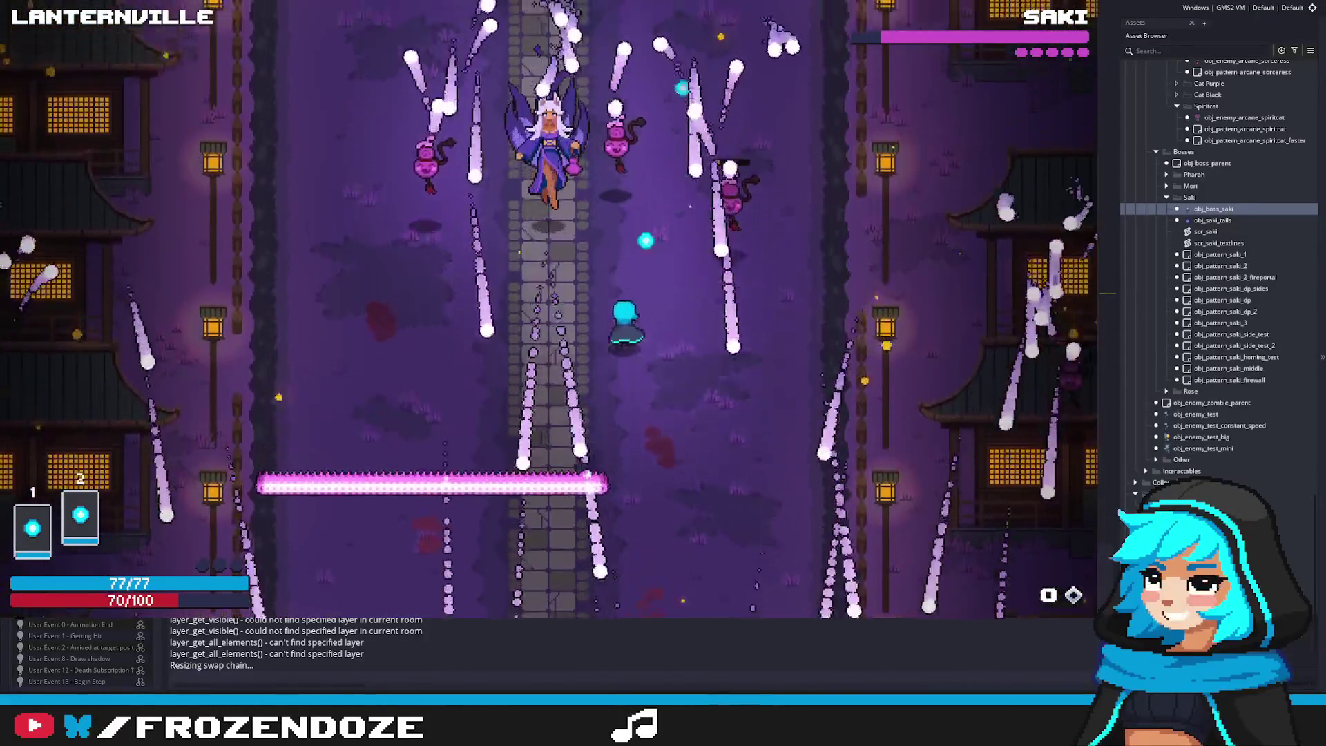
key("s")
key("a")
key("w")
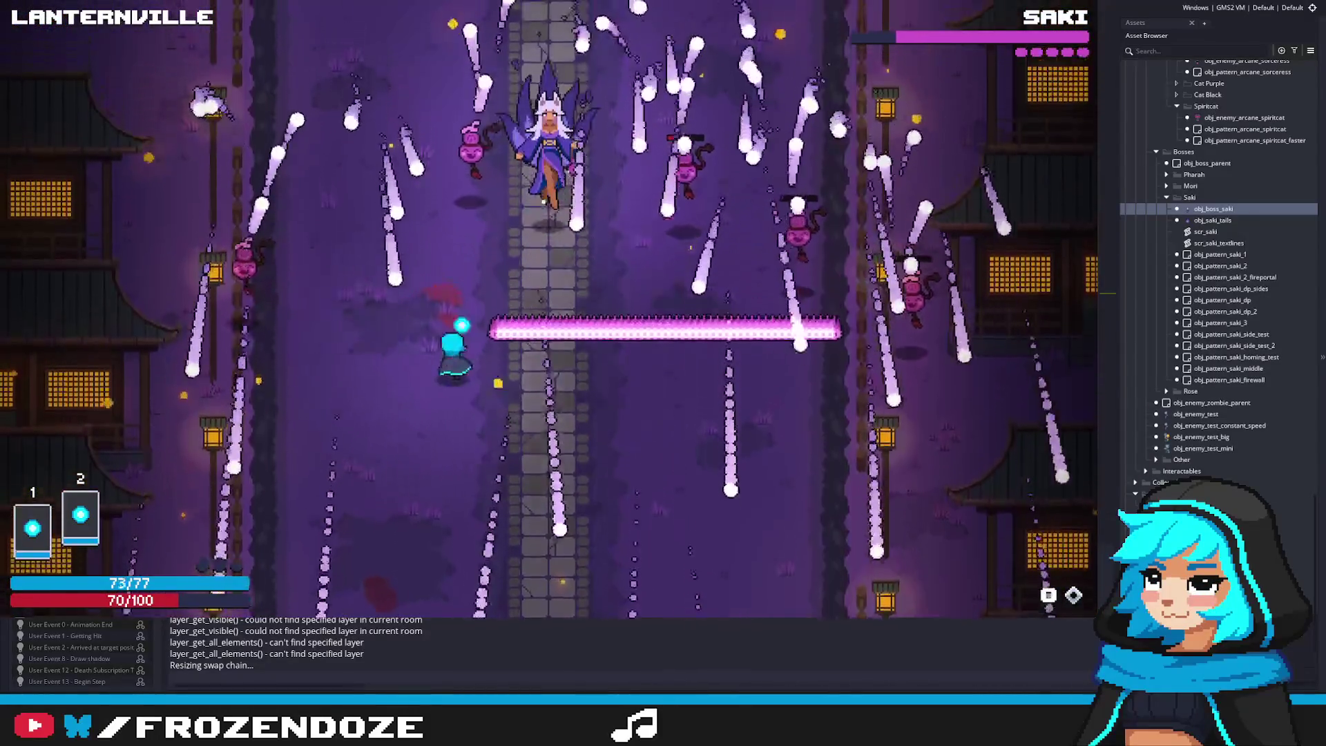
key("w")
key("d")
key("s")
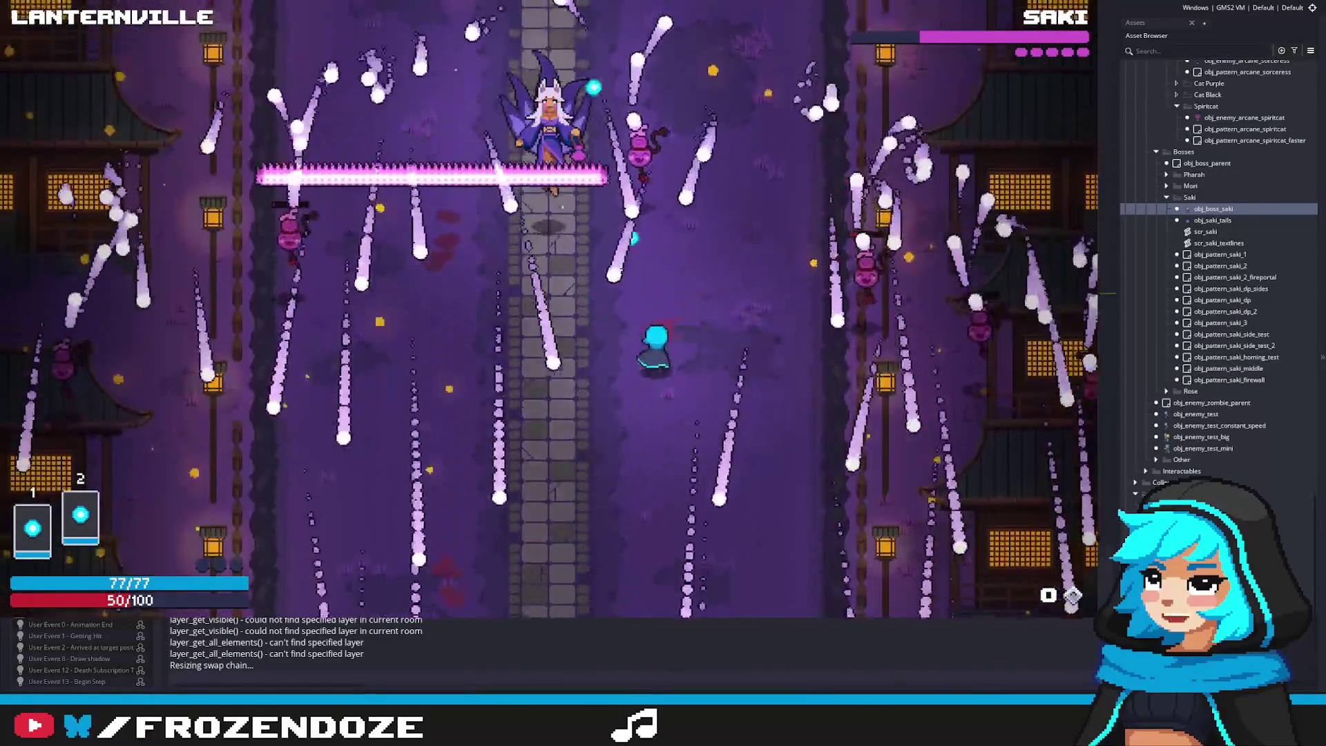
key("d")
key("a")
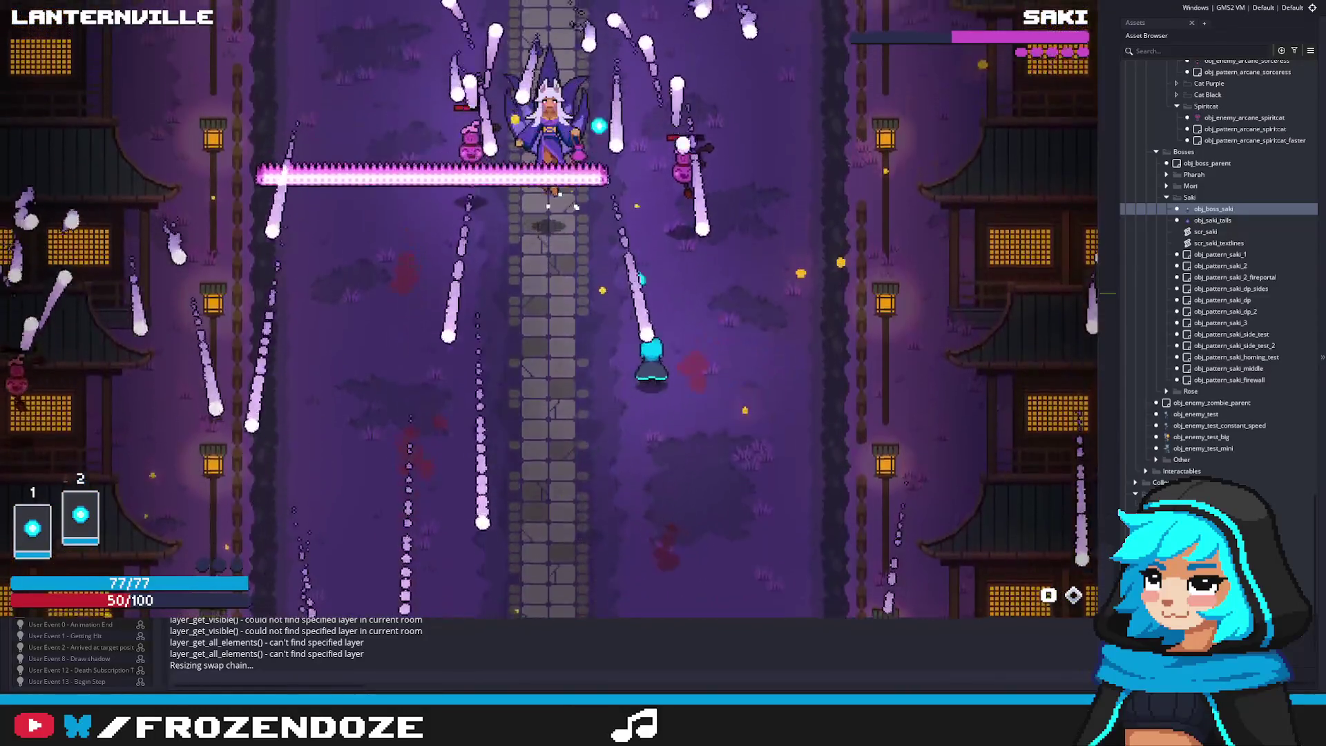
key("s")
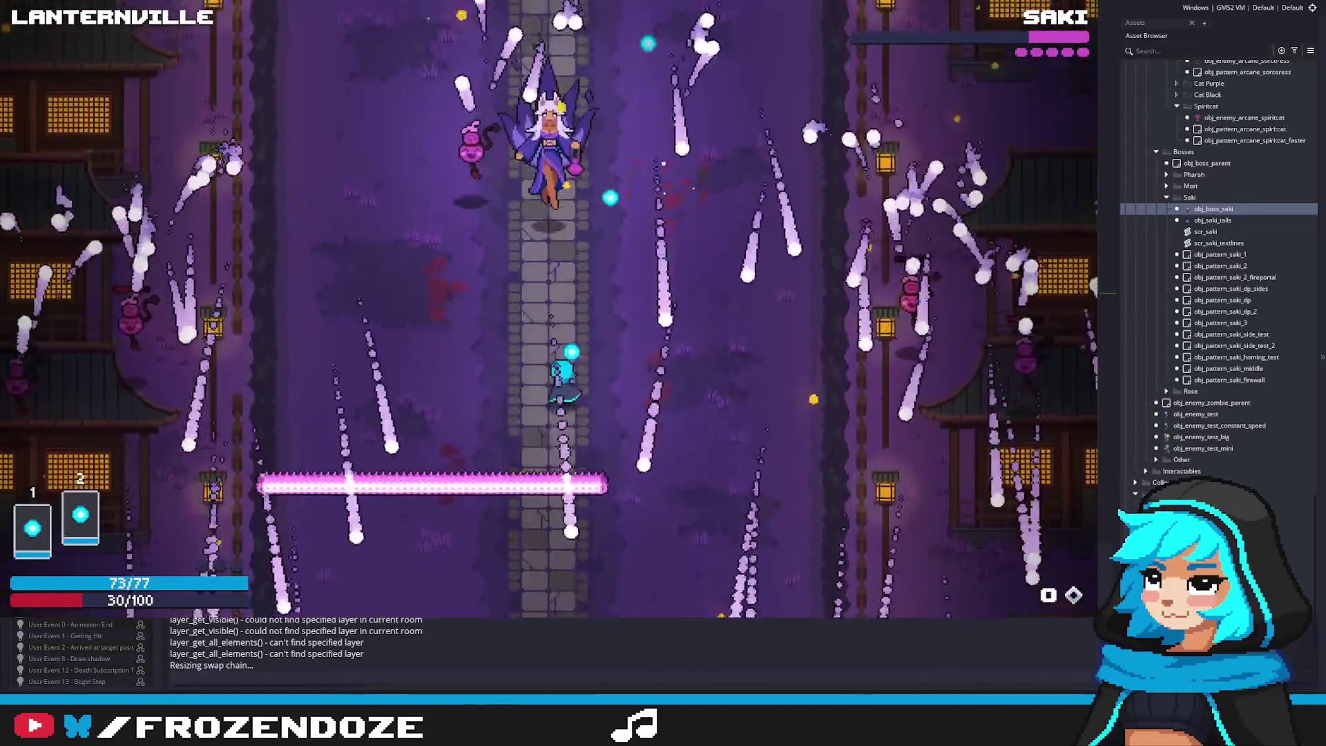
key("d")
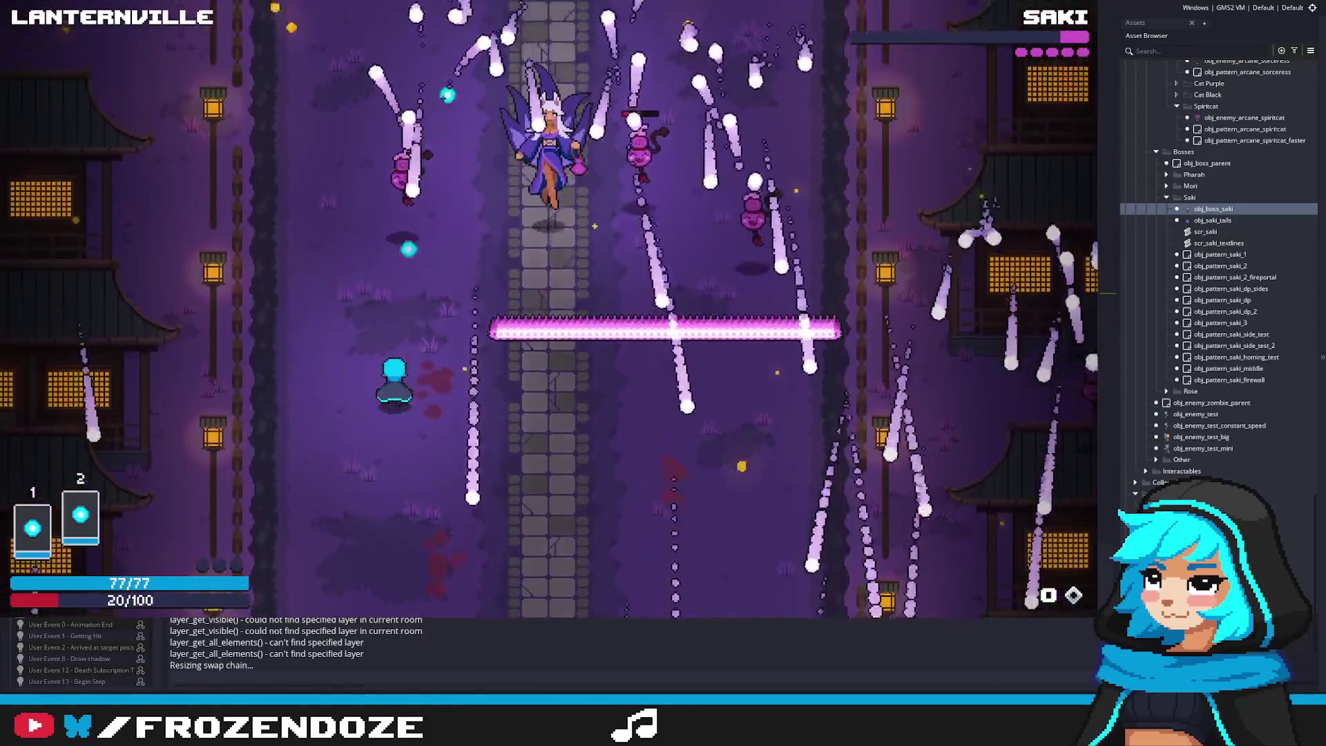
key("d")
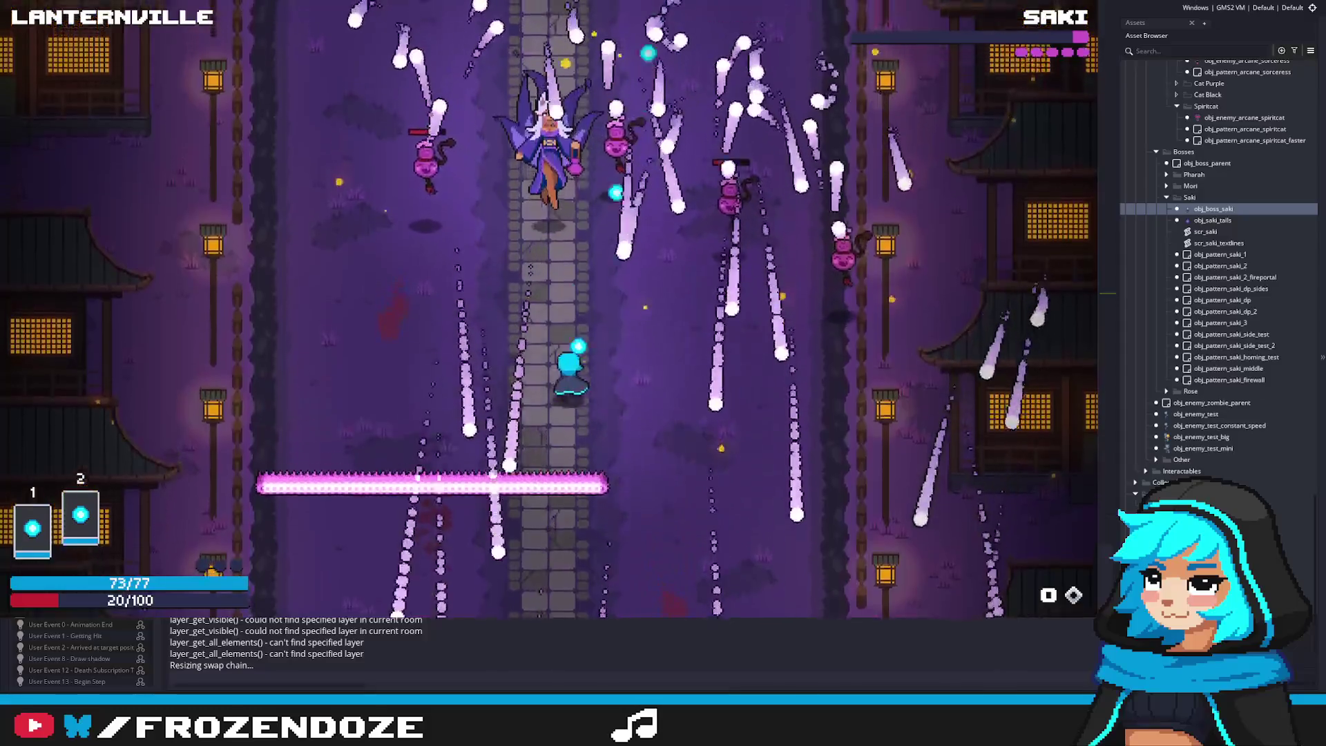
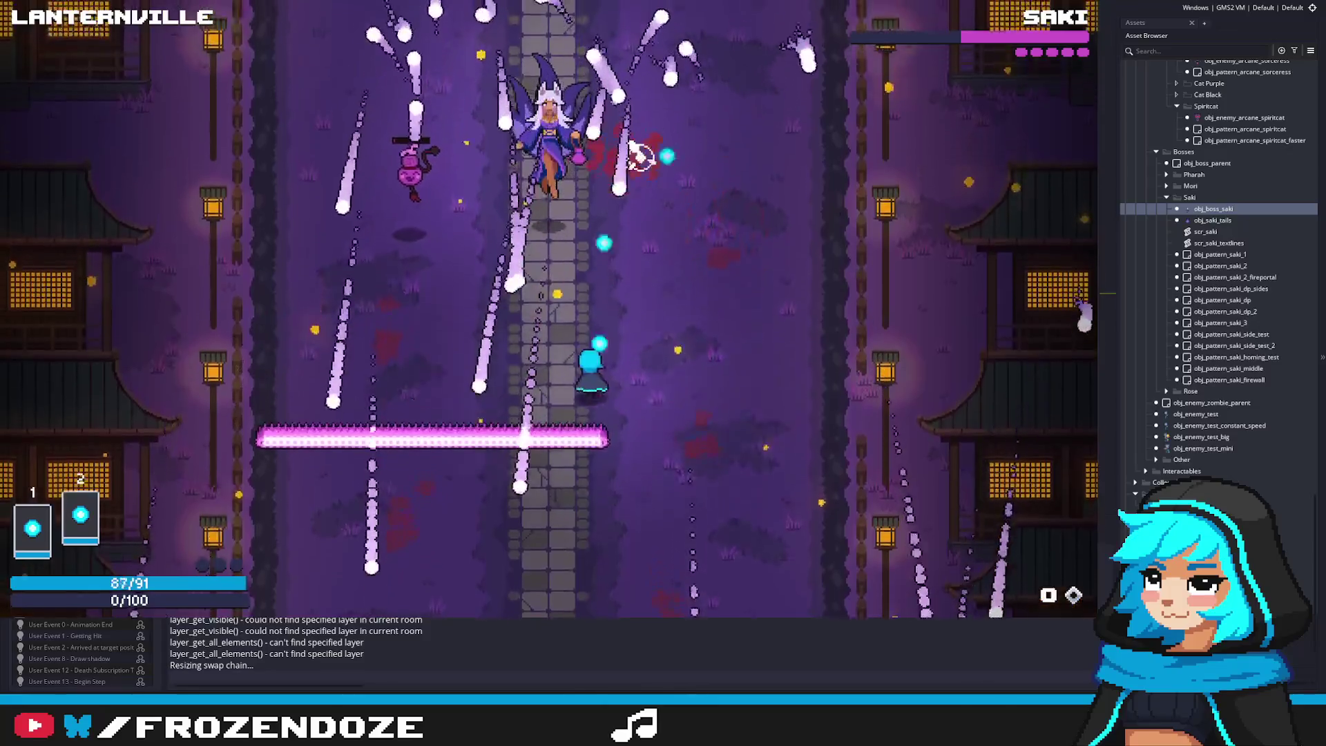
Dodge Saki's pink firewall bullet rows using WASD, then quit the game with Escape
key("d")
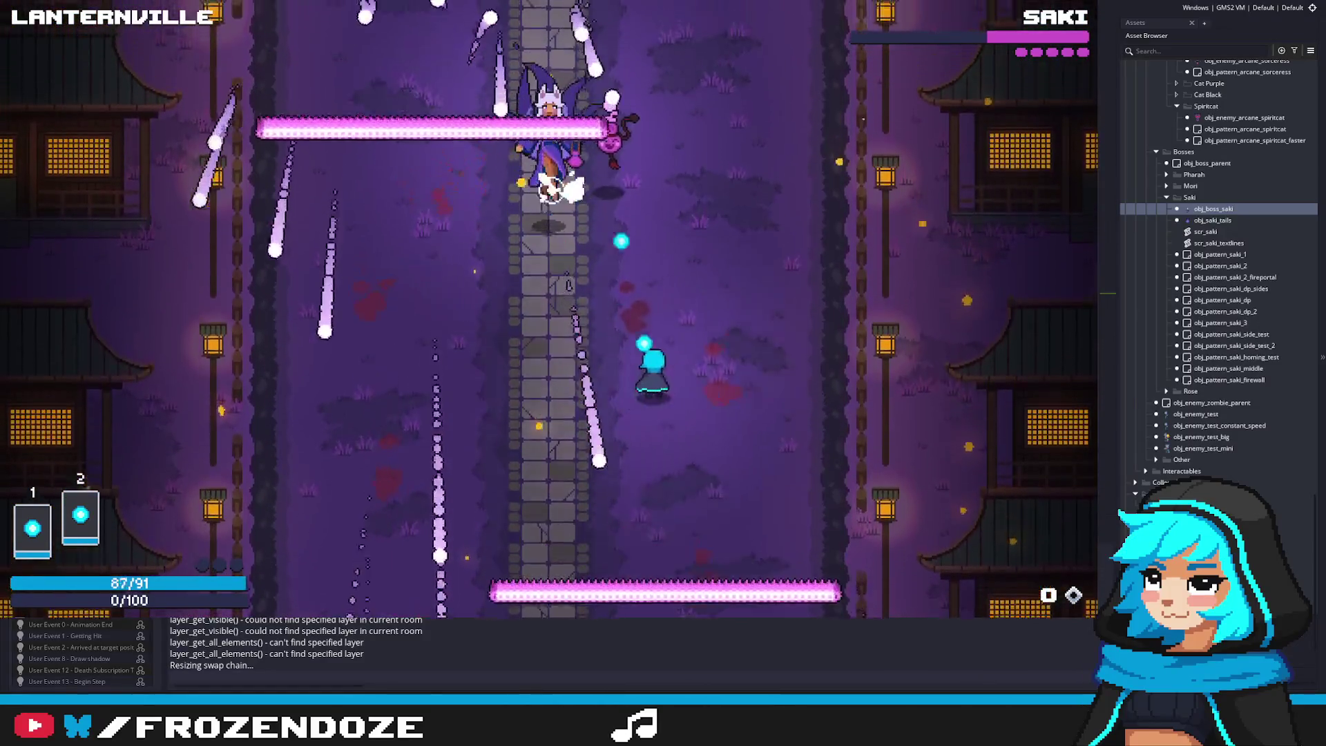
key("a")
key("a")
key("s")
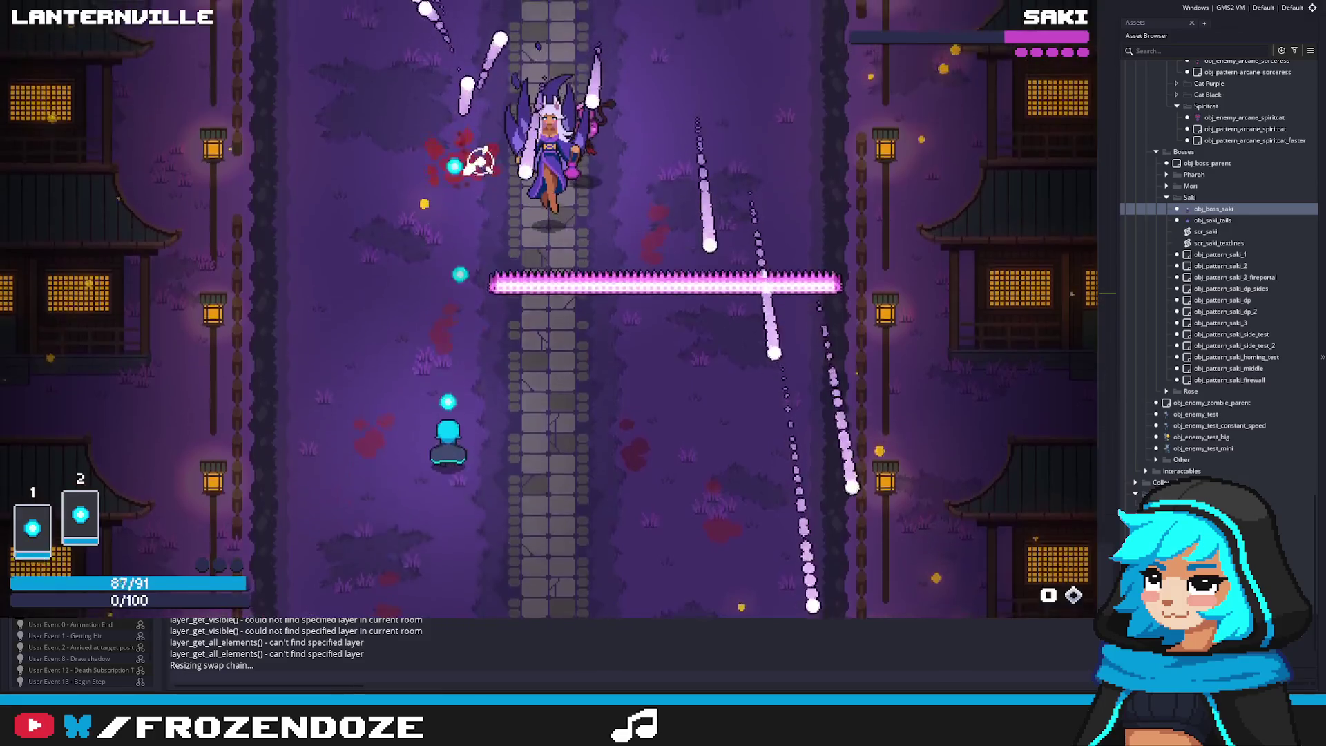
key("w")
key("d")
key("d")
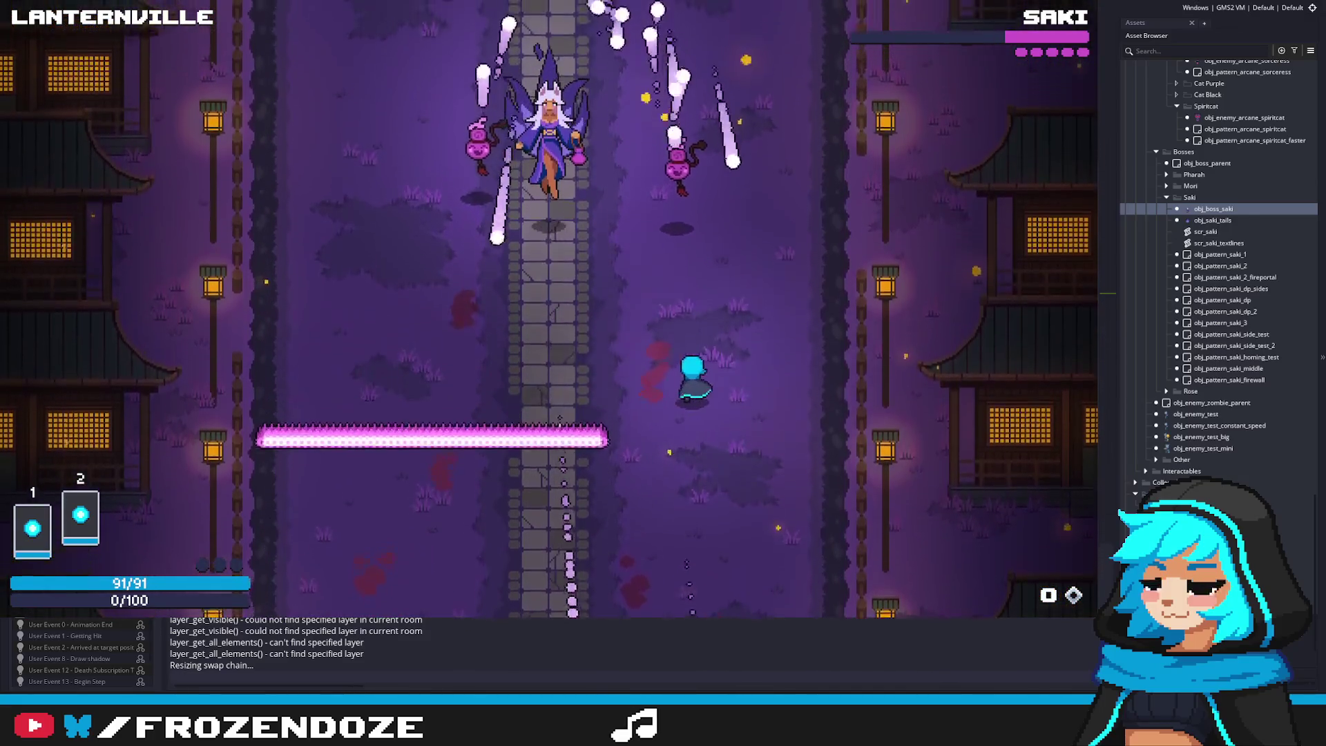
key("a")
key("d")
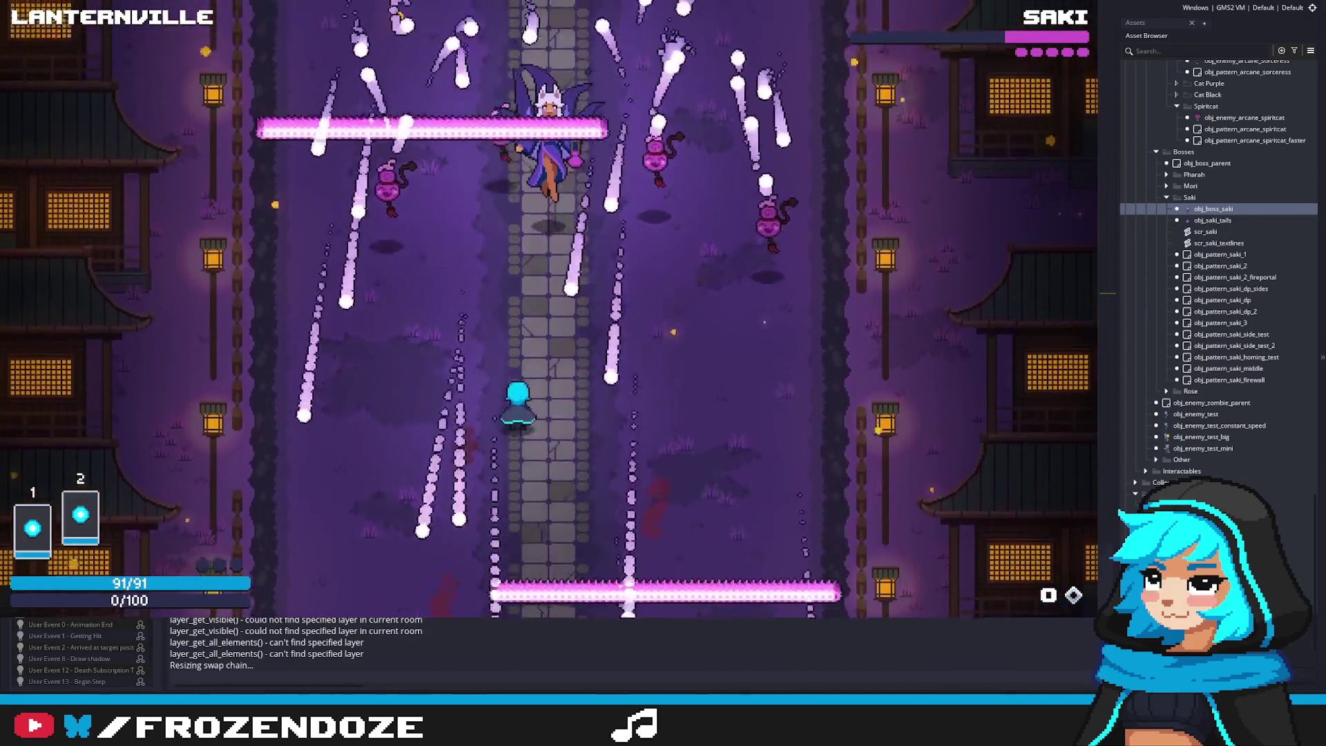
key("d")
key("a")
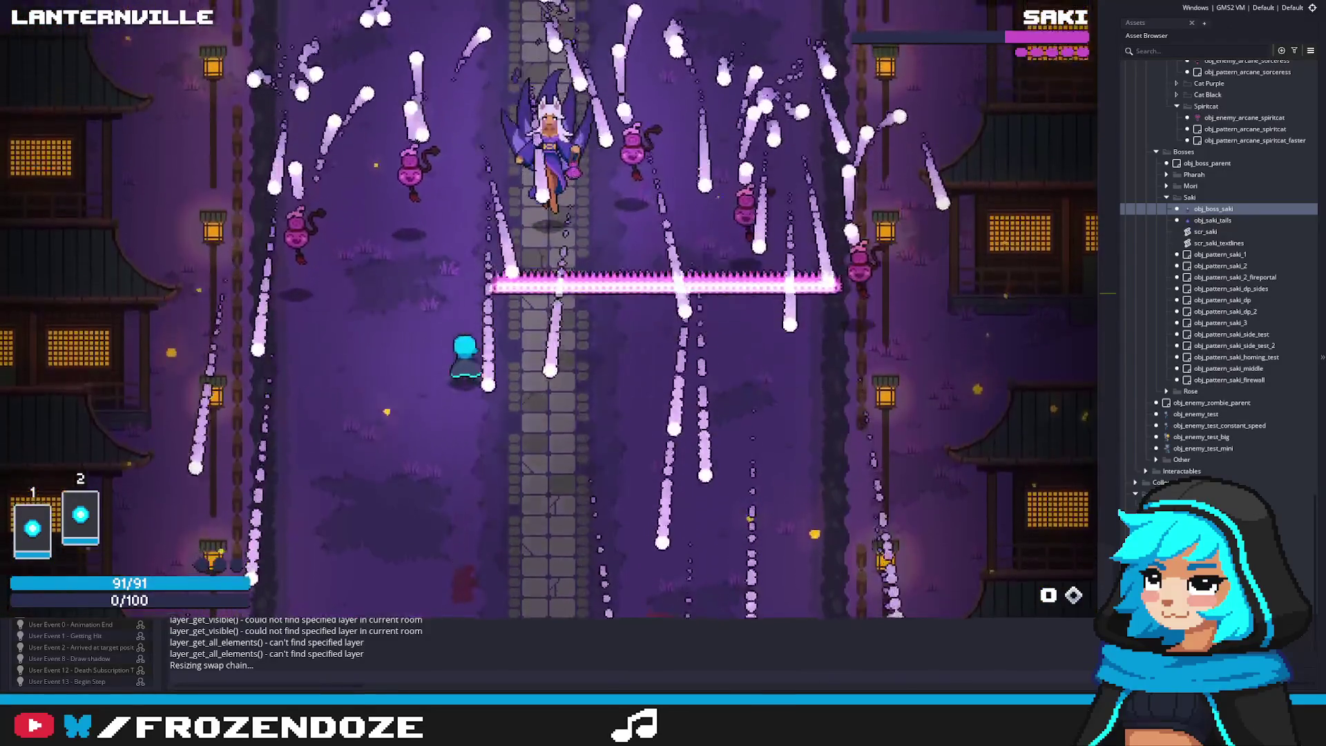
key("d")
key("s")
key("w")
key("a")
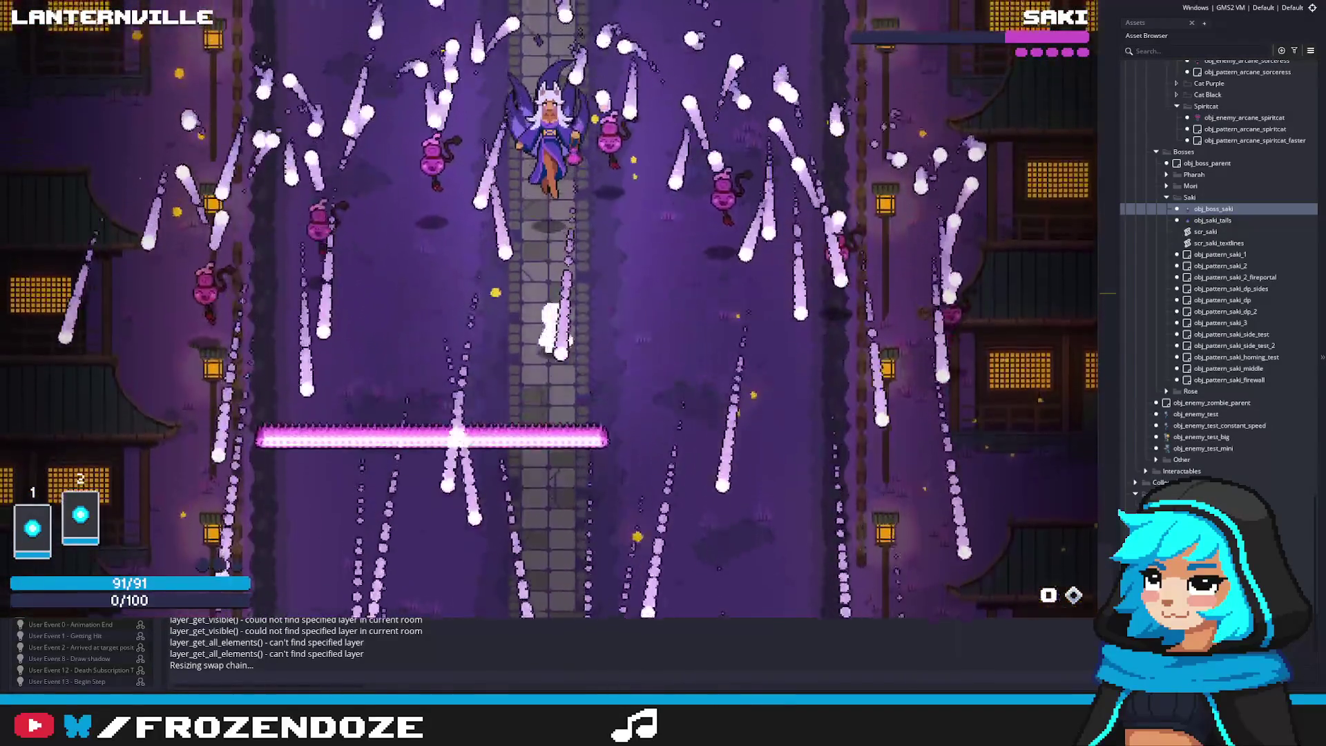
key("w")
key("Escape")
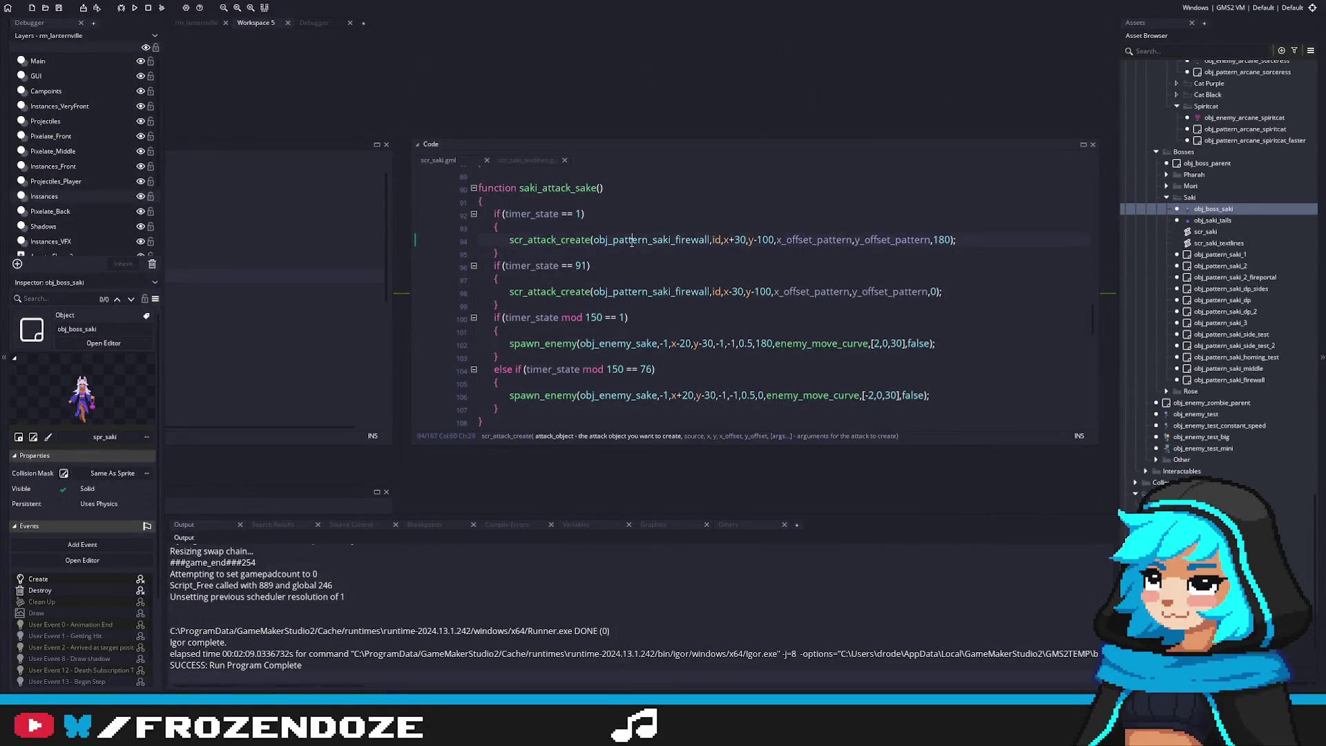
In obj_pattern_saki_firewall, add duration mod 180 == 3 and == 5 to the emit condition, then run with F5
middle_click(643, 242)
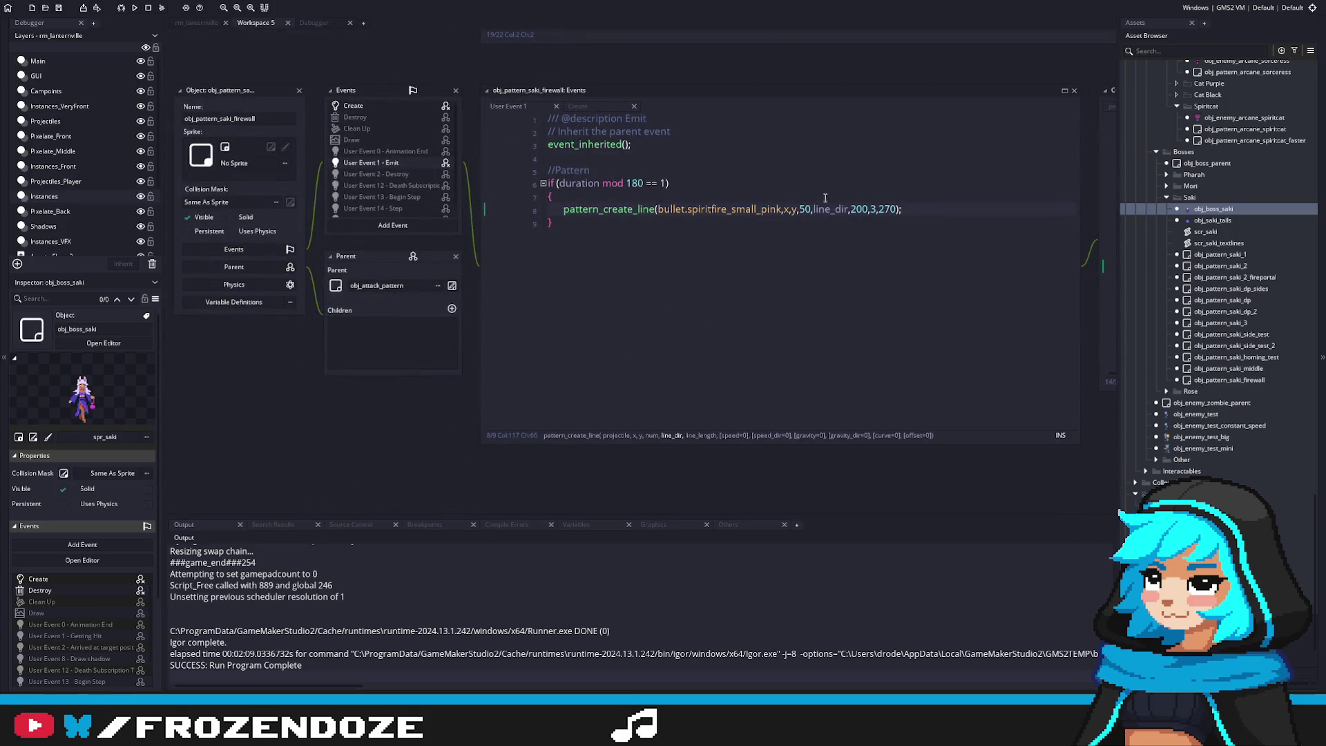
left_click(664, 185)
left_click_drag(665, 183, 560, 183)
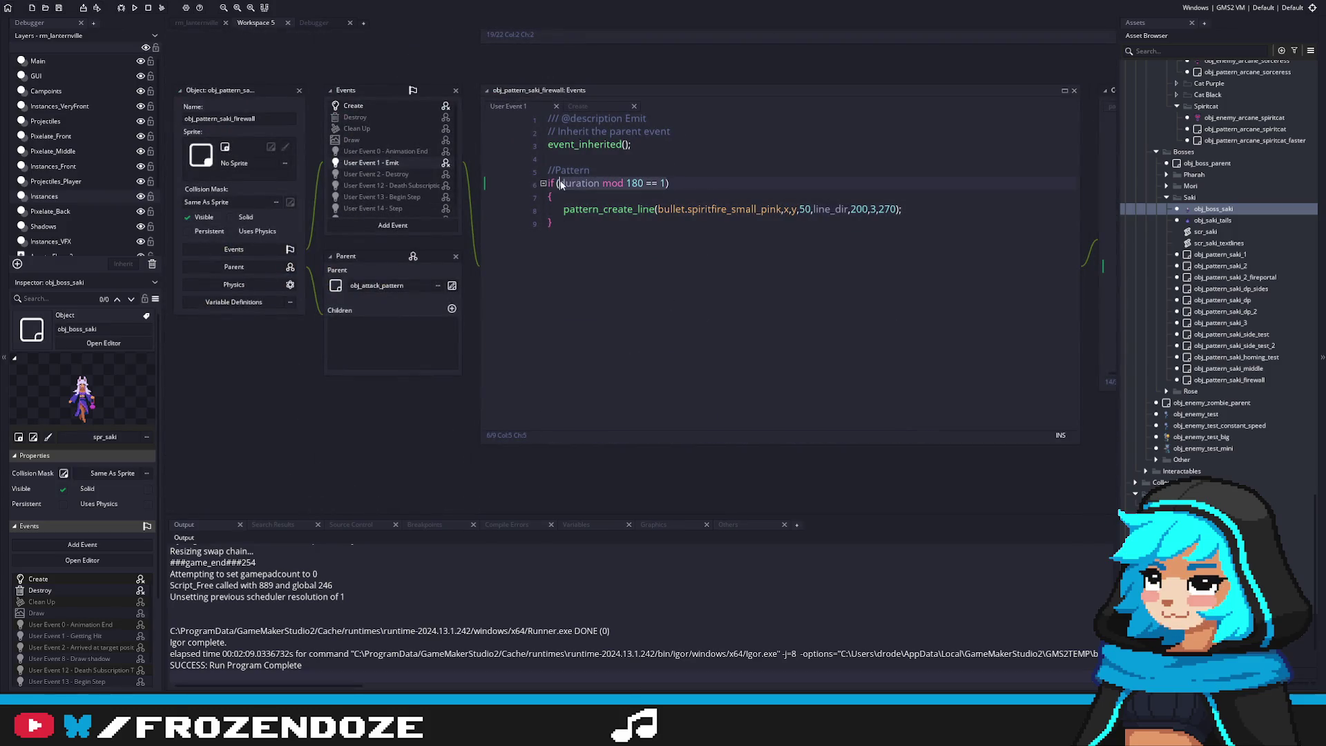
left_click(701, 179)
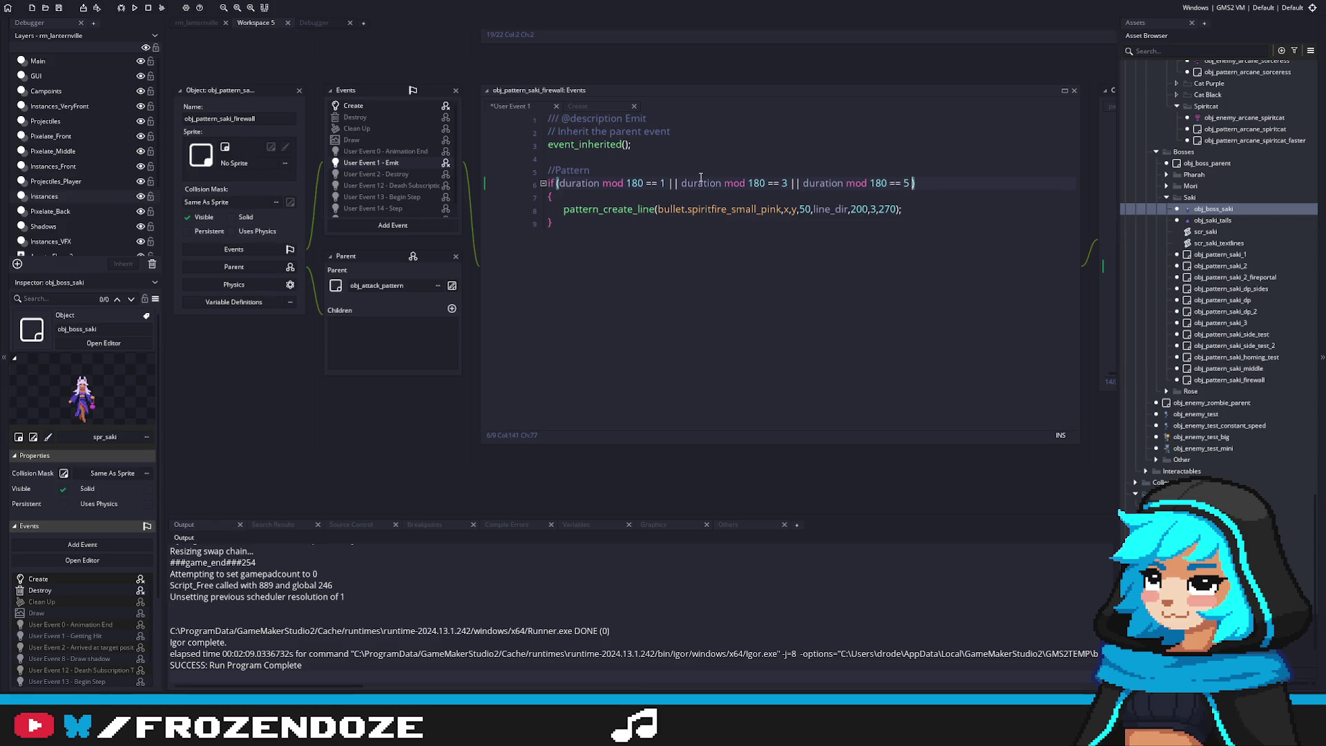
key("F5")
left_click(932, 361)
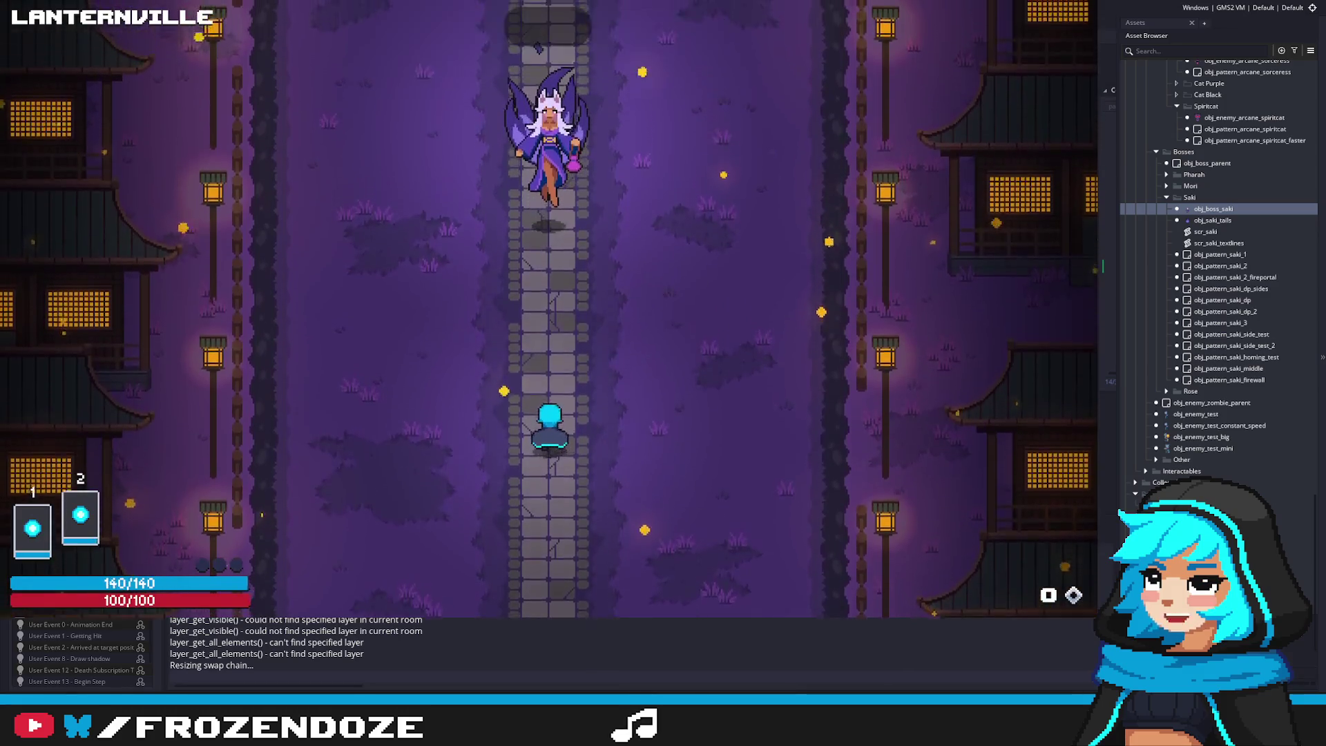
Weave through the denser firewall bullet rows with the arrow keys while firing at the boss
key("Left")
key("Up")
key("Down")
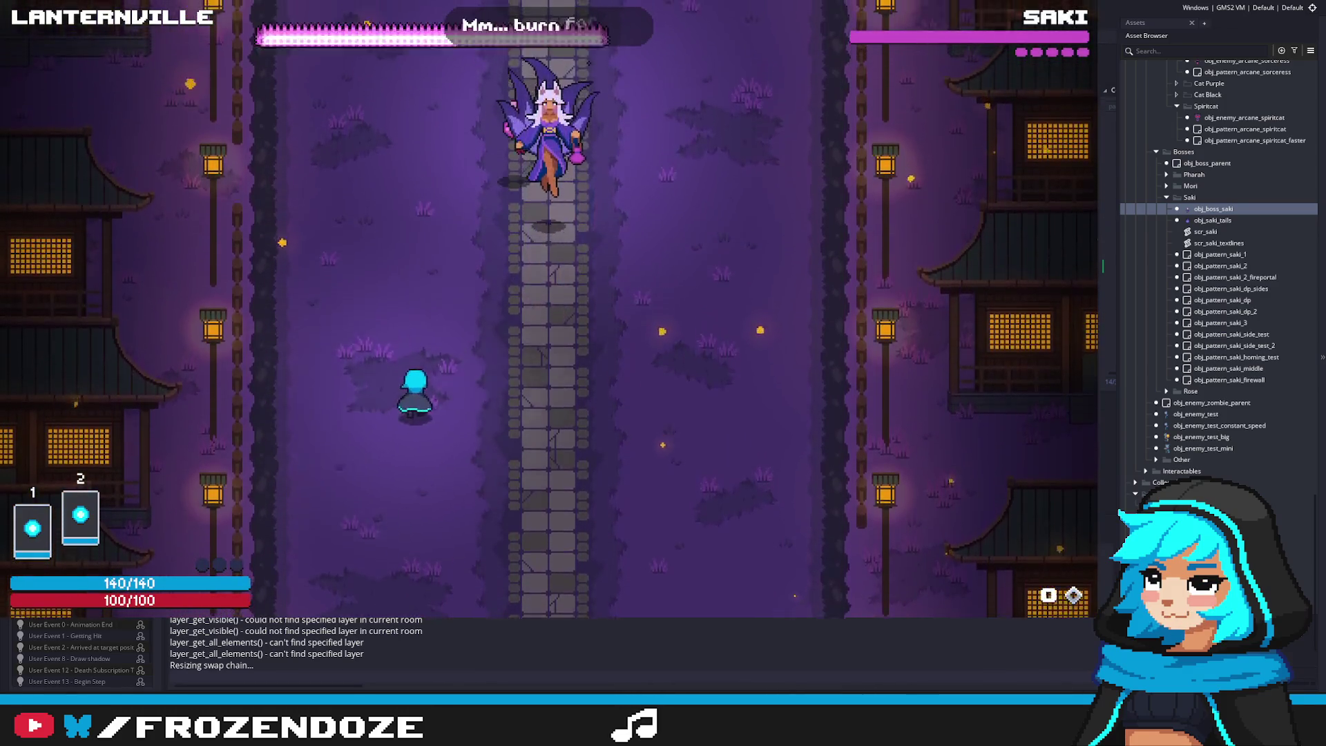
key("Right")
key("Right")
key("Left")
key("Down")
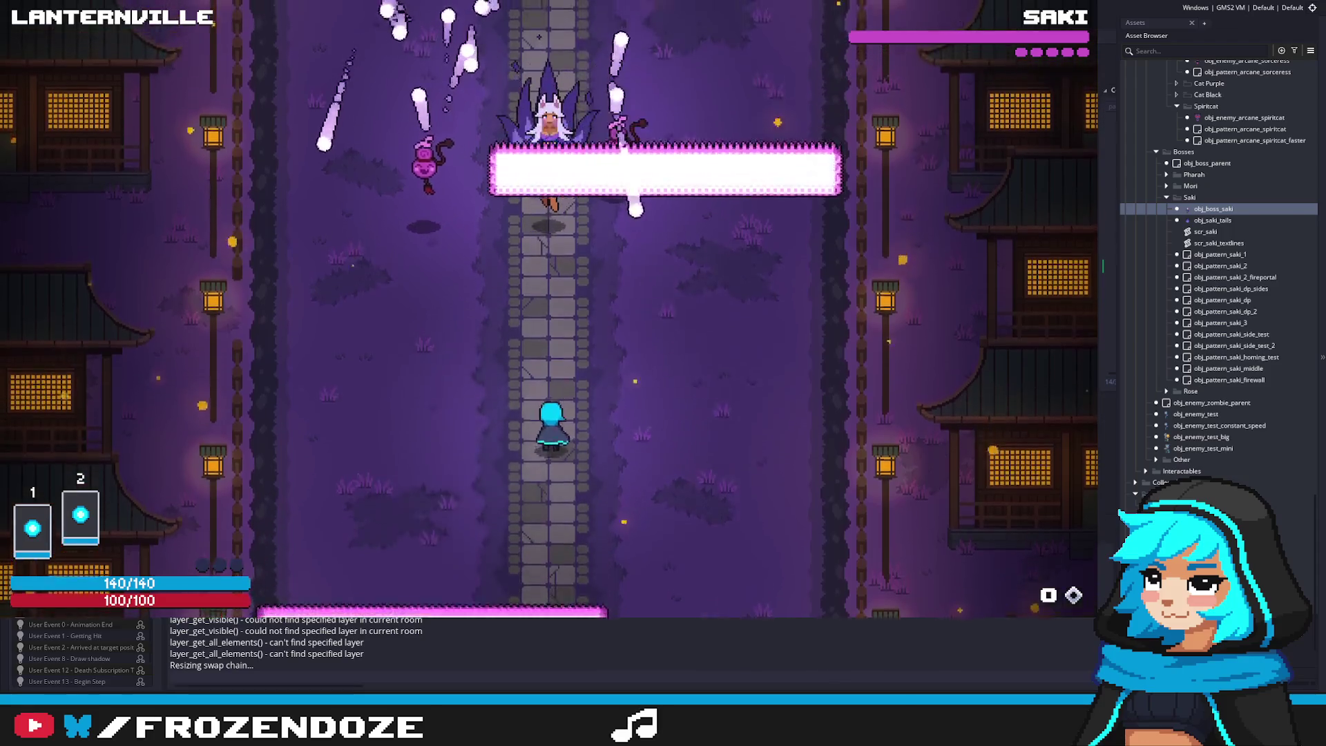
key("Left")
key("Right")
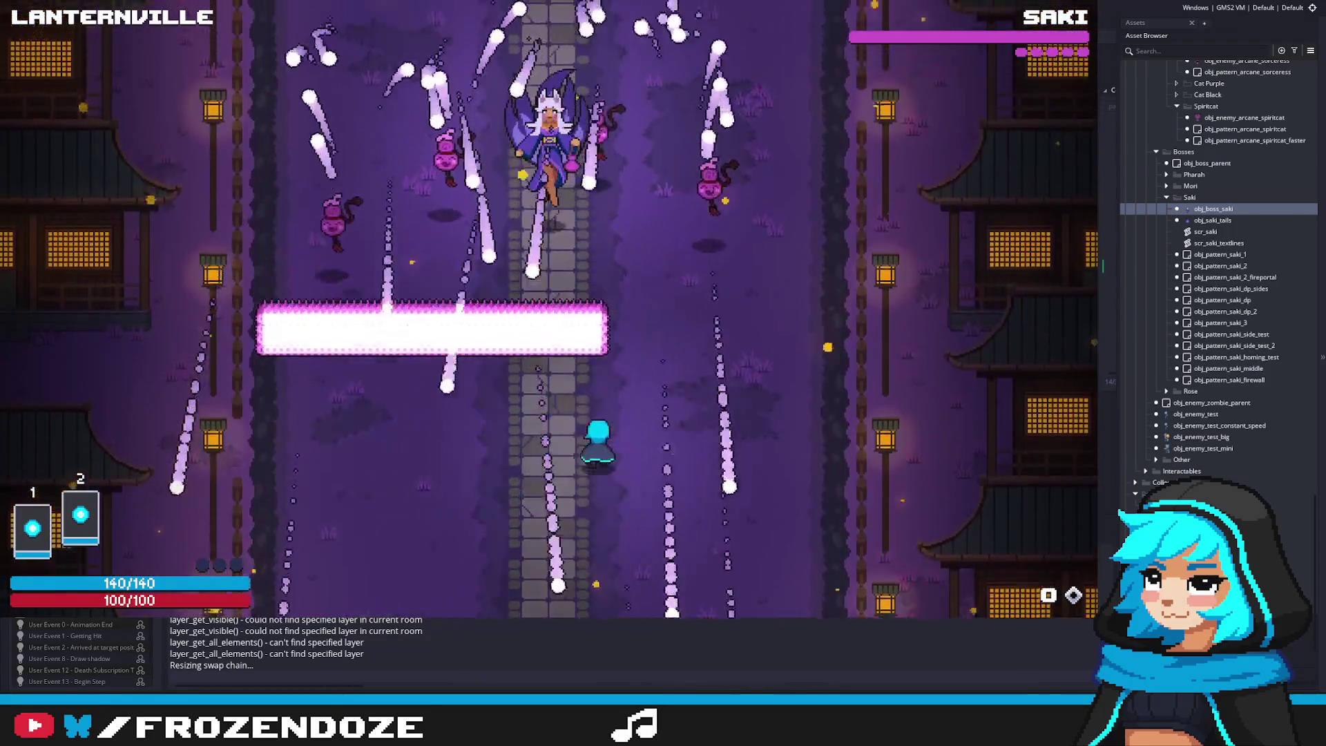
key("Up")
key("Left")
key("Right")
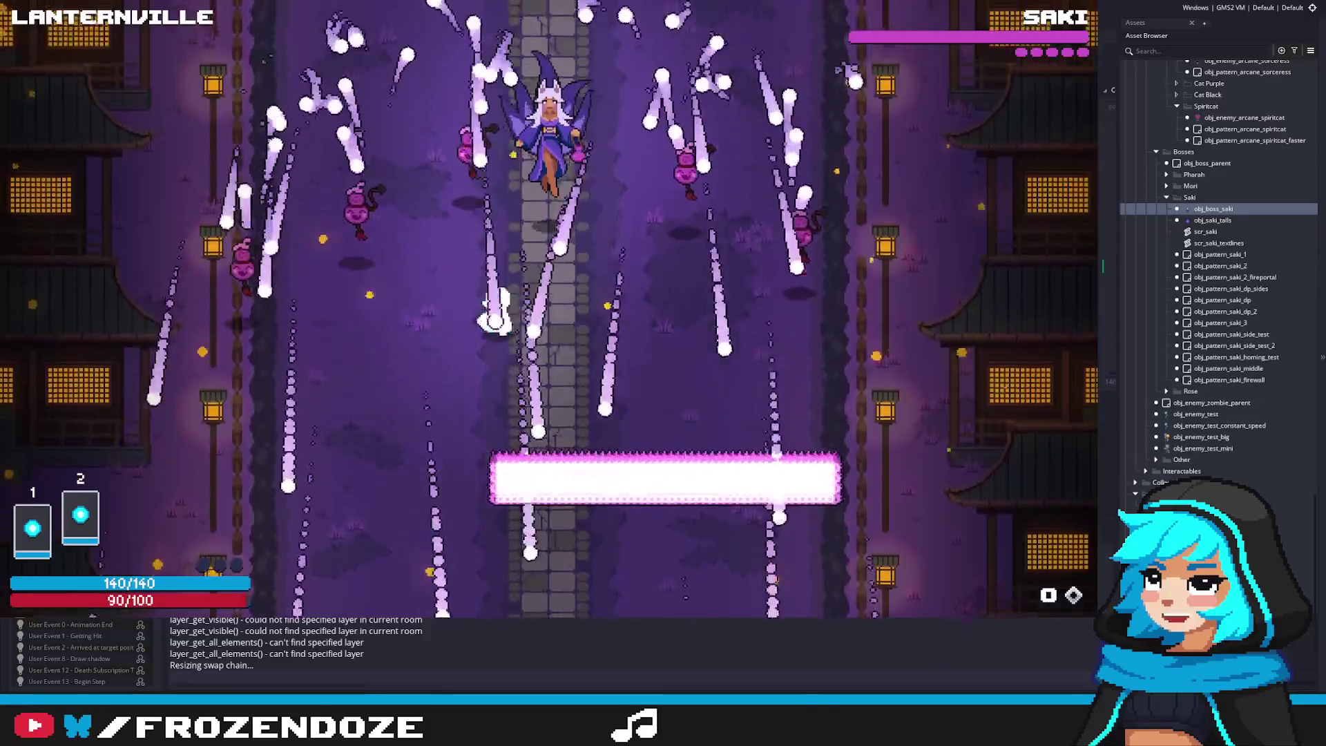
key("Right")
key("Left")
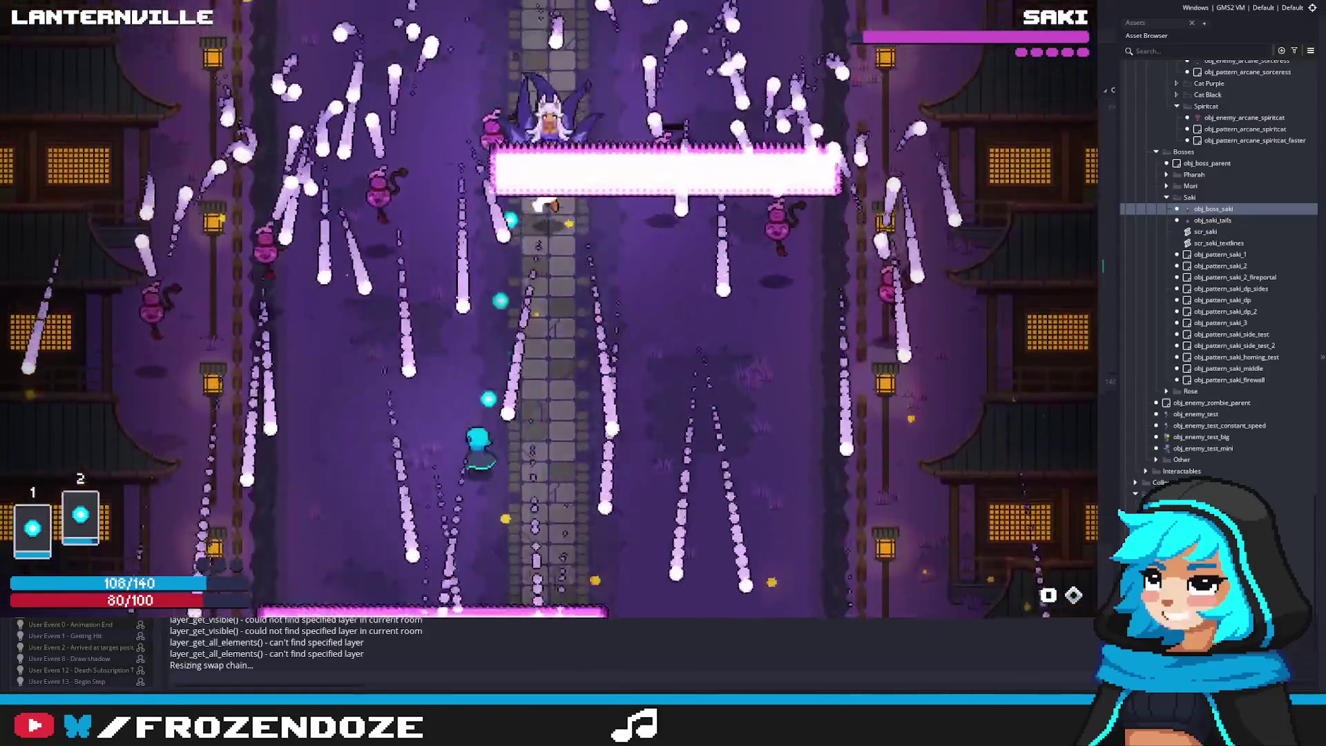
key("Right")
key("Up")
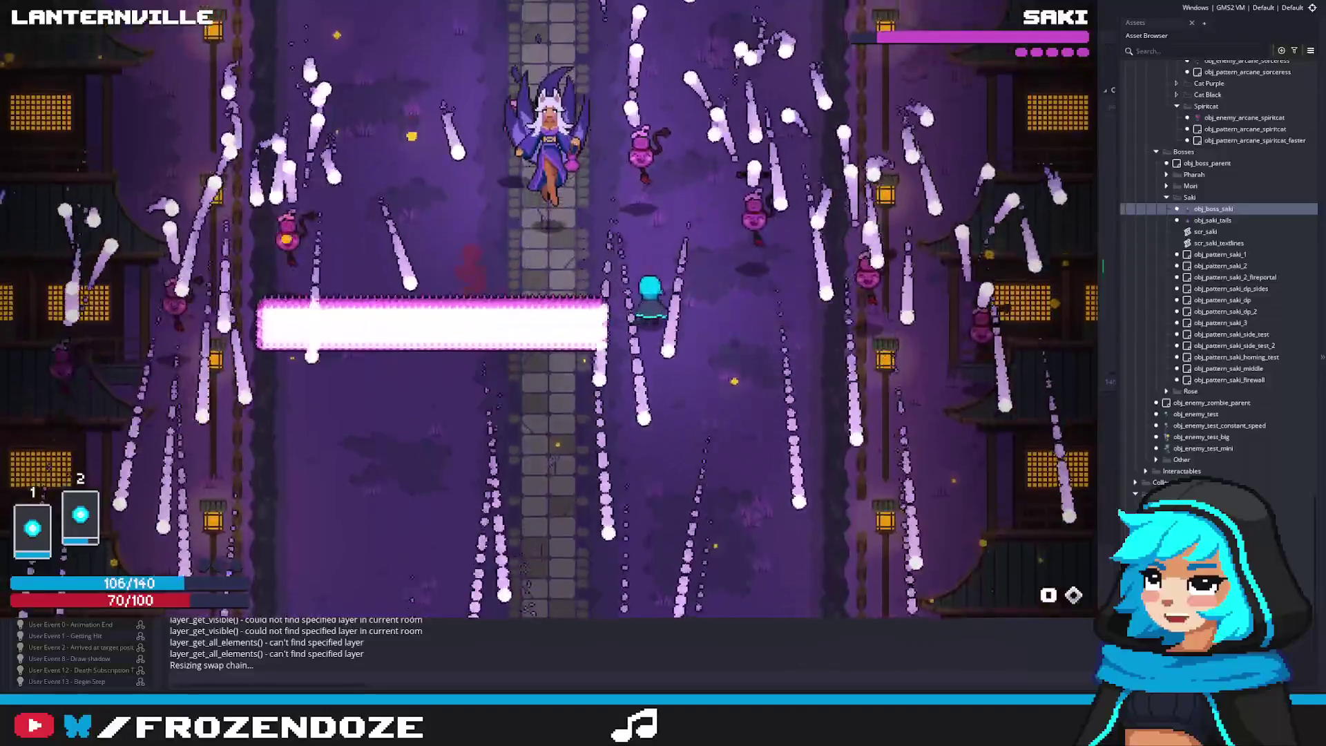
key("Left")
key("Left")
key("Right")
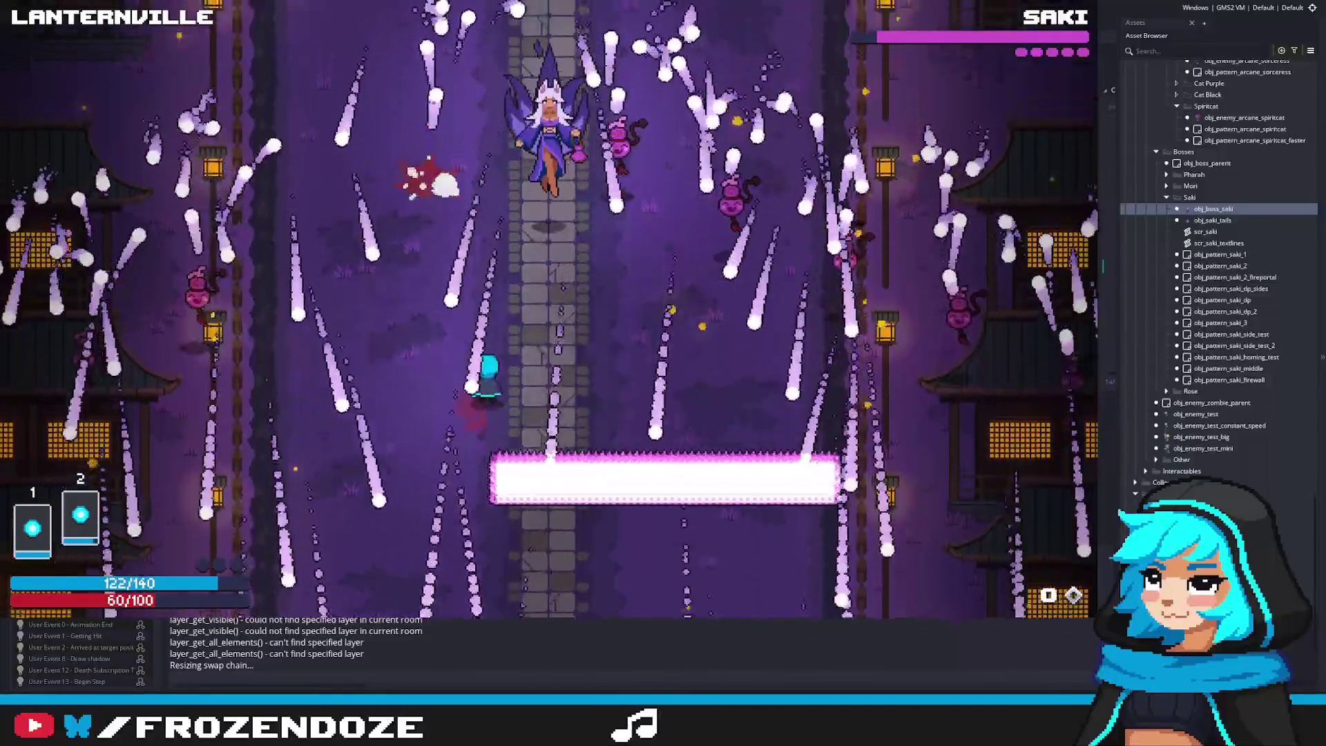
key("Right")
key("Up")
key("Left")
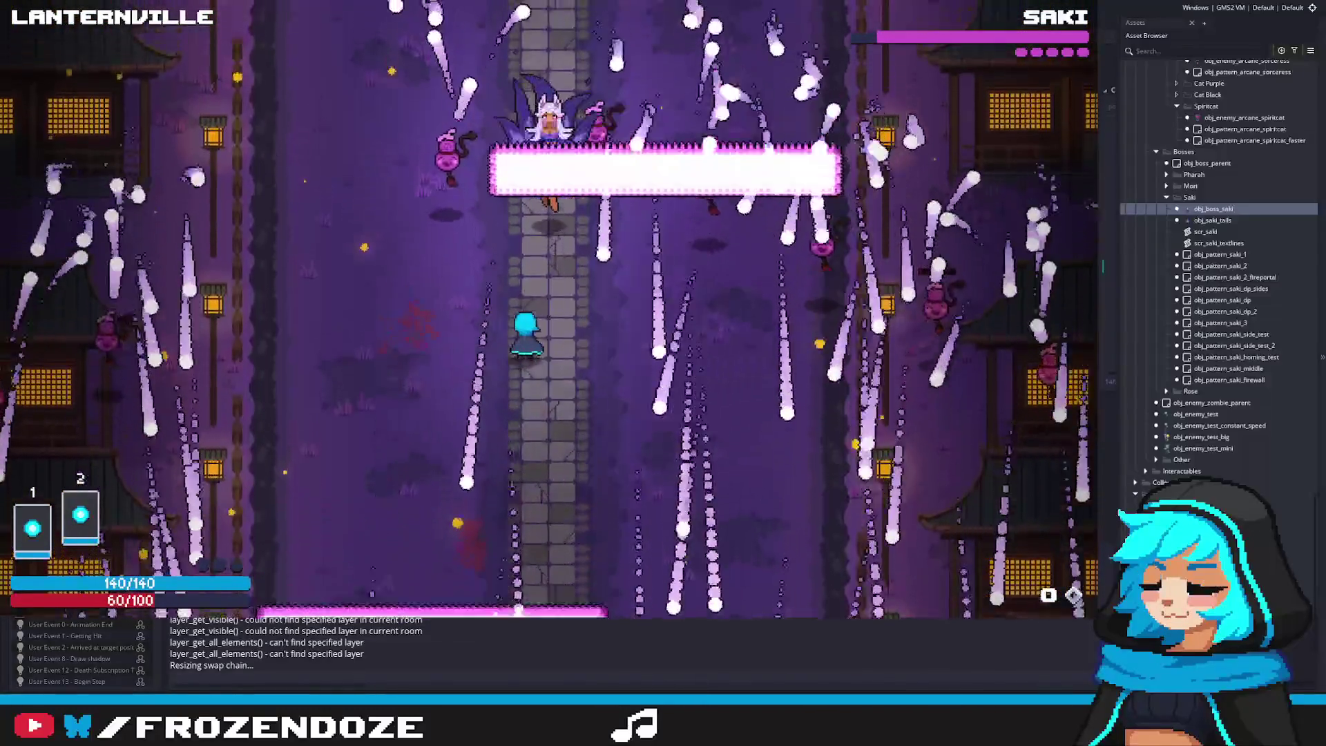
key("Left")
key("Right")
key("Down")
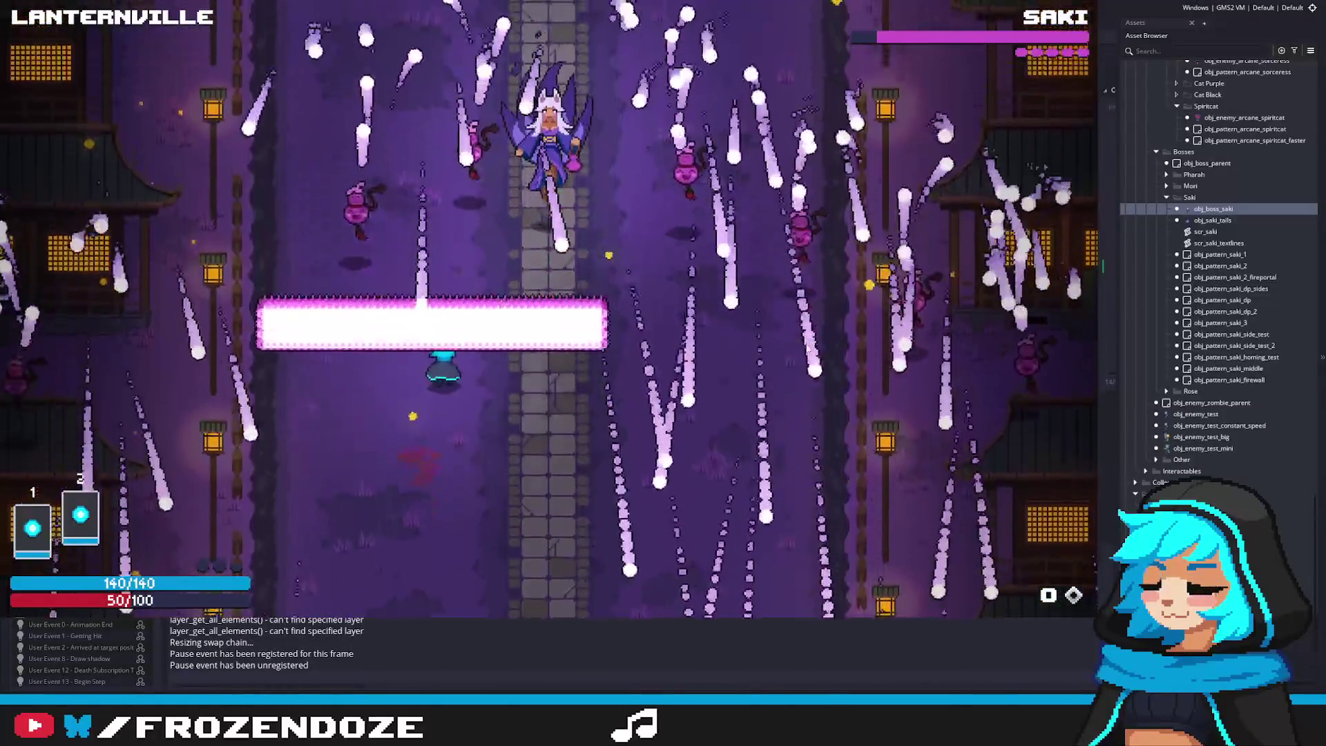
key("Left")
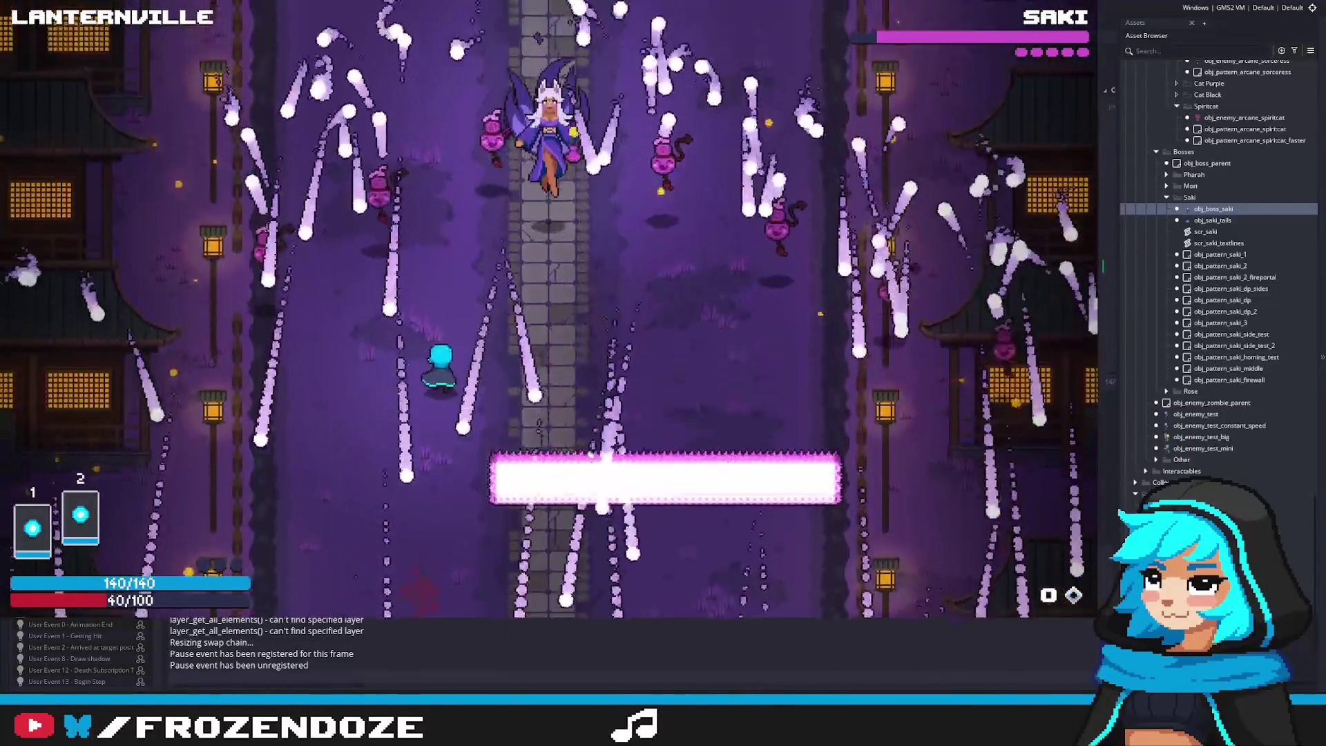
key("Right")
key("Right")
key("Left")
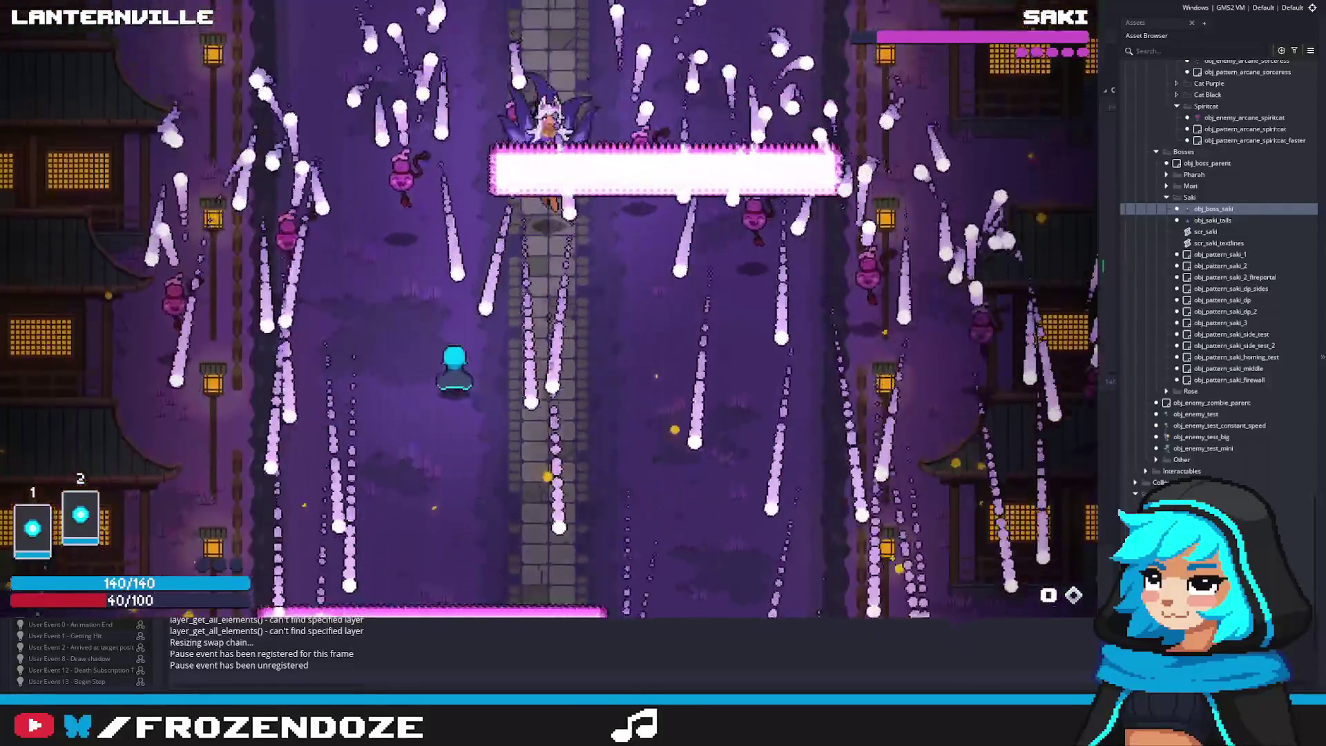
key("Up")
key("Right")
key("Down")
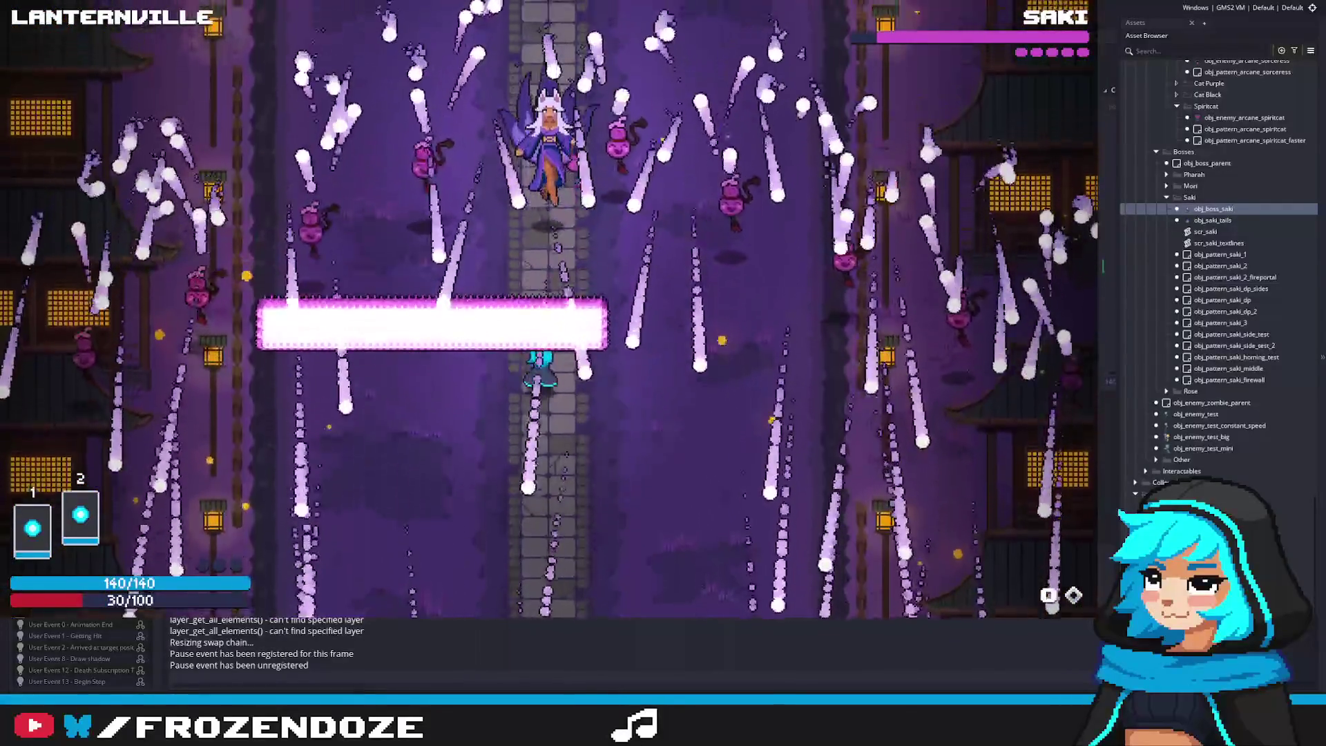
key("Left")
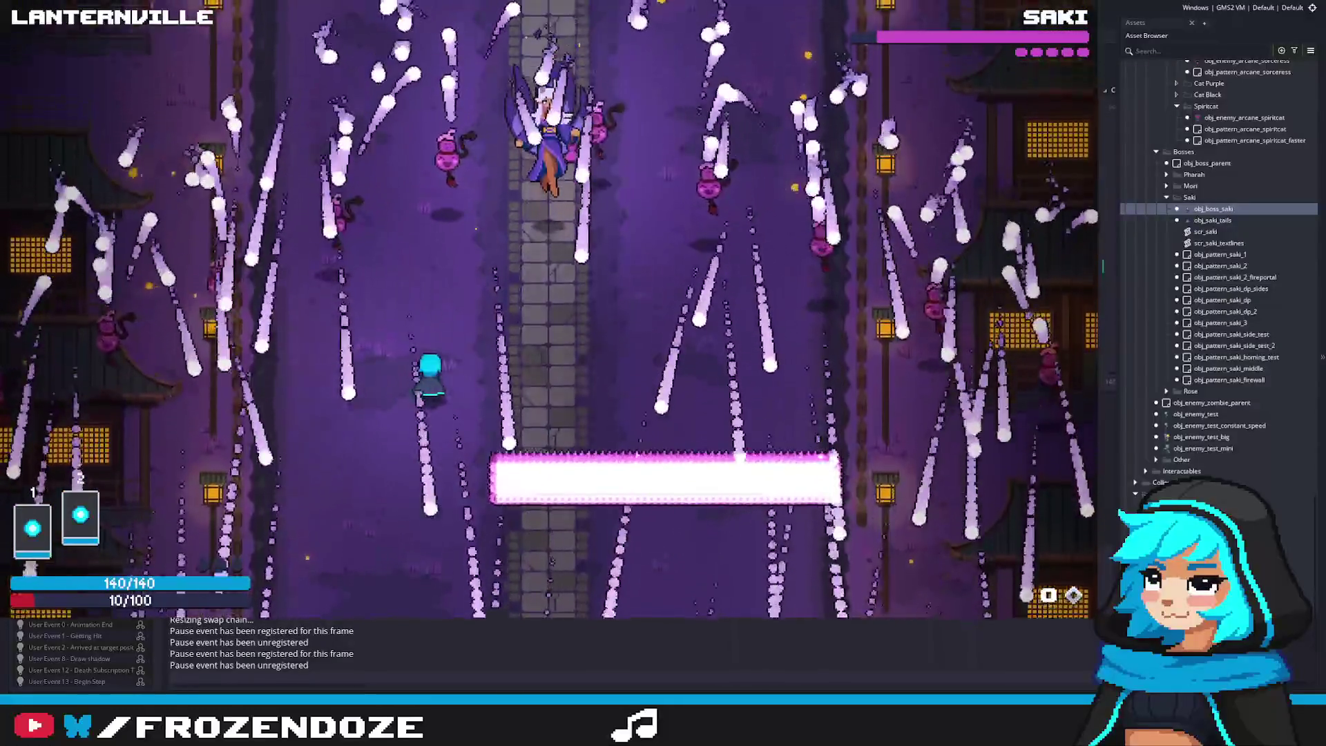
key("Right")
key("Right")
key("Left")
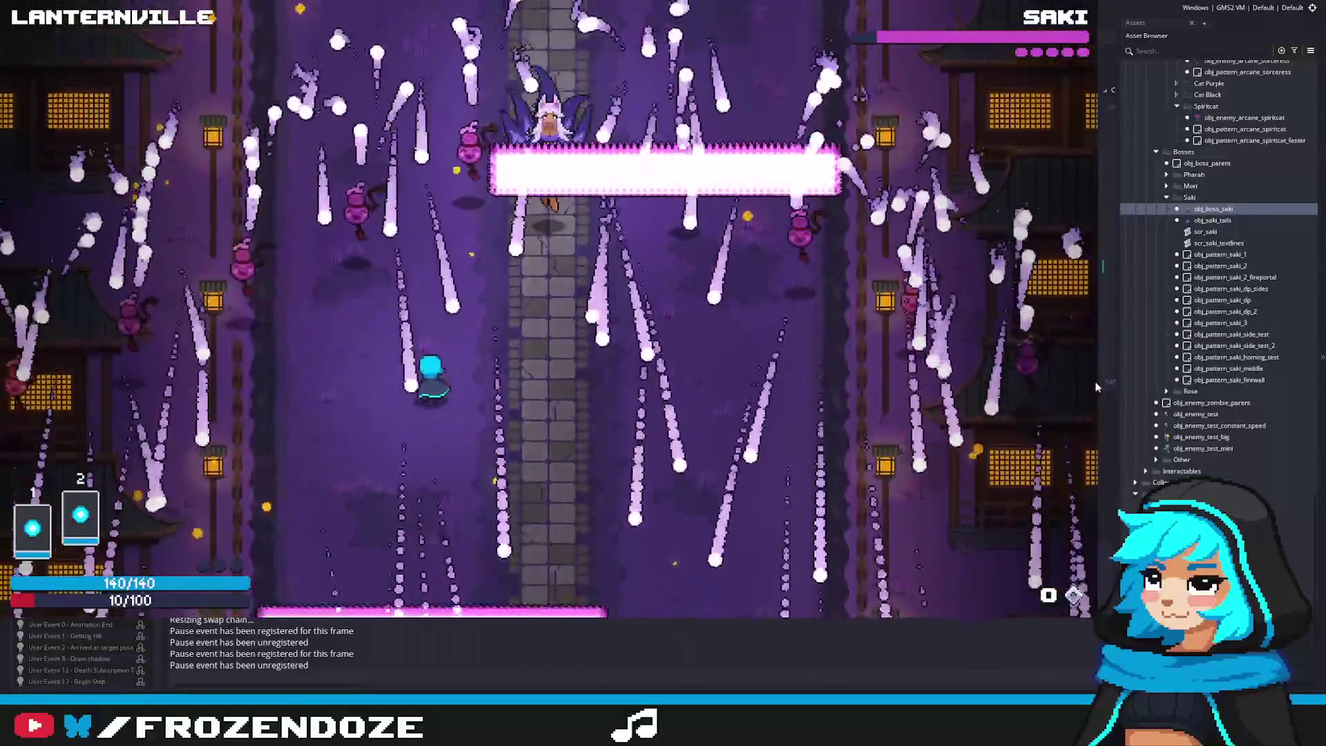
Keep dodging along the stone path, then quit the game with Escape
key("Right")
key("Up")
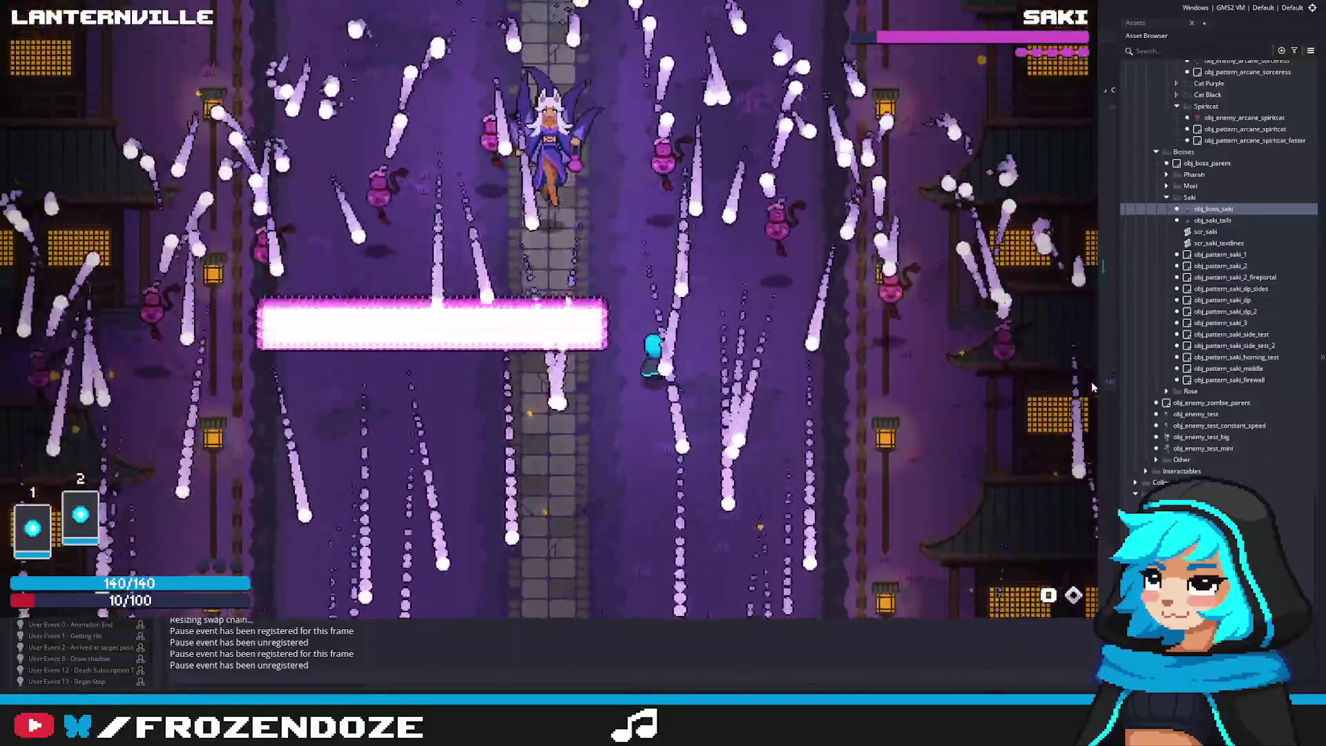
key("Left")
key("Left")
key("Down")
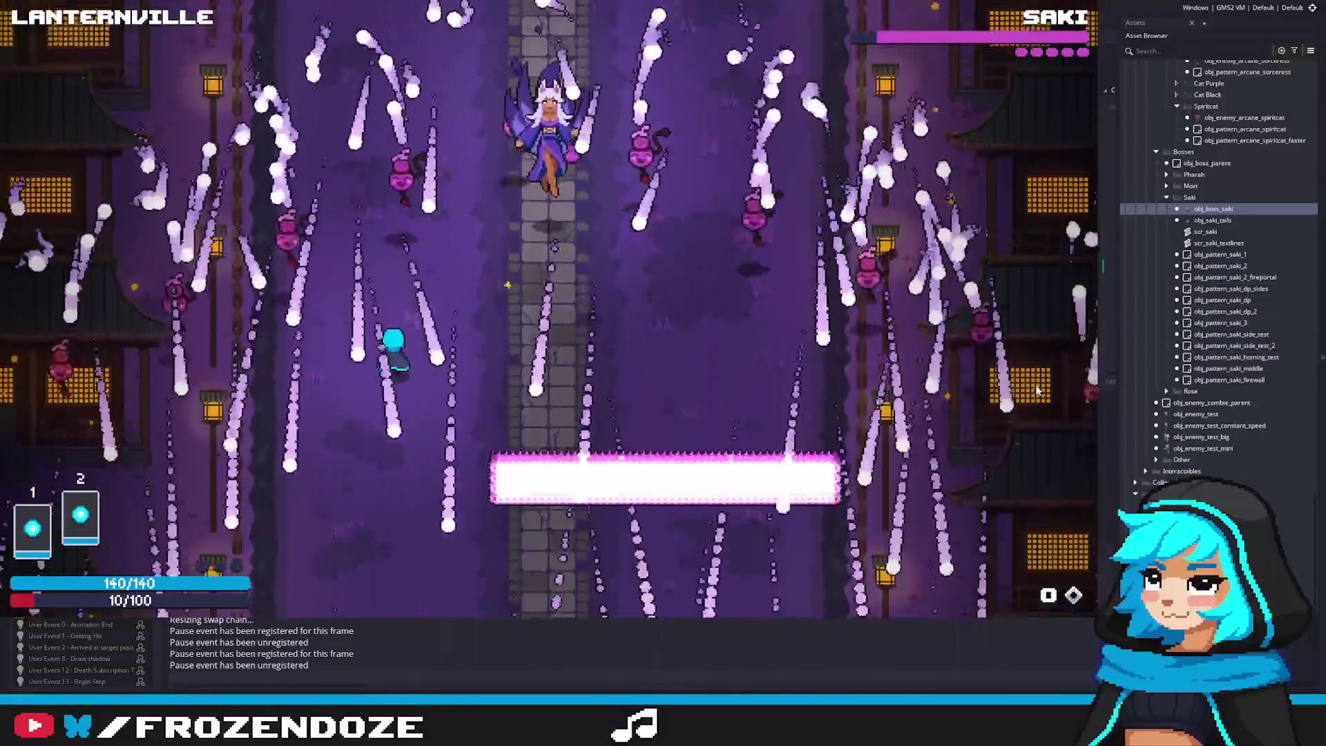
key("Right")
key("Right")
key("Up")
key("Right")
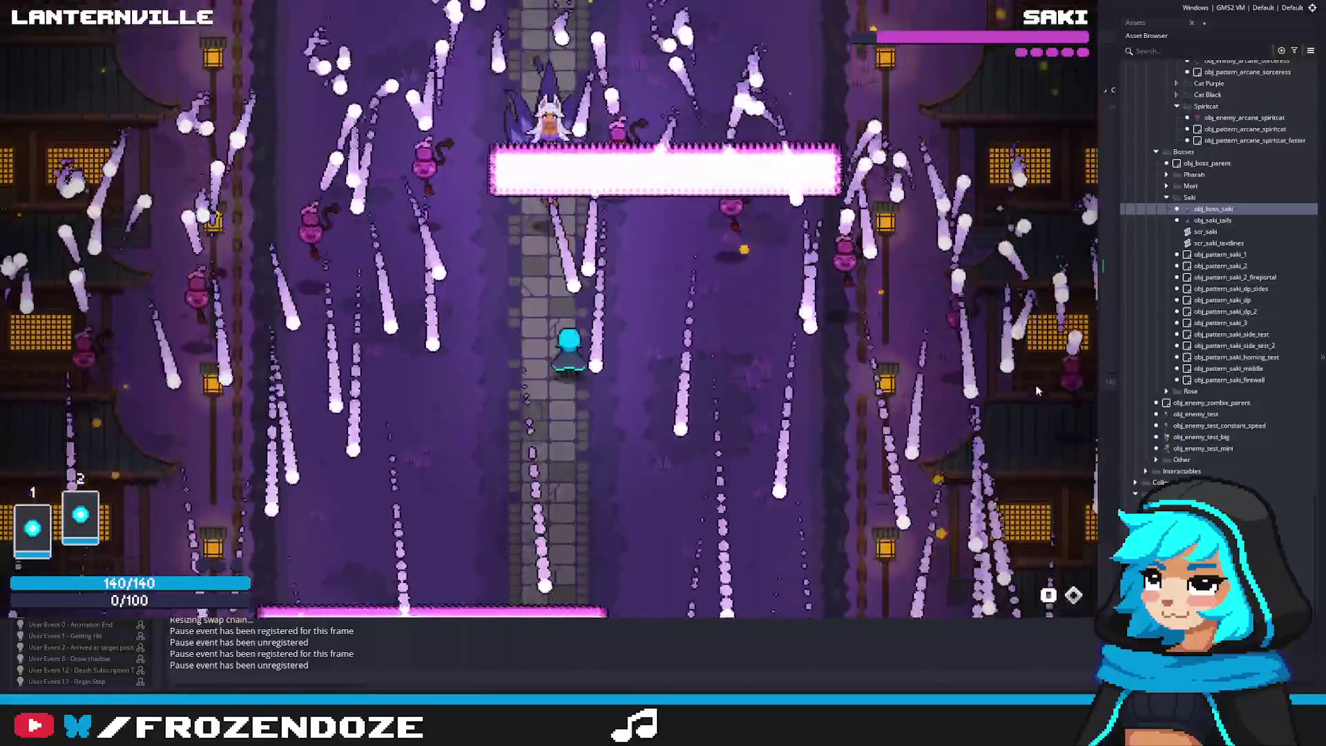
key("Up")
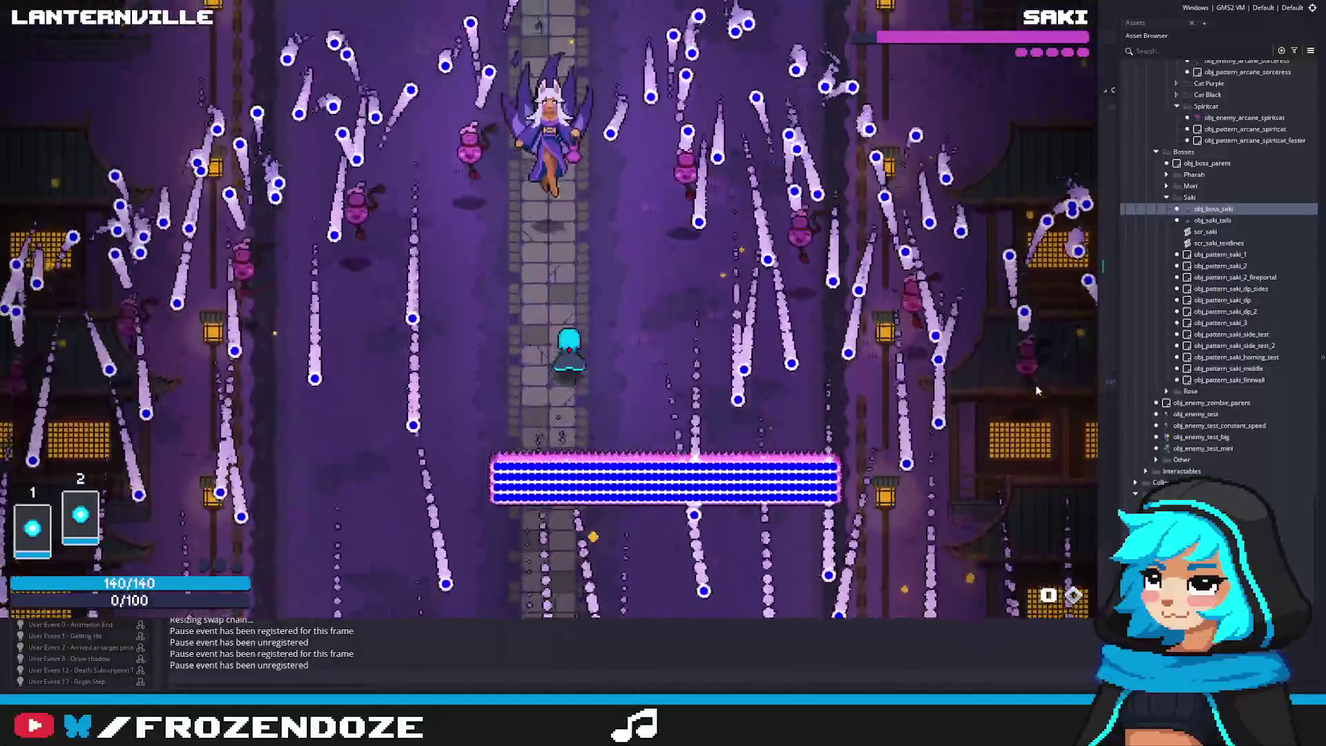
key("Left")
key("Down")
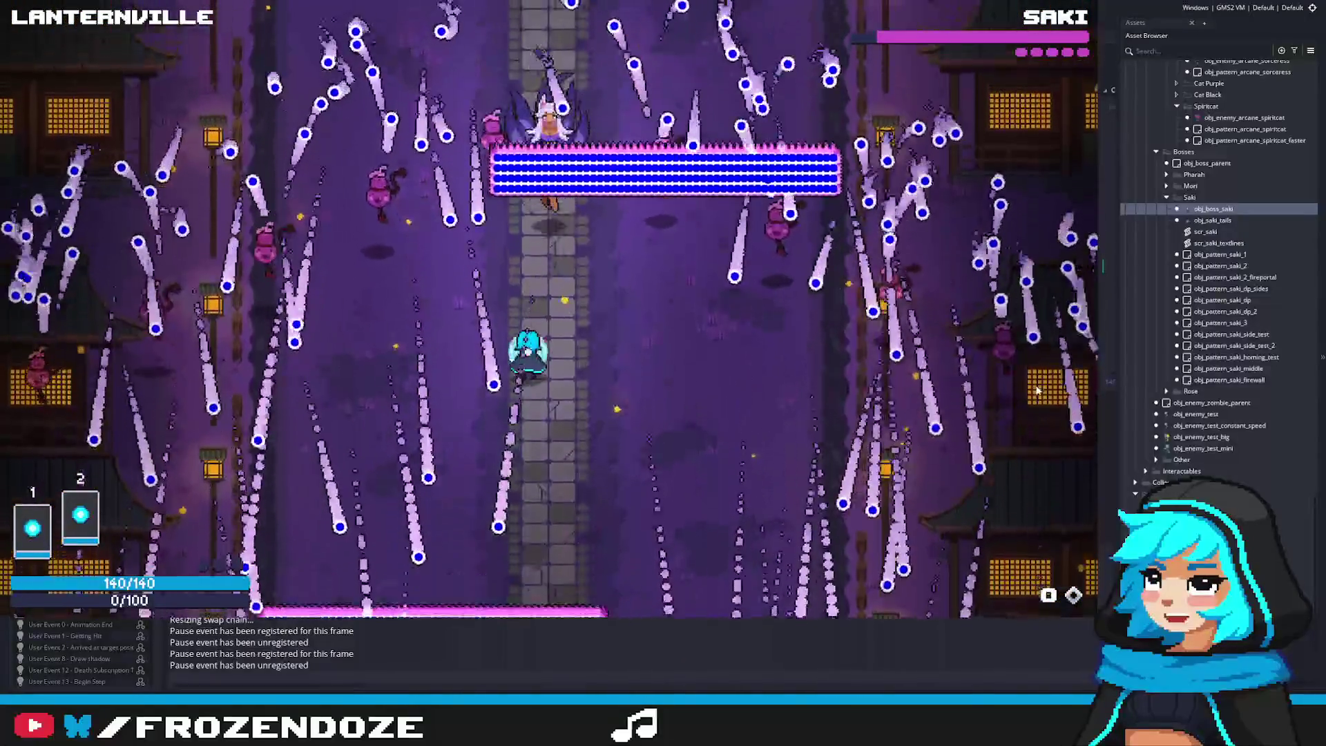
key("Down")
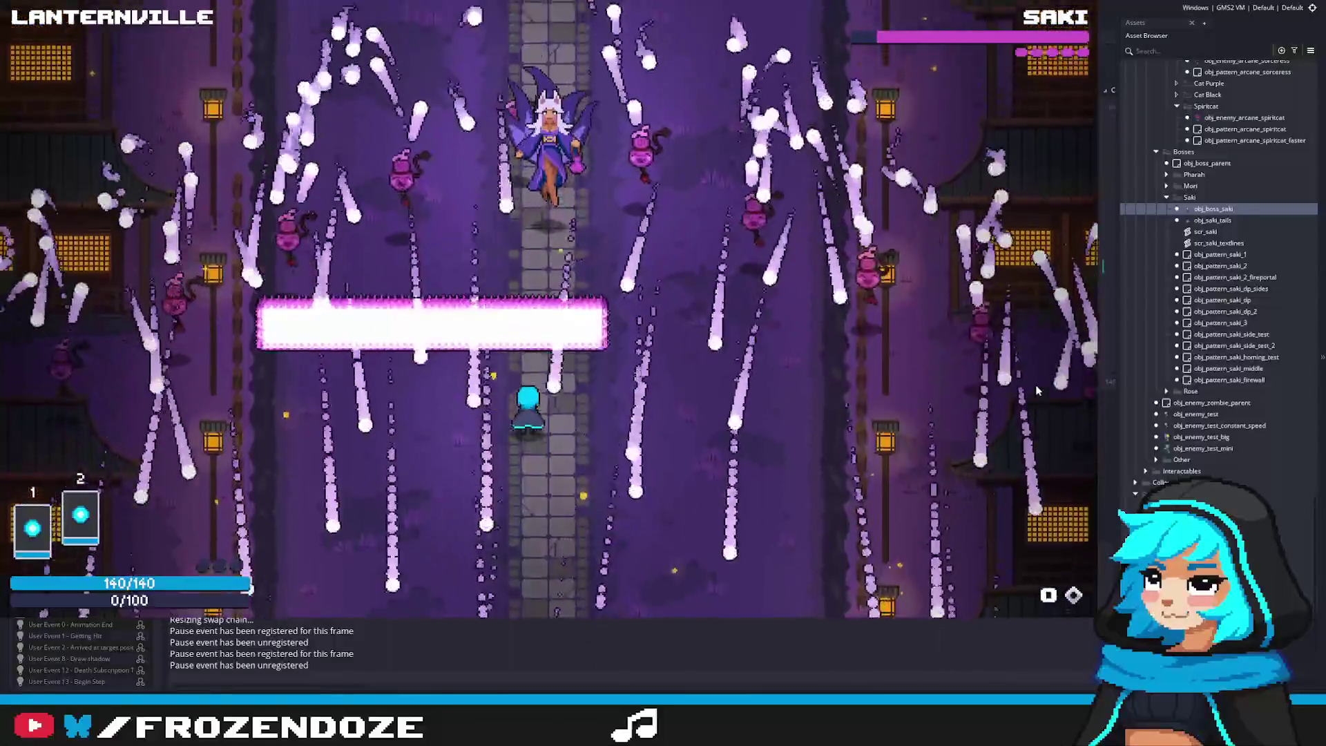
key("Up")
key("Right")
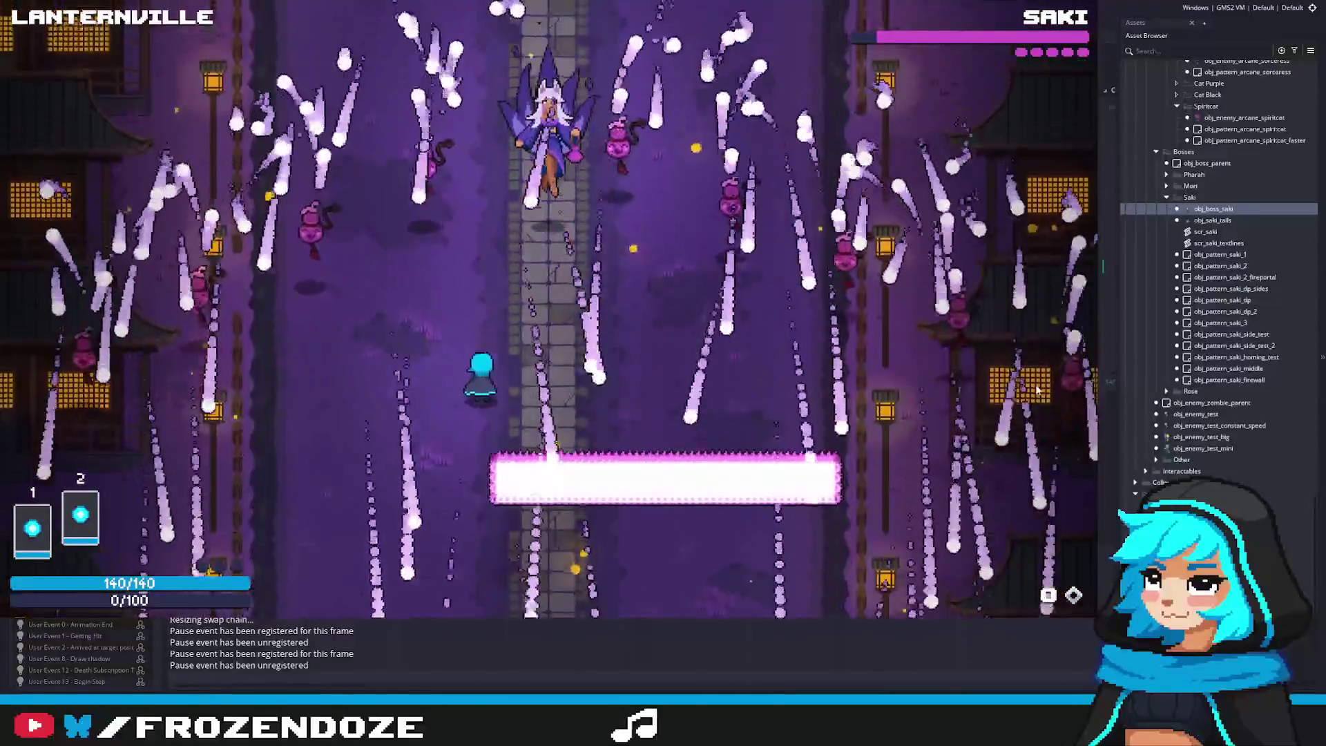
key("Left")
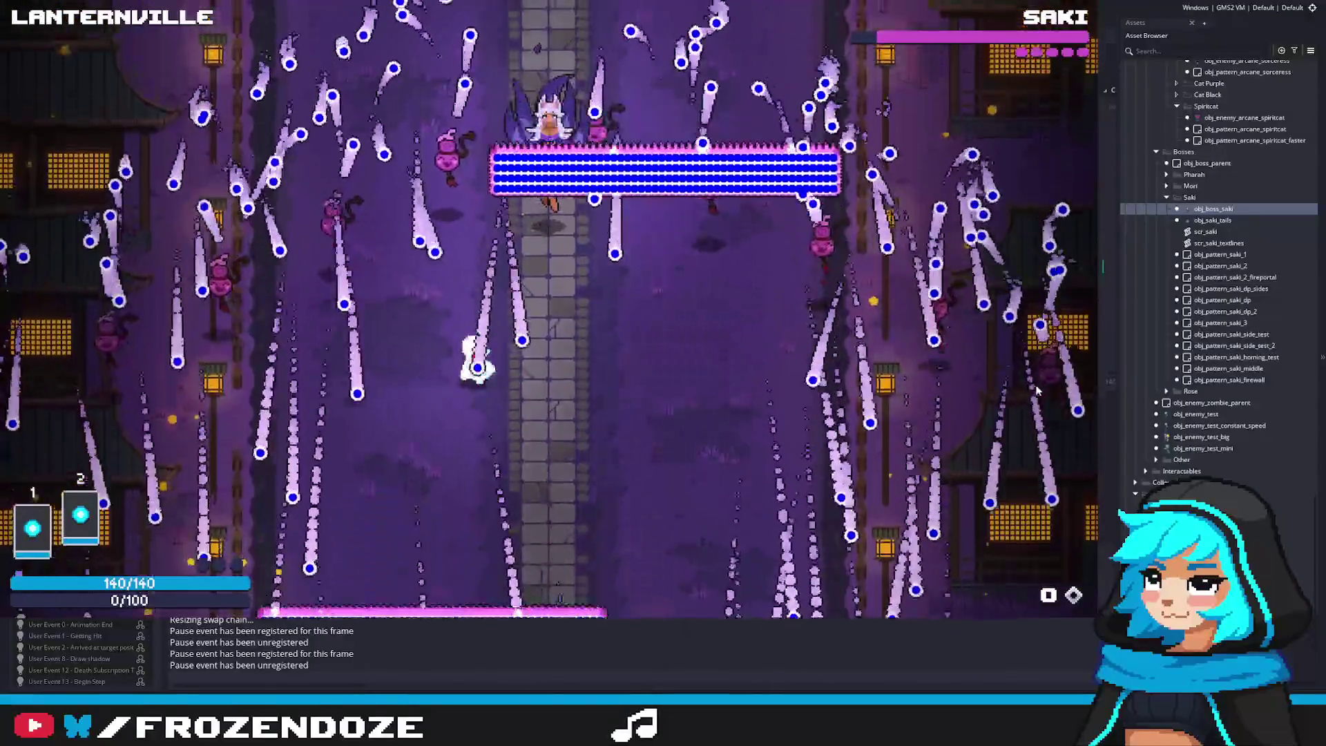
key("Down")
key("Right")
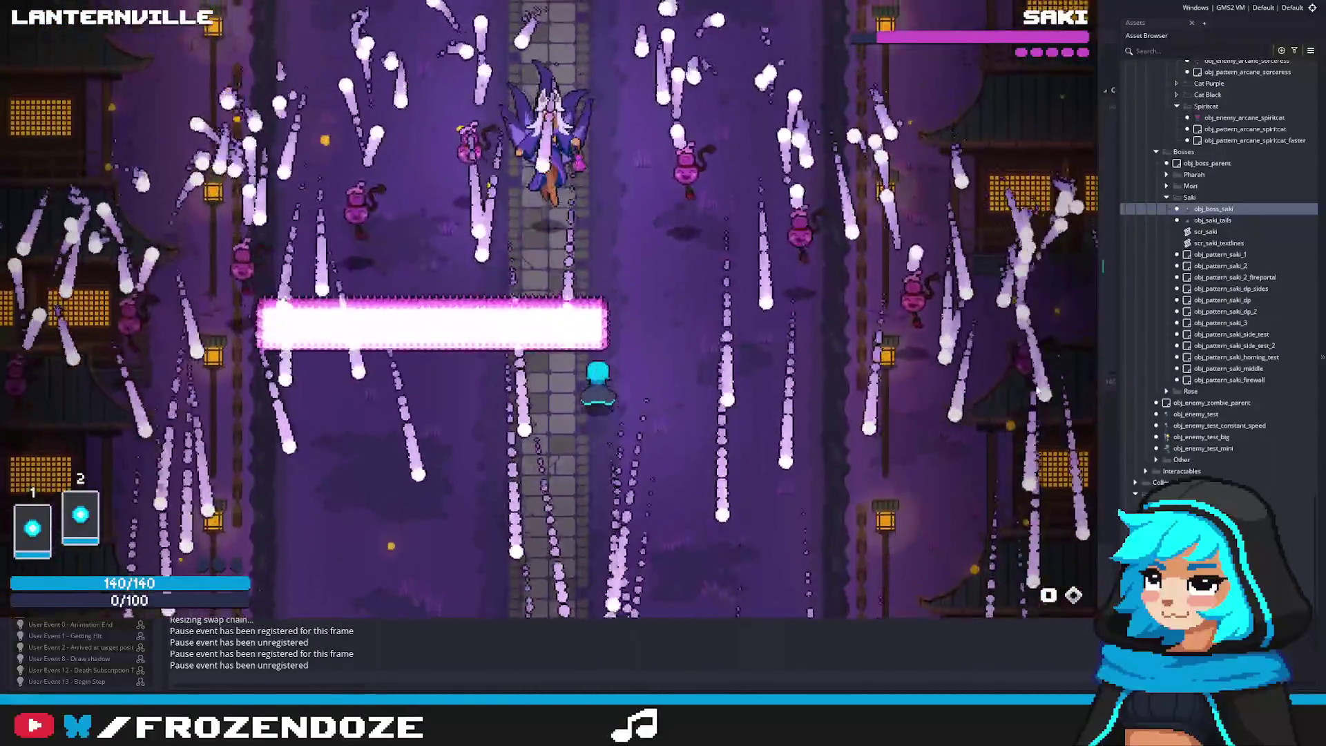
key("Escape")
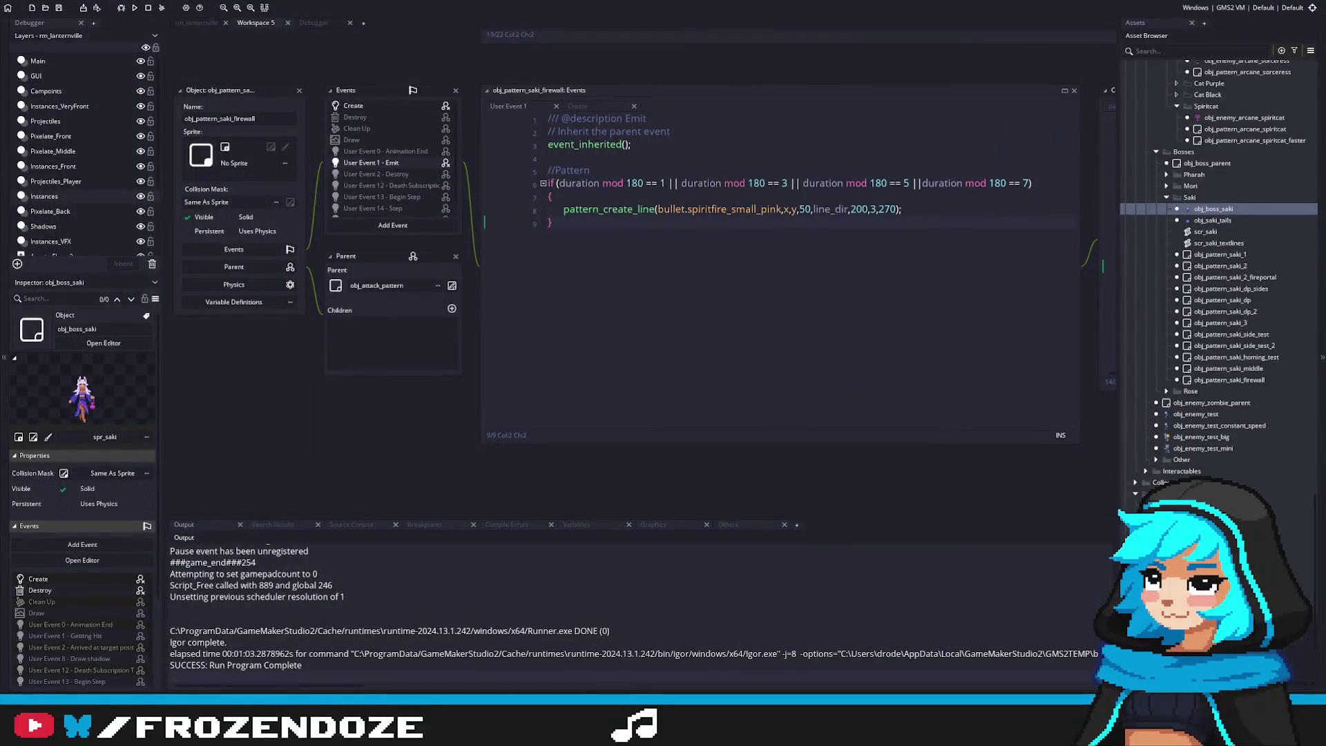
Change the firewall line's bullet count from 50 to 25 and launch a test run
double_click(804, 208)
type("2")
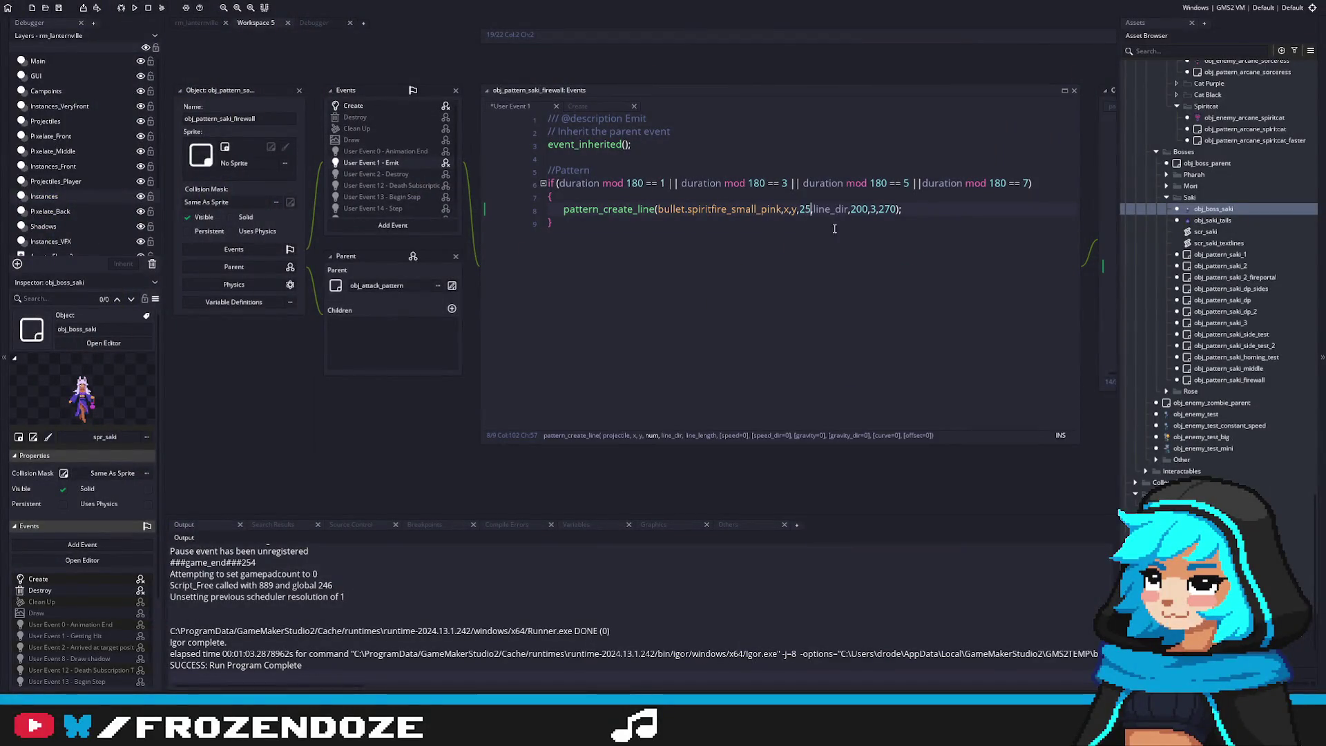
left_click(764, 235)
key("F5")
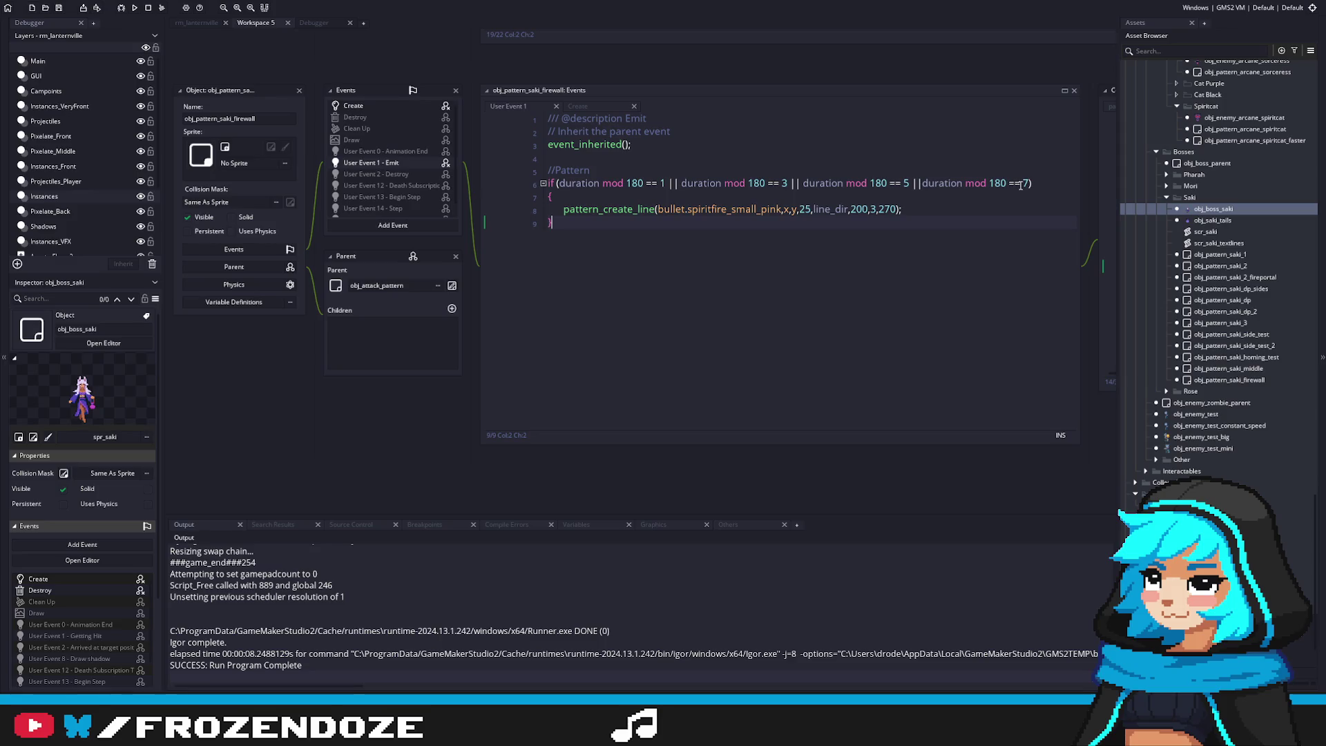
Change the duration mod 180 checks so the firewall fires at 1, 5, 9, 13, then rerun the game
left_click(637, 186)
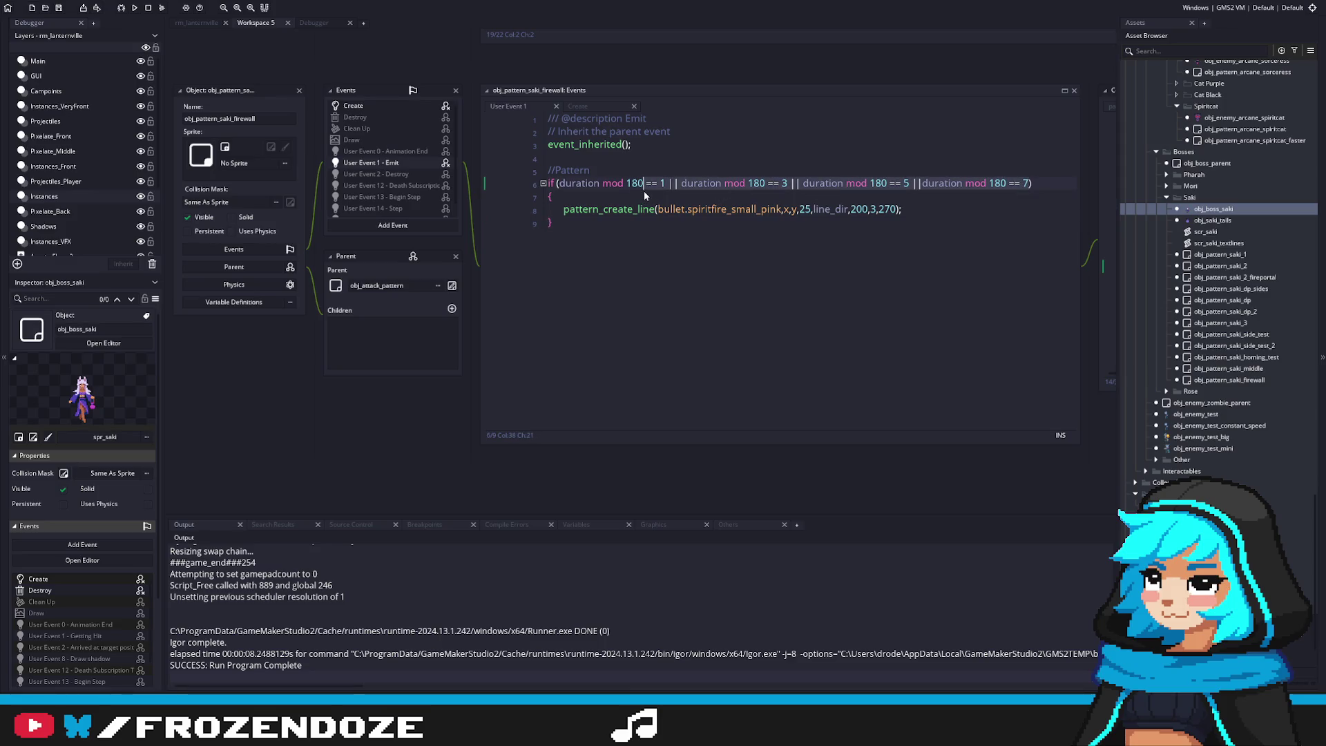
left_click(781, 183)
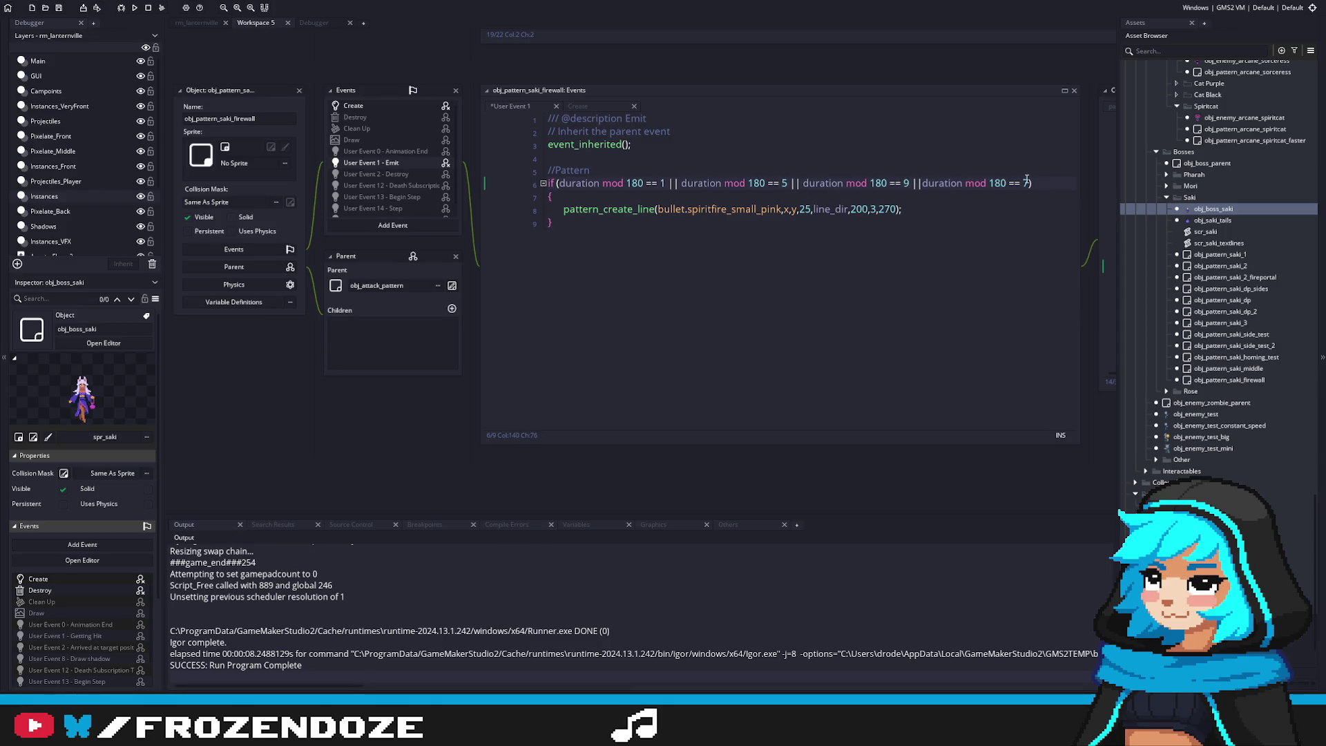
left_click(999, 208)
key("F5")
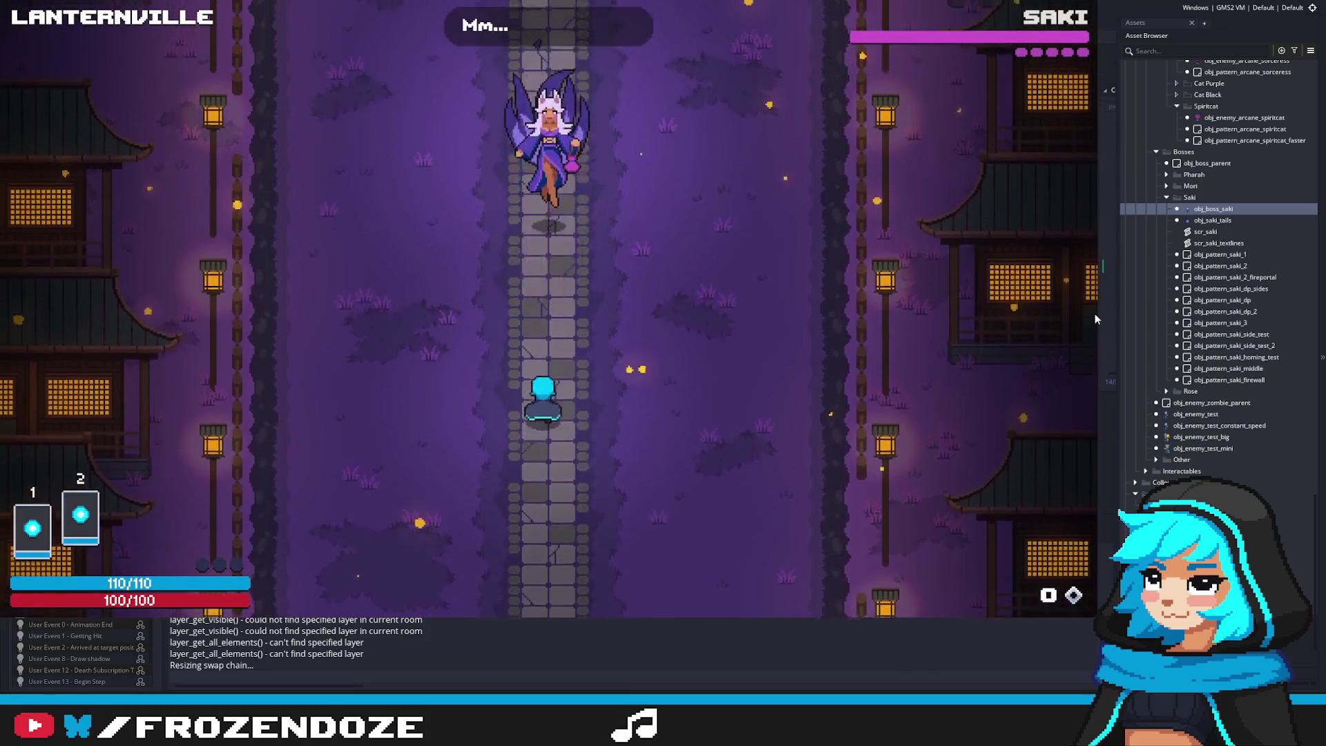
Dodge the 25-bullet firewall rows using WASD
key("d")
key("a")
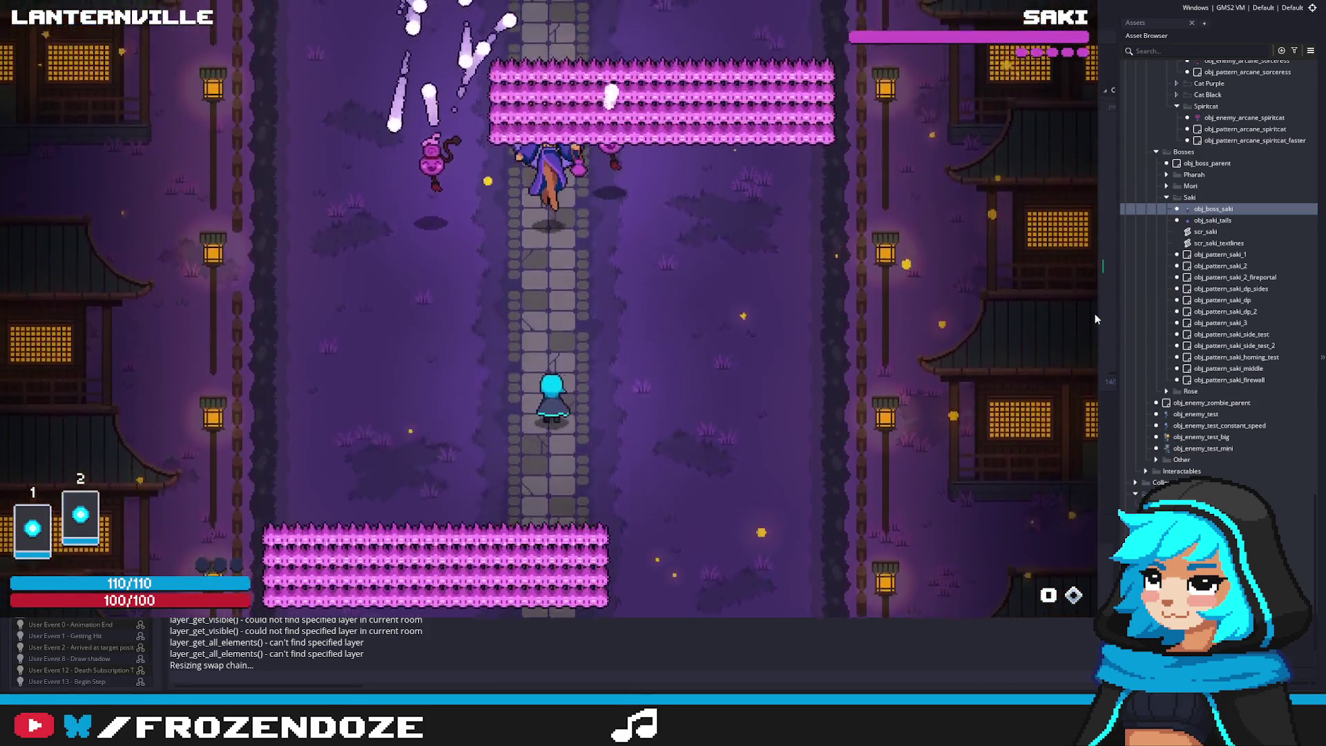
key("d")
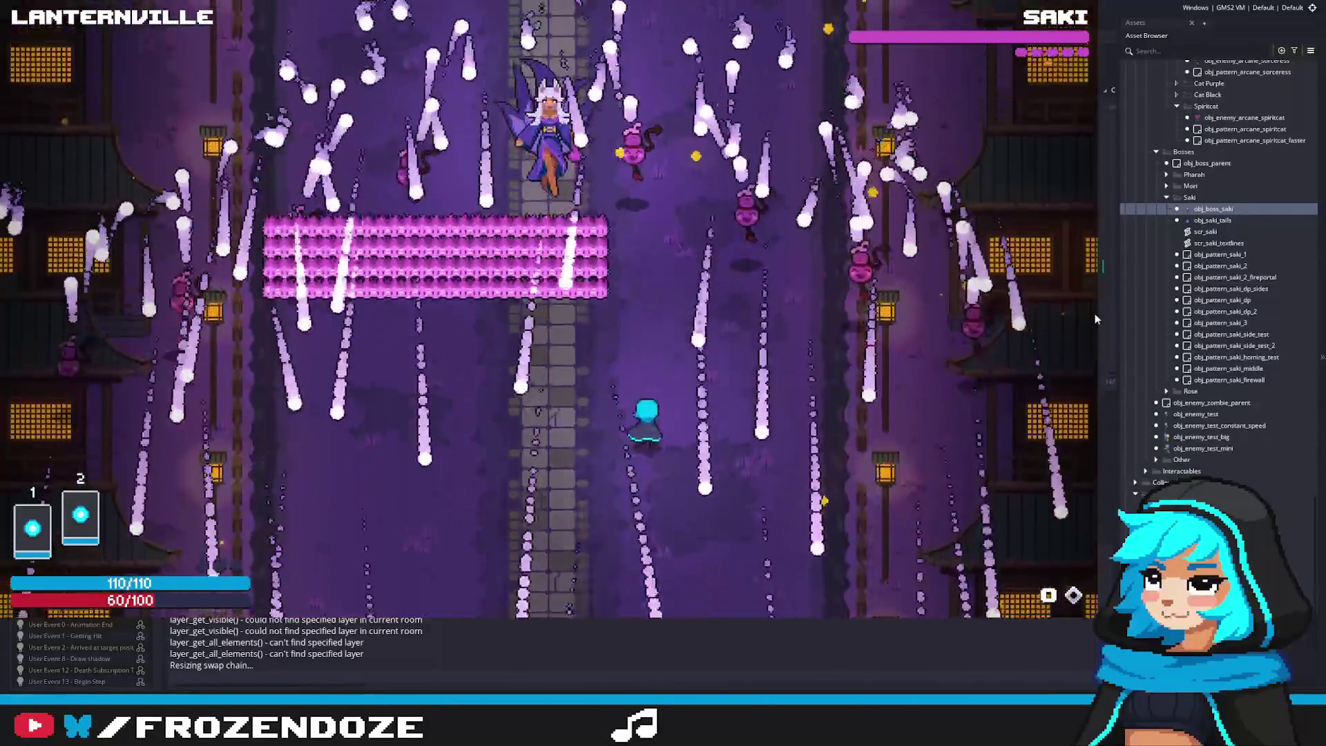
key("w")
key("a")
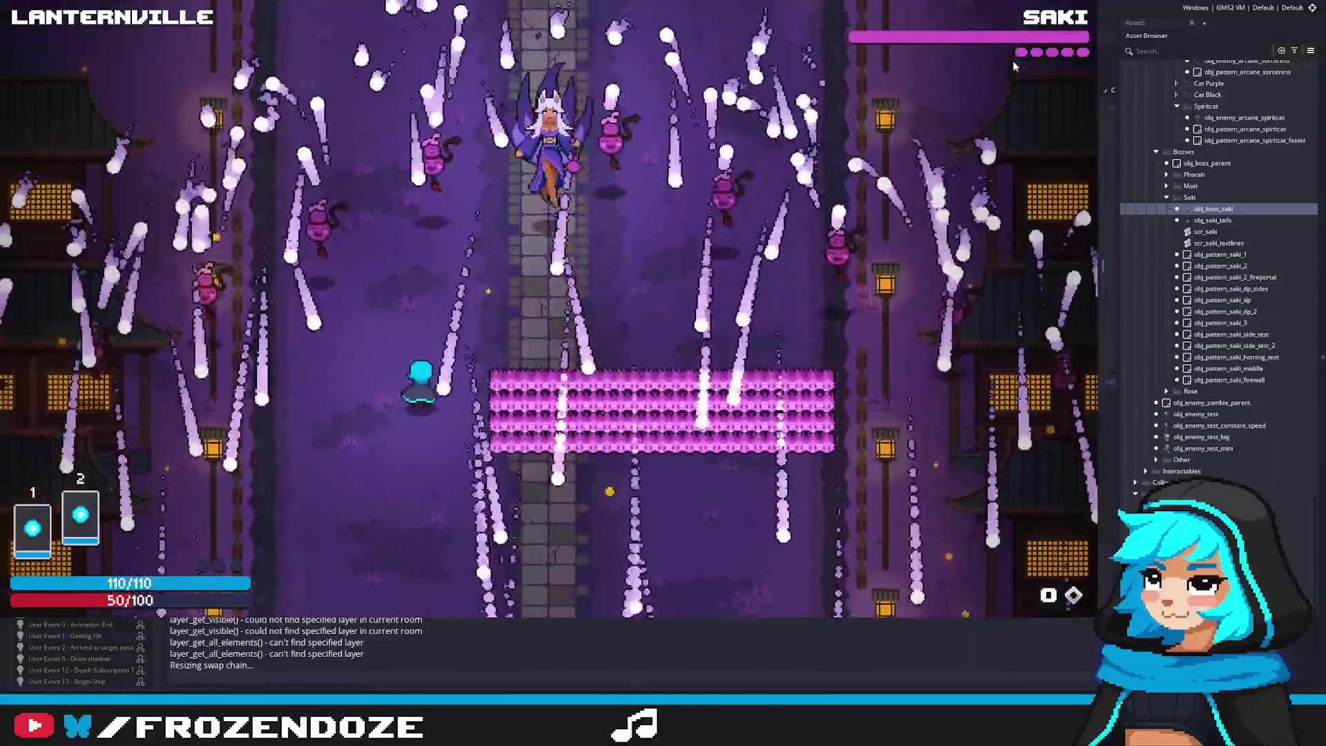
key("d")
key("w")
key("a")
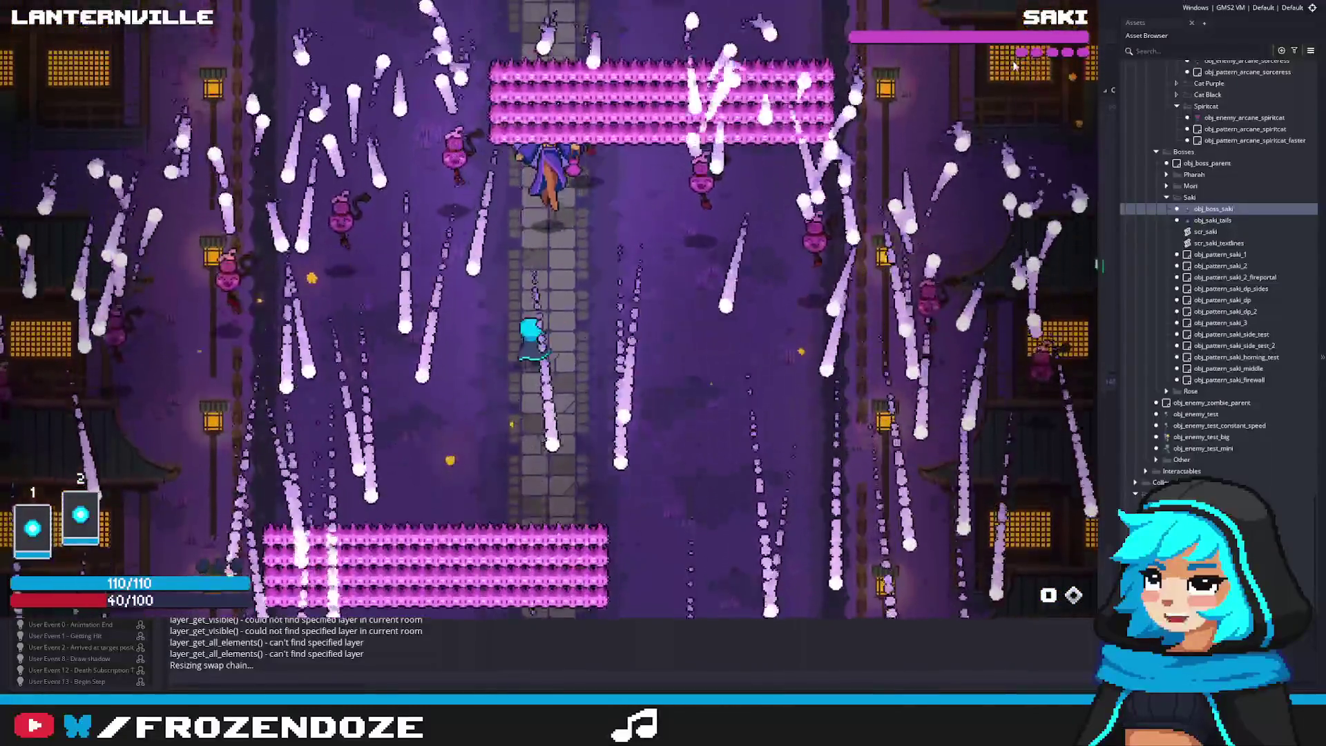
key("d")
key("d")
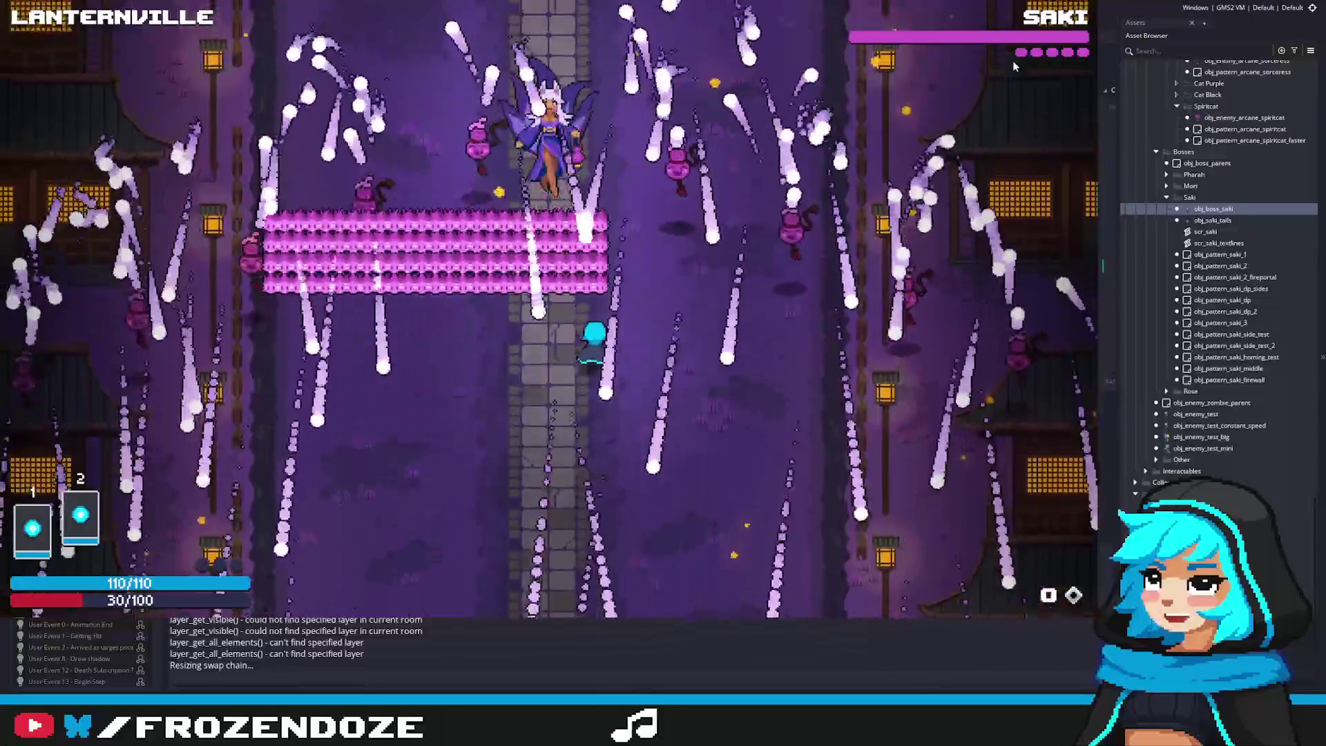
key("w")
key("a")
key("d")
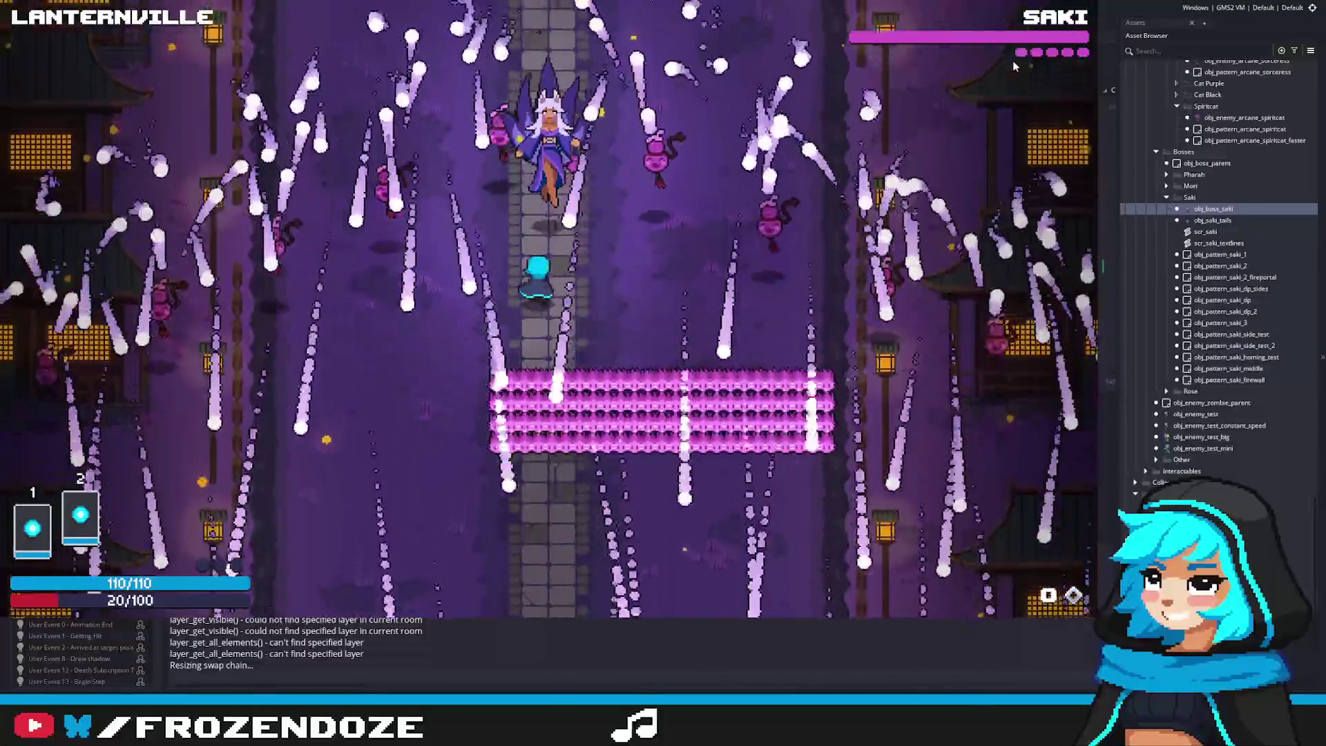
key("a")
key("s")
key("a")
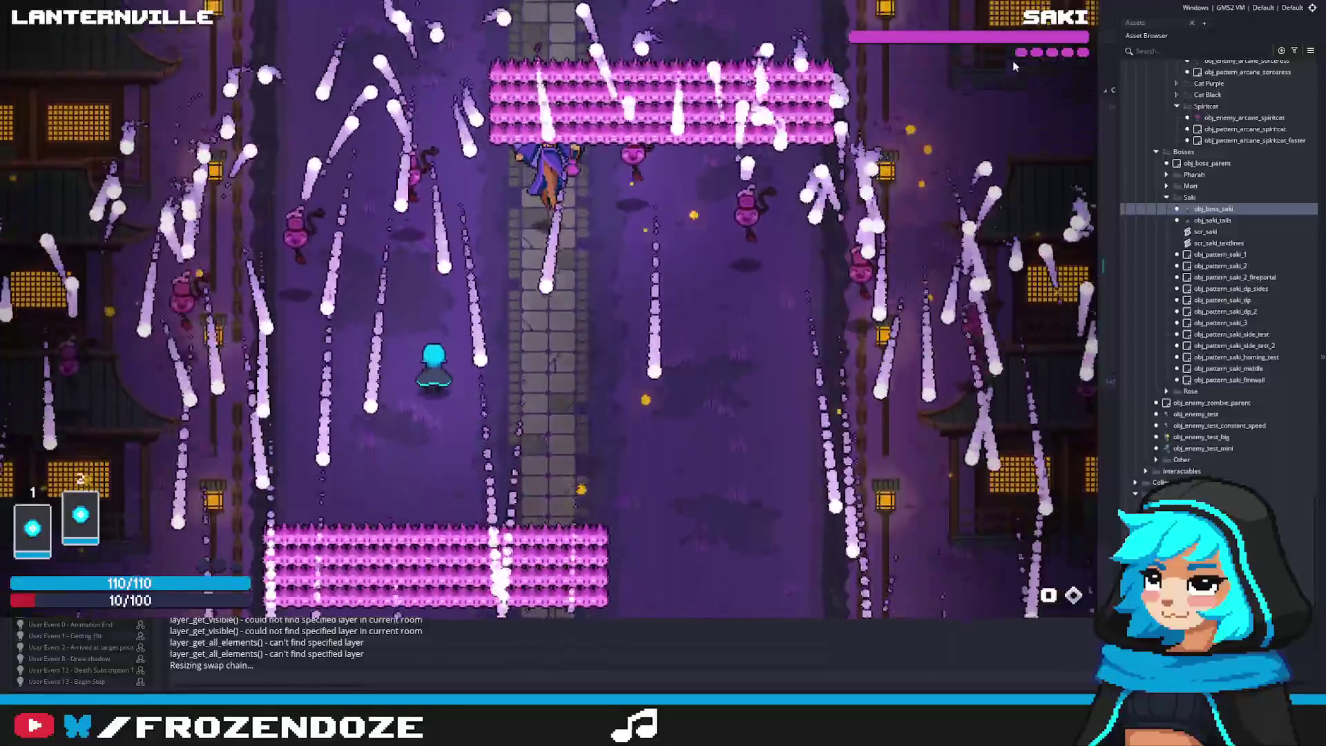
key("d")
key("w")
key("d")
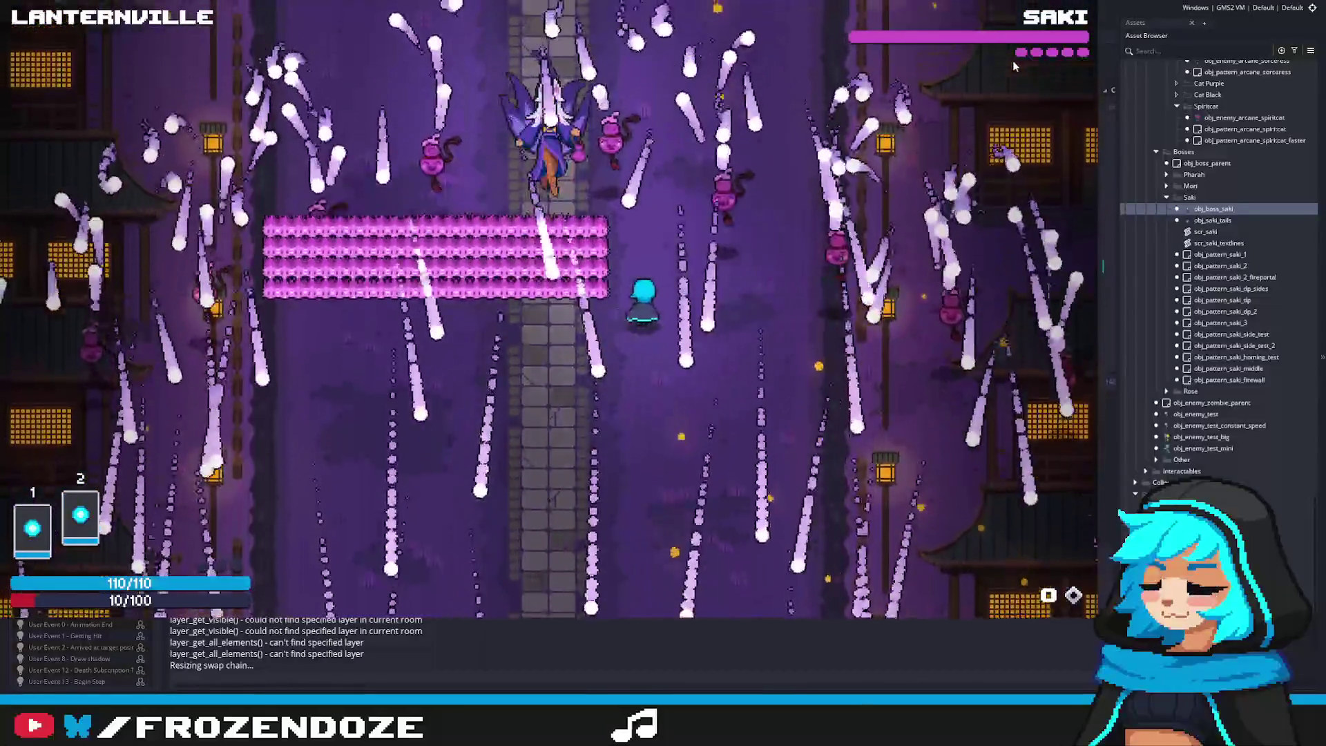
key("a")
key("s")
Keep weaving between the flame bullets with the arrow keys, then exit the game with Escape
key("Right")
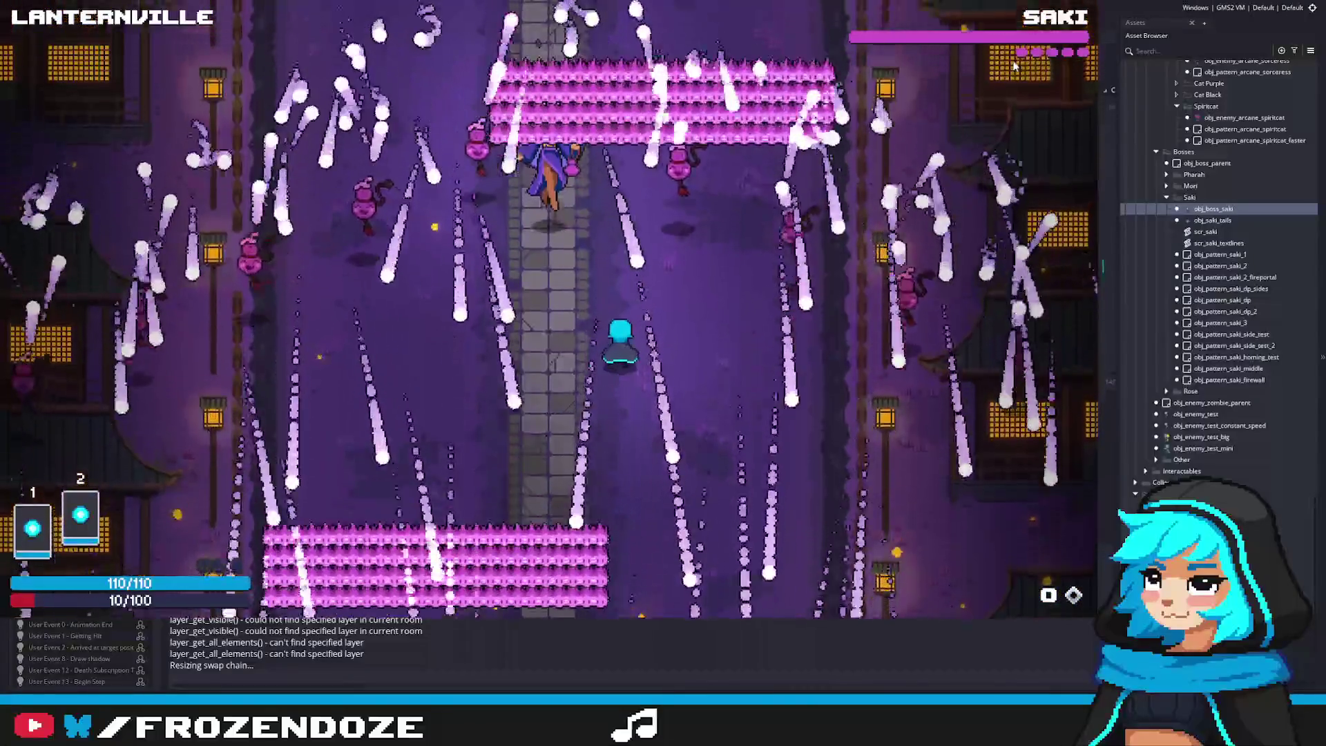
key("Left")
key("Right")
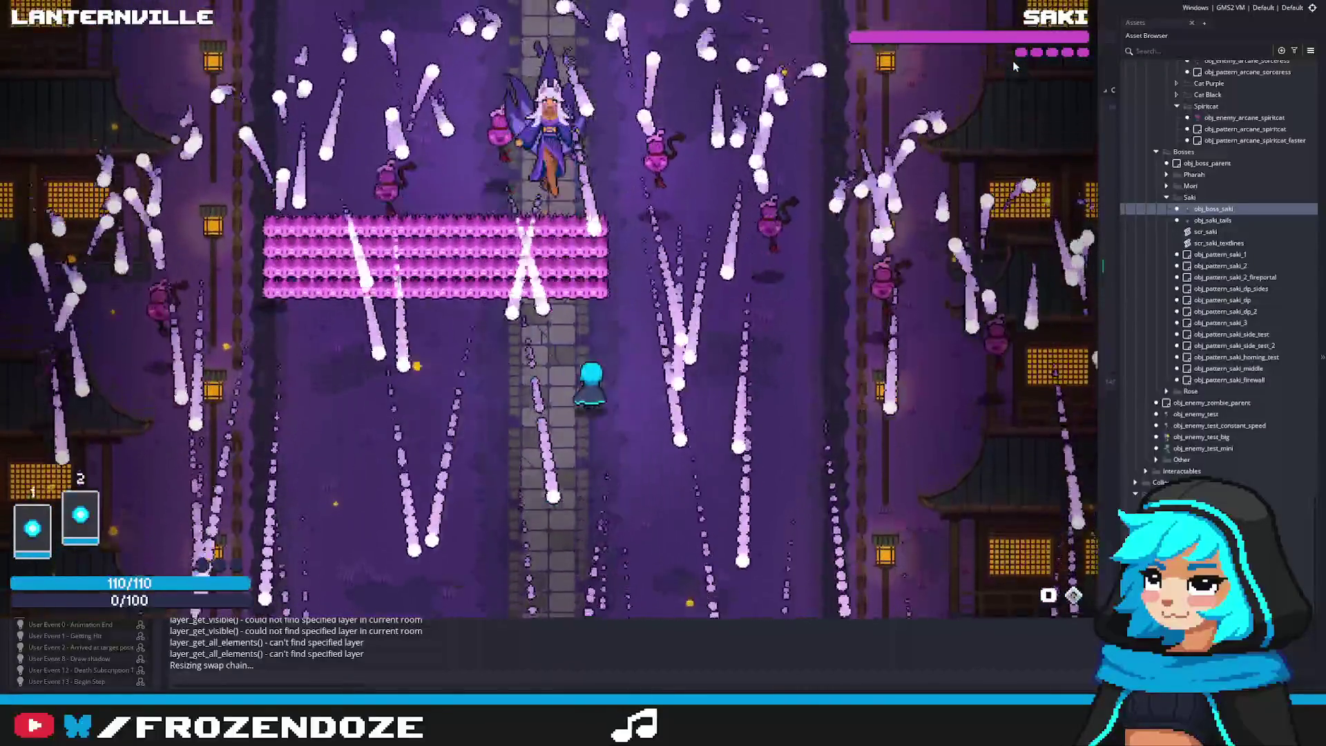
key("Left")
key("Left")
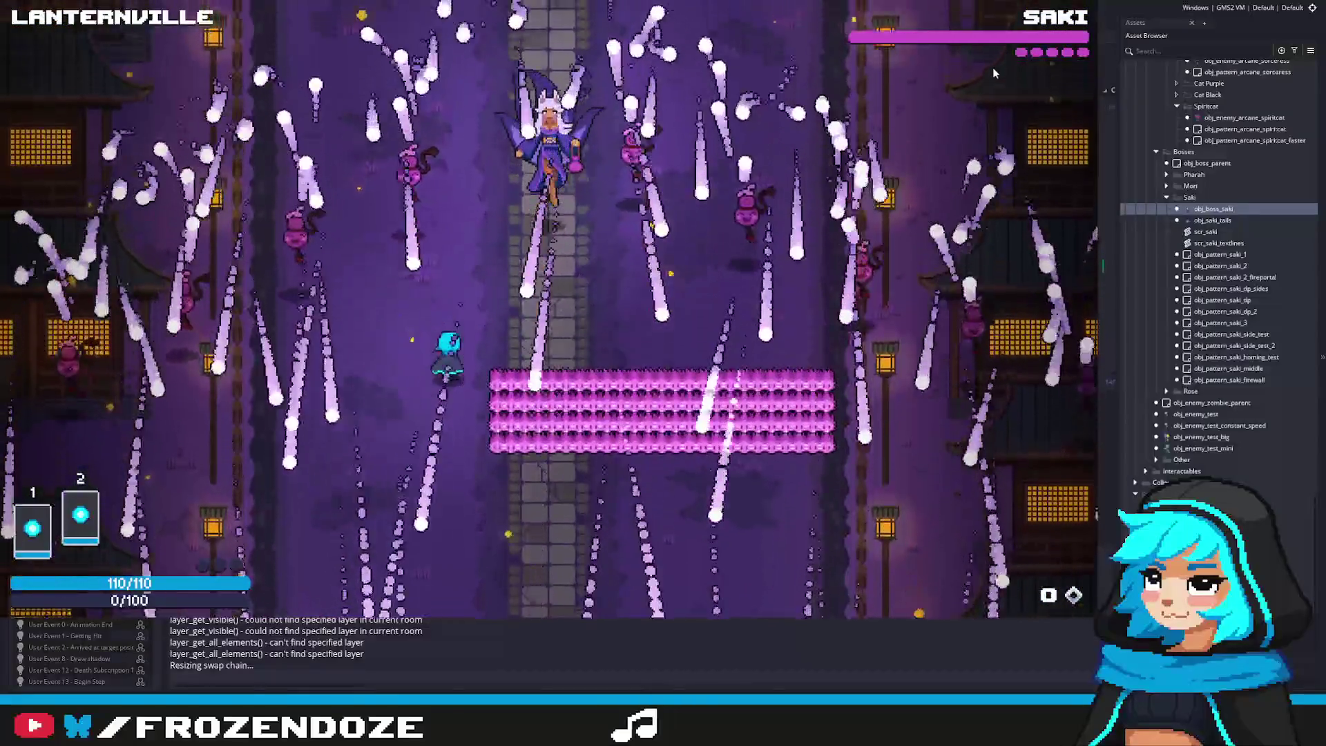
key("Right")
key("Up")
key("Left")
key("Down")
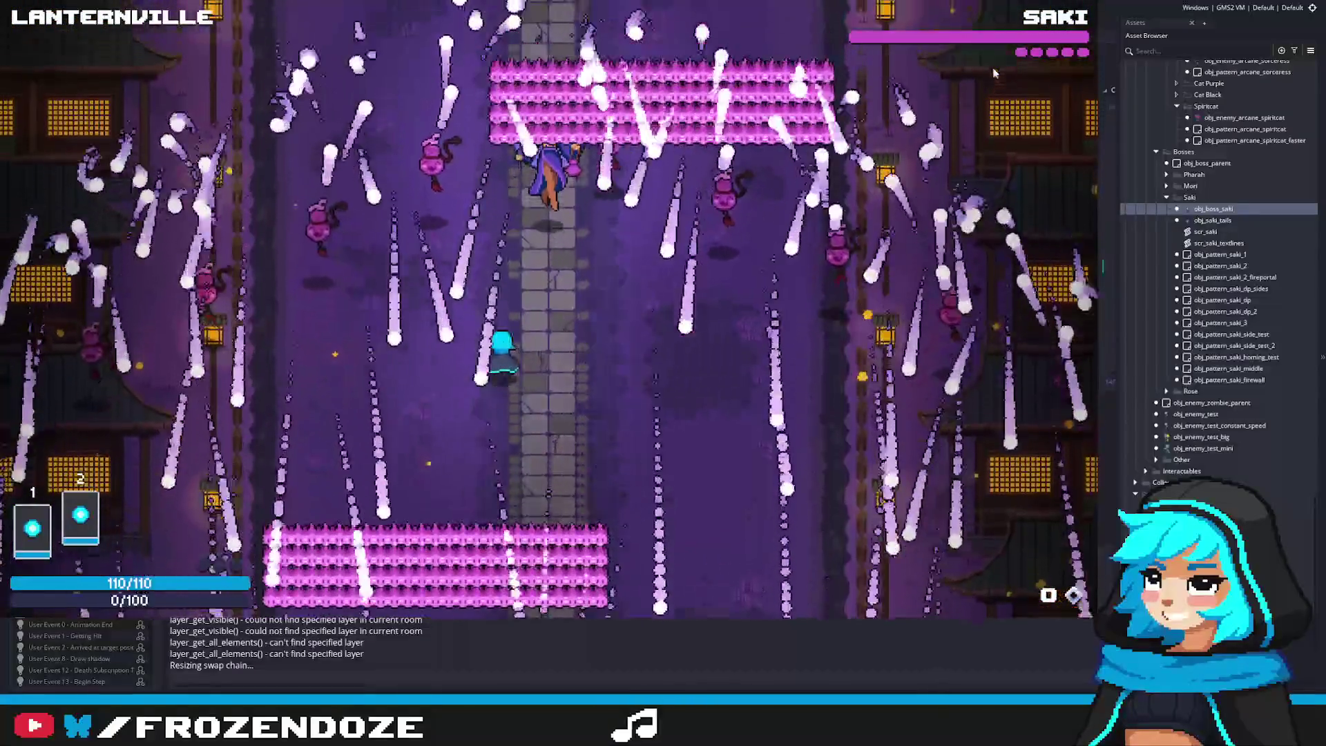
key("Right")
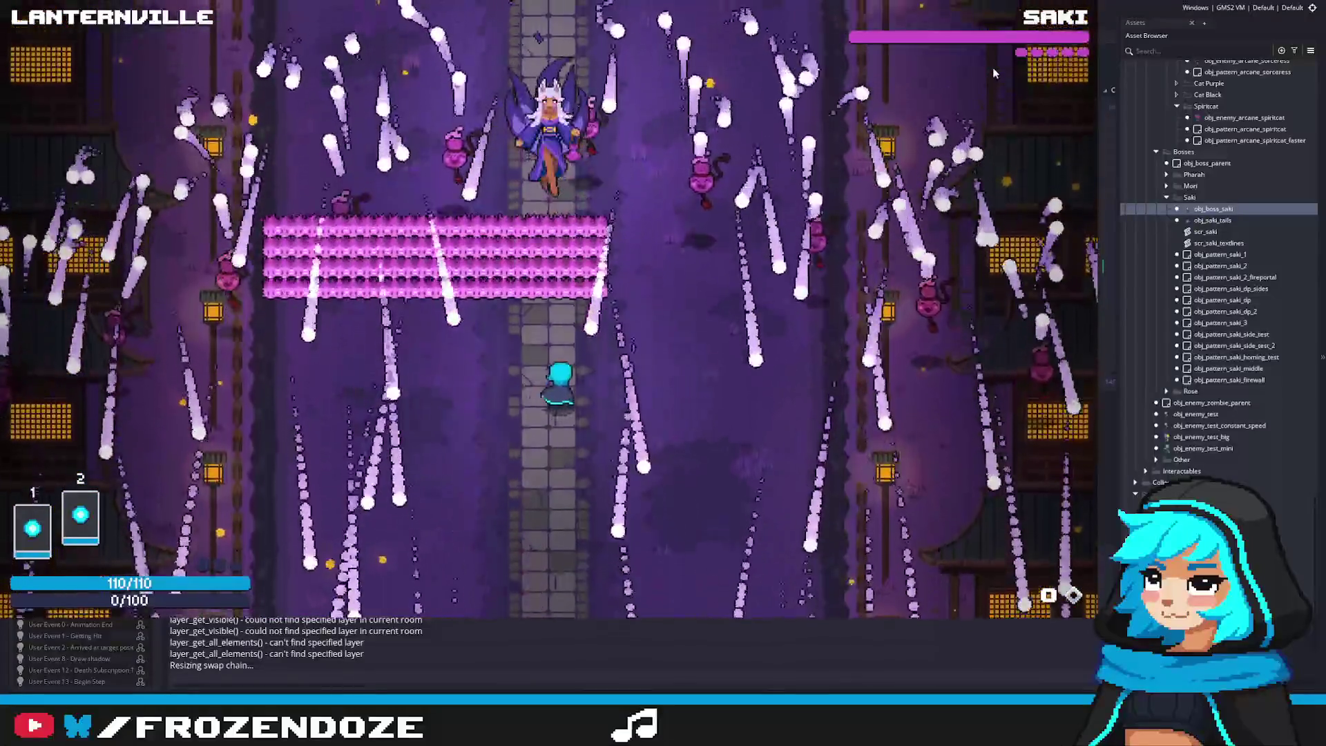
key("Left")
key("Left")
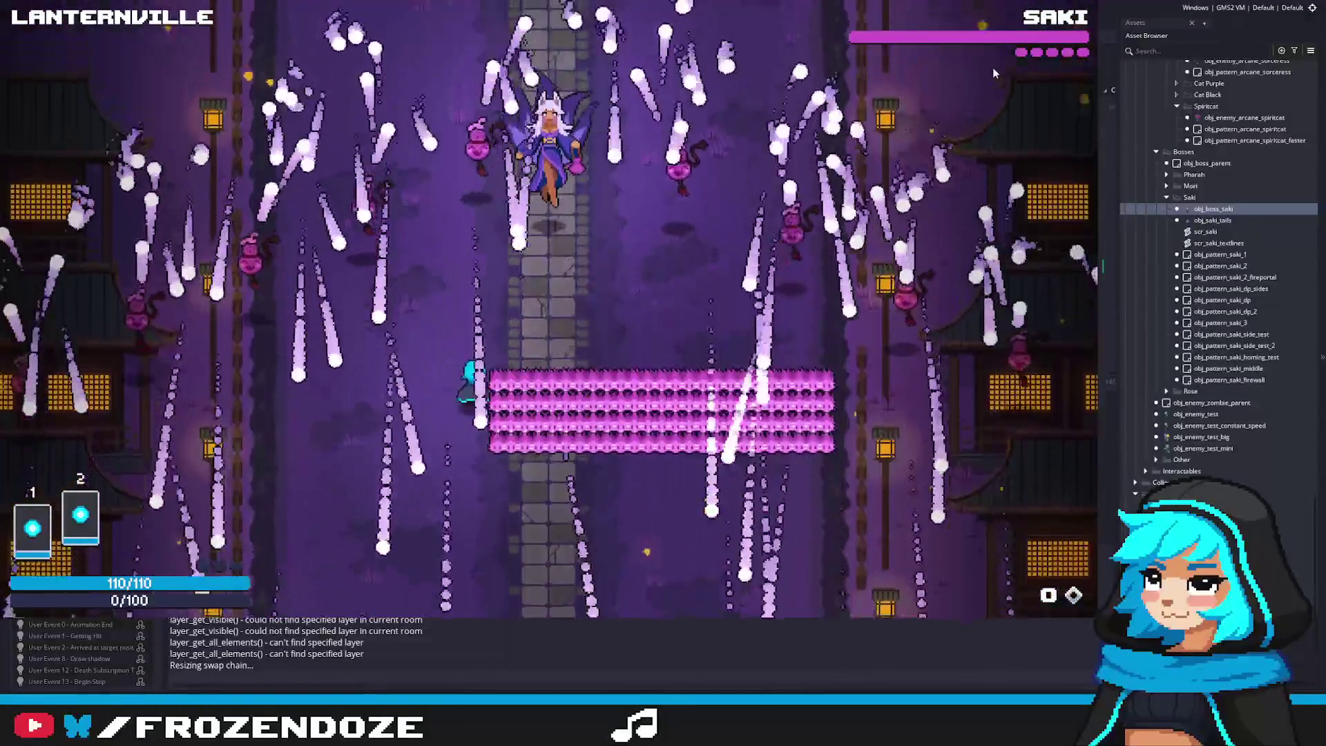
key("Right")
key("Left")
key("Left")
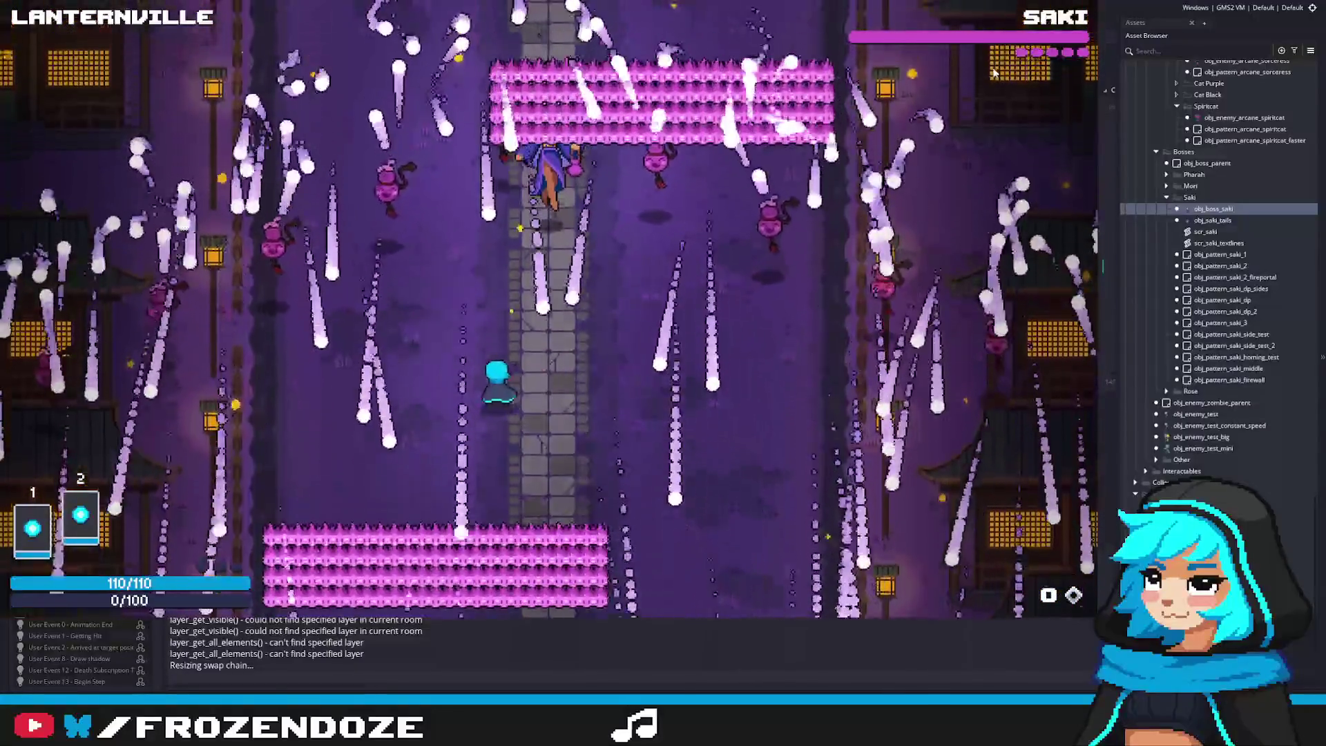
key("Right")
key("Right")
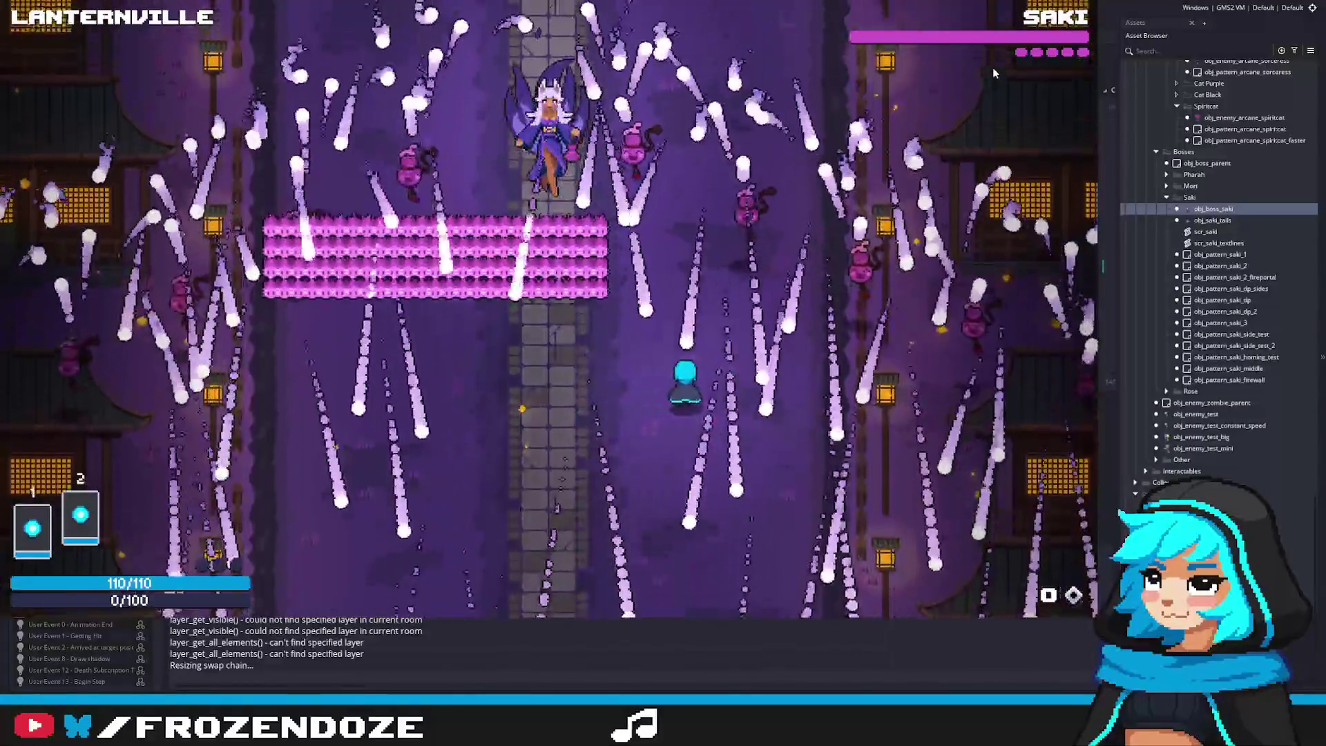
key("Left")
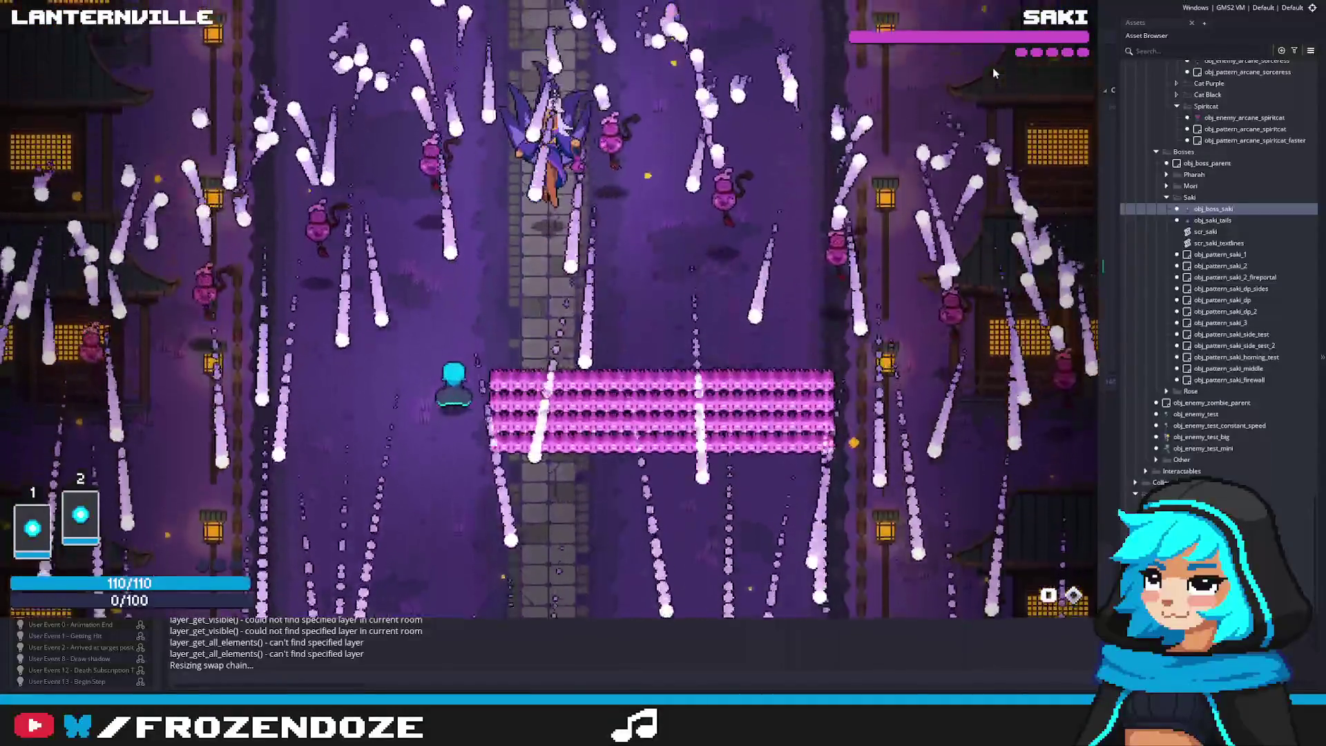
key("Right")
key("Right")
key("Left")
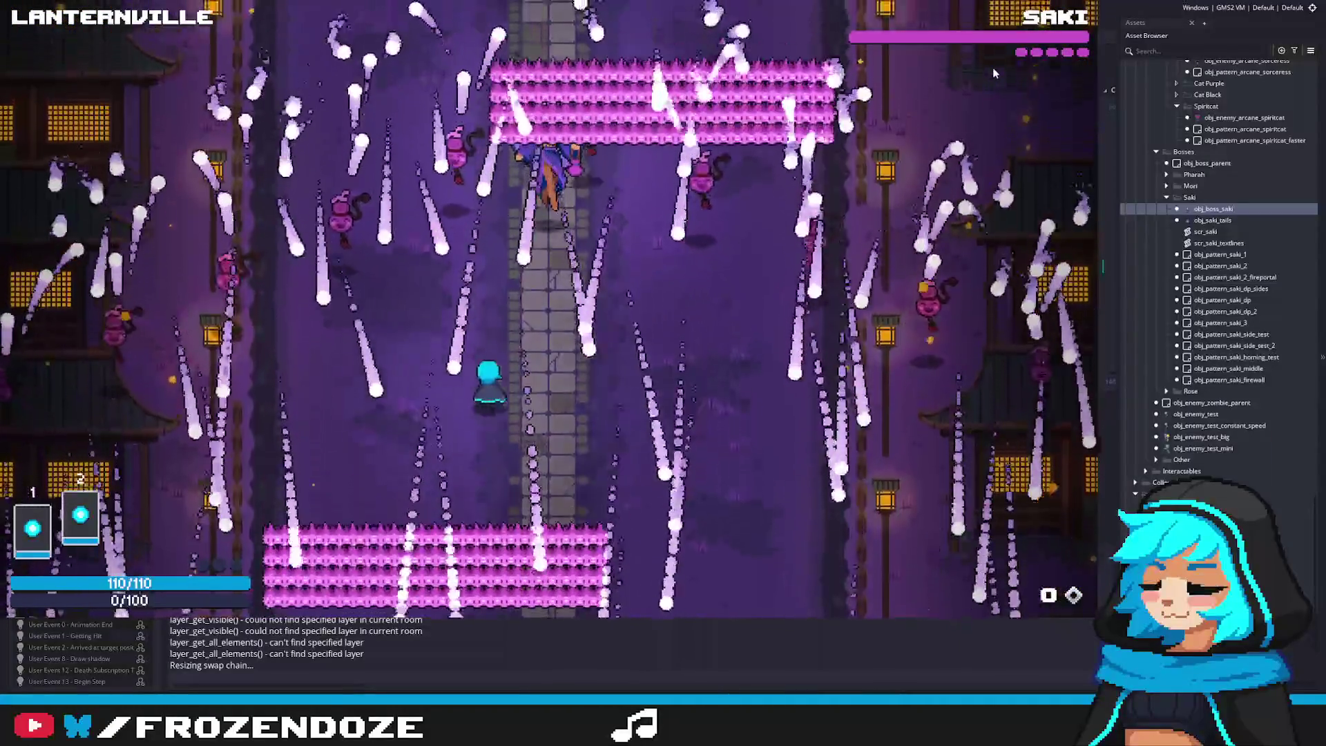
key("Right")
key("Right")
key("Left")
key("Left")
key("Right")
key("Up")
key("Left")
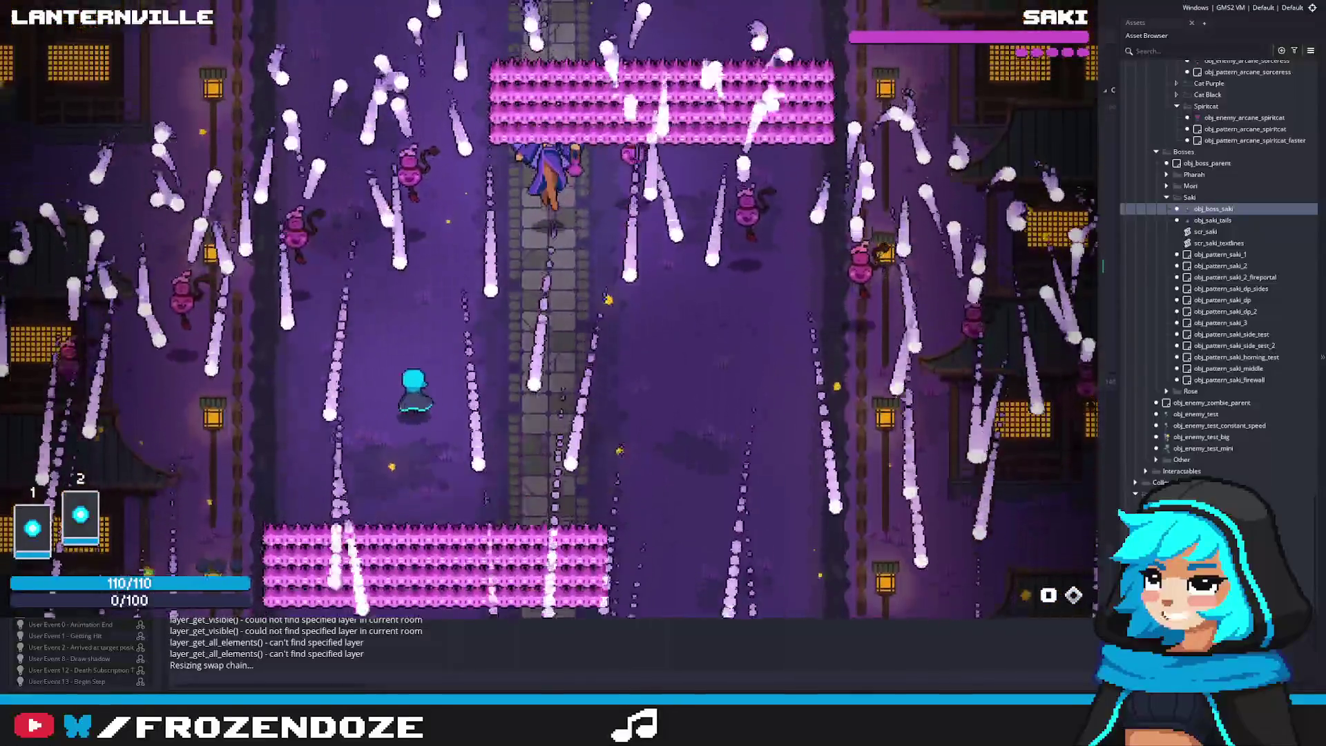
key("Right")
key("Right")
key("Left")
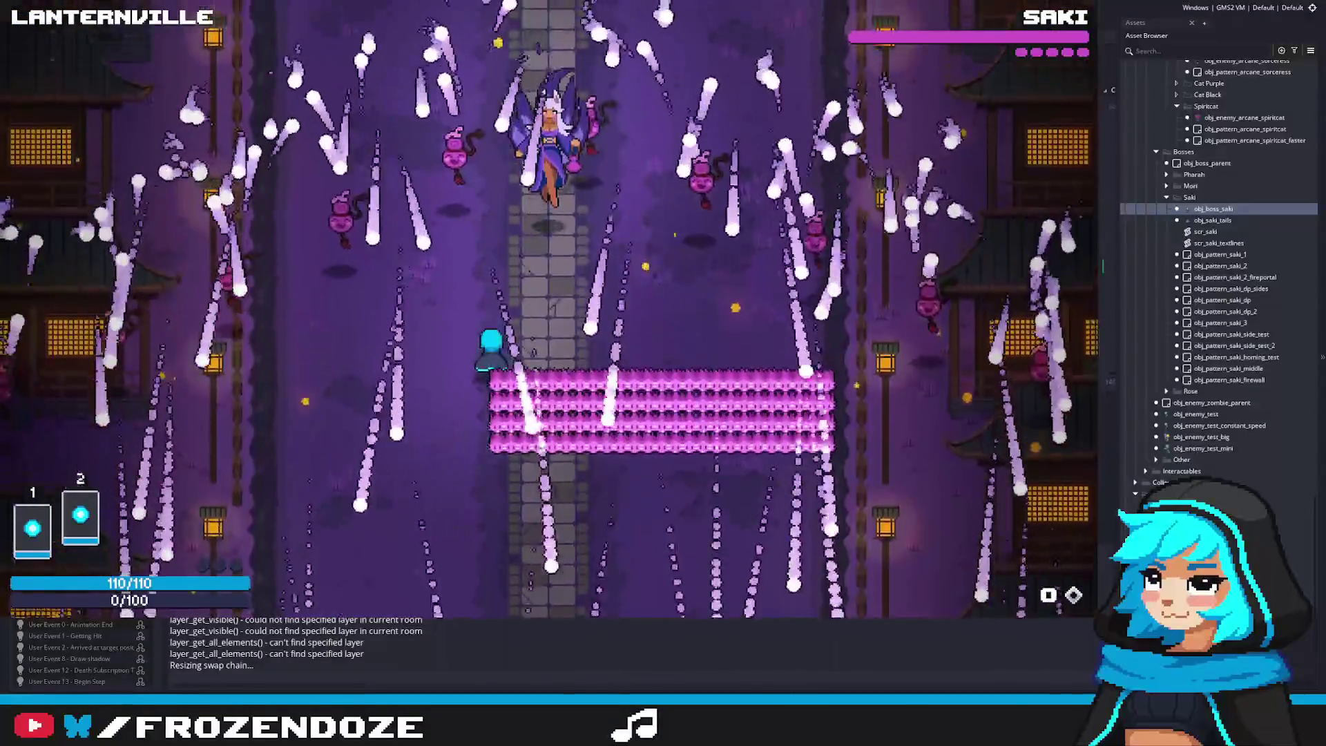
key("Right")
key("Left")
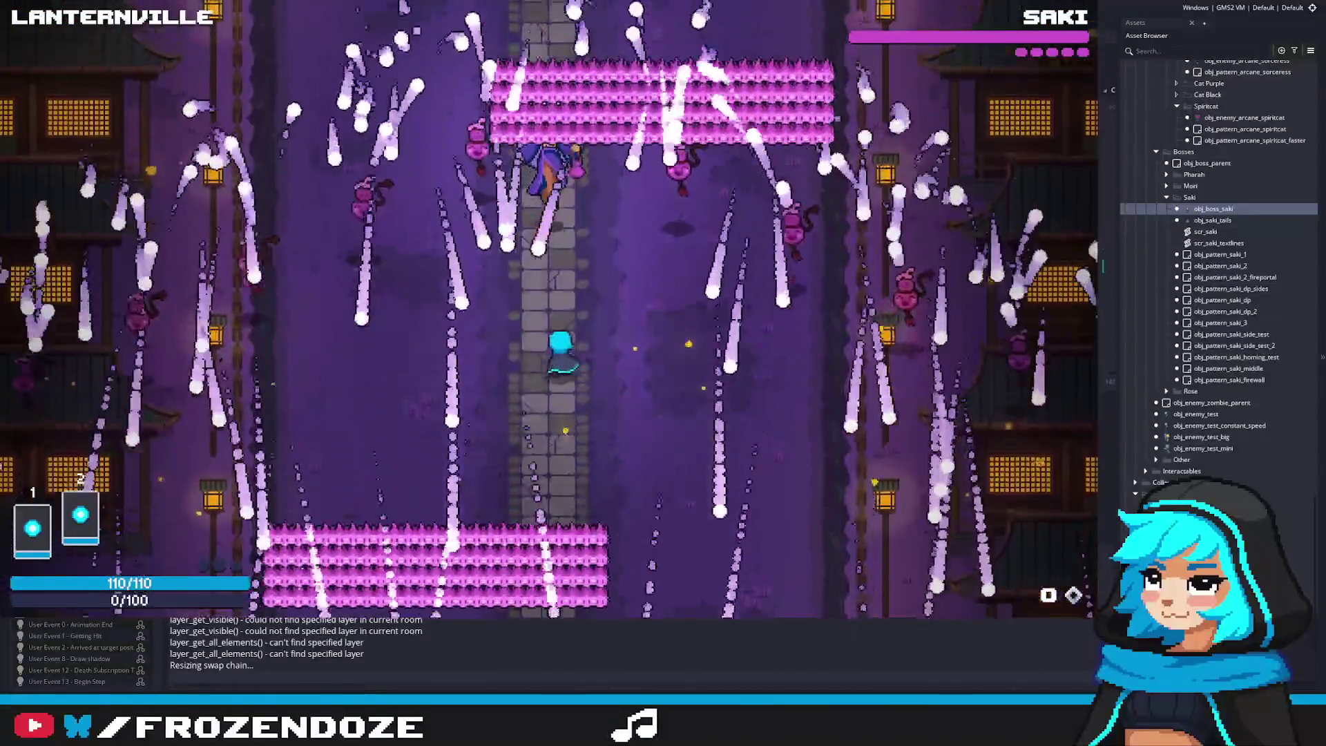
key("Down")
key("Right")
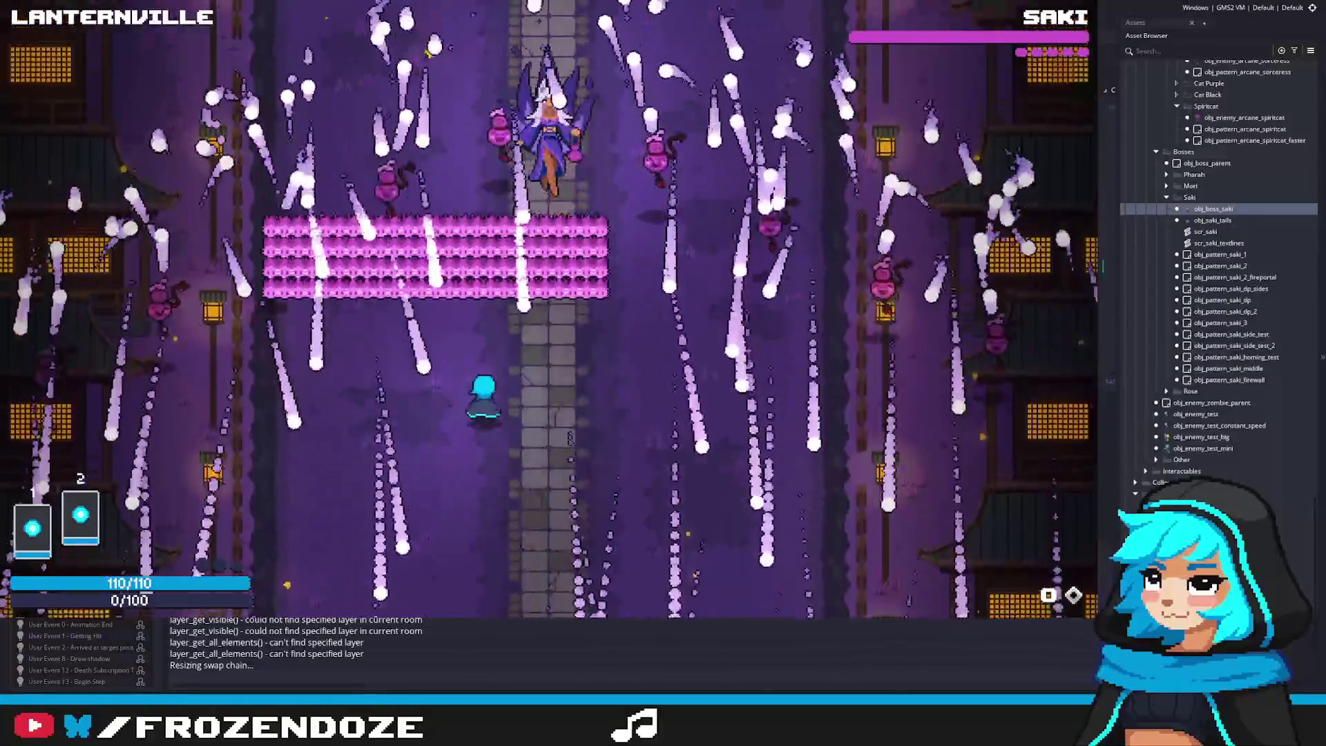
key("Escape")
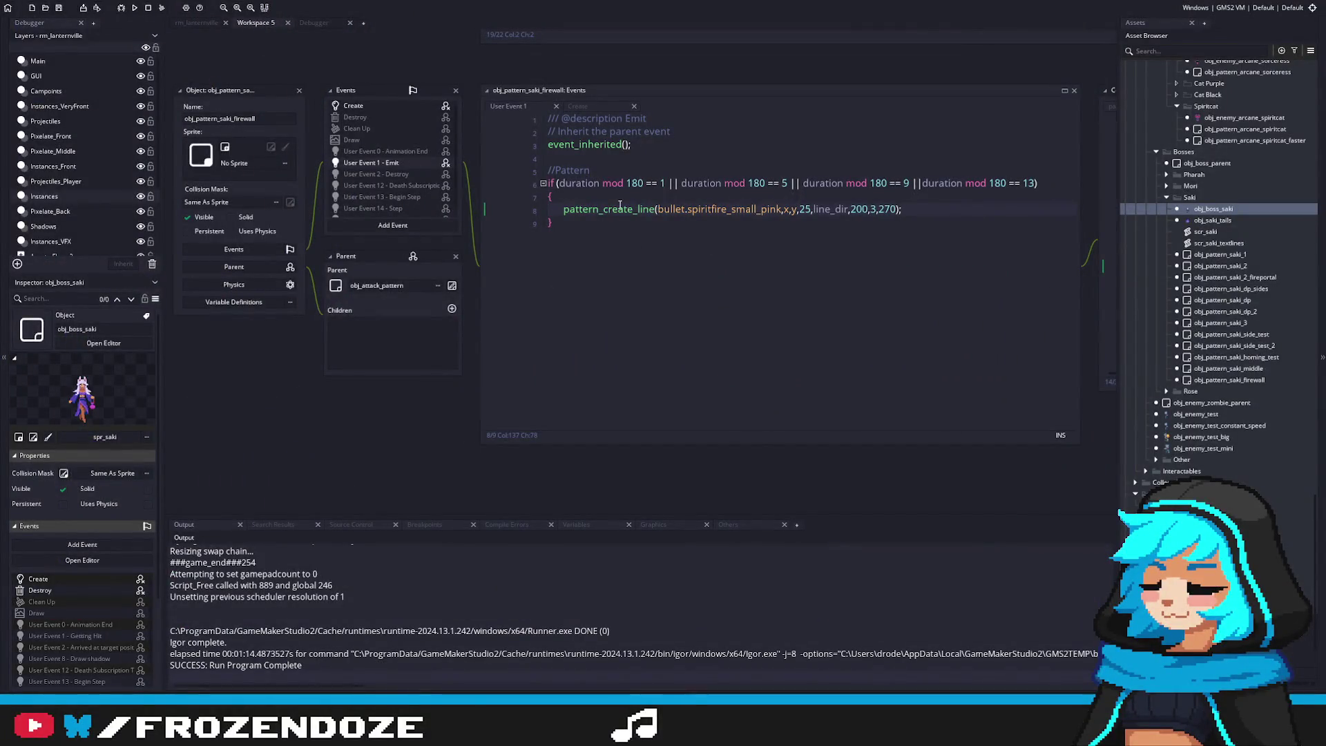
Open the pattern_create_line script and find the bullet x offset line
middle_click(619, 207)
scroll(699, 284, "up", 2)
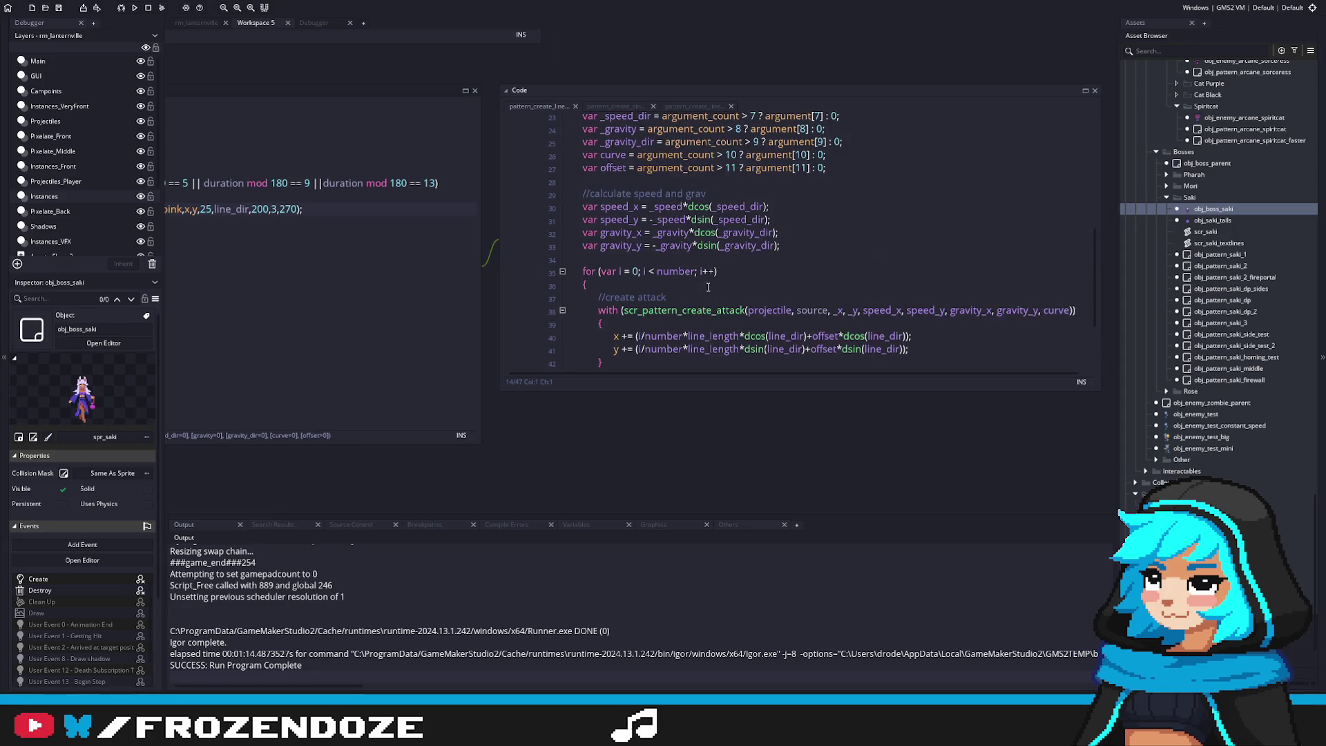
scroll(759, 283, "up", 5)
scroll(795, 286, "down", 6)
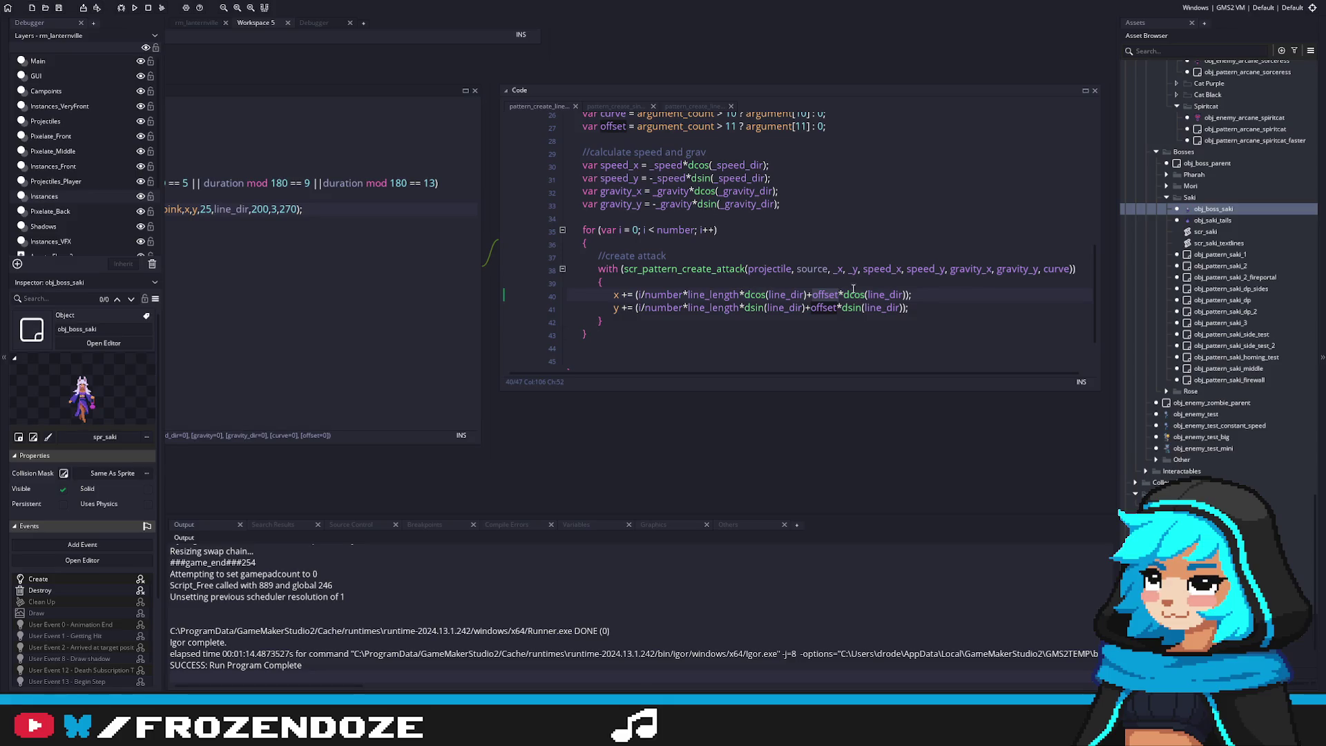
scroll(773, 290, "up", 2)
scroll(767, 288, "down", 2)
scroll(890, 305, "up", 1)
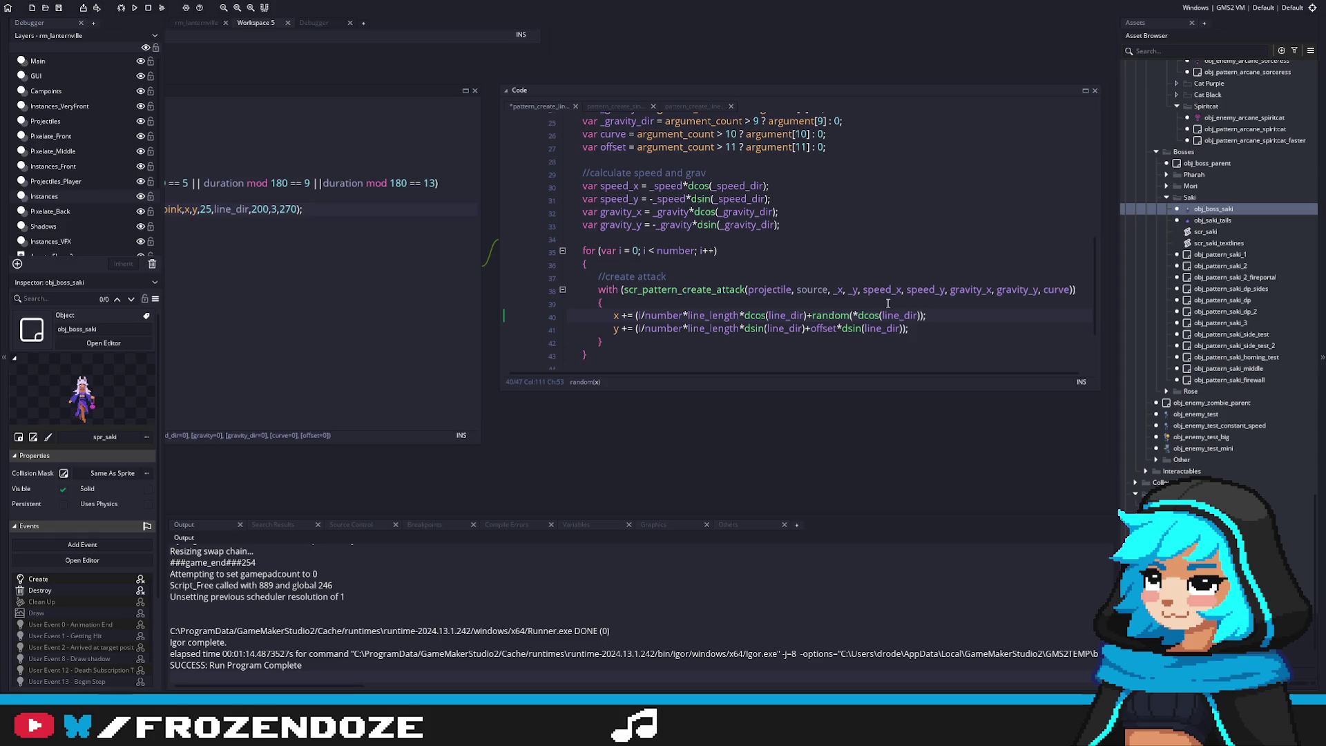
Change the bullet x offset to random_range(-1,1) and relaunch the game with F5
key("BackSpace")
type("_range")
key("Return")
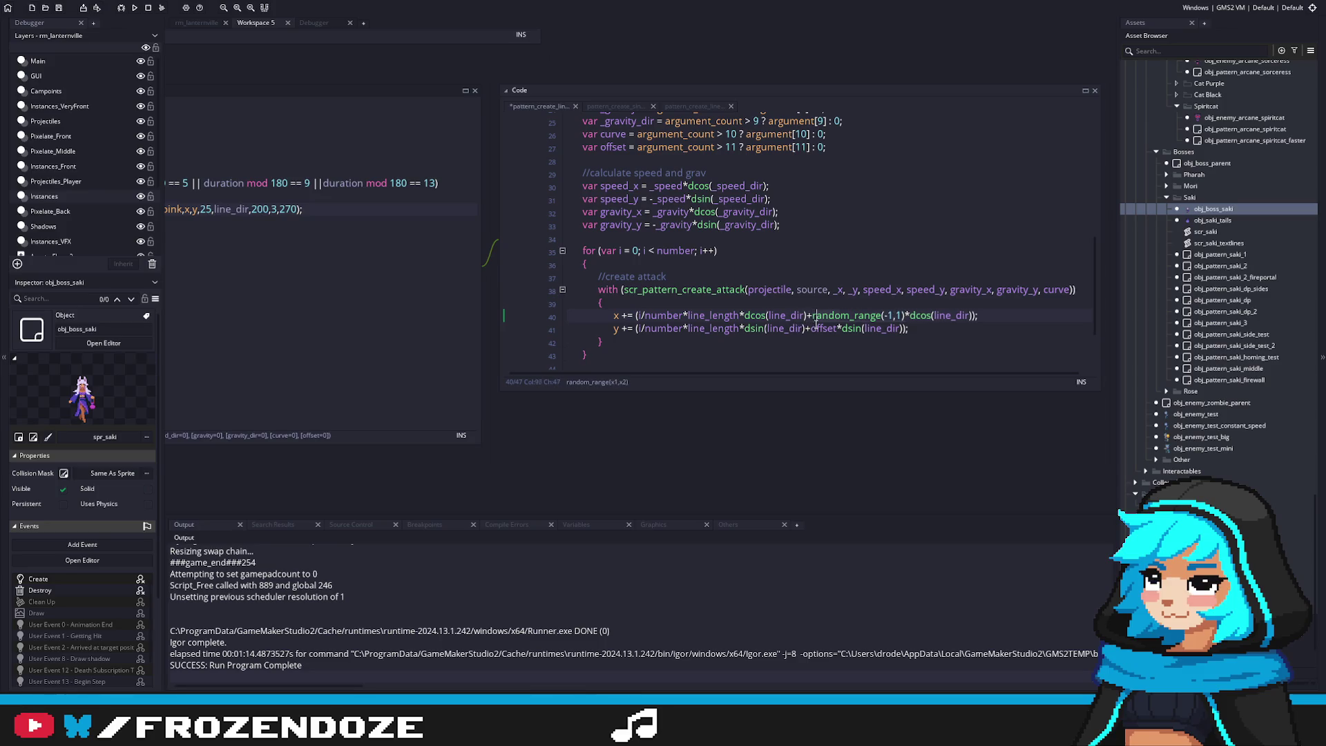
left_click(855, 349)
key("F5")
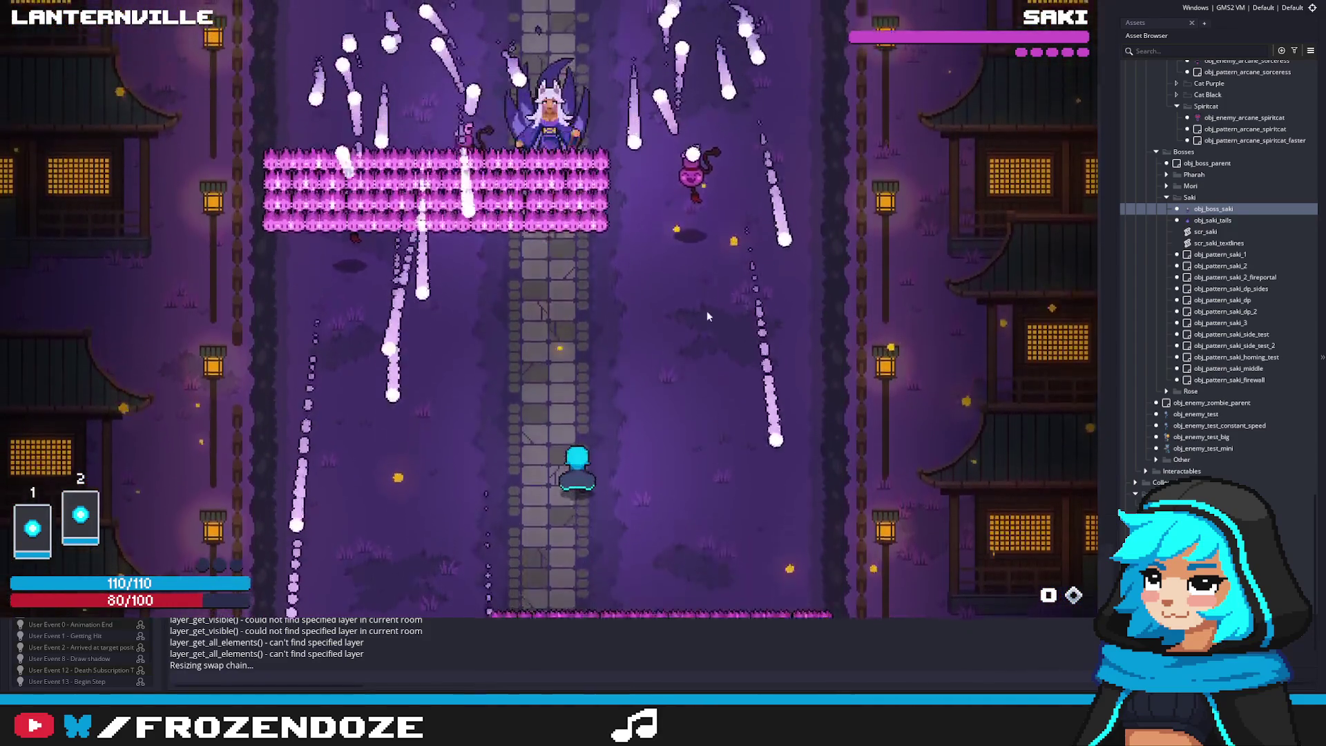
Relaunch the game with bullet offset jitter widened to random_range(-3,1) on x and y
key("Escape")
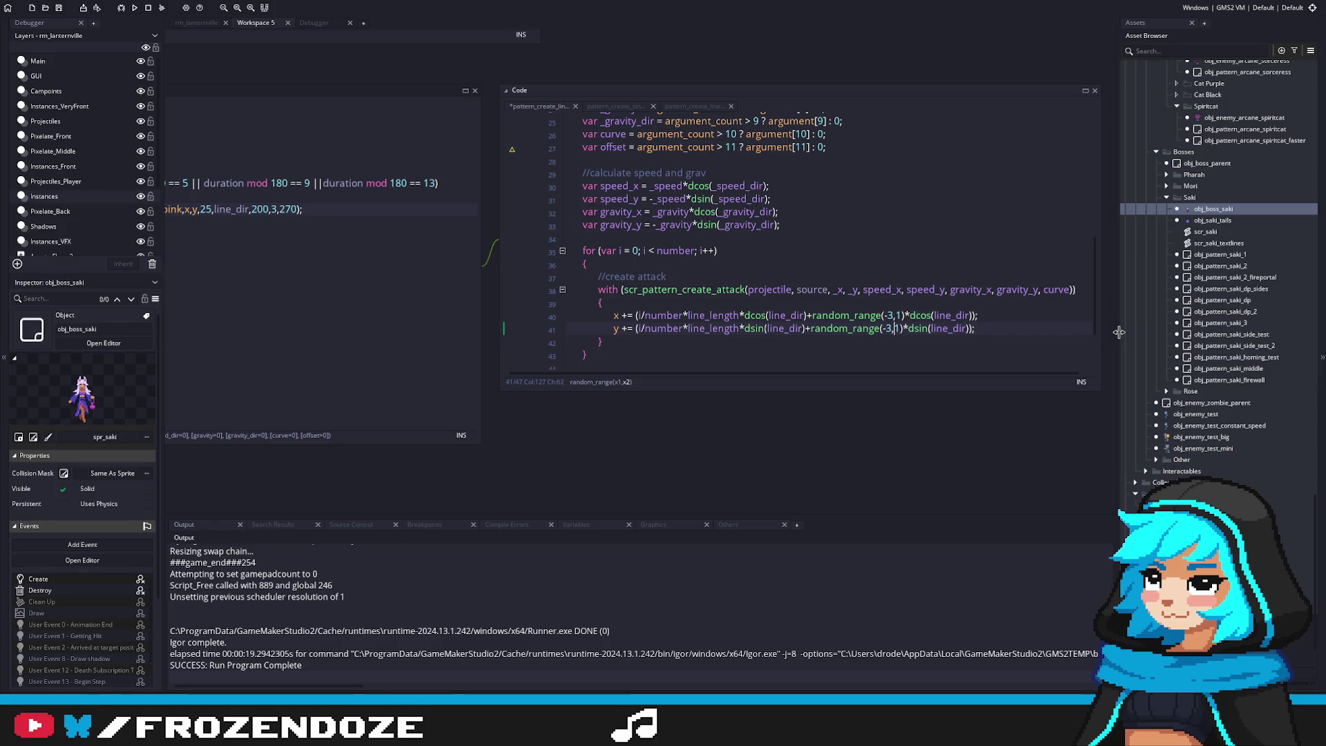
key("F5")
left_click(862, 250)
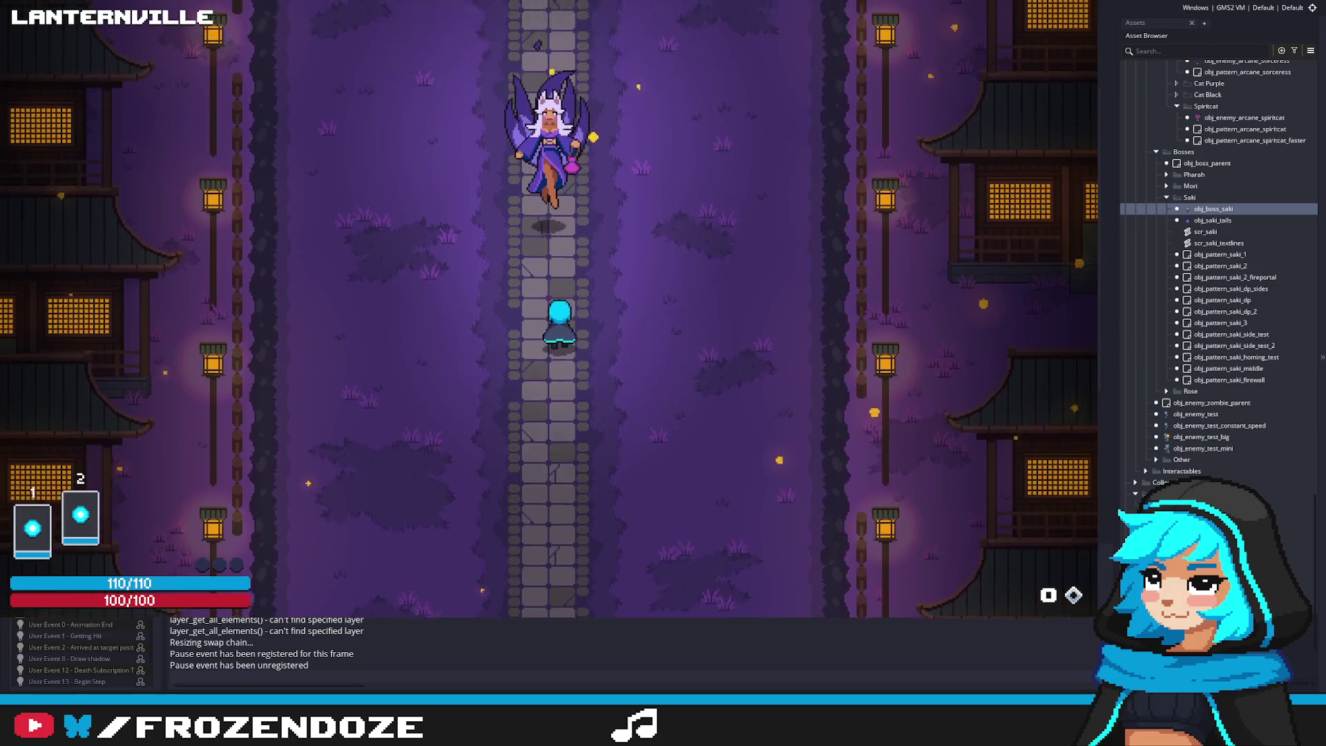
Dodge Saki's jittered flame walls with the A/D/W keys, then quit back to the code
key("d")
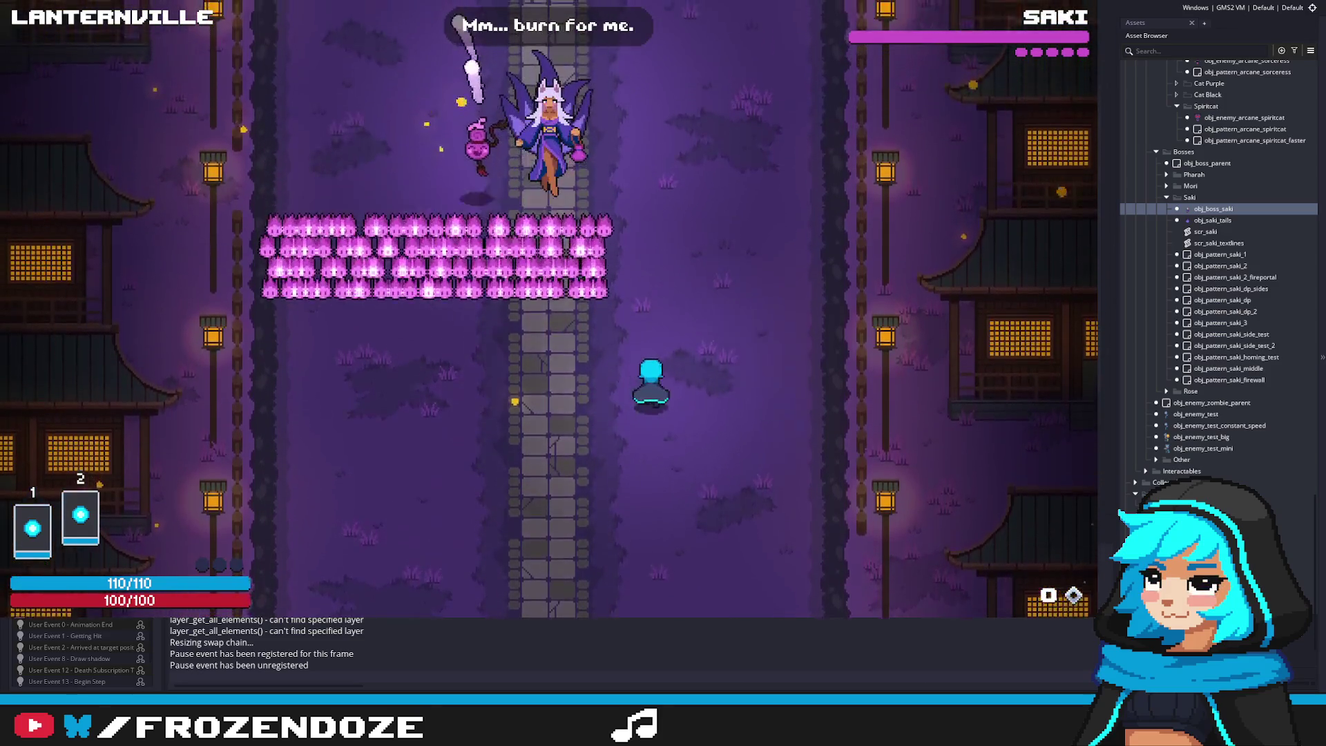
key("a")
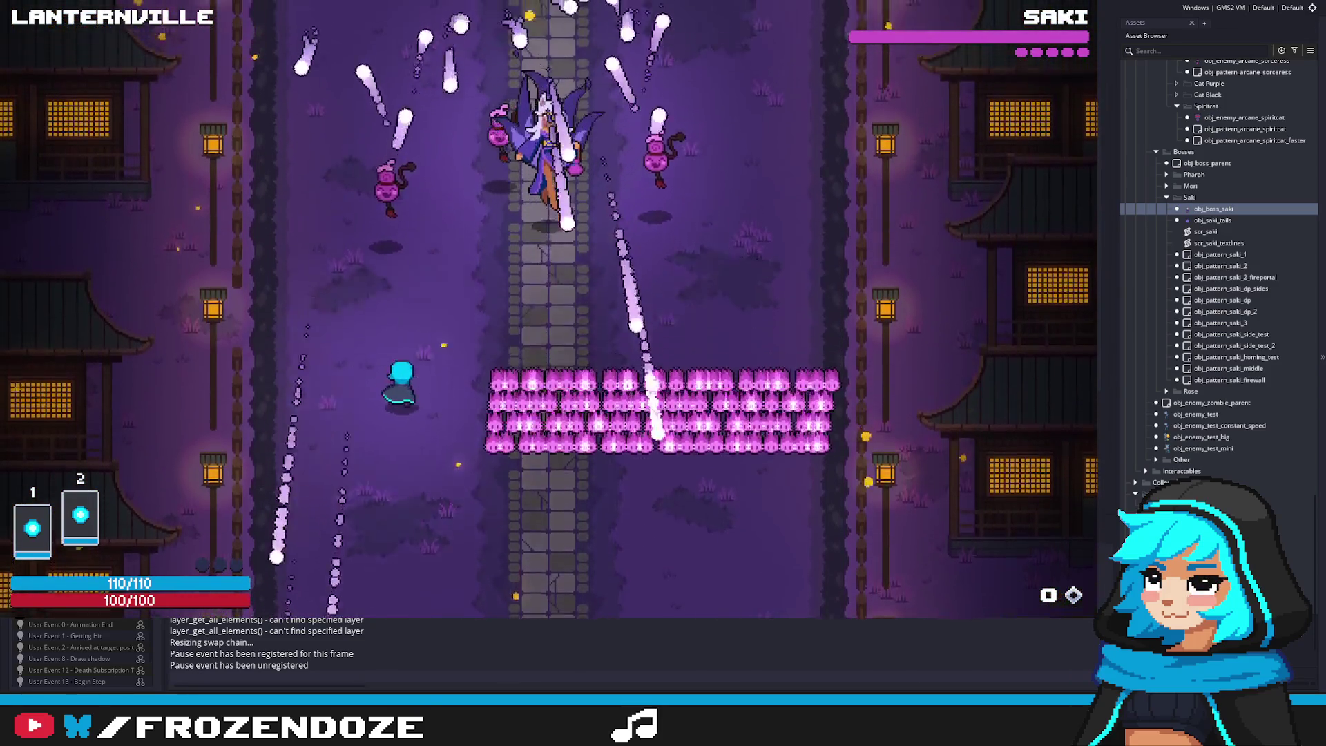
key("d")
key("a")
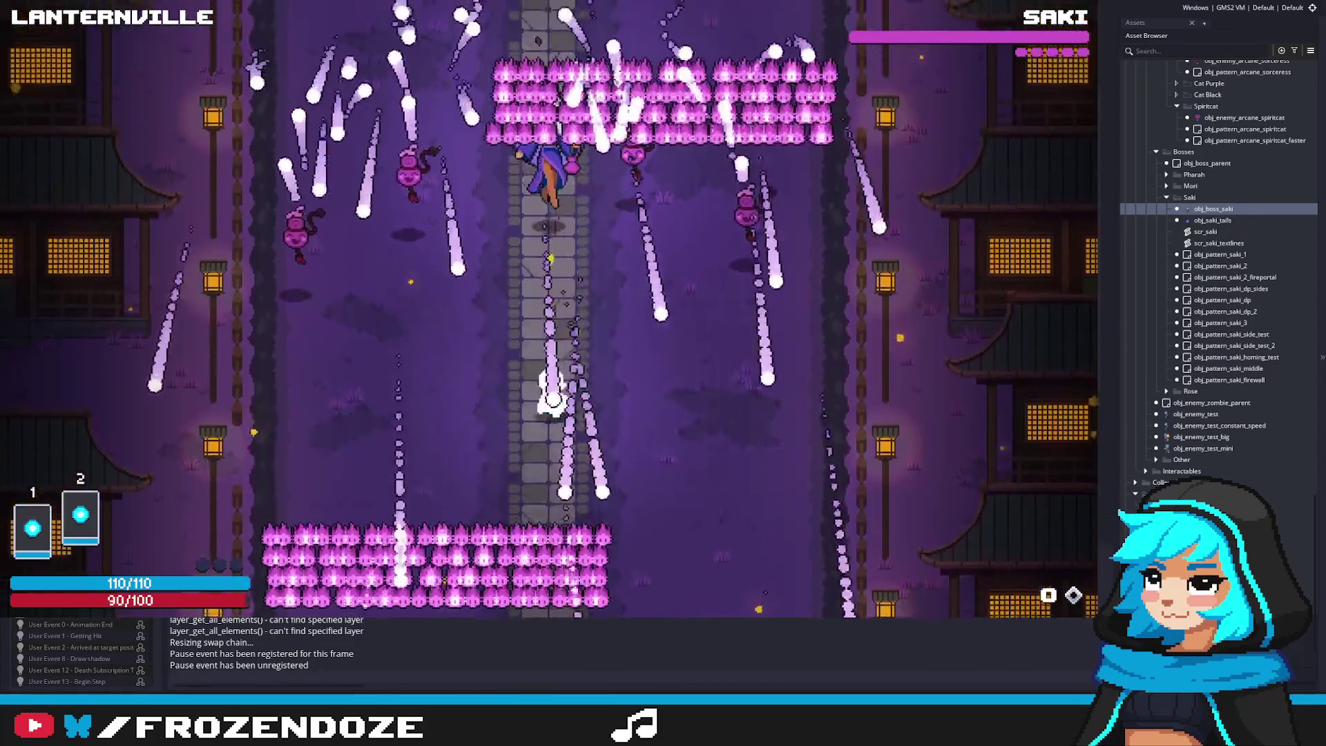
key("d")
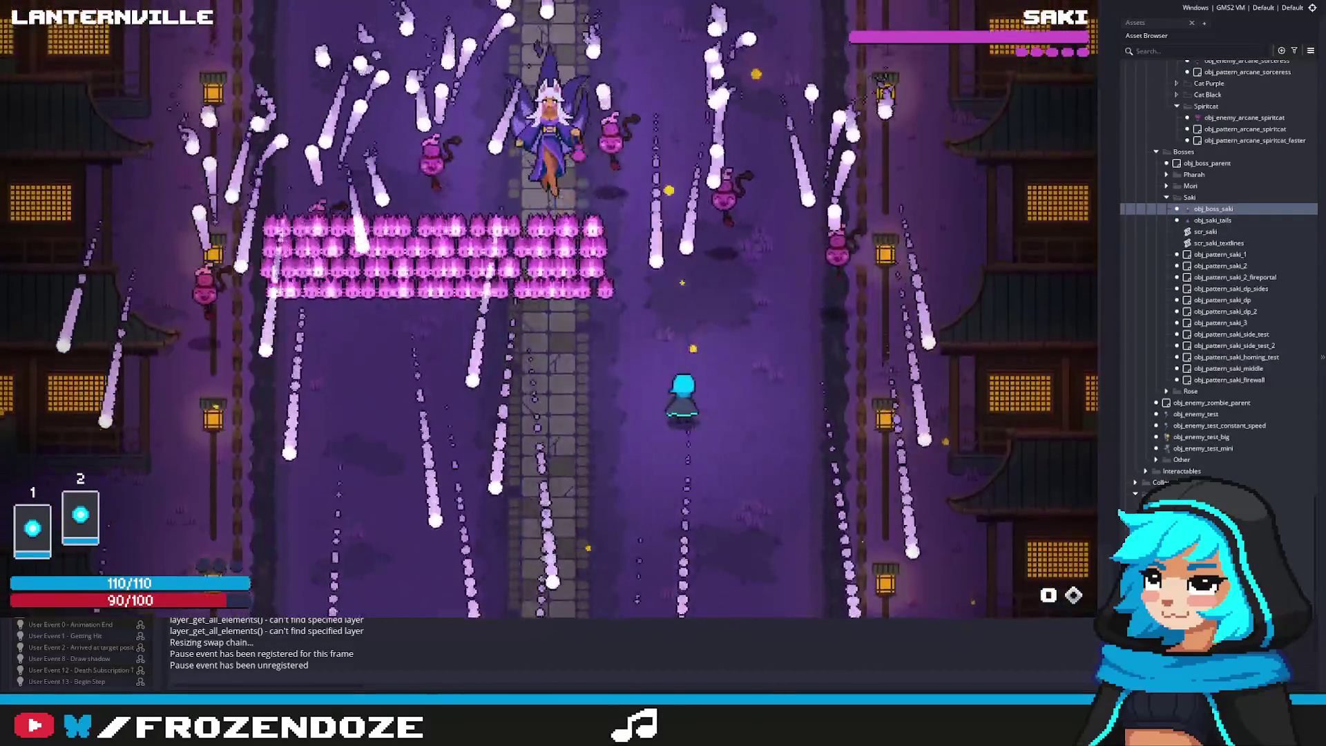
key("w")
key("a")
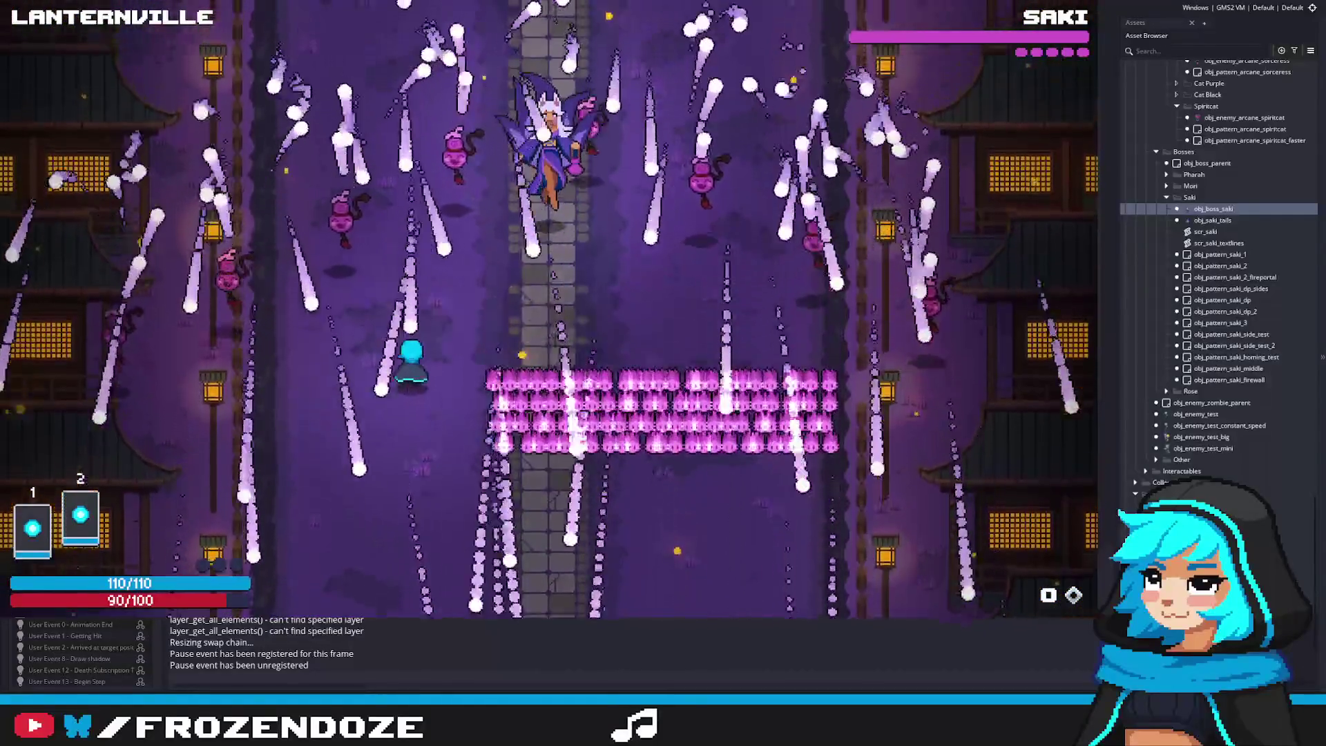
key("d")
key("a")
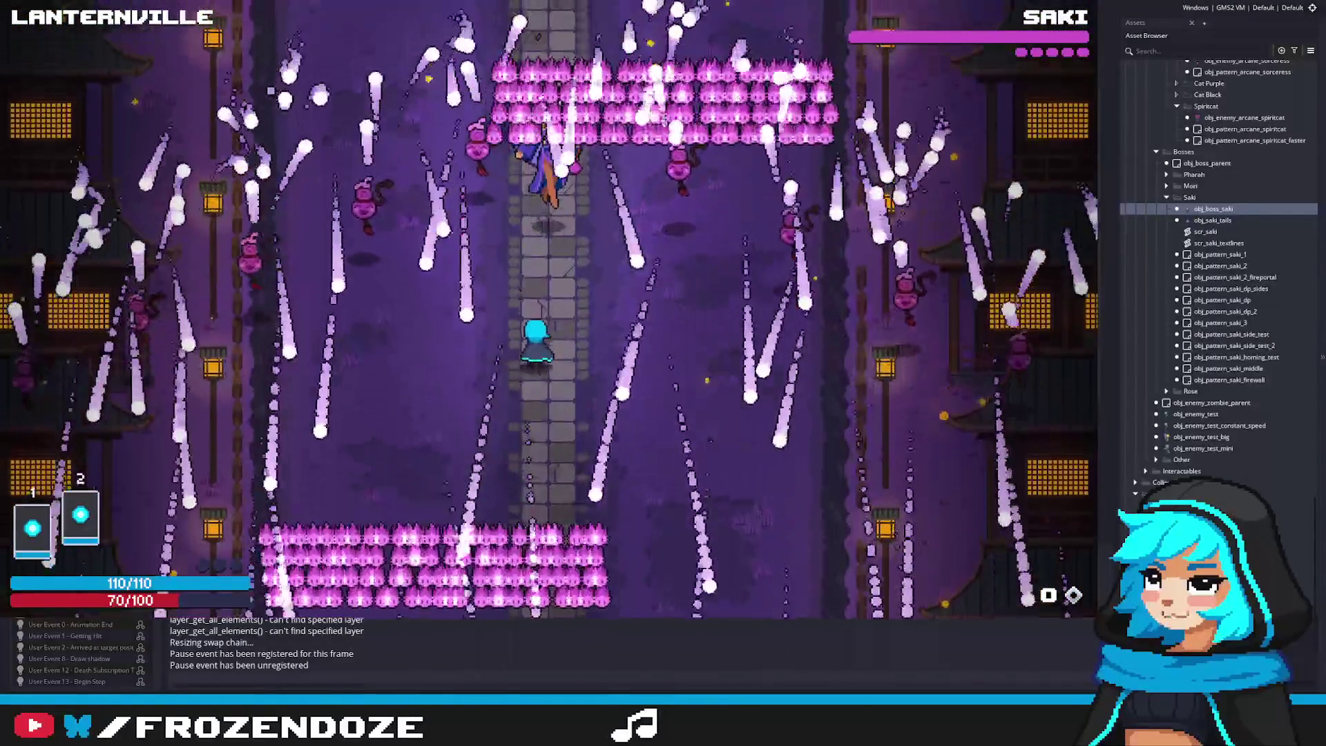
key("d")
key("d")
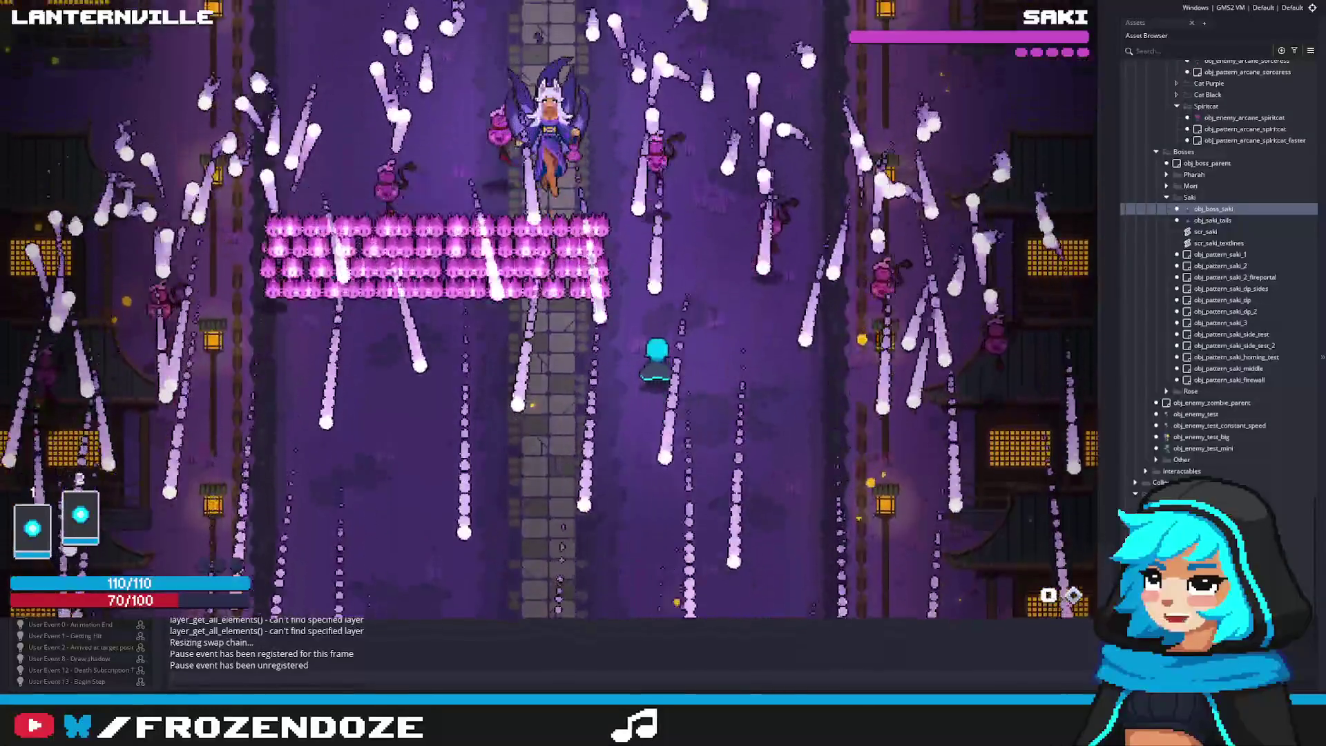
key("a")
key("Escape")
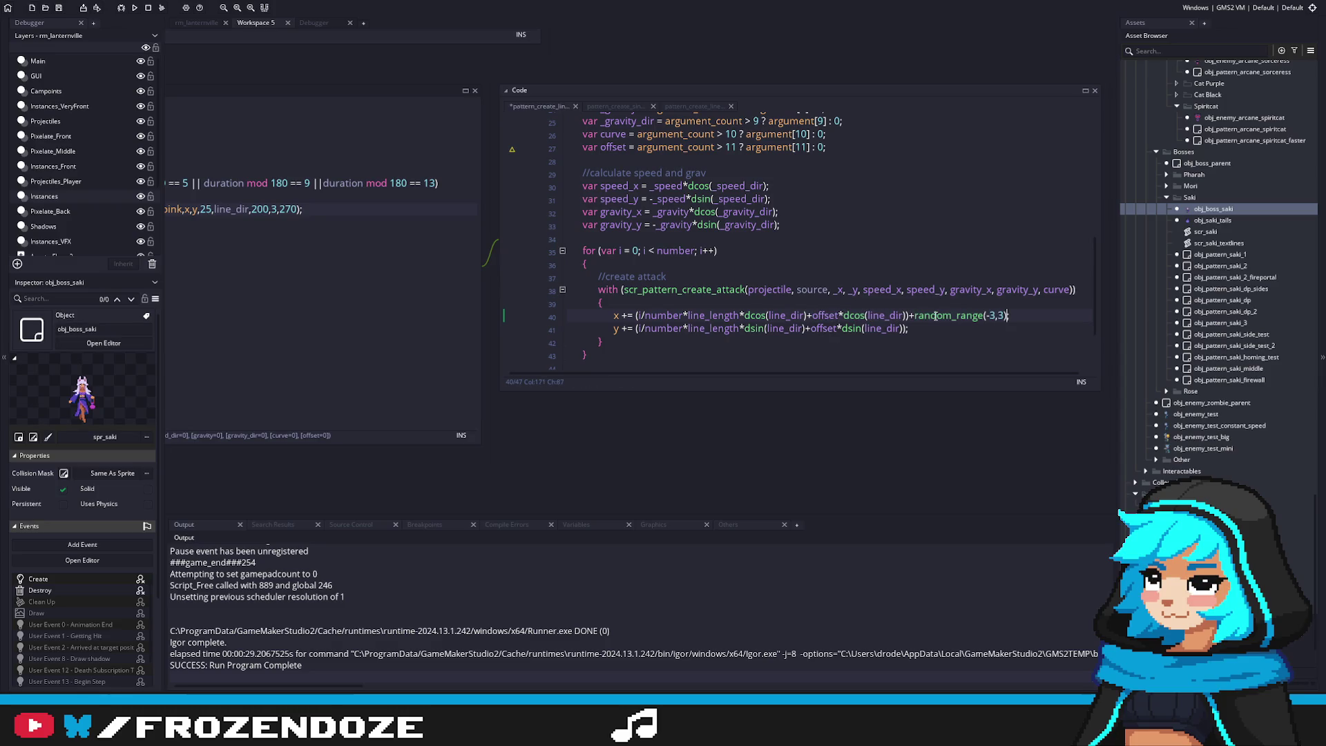
Save and run the game with random_range(-3,3) added to both the x and y offsets
key("F5")
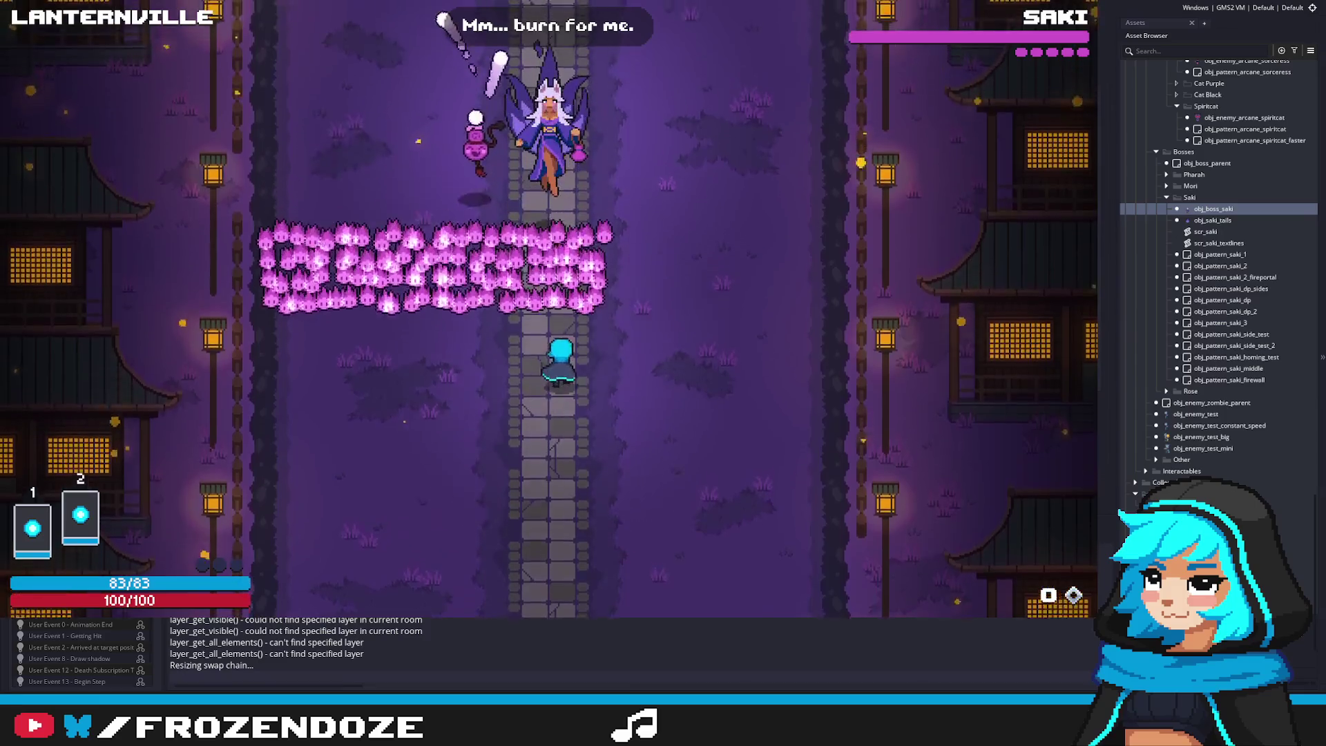
Weave through the sweeping rows of pink flame bullets with the arrow keys, then exit the game
key("Right")
key("Left")
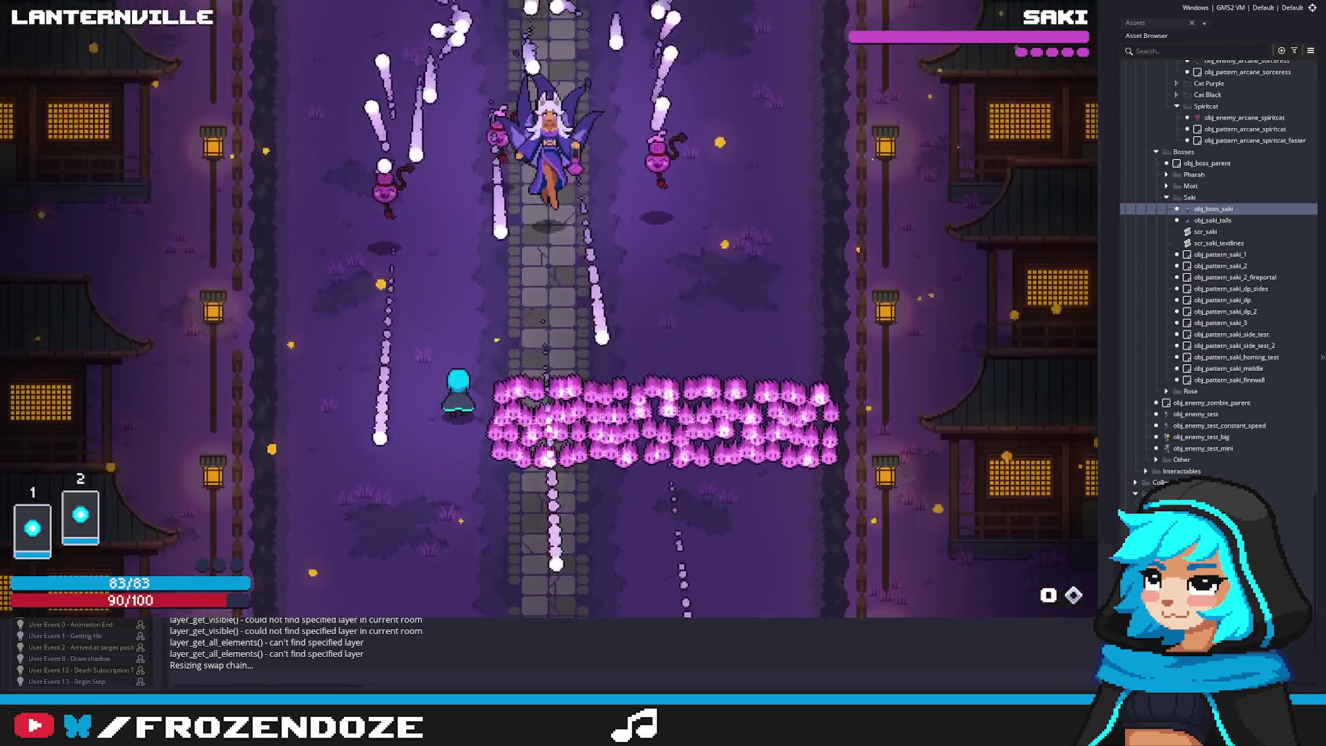
key("Right")
key("Up")
key("Left")
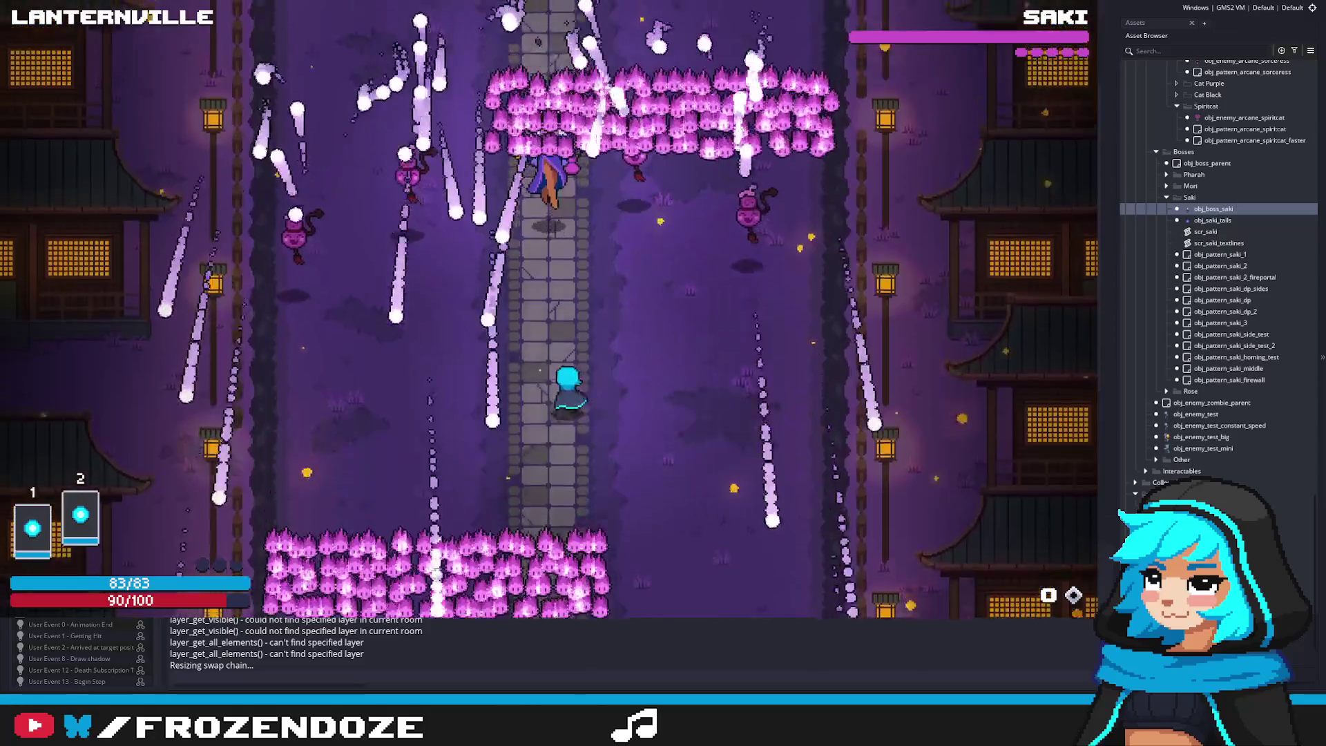
key("Left")
key("Right")
key("Up")
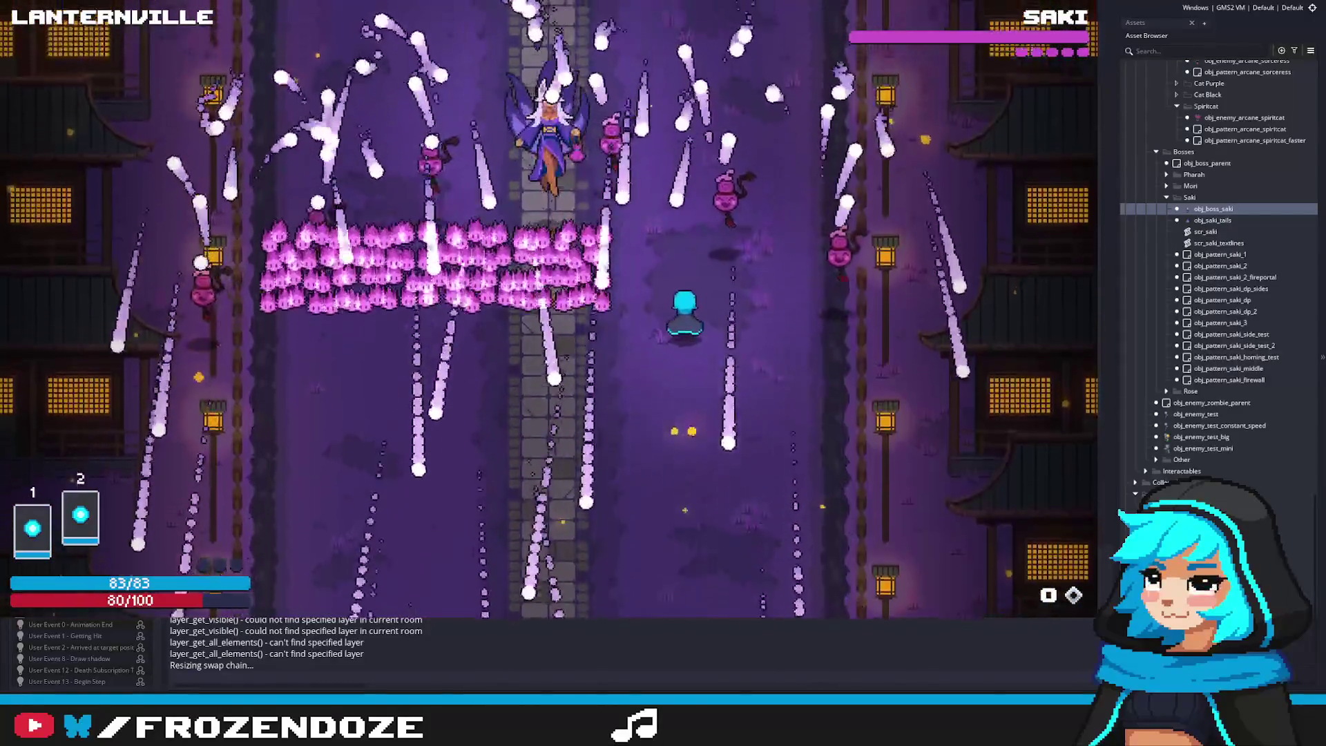
key("Right")
key("Left")
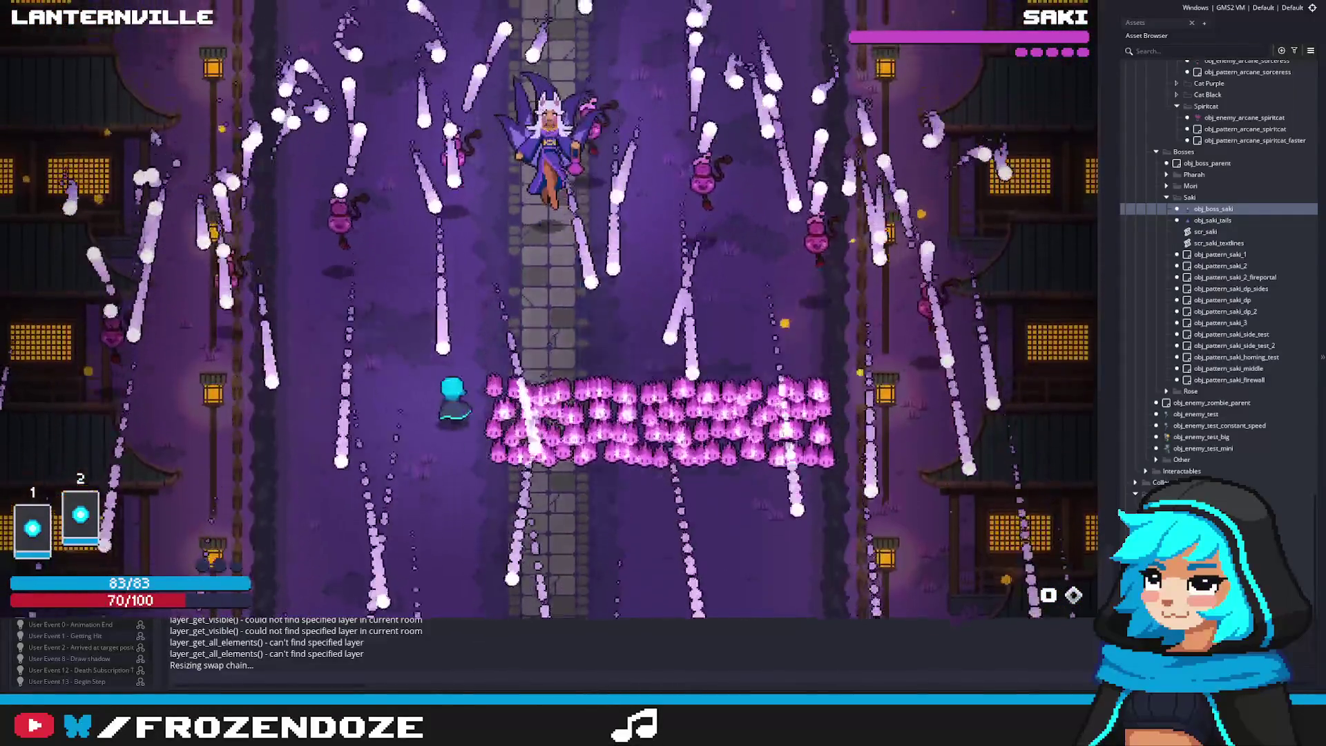
key("Up")
key("Right")
key("Left")
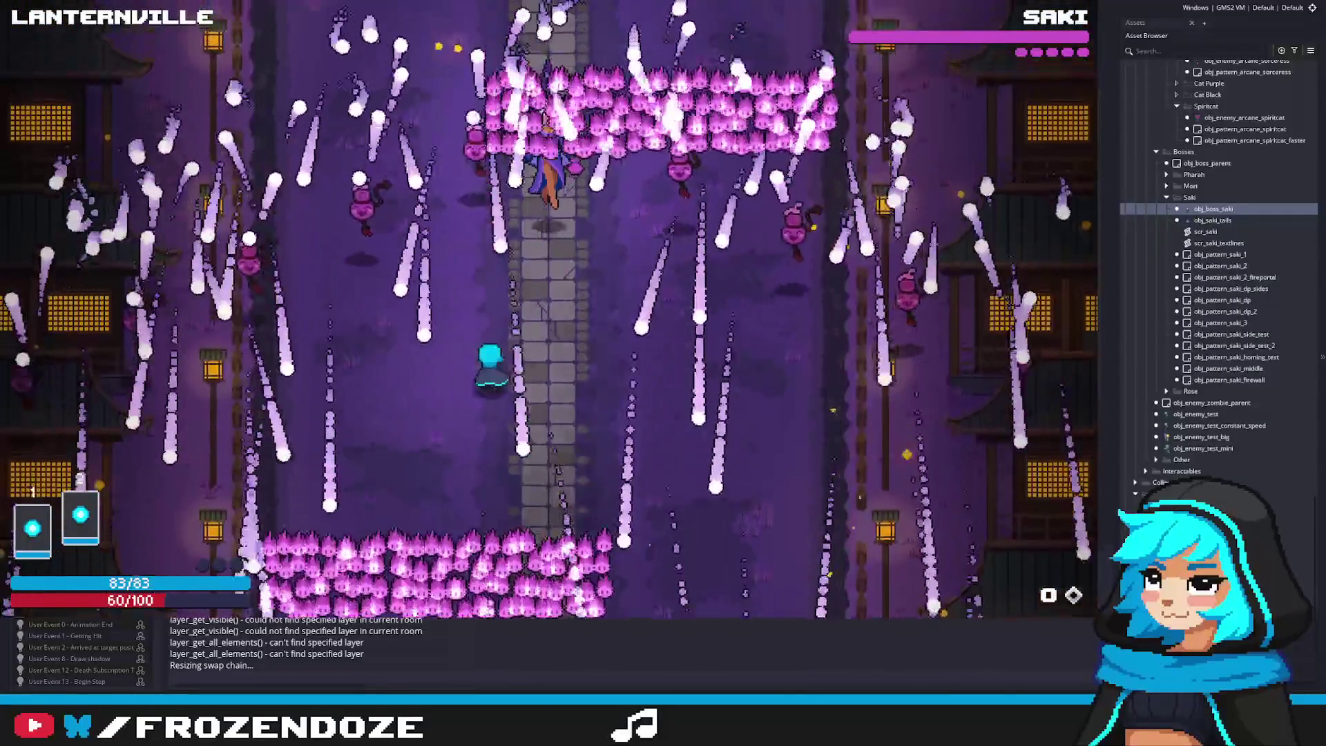
key("Left")
key("Right")
key("Down")
key("Left")
key("Up")
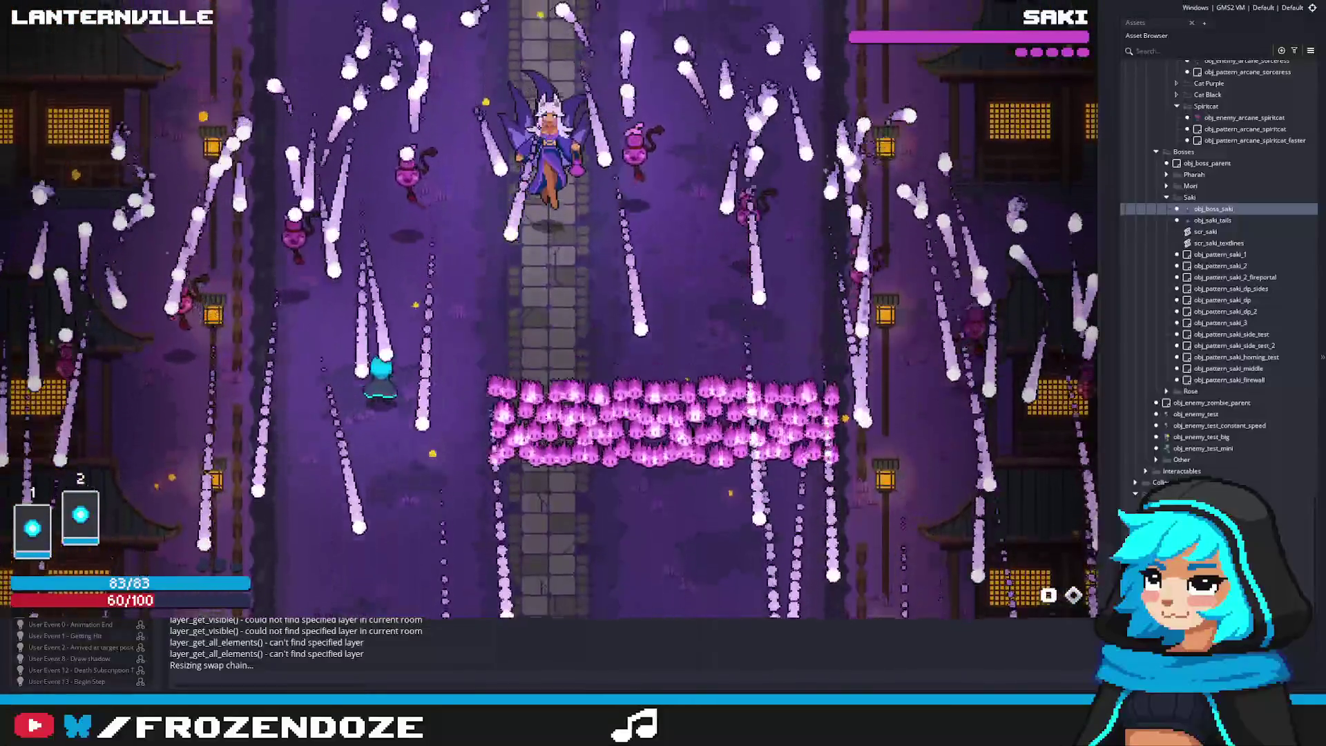
key("Right")
key("Left")
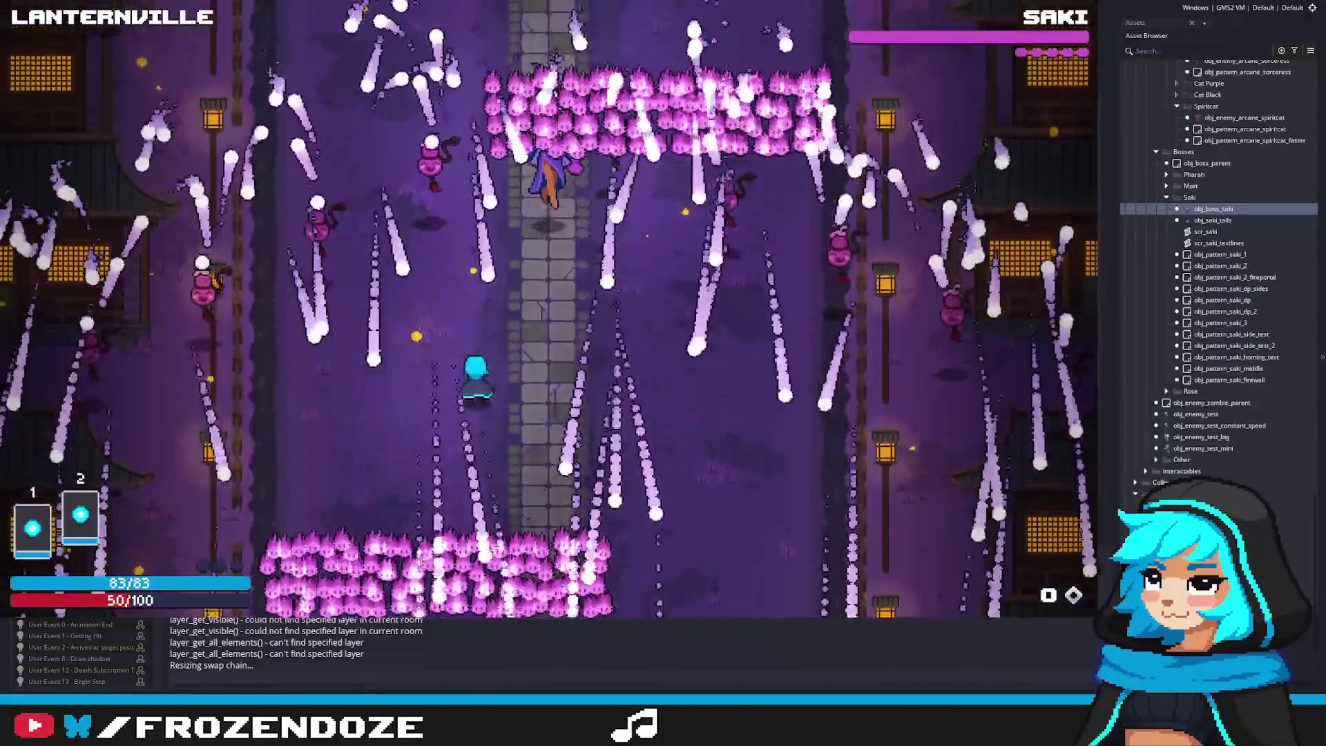
key("Down")
key("Left")
key("Right")
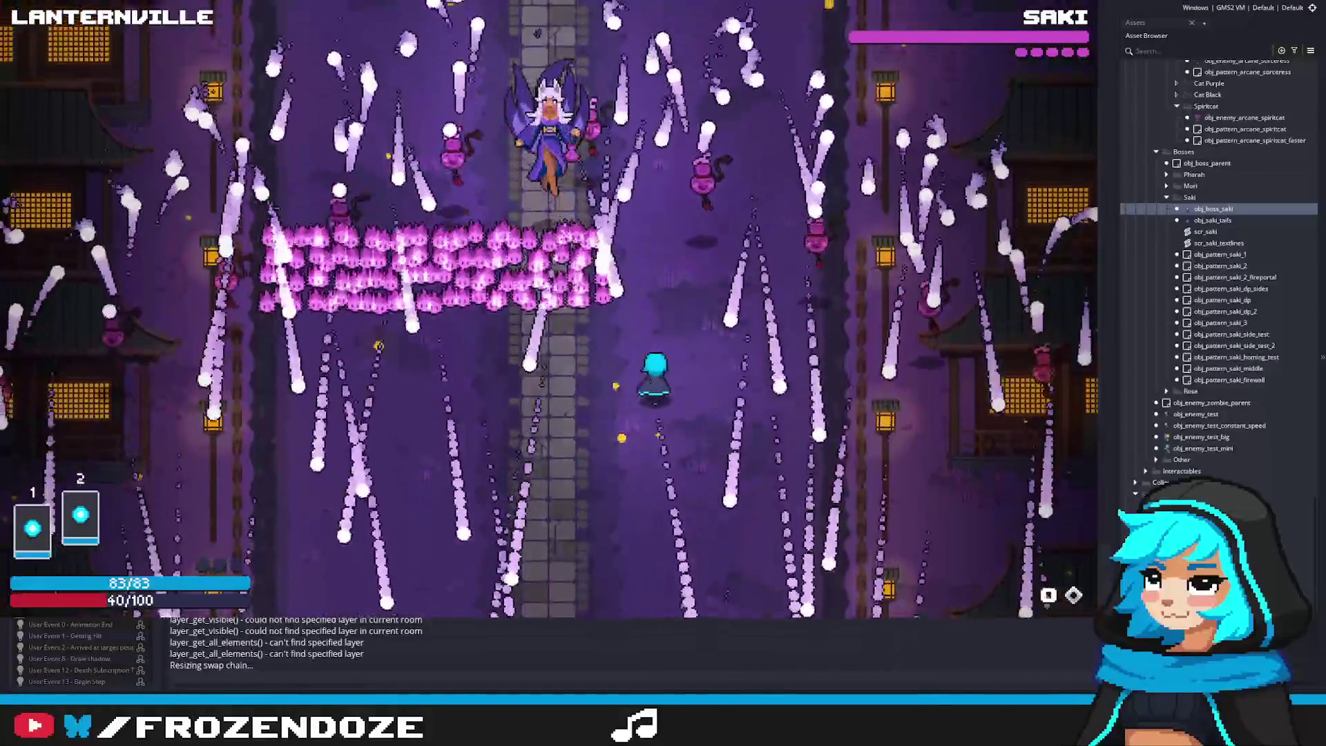
key("Right")
key("Left")
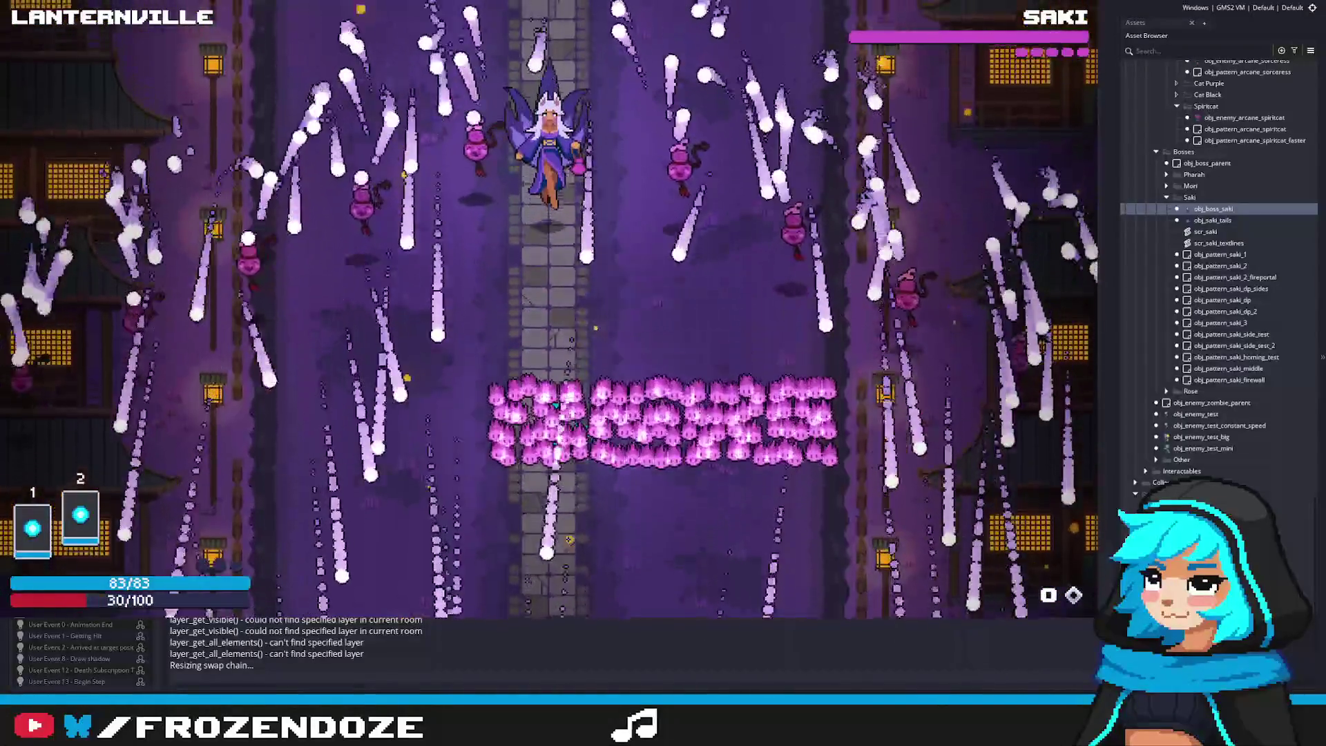
key("Right")
key("Left")
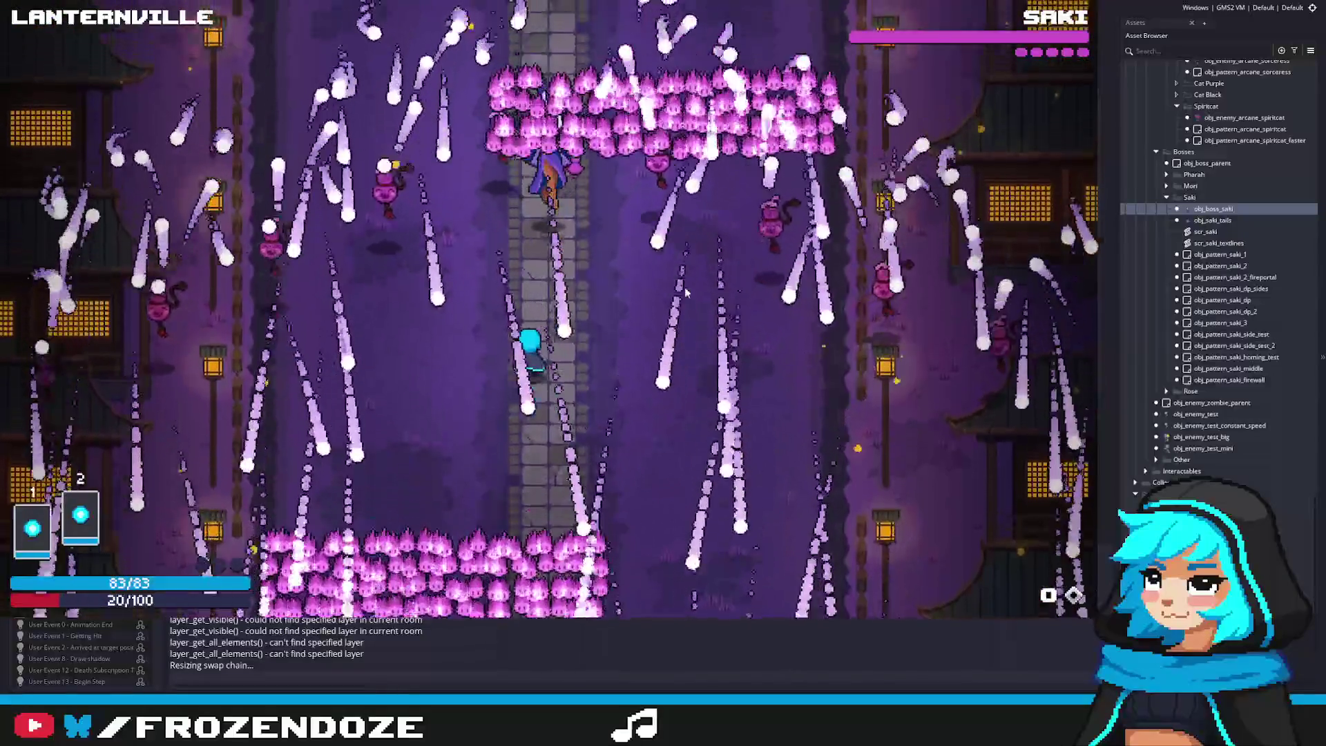
key("Left")
key("Right")
key("Left")
key("Left")
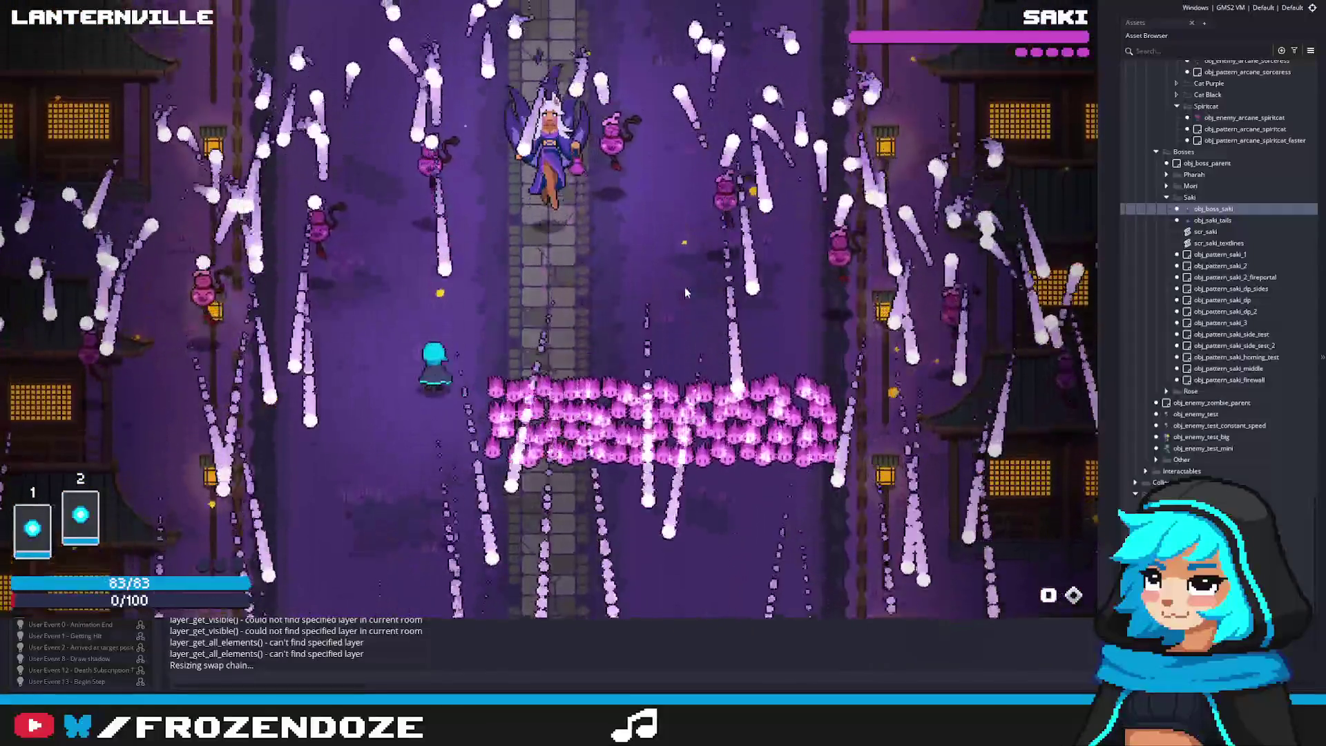
key("Right")
key("Left")
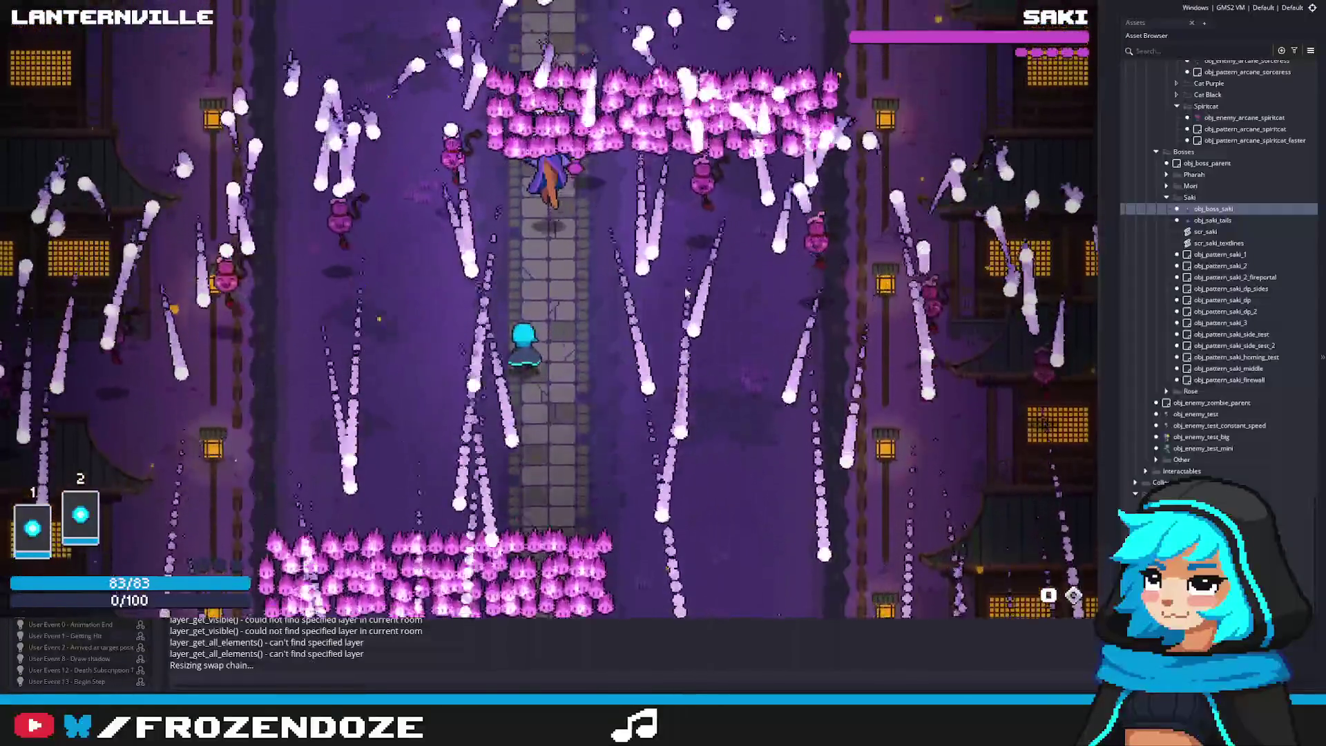
key("Left")
key("Right")
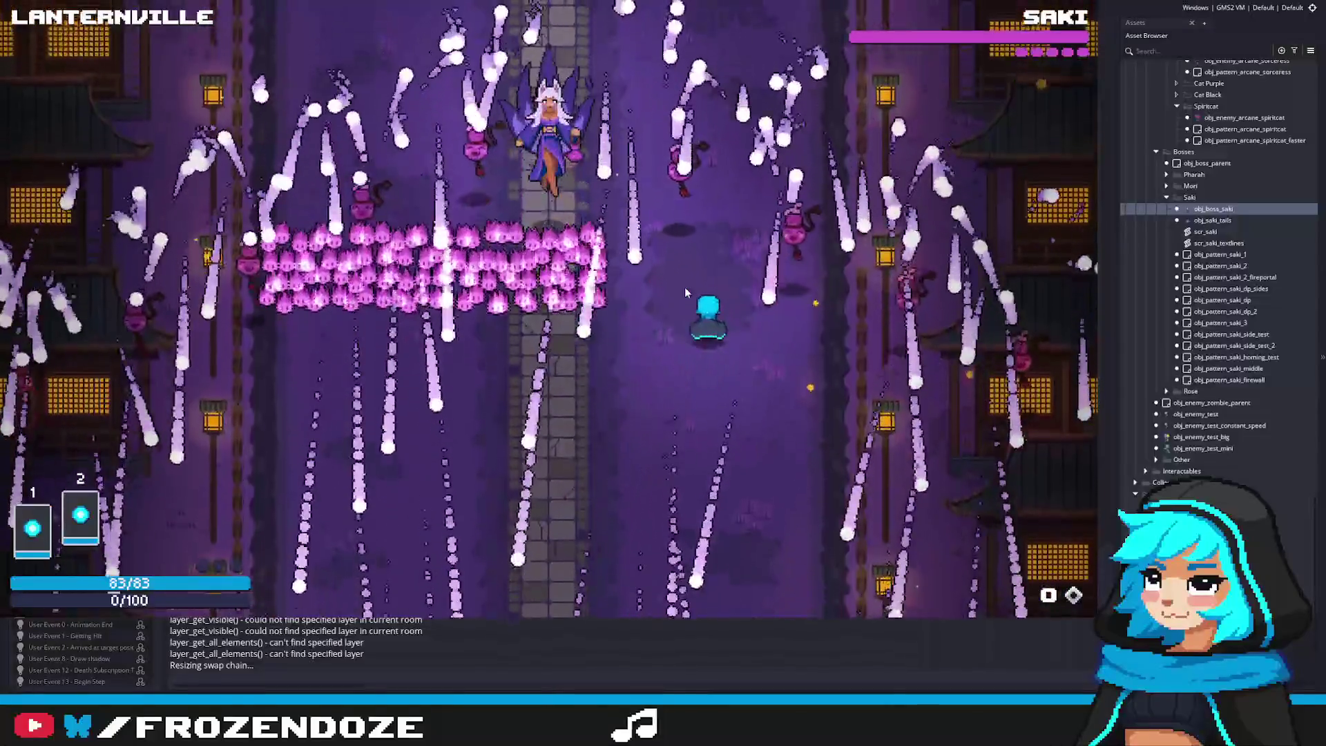
key("Left")
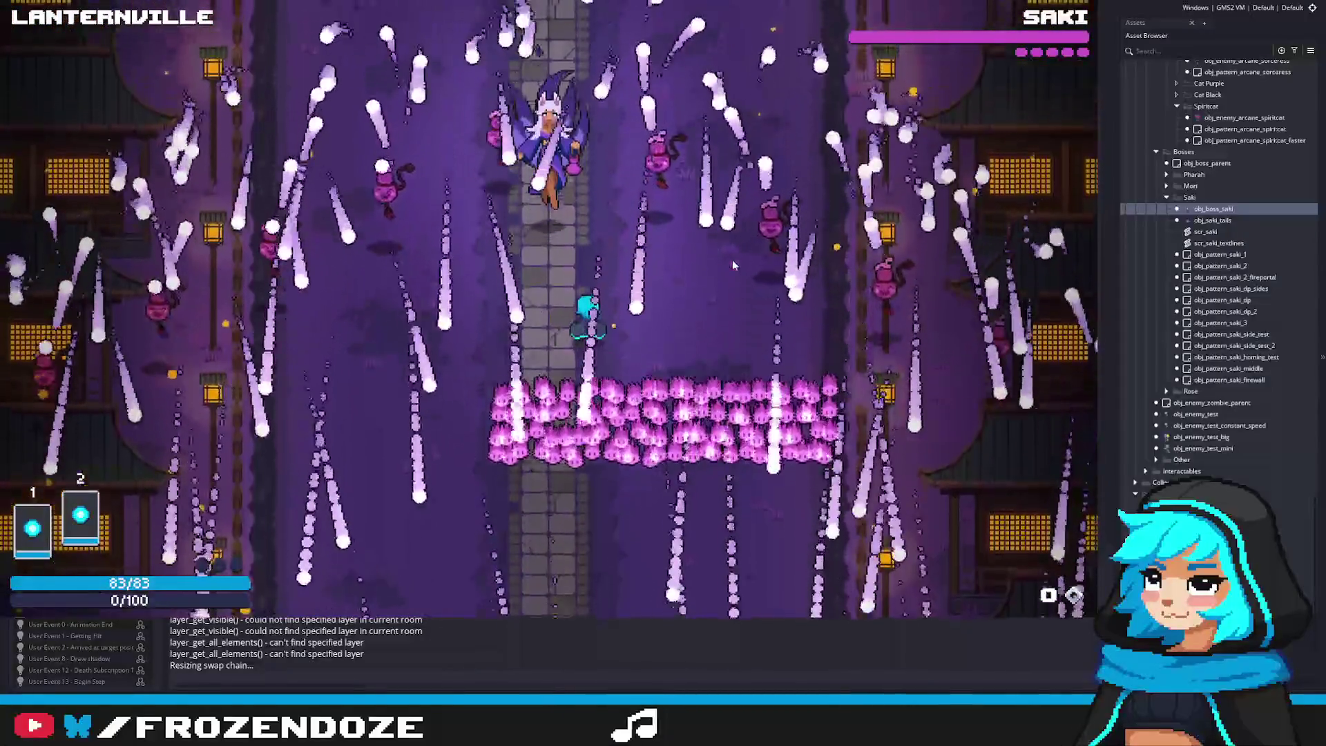
key("Right")
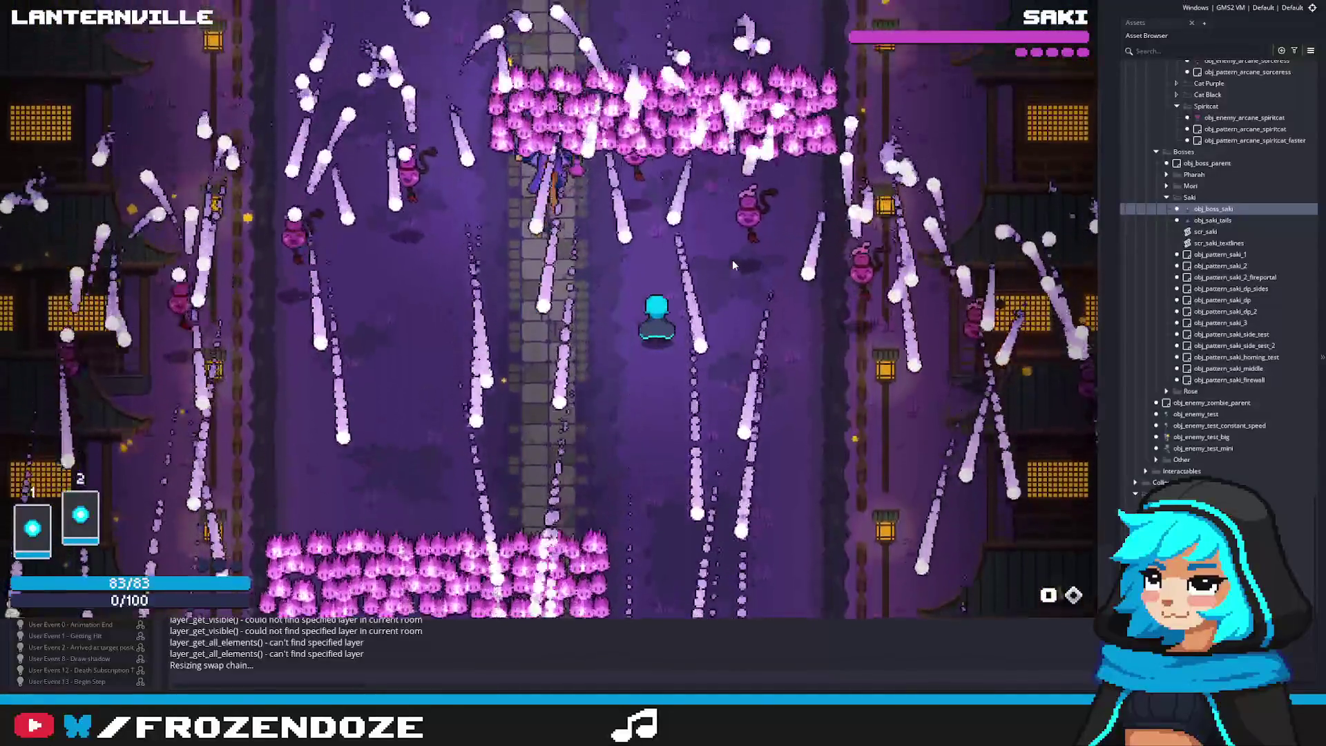
key("Escape")
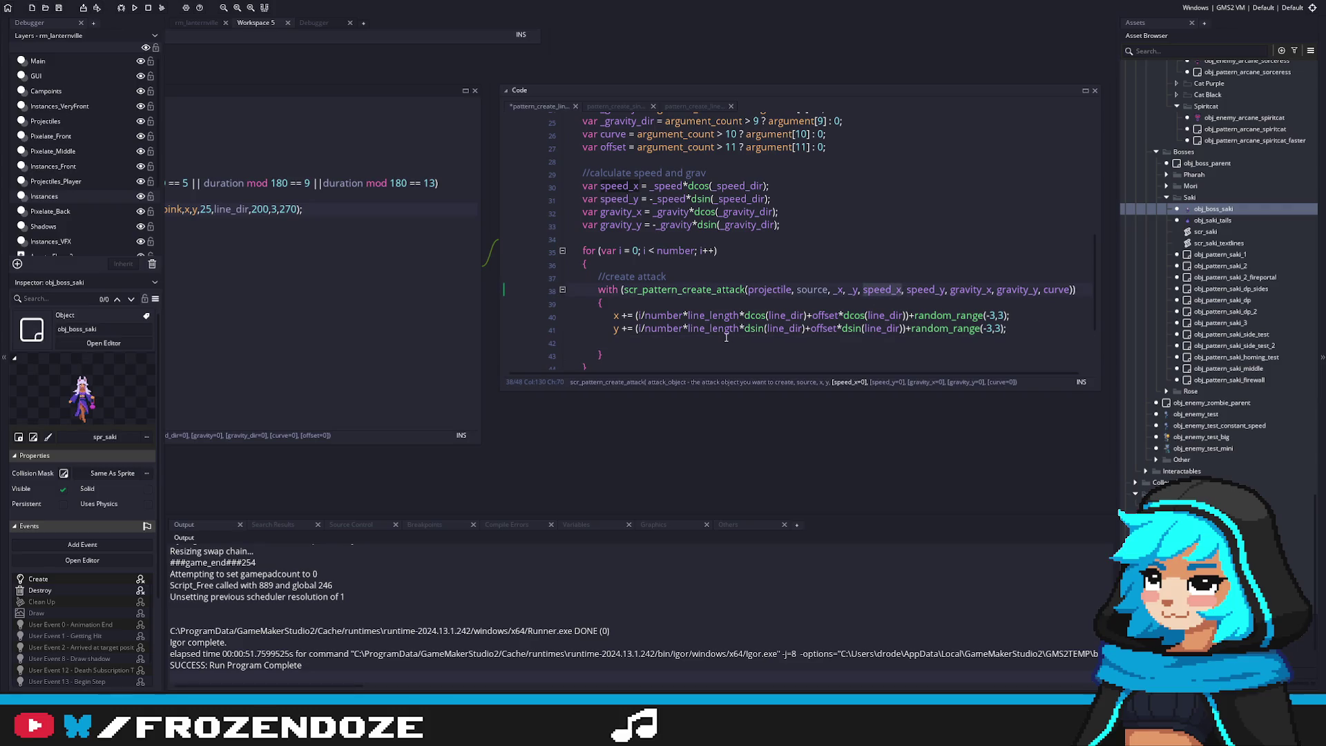
Add 'speed_x += random_range(-1,1);' under the //create attack comment in the spawn loop
middle_click(707, 288)
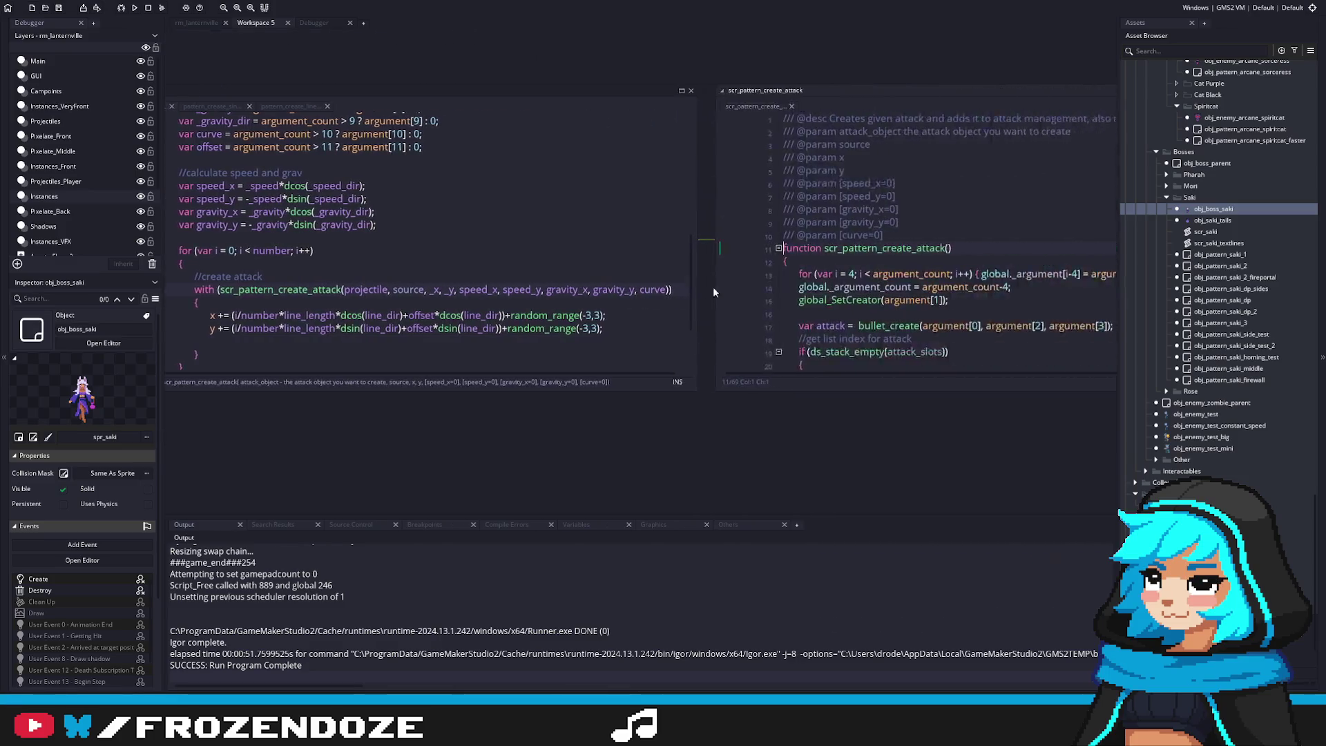
left_click(898, 315)
left_click(747, 349)
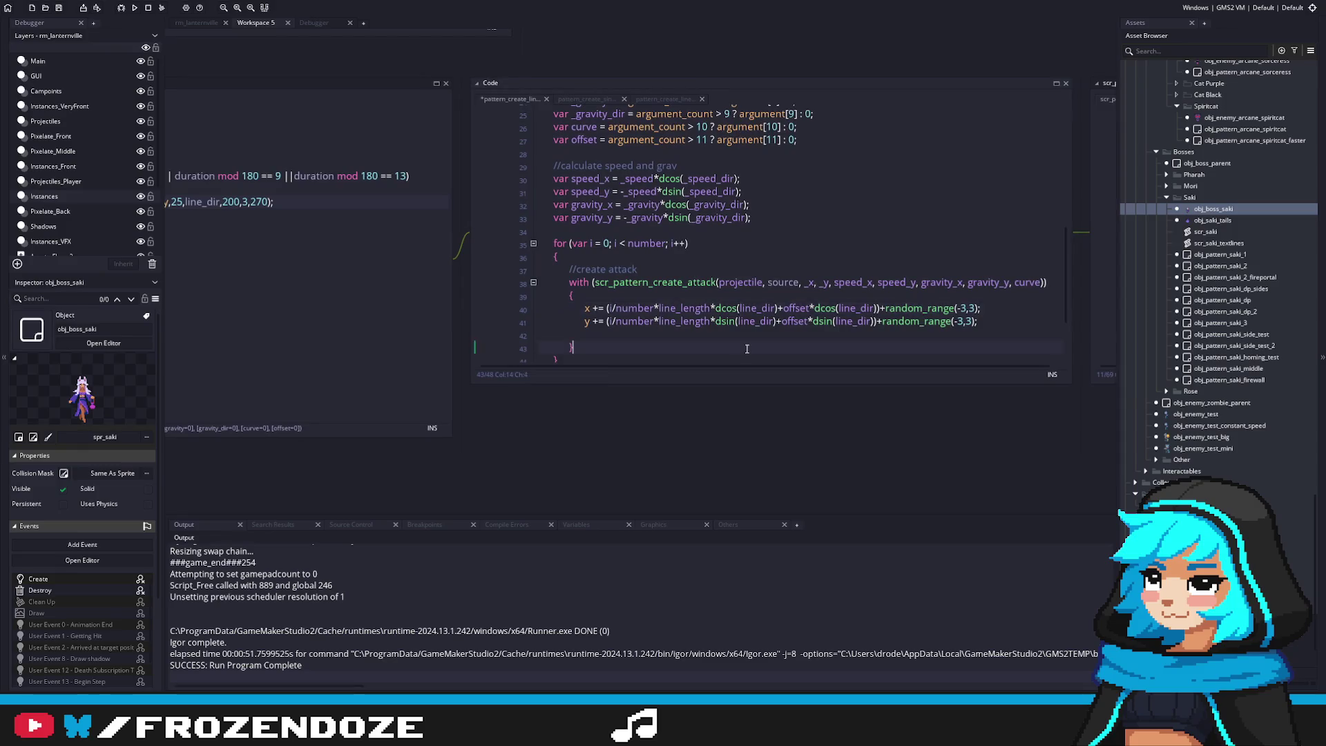
left_click(721, 266)
key("Return")
type("peed_x")
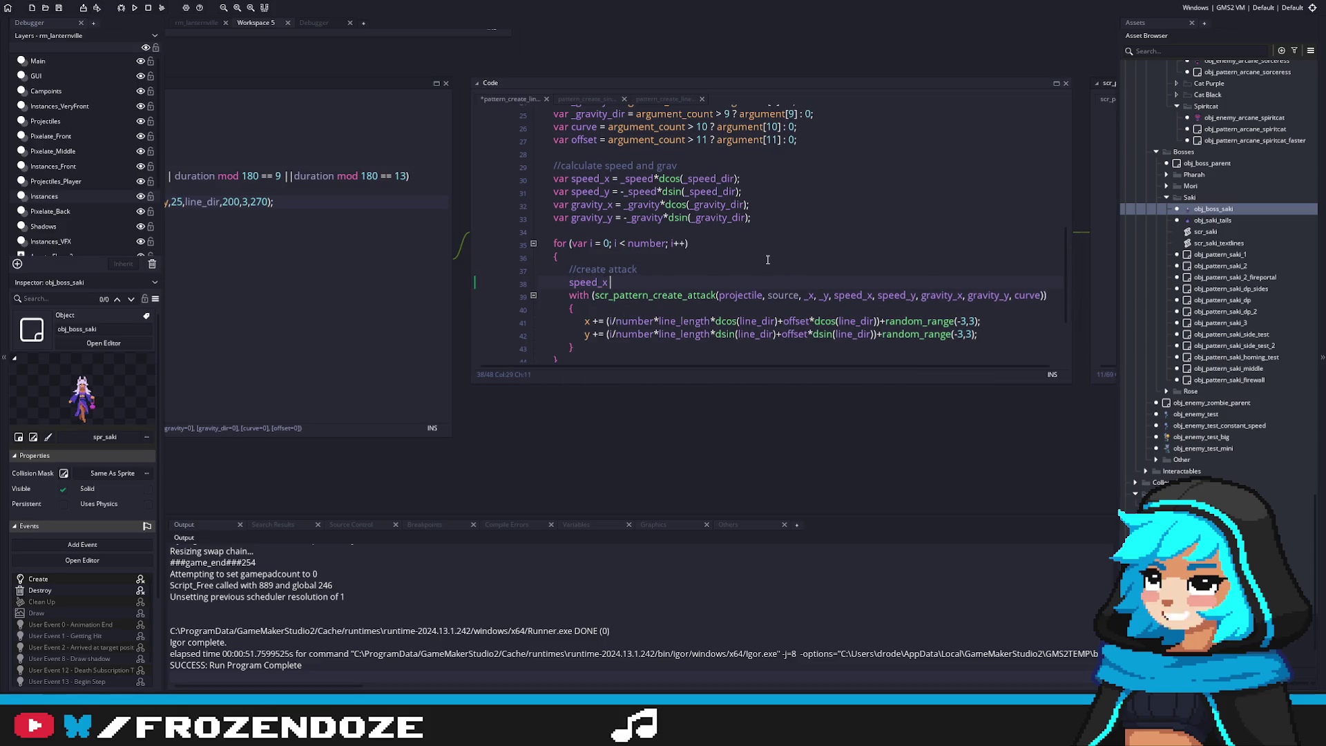
key("BackSpace")
key("BackSpace")
type("y")
type(" +")
type("x +")
key("BackSpace")
type("random_range(")
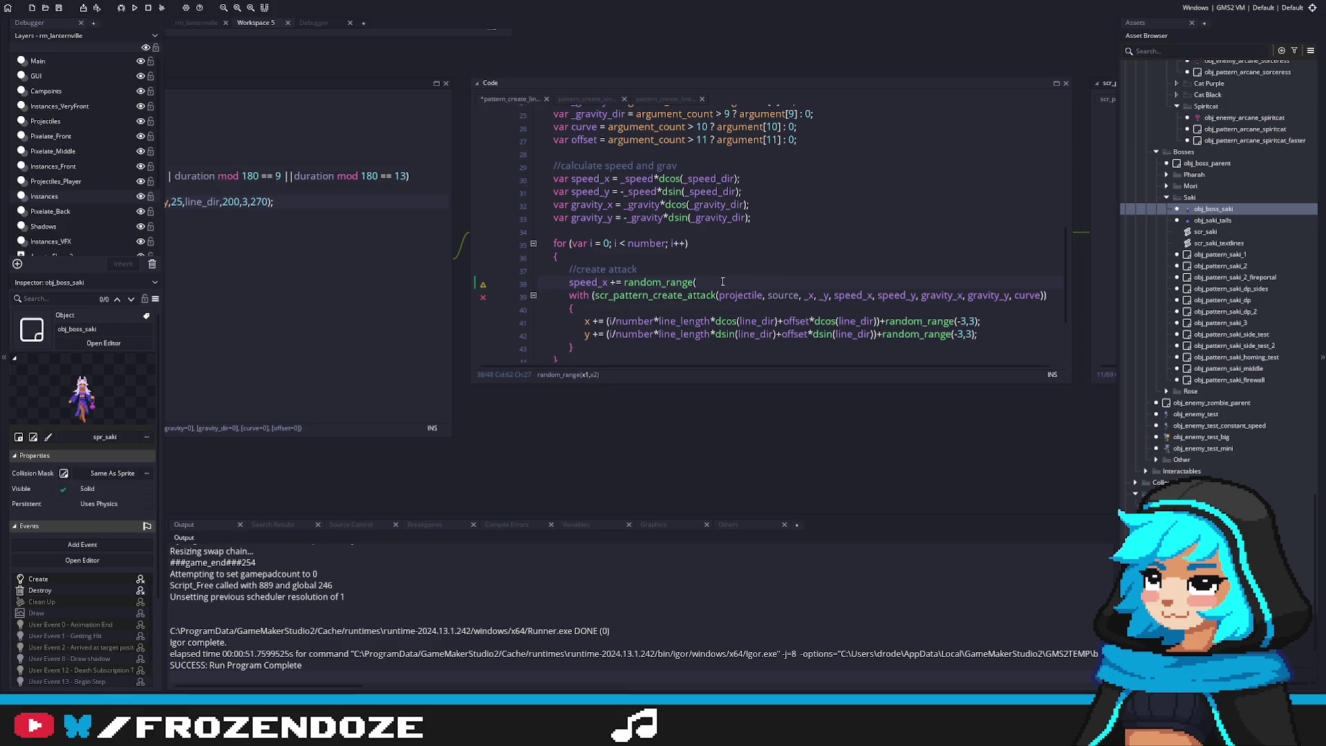
type("-1,1);")
Try a duplicated speed_y jitter line, stop the early test run, undo it and relaunch
key("ctrl+d")
key("ctrl+Left")
key("ctrl+Left")
key("ctrl+Left")
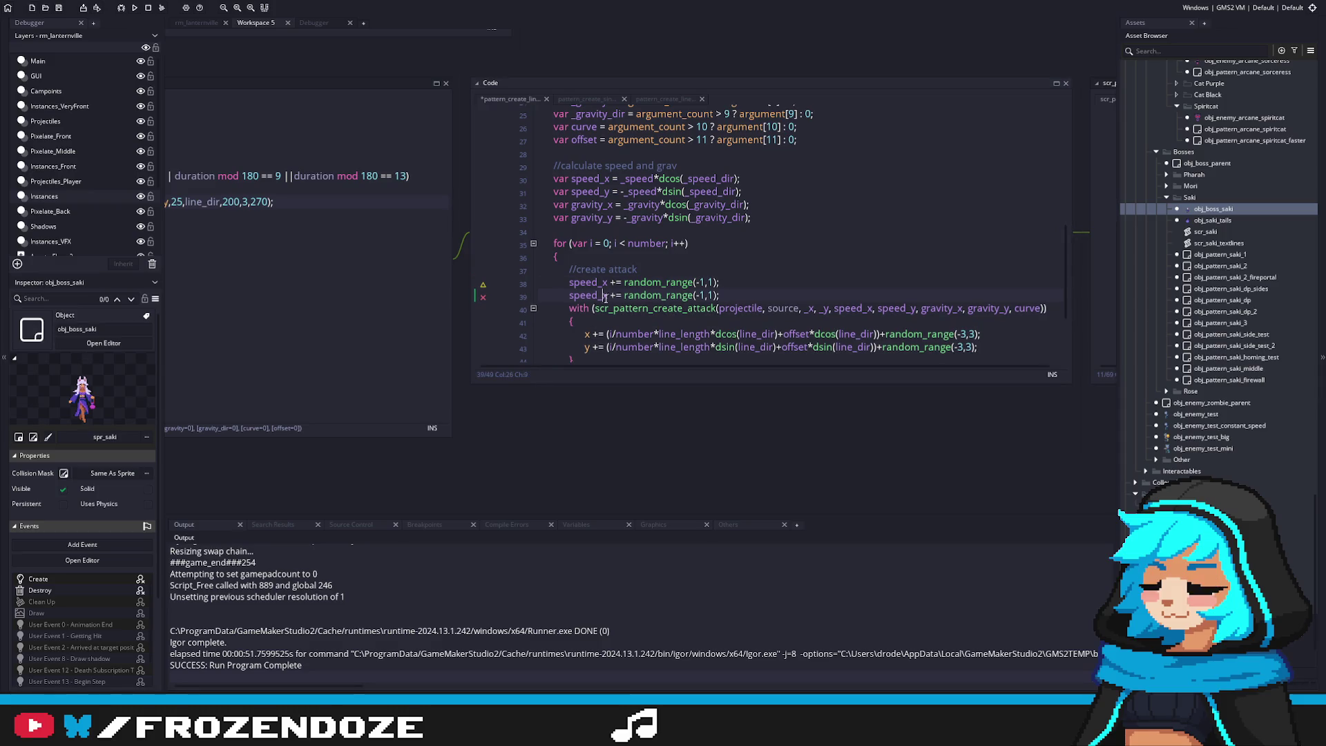
key("BackSpace")
type("y")
left_click(751, 247)
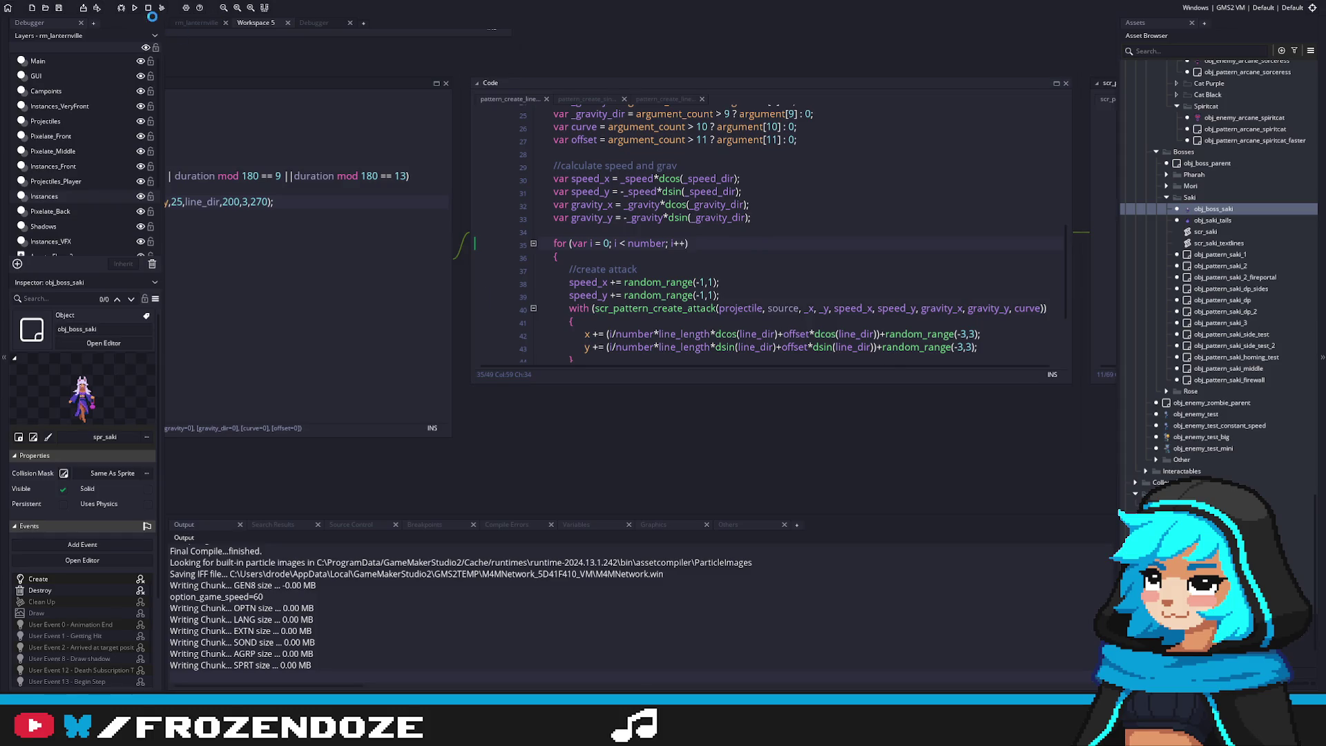
left_click(147, 8)
key("ctrl+z")
key("ctrl+z")
key("ctrl+z")
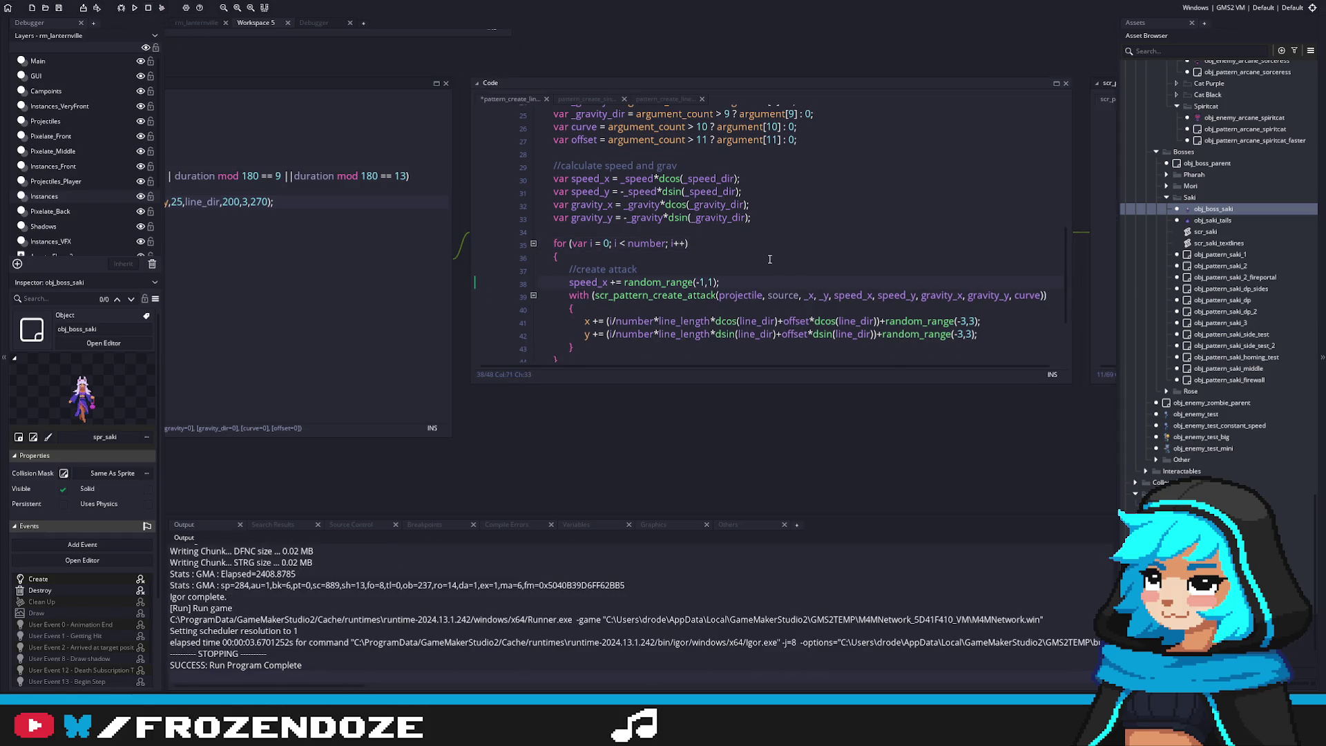
left_click(786, 232)
key("F5")
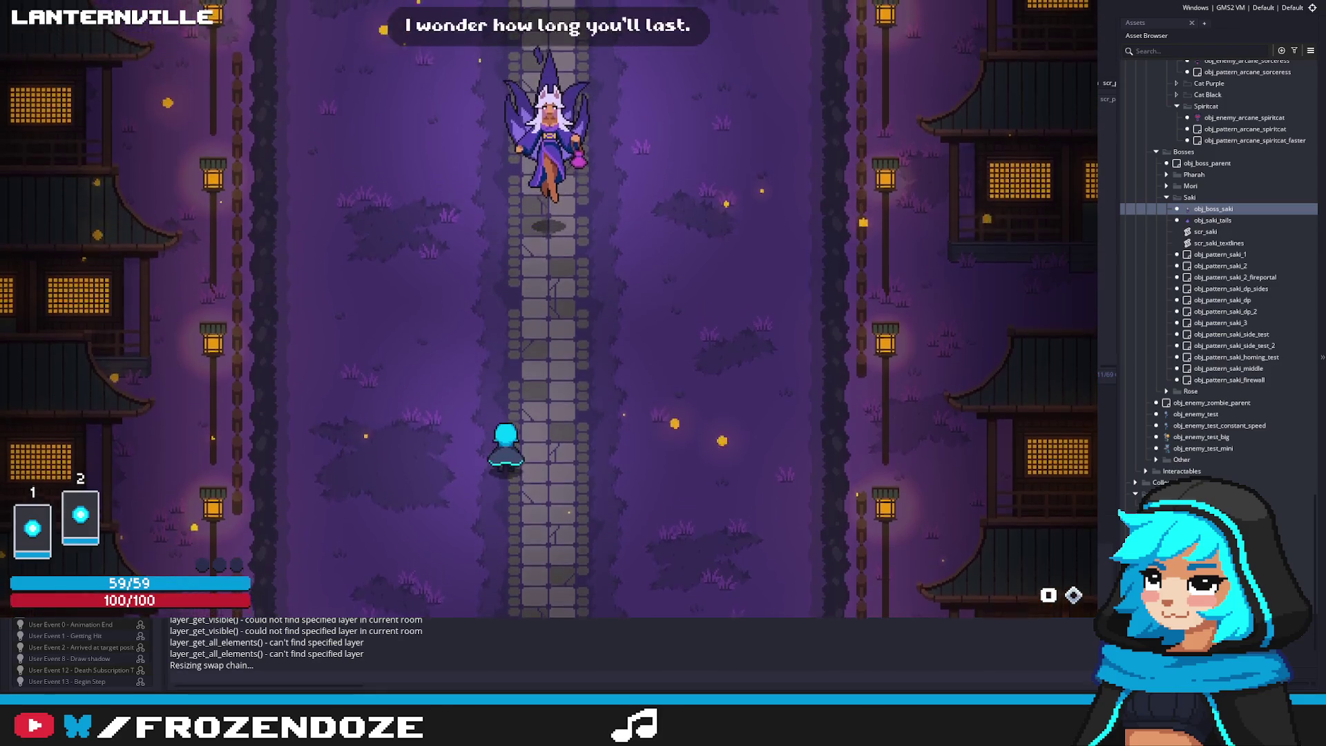
Dodge the widely scattering flame rows with the arrow keys, then quit the game
key("Left")
key("Right")
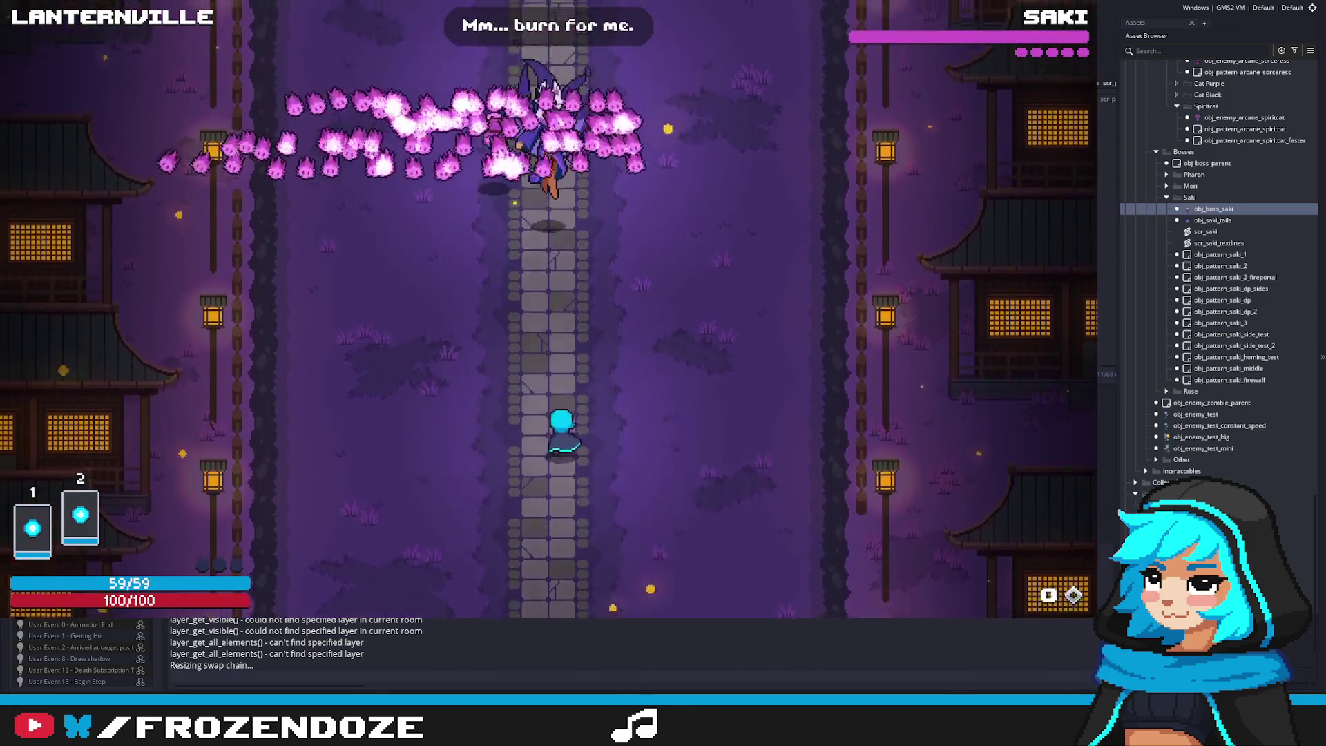
key("Right")
key("Left")
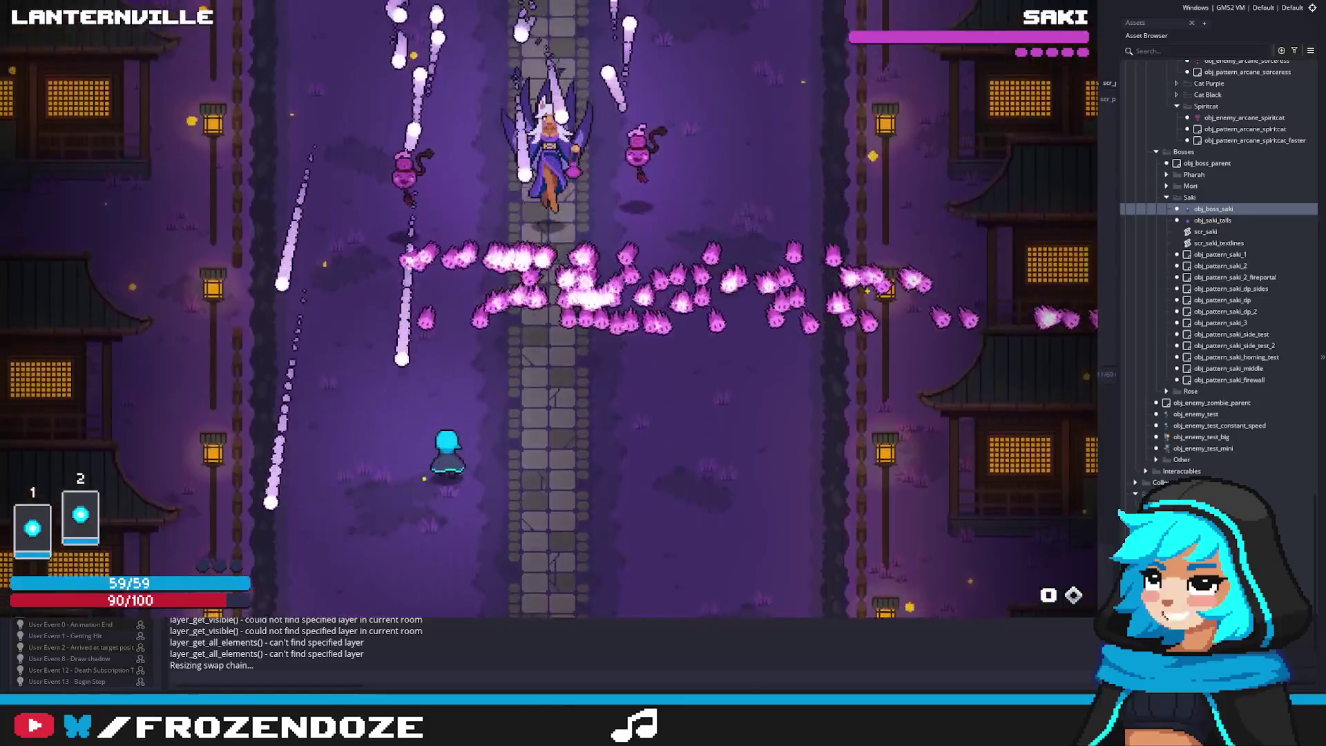
key("Right")
key("Up")
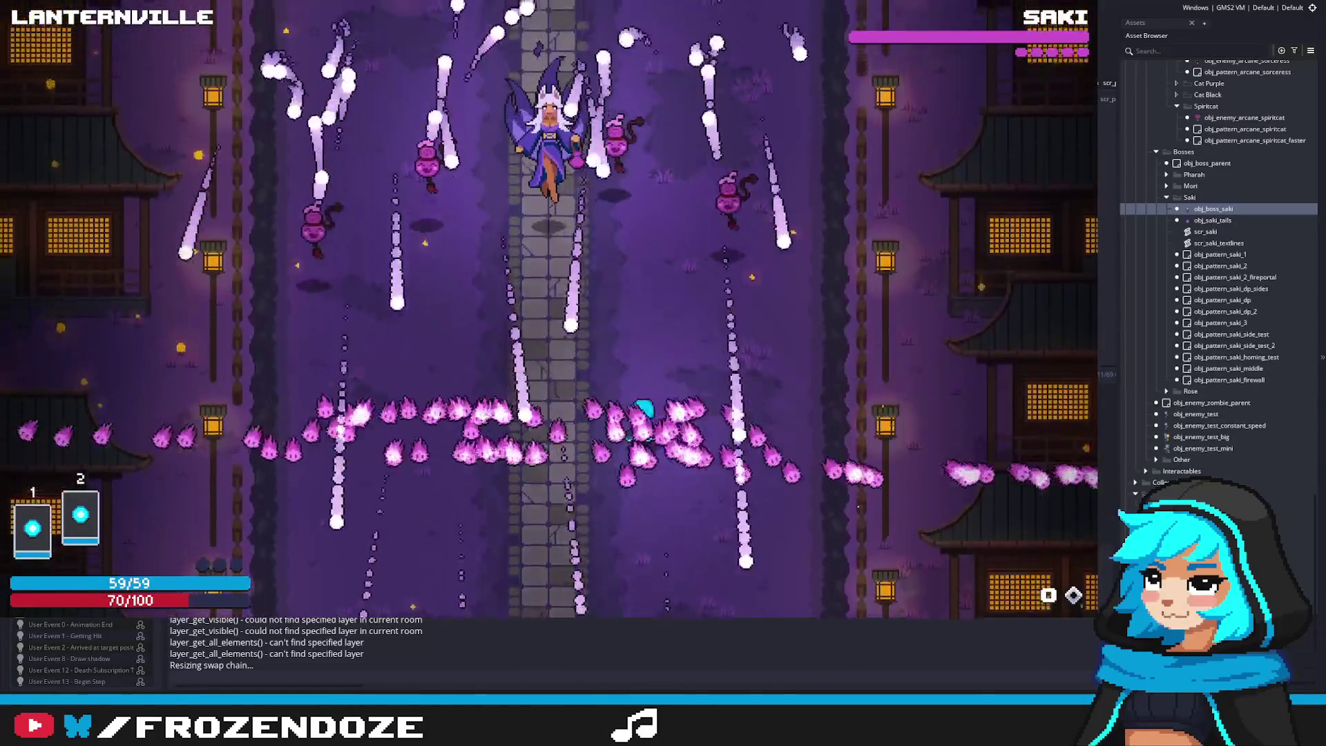
key("Left")
key("Down")
key("Up")
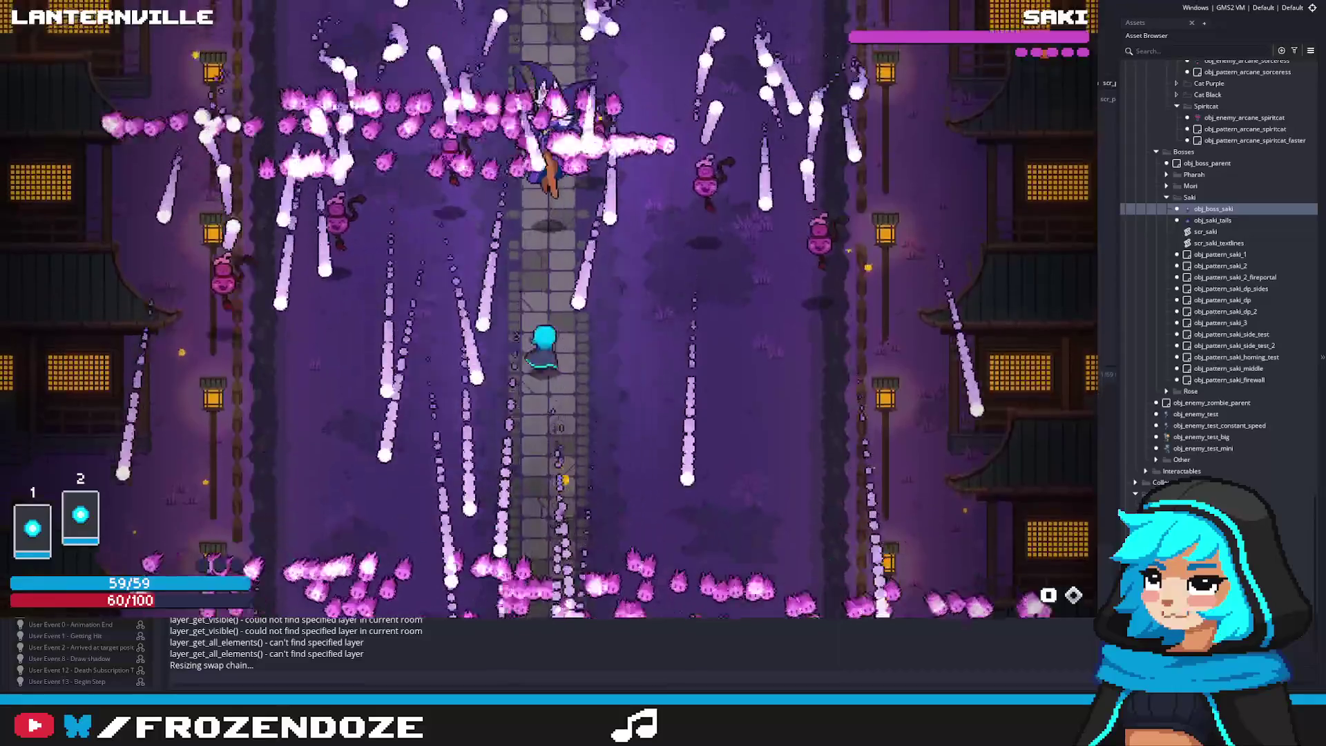
key("Right")
key("Up")
key("Left")
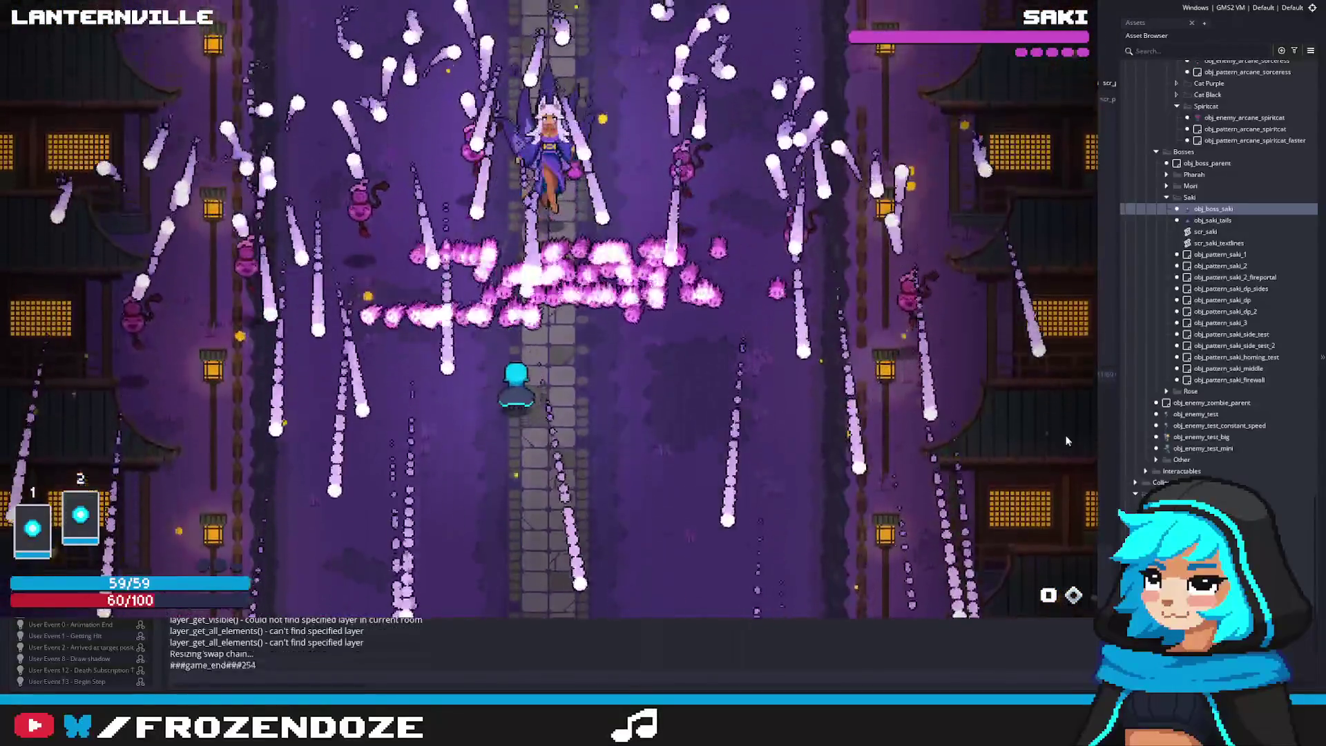
key("Escape")
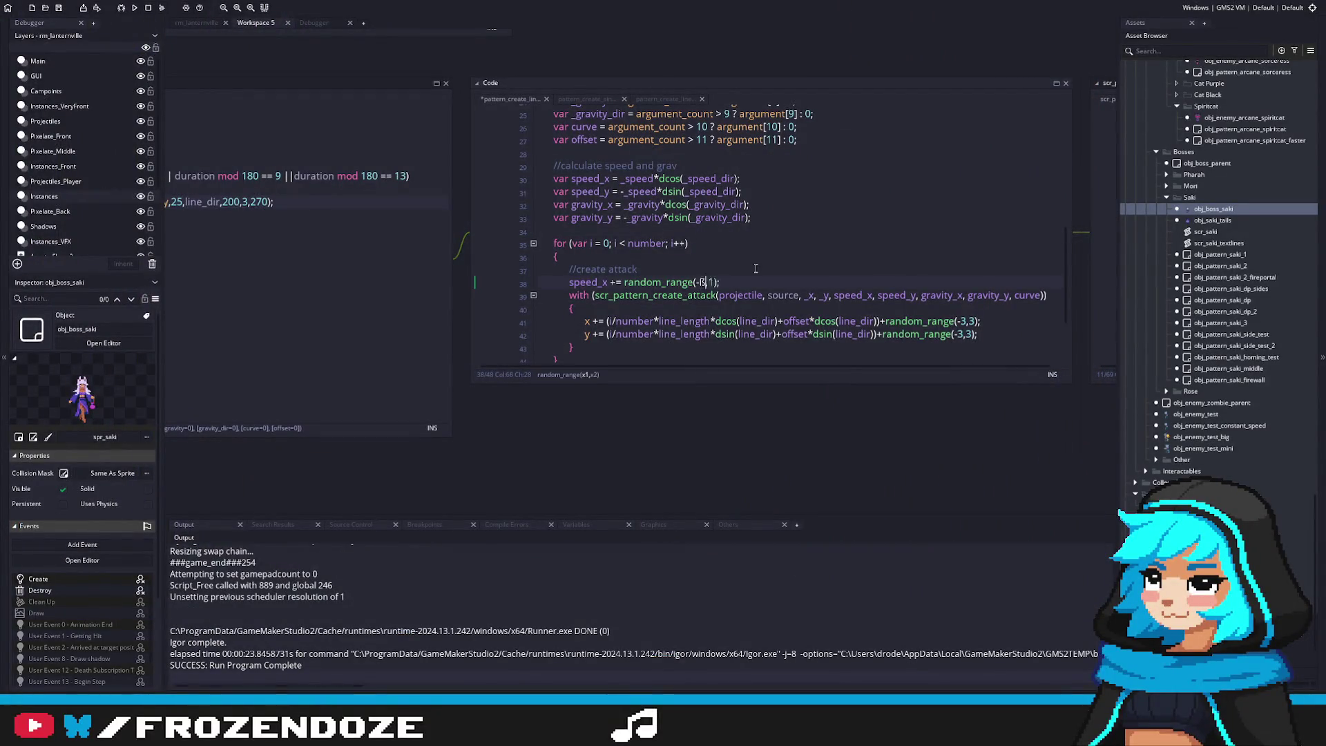
Edit line 38 to speed_x += random_range(-0.1,0.1), then save and run the game
type(".1,")
left_click(755, 268)
key("F5")
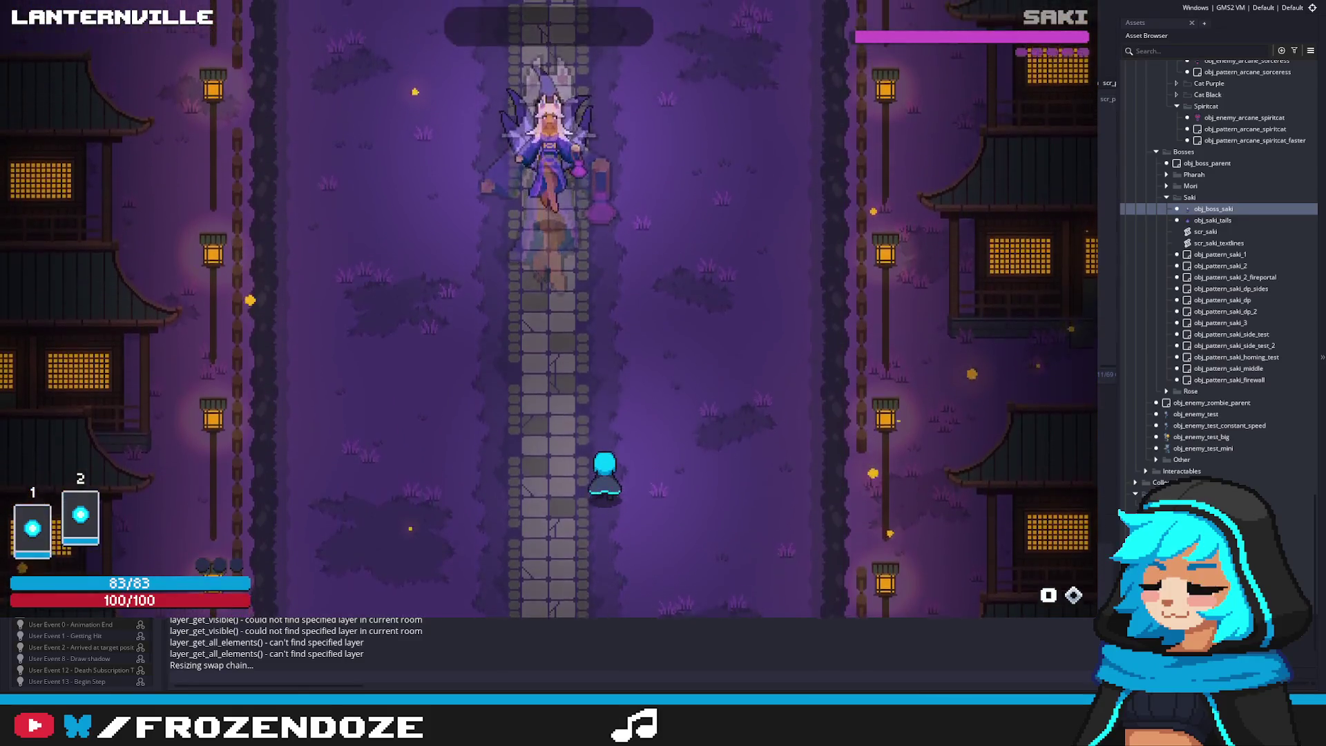
Dodge the subtler flame-row spread with the WASD keys, then close the game
key("a")
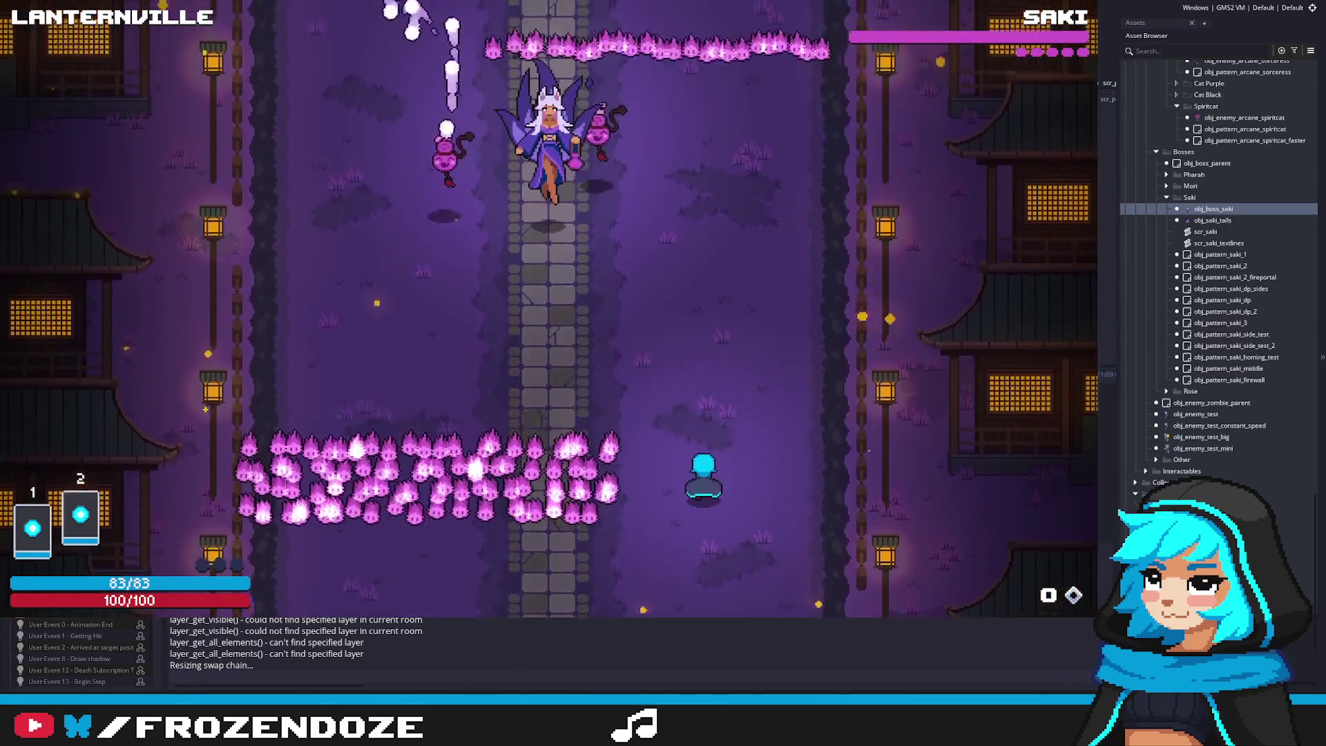
key("a")
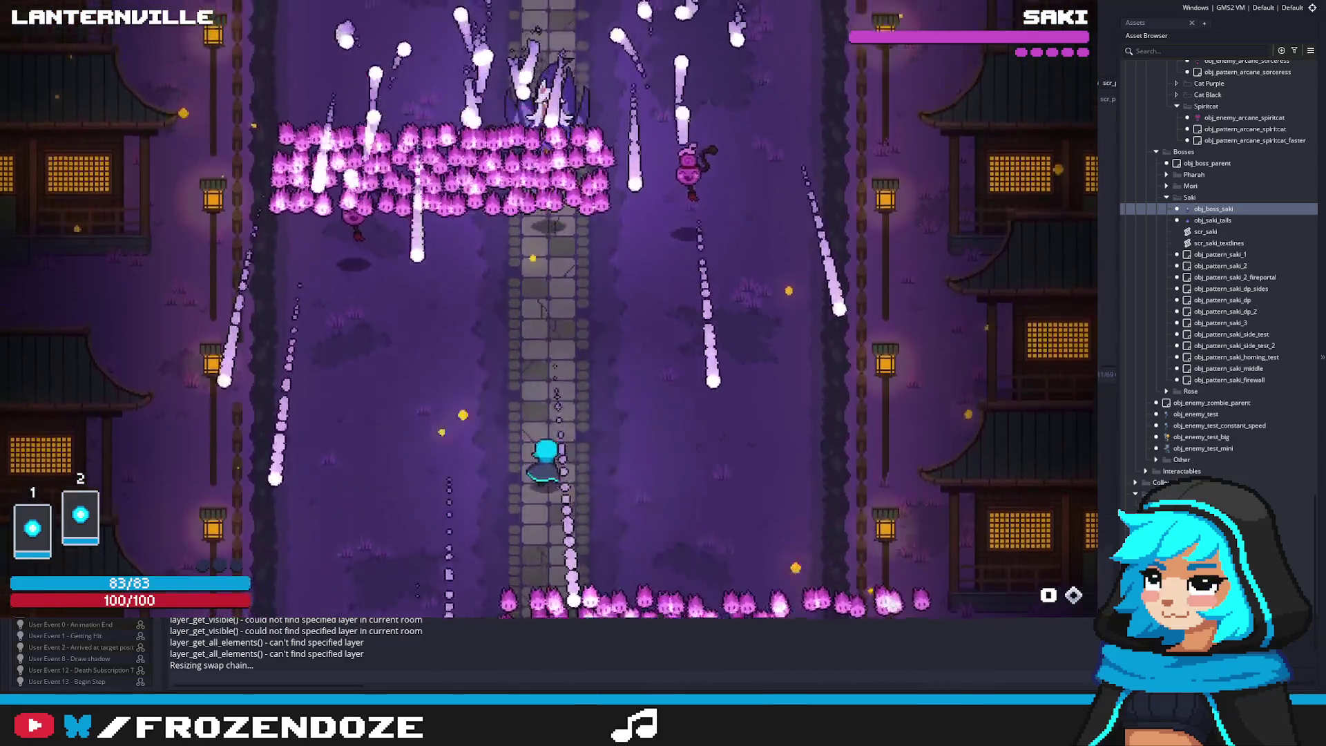
key("w")
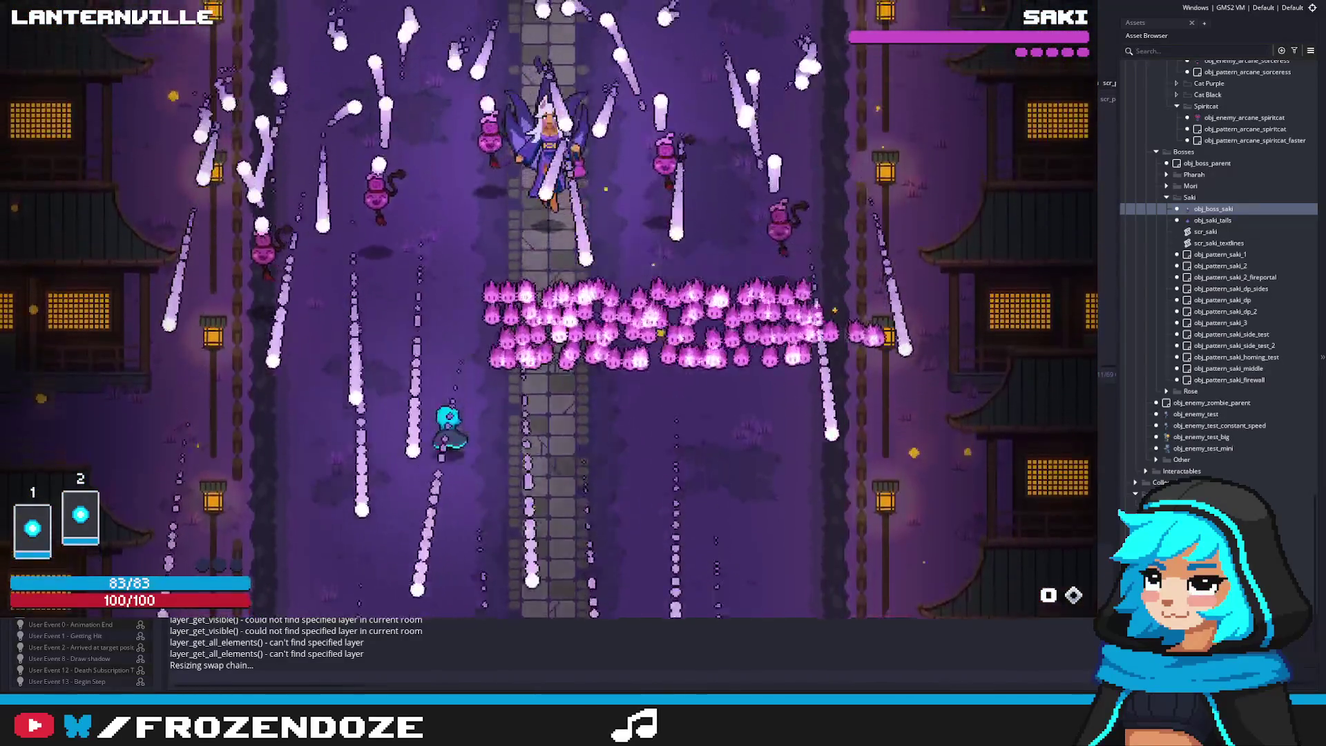
key("d")
key("w")
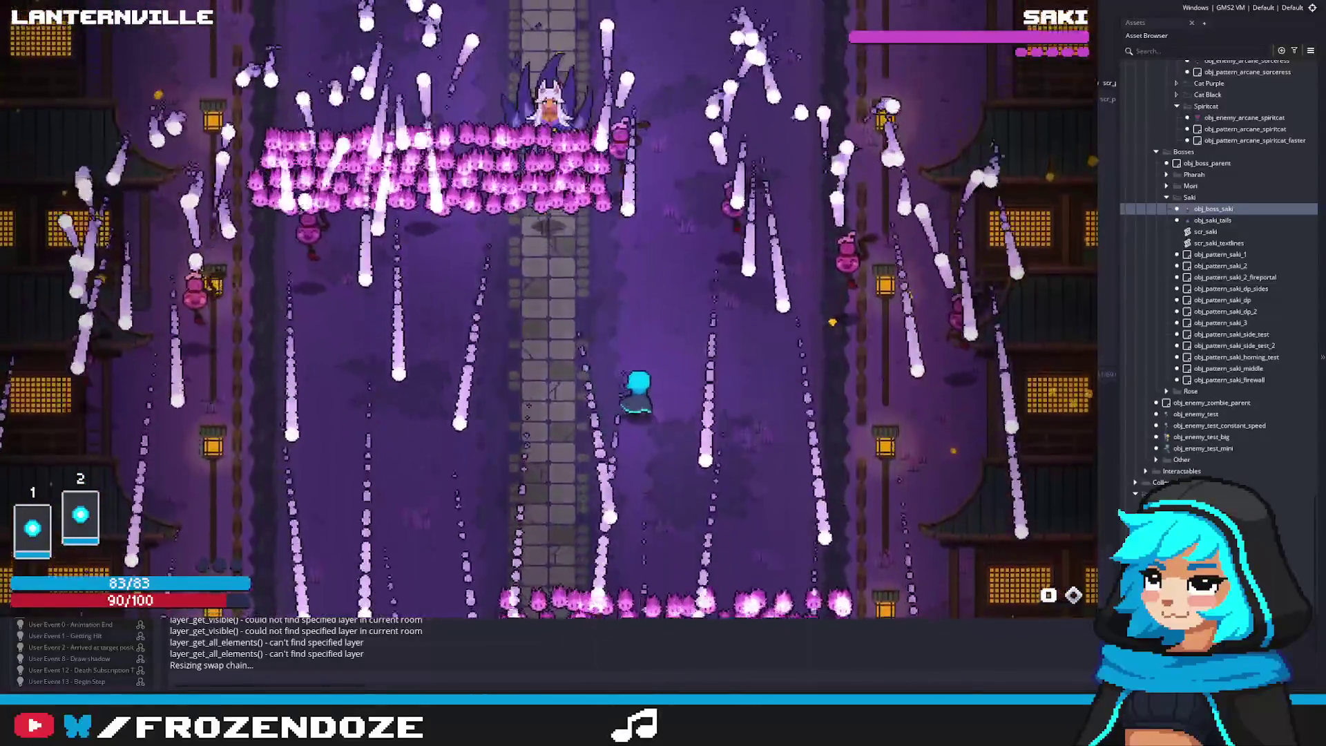
key("a")
key("w")
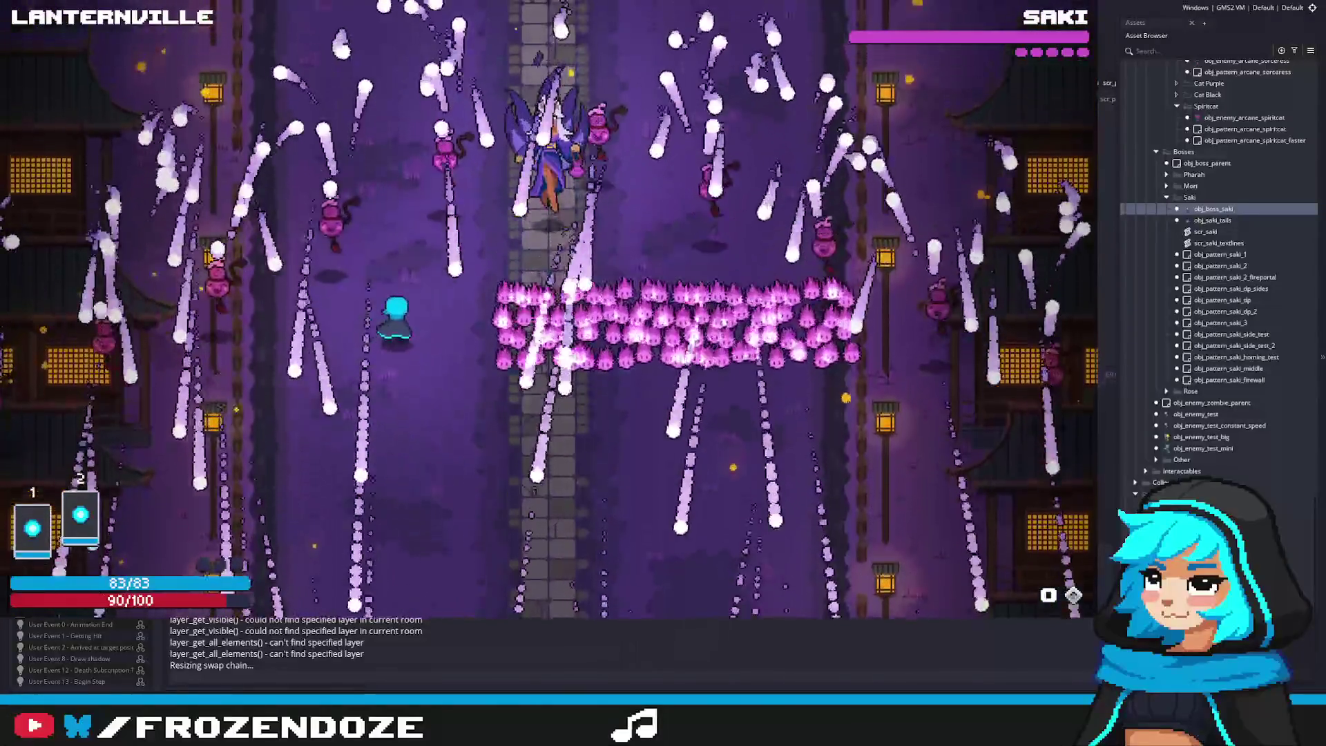
key("d")
key("s")
key("d")
key("a")
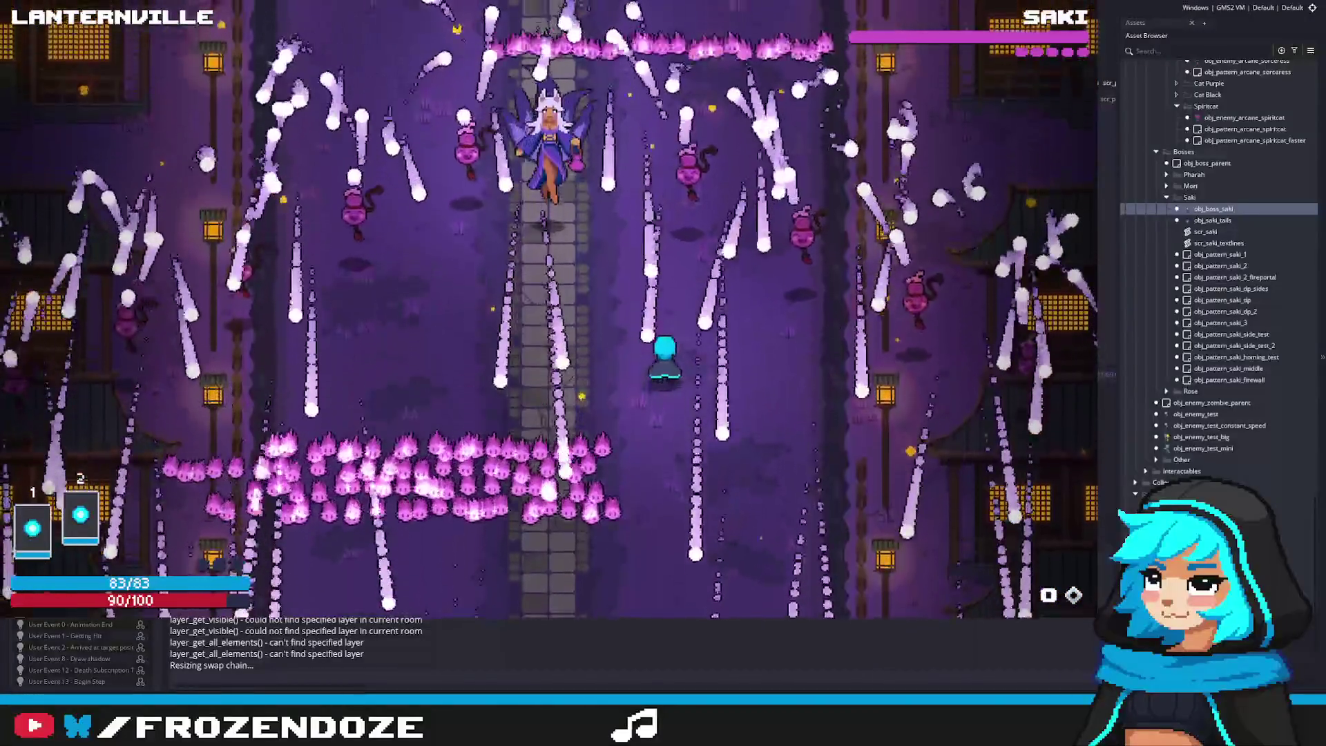
key("Escape")
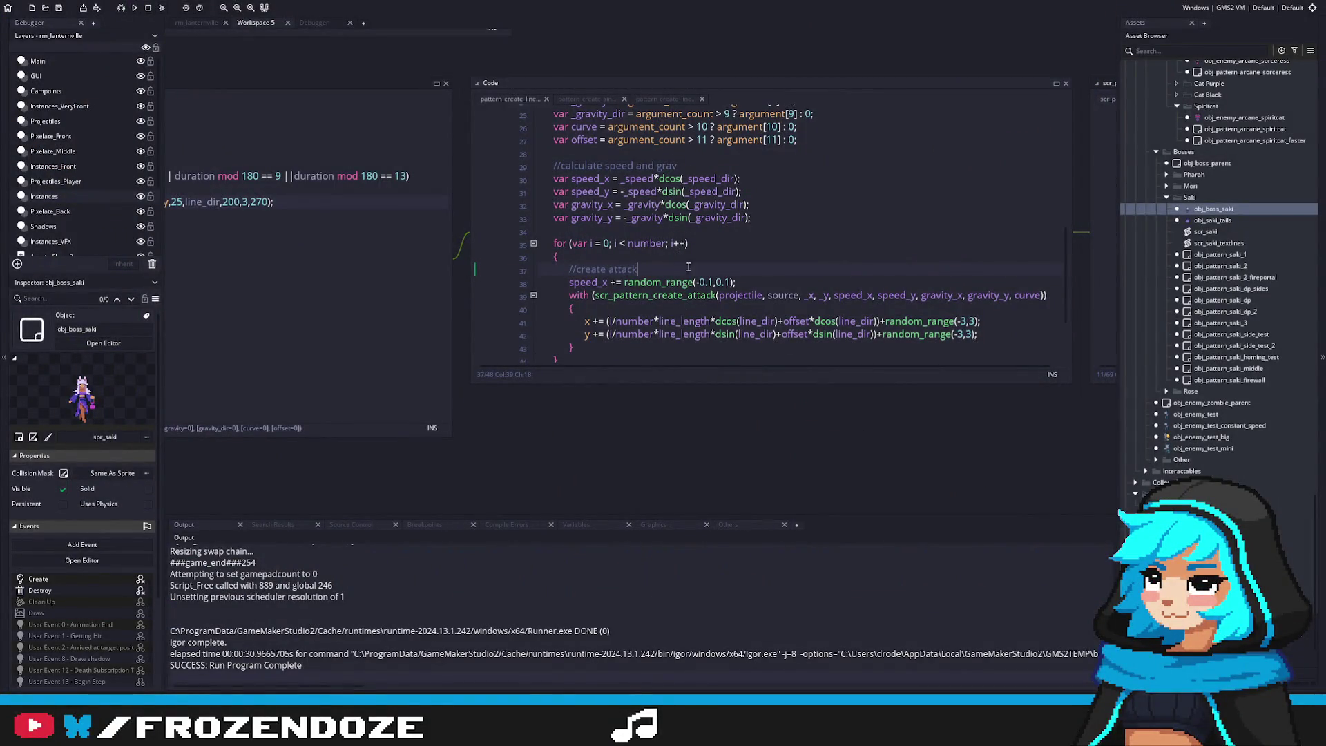
Copy line 30's var speed_x = _speed*dcos(_speed_dir) below //create attack, then relaunch the game
left_click(615, 283)
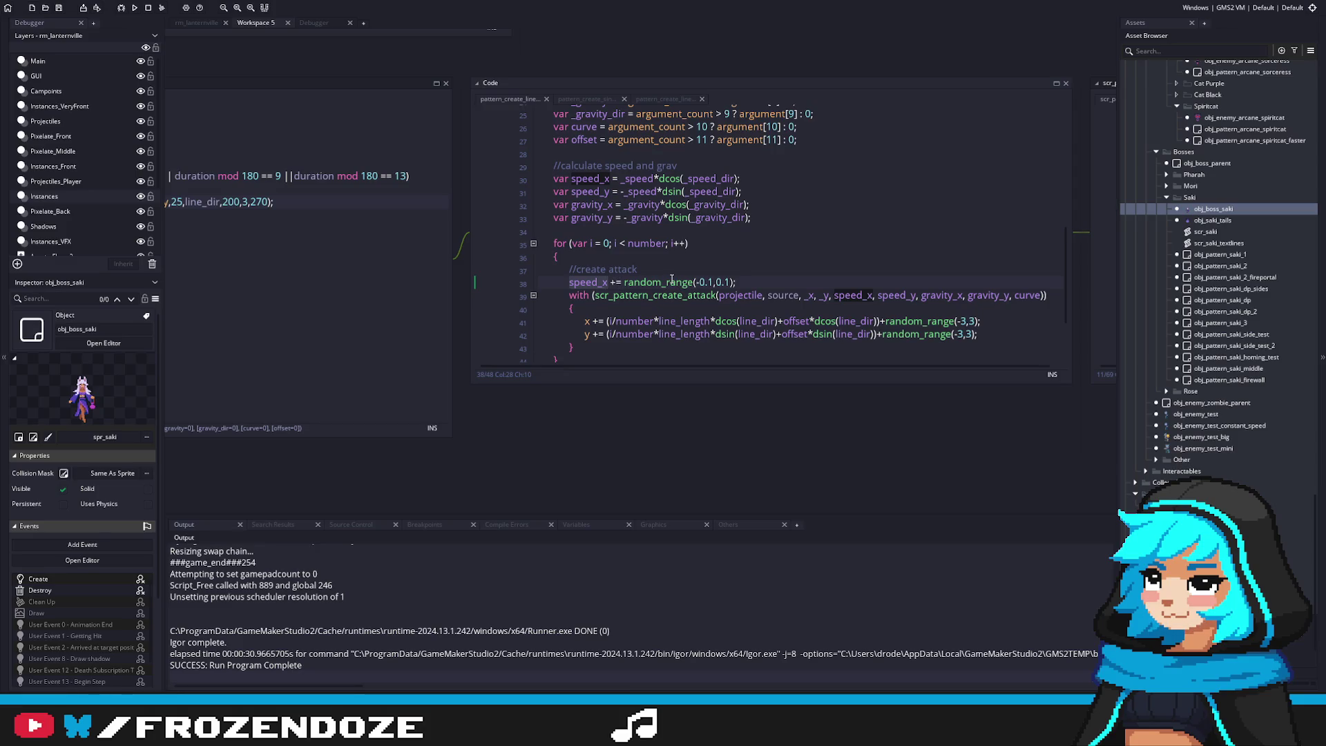
scroll(705, 279, "up", 2)
scroll(704, 279, "down", 2)
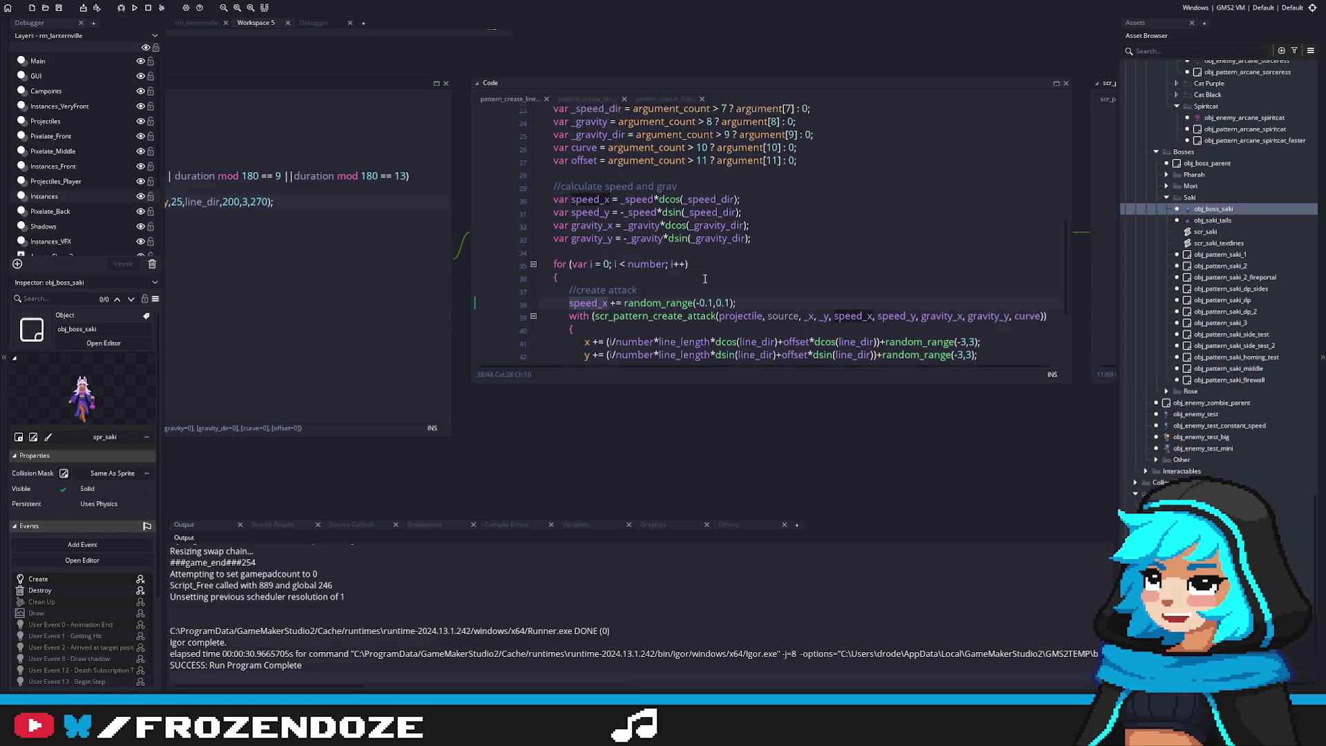
left_click_drag(740, 179, 553, 185)
key("ctrl+c")
left_click(656, 269)
key("Return")
key("ctrl+v")
key("F5")
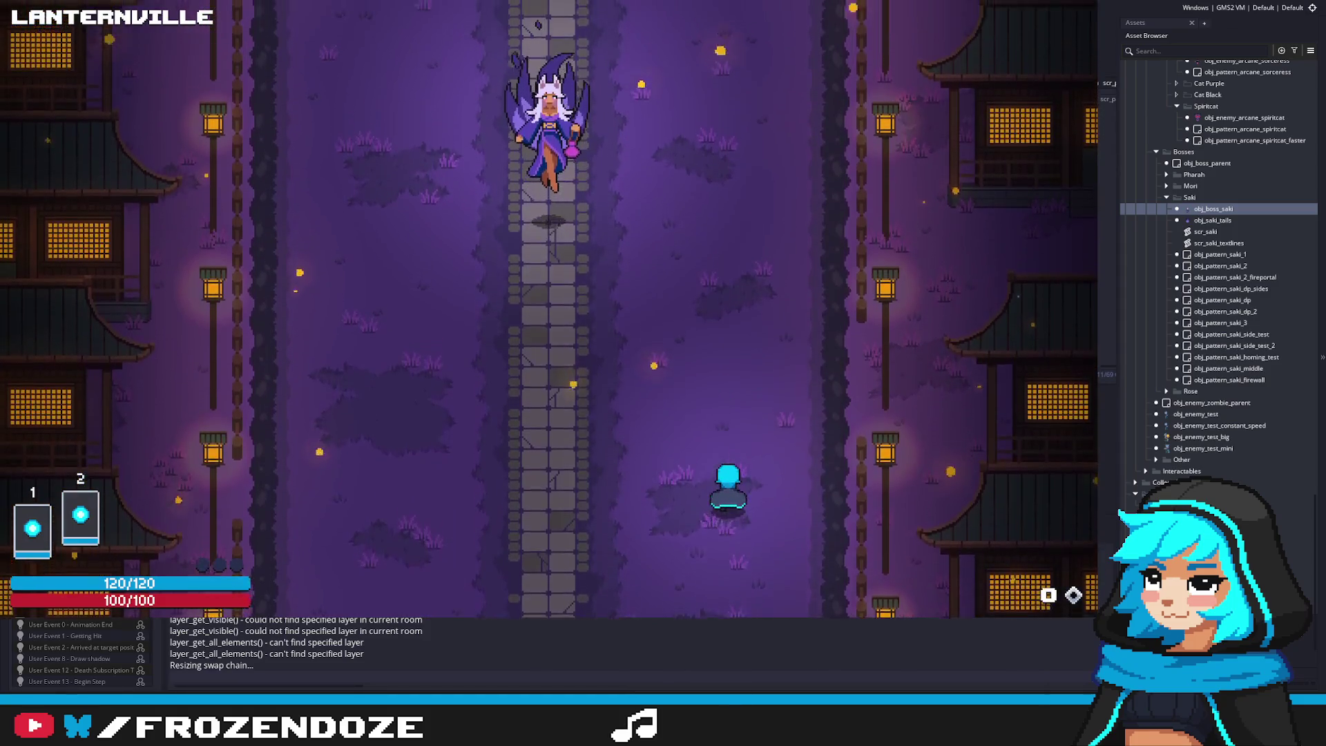
Dodge Saki's opening pink flame rows and bullets by weaving along the stone path
key("a")
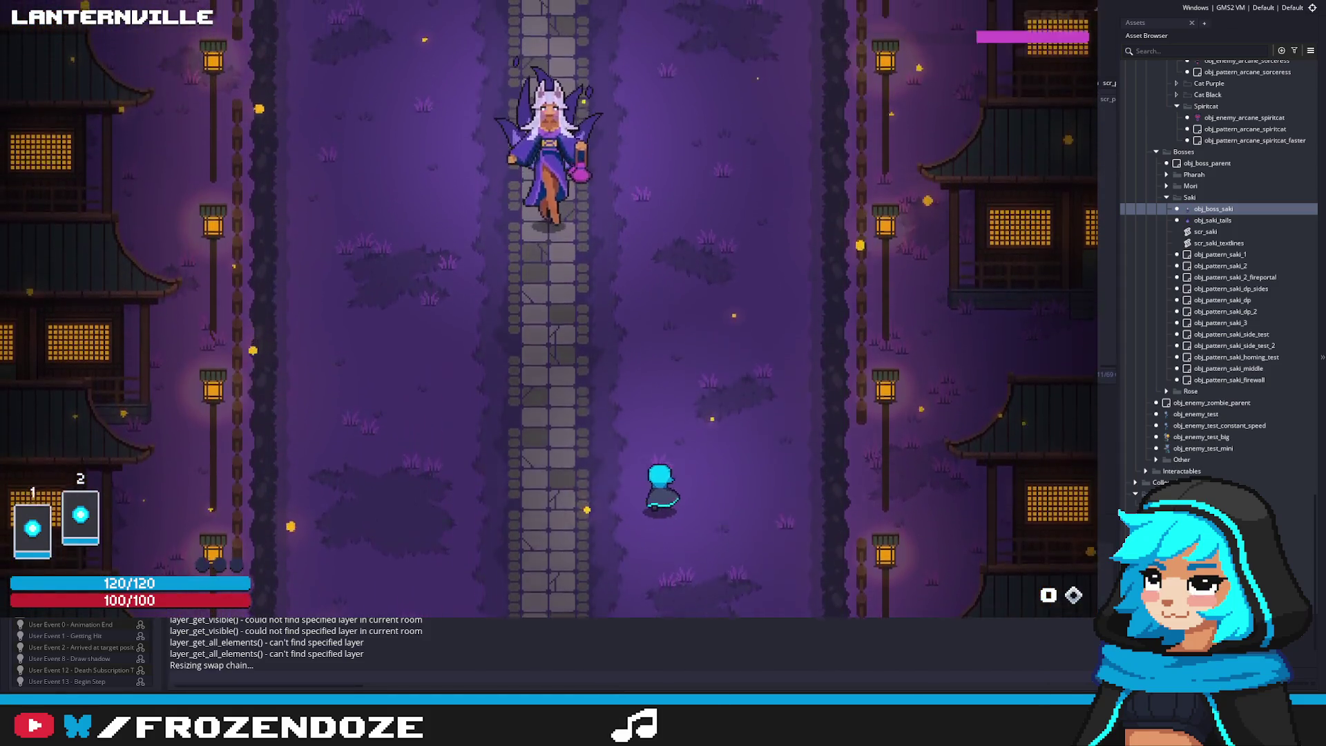
key("a")
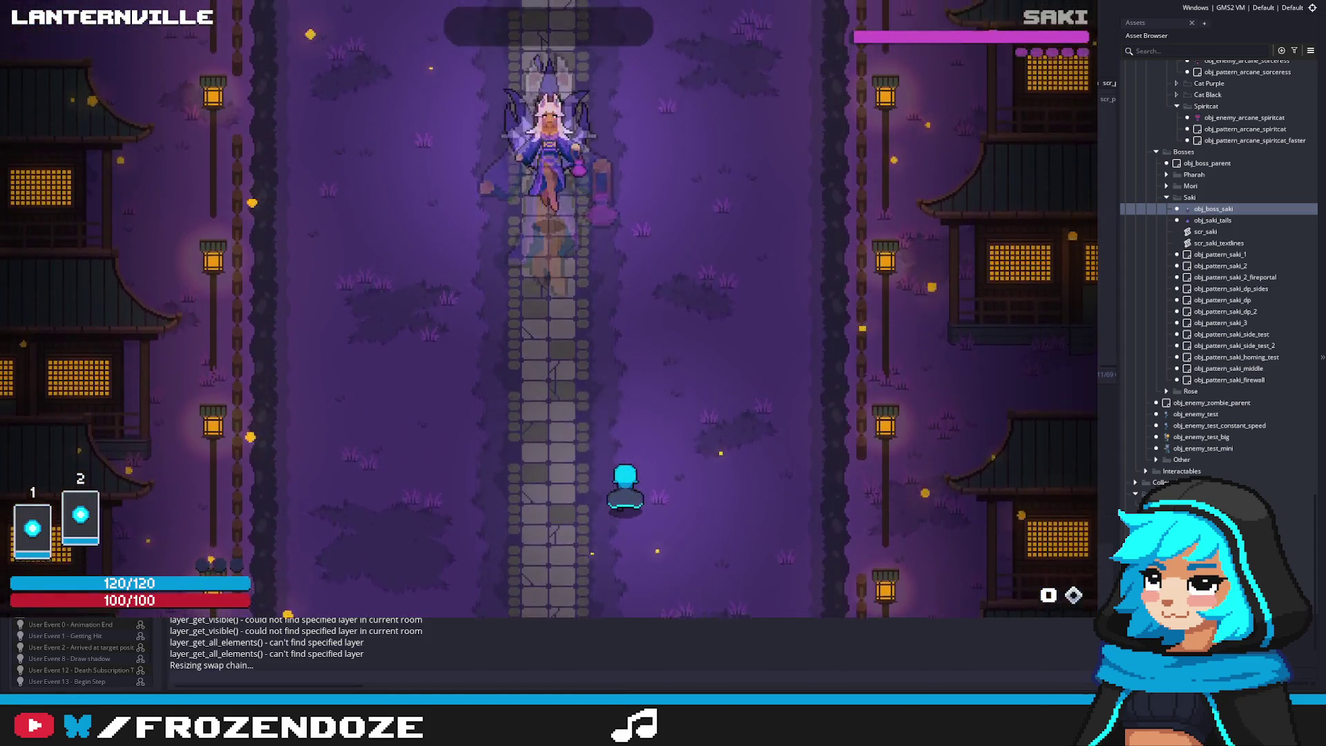
key("d")
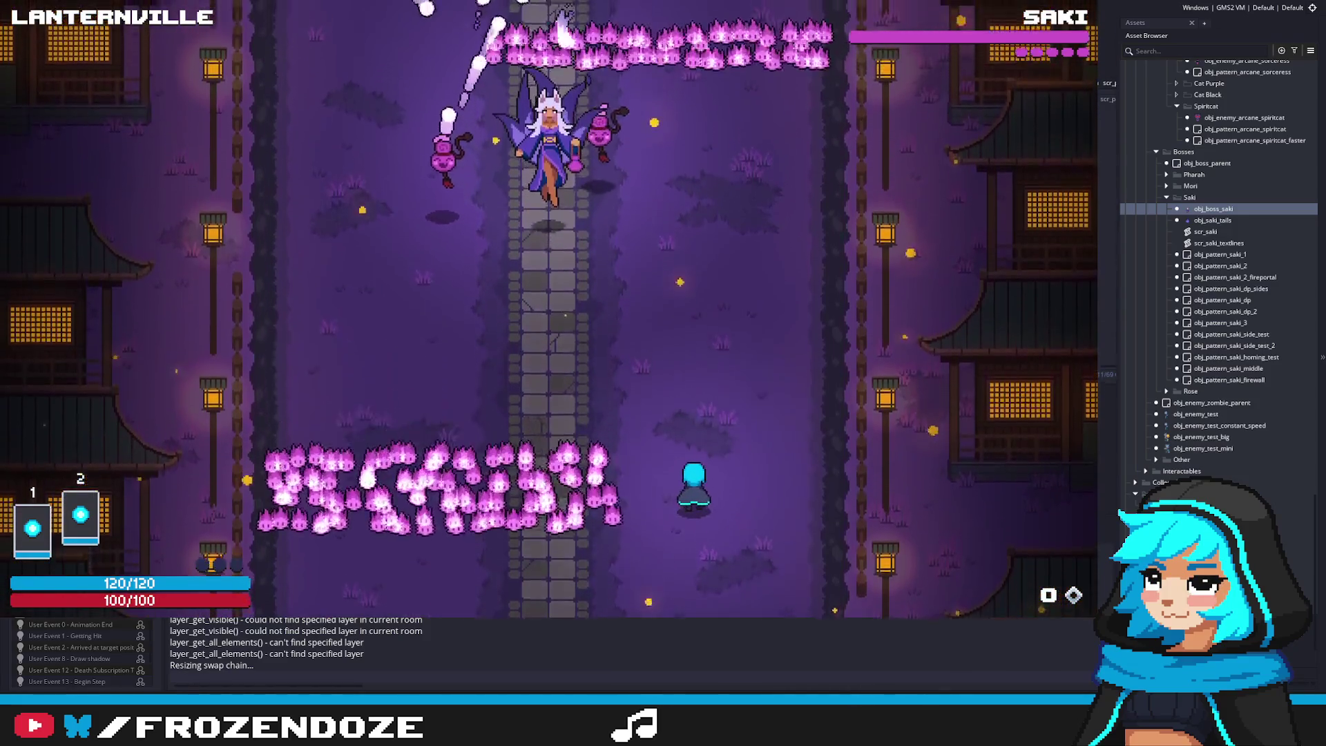
key("w")
key("d")
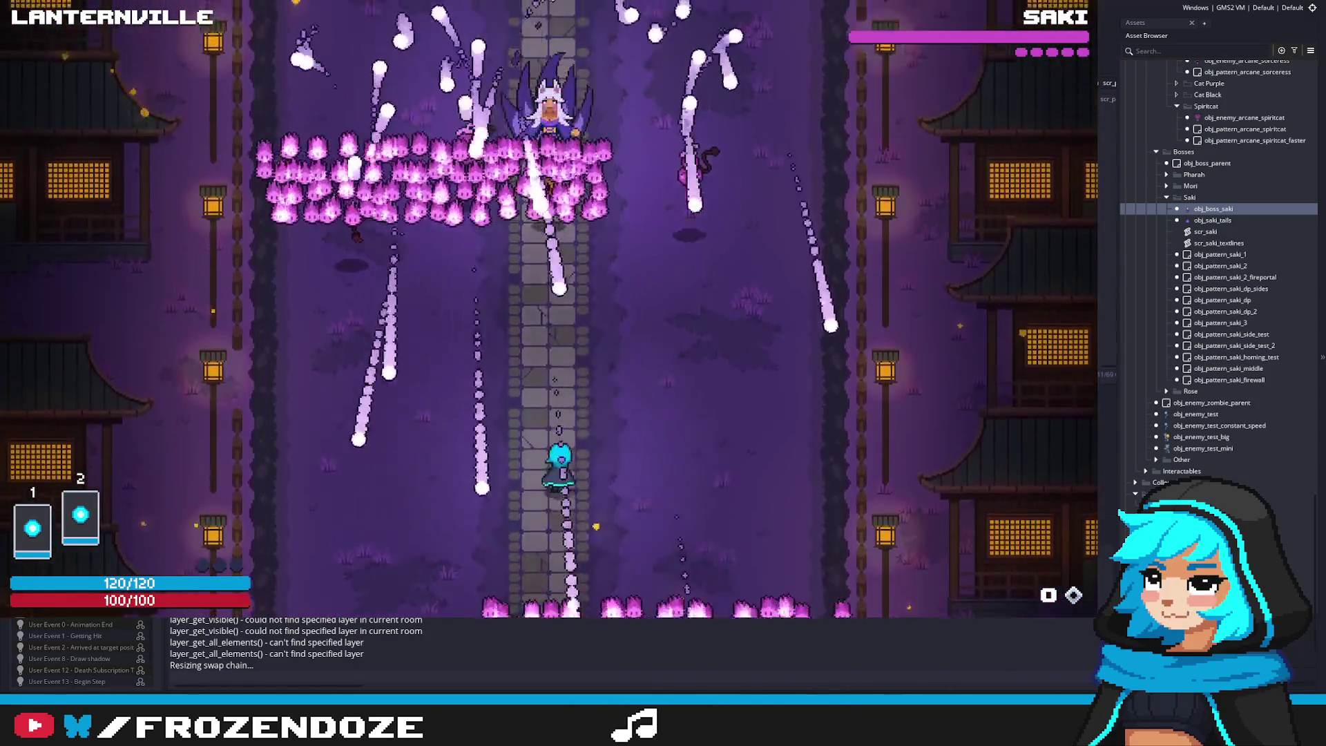
key("a")
key("s")
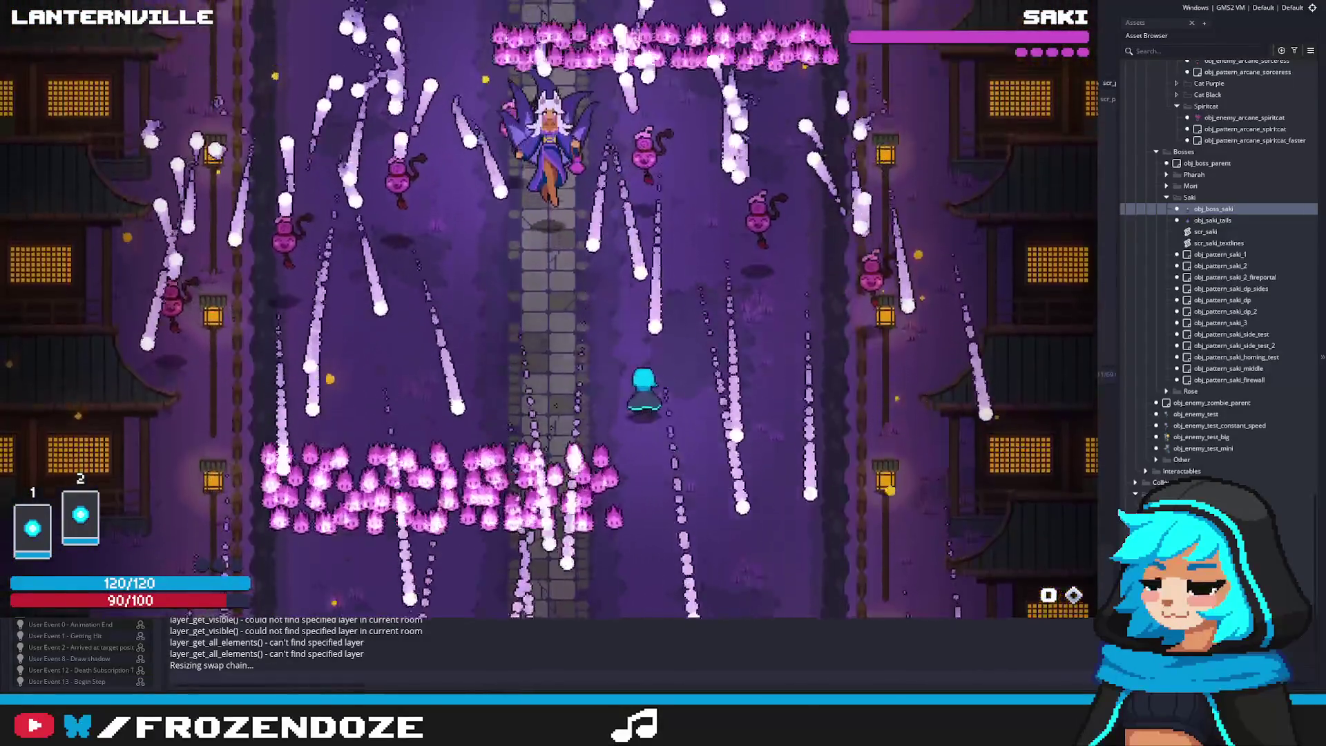
key("a")
key("s")
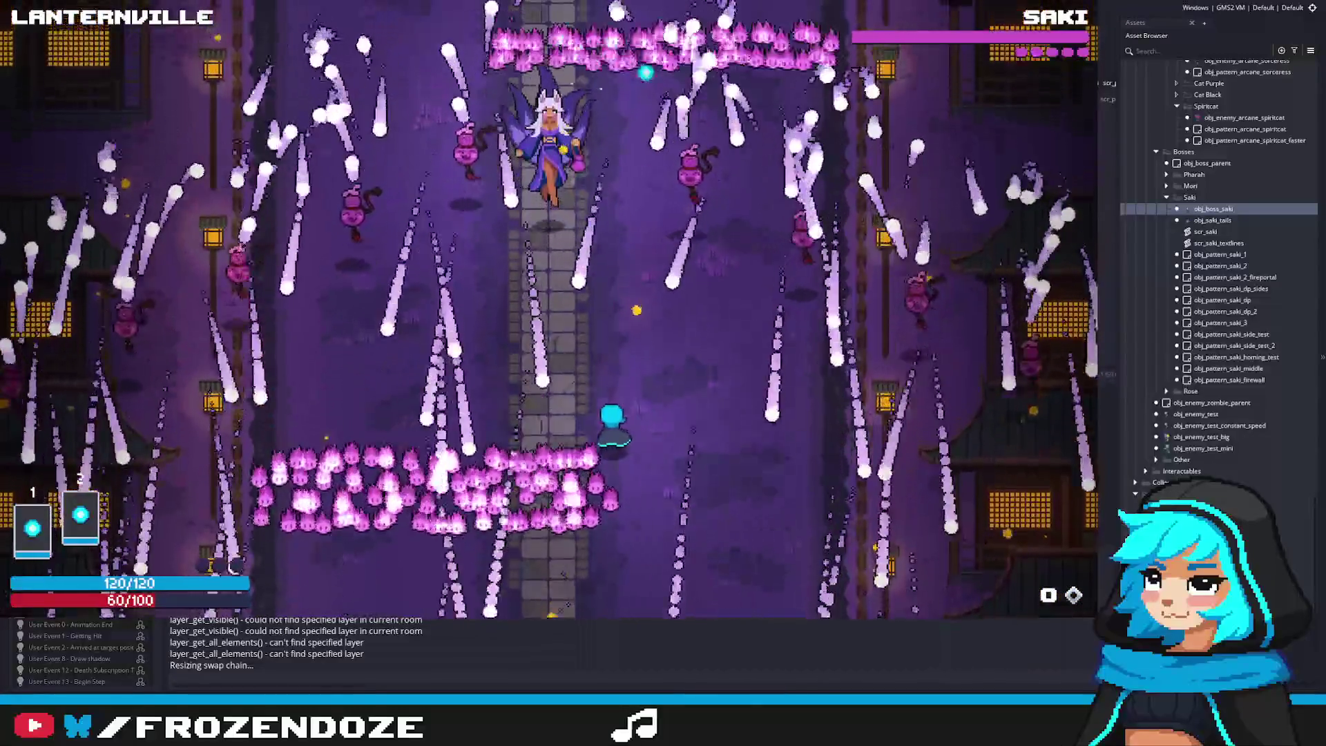
key("d")
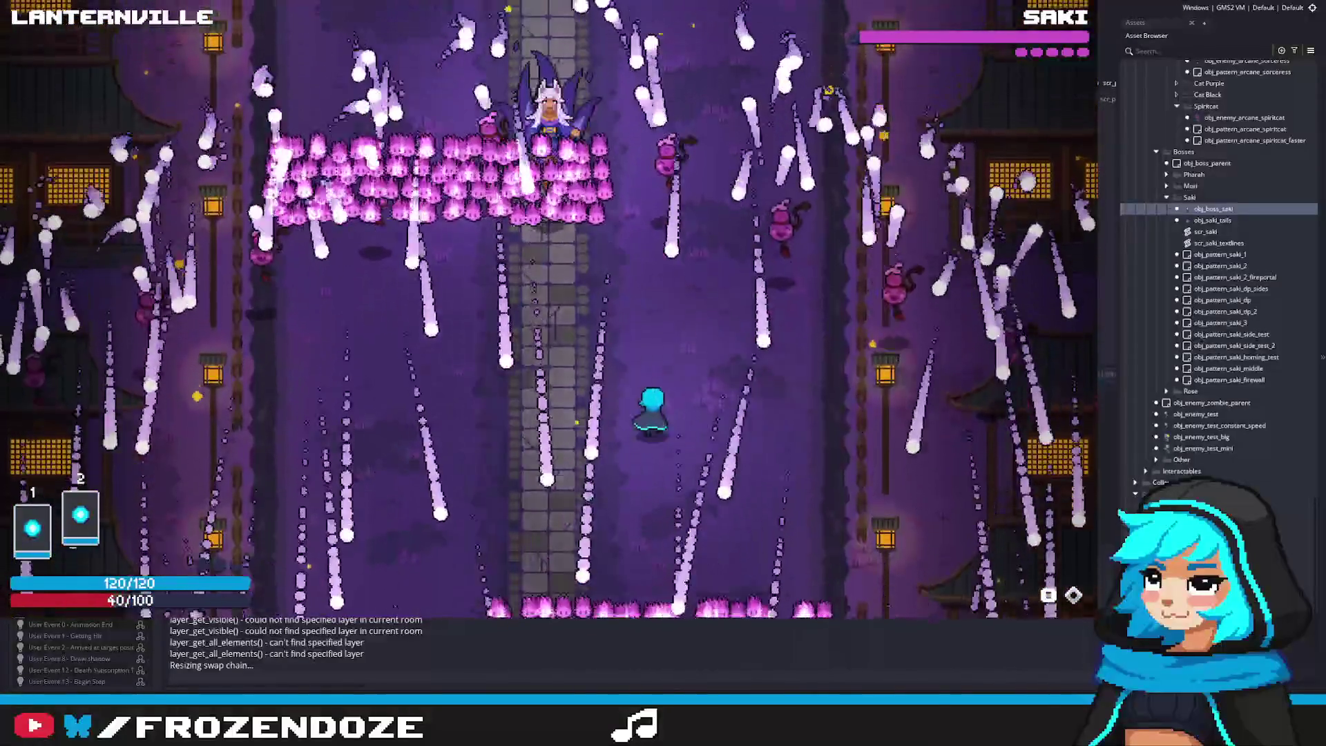
key("a")
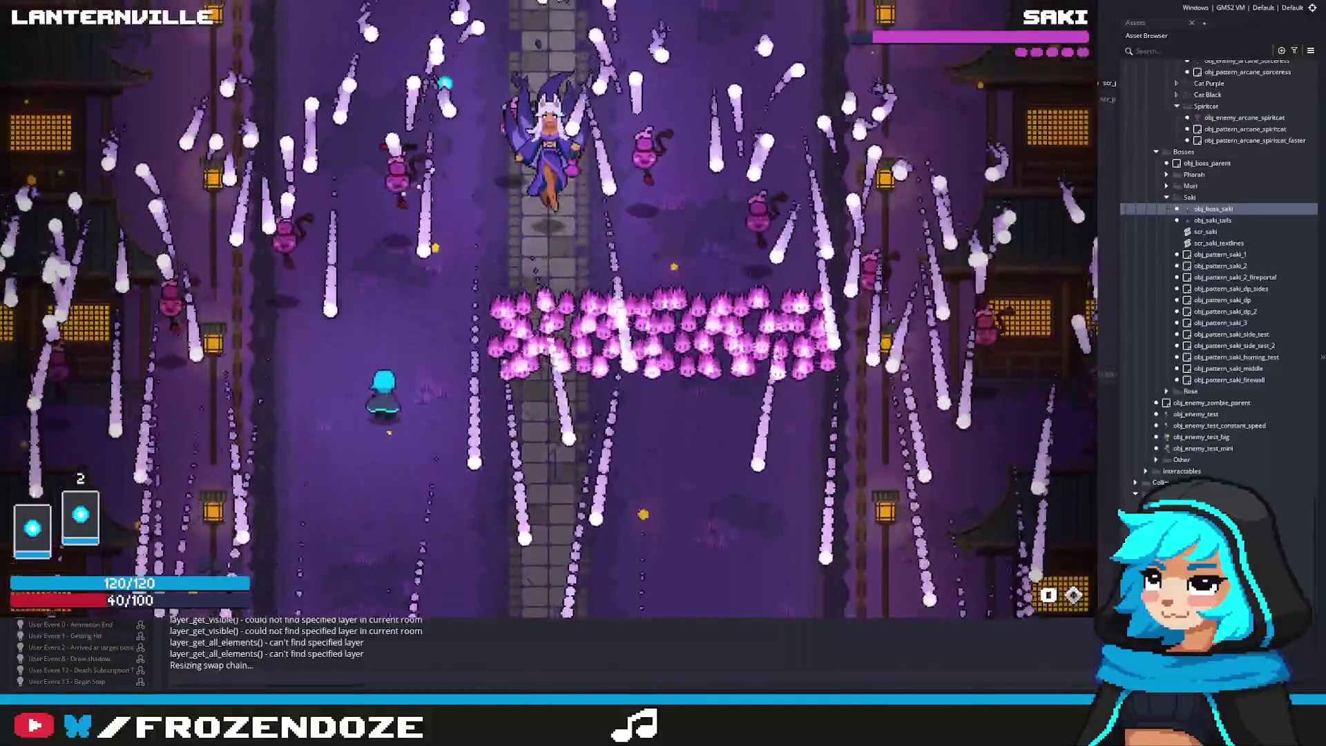
key("d")
key("a")
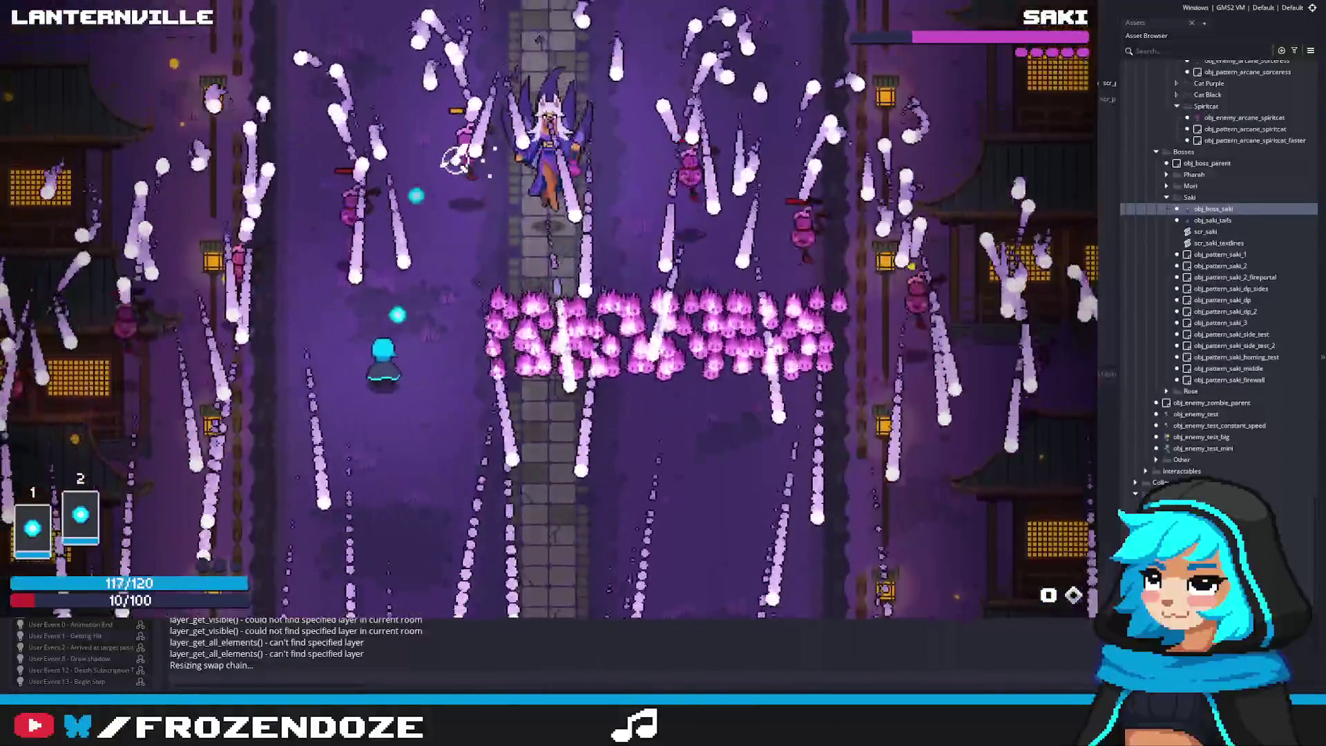
Move up past the firewall, keep dodging the bullets, then quit the game with Escape
key("w")
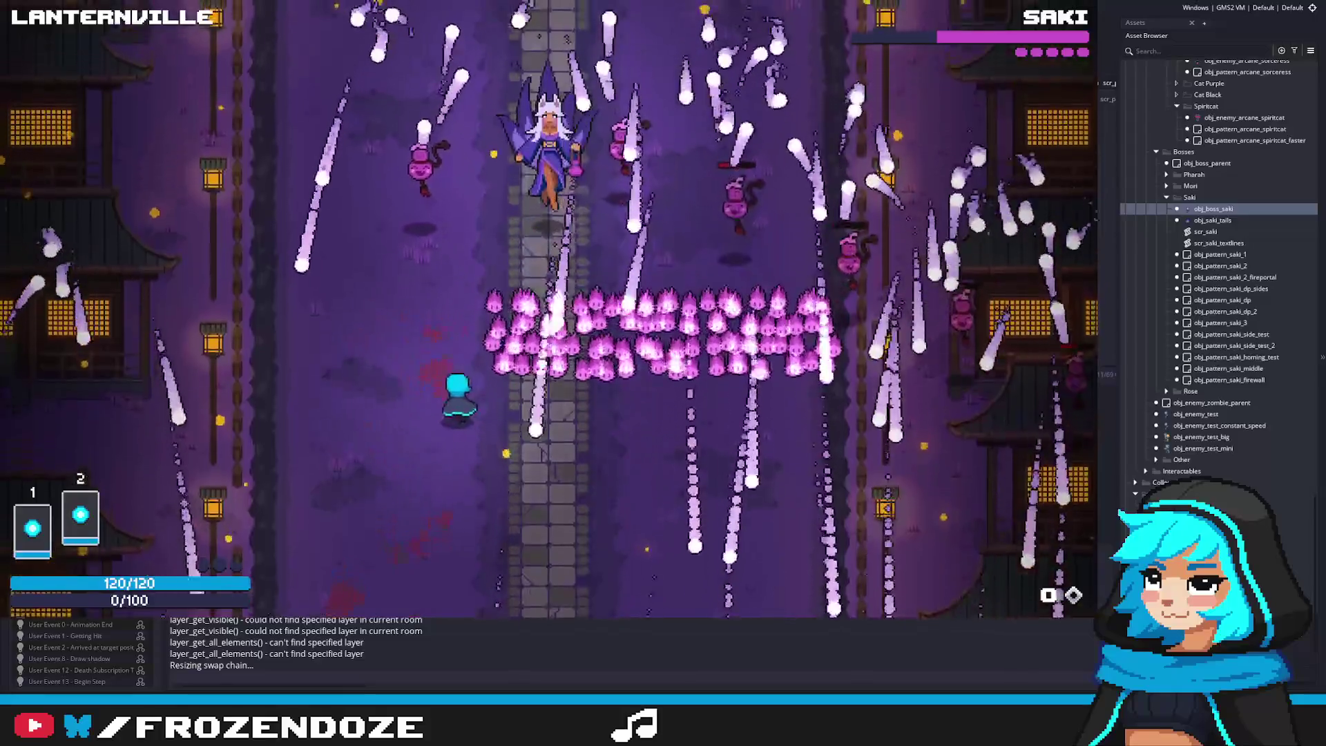
key("w")
key("d")
key("d")
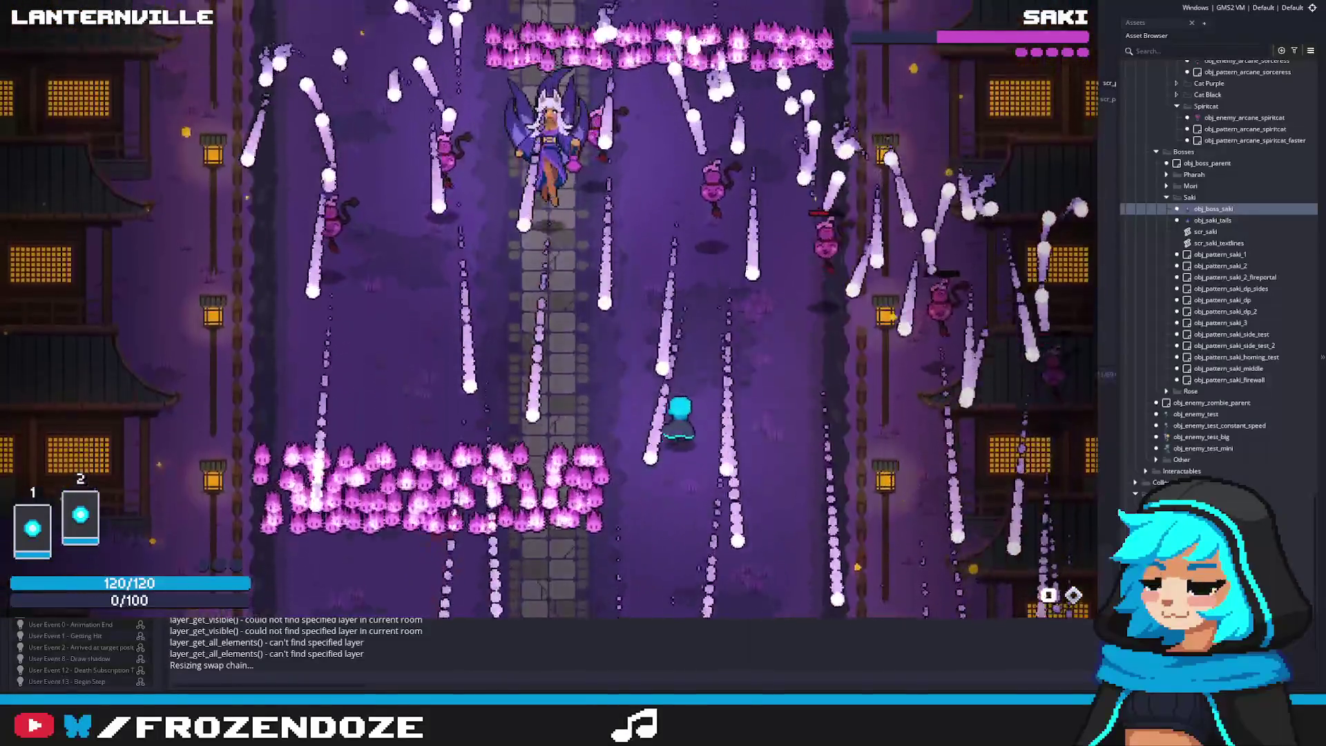
key("w")
key("a")
key("d")
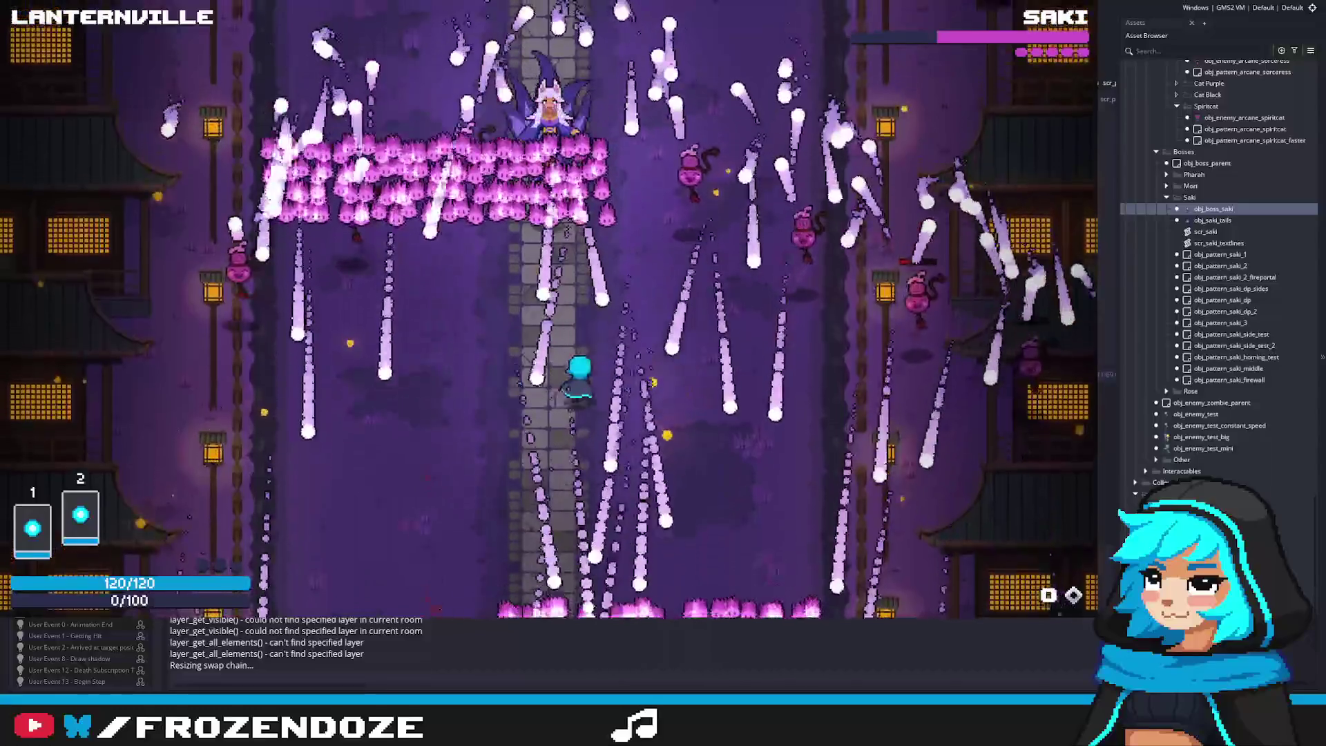
key("w")
key("a")
key("w")
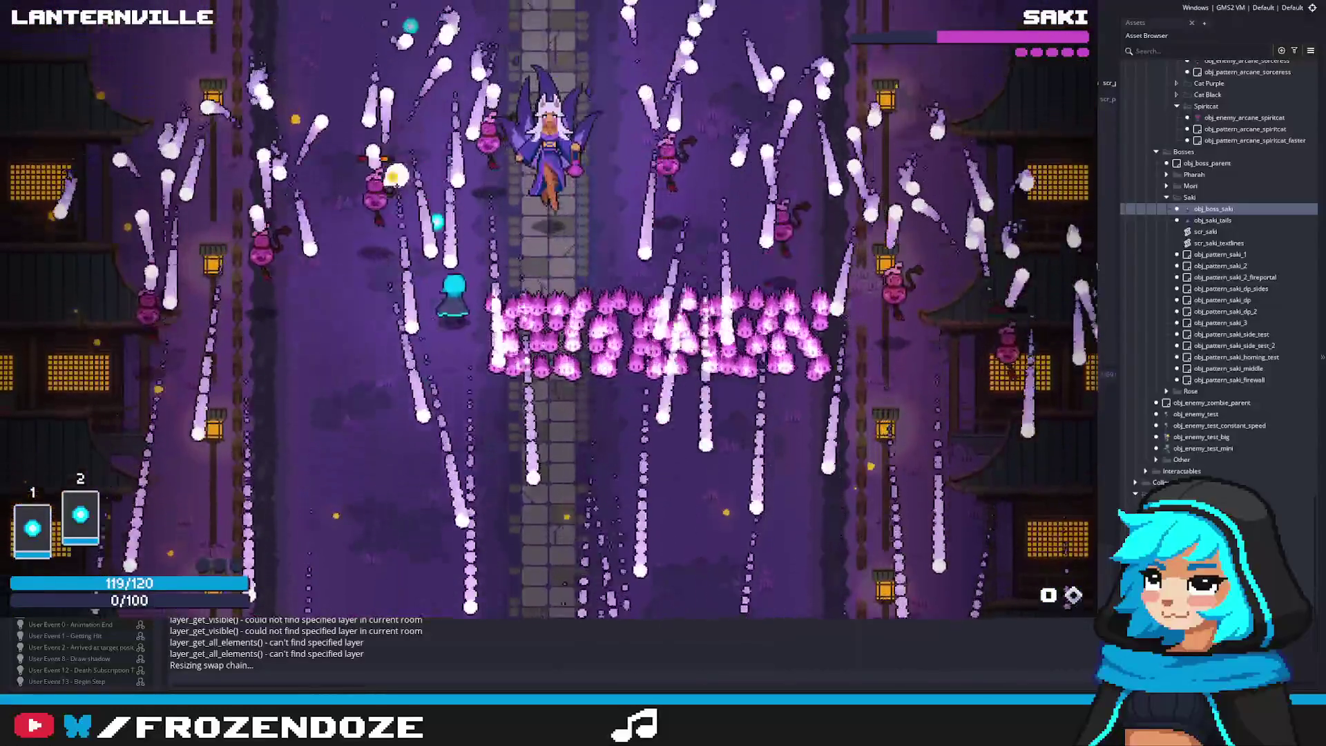
key("d")
key("a")
key("a")
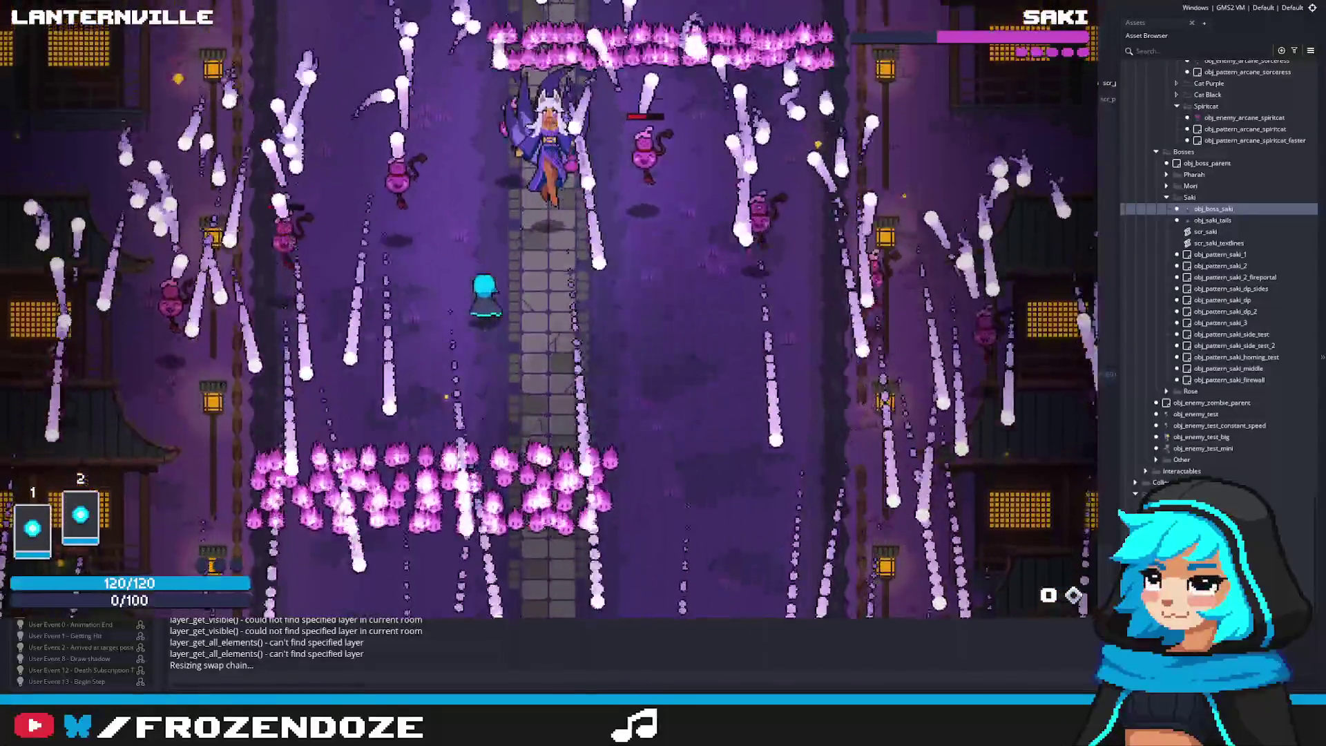
key("s")
key("d")
key("w")
key("d")
key("a")
key("d")
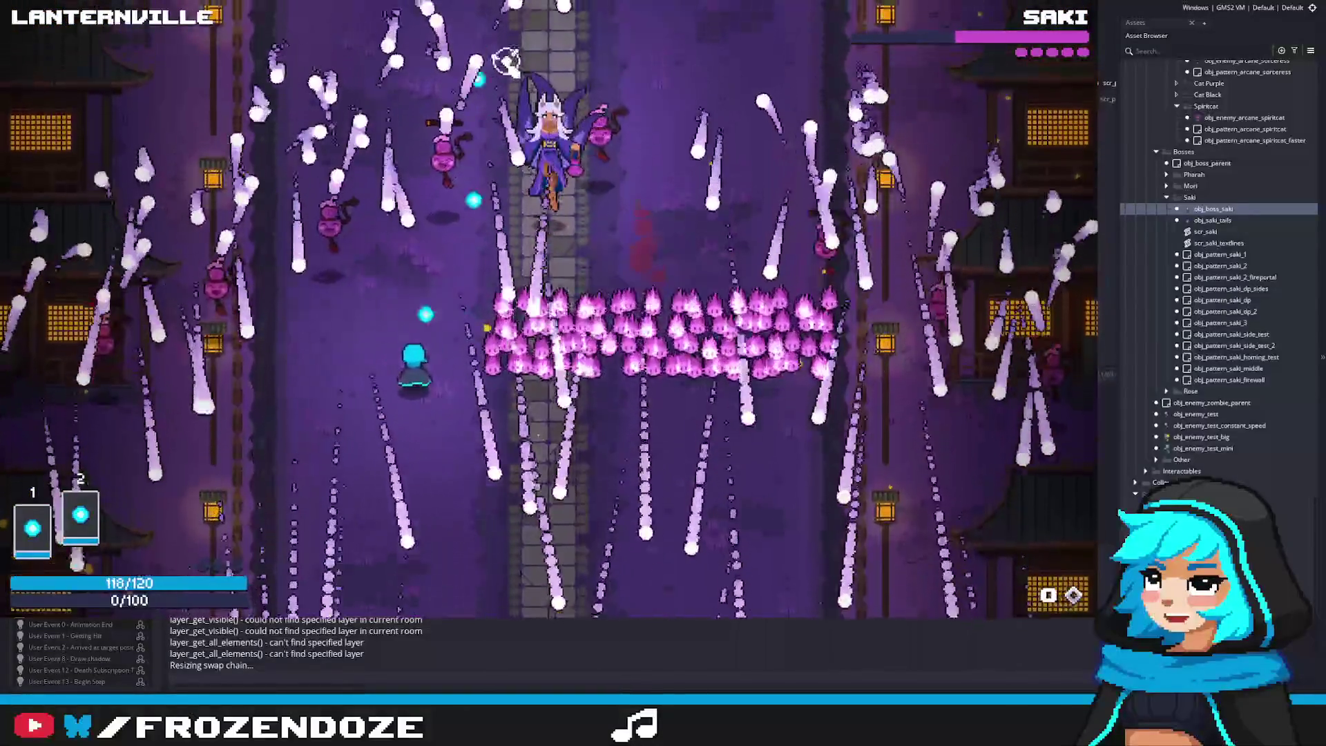
key("a")
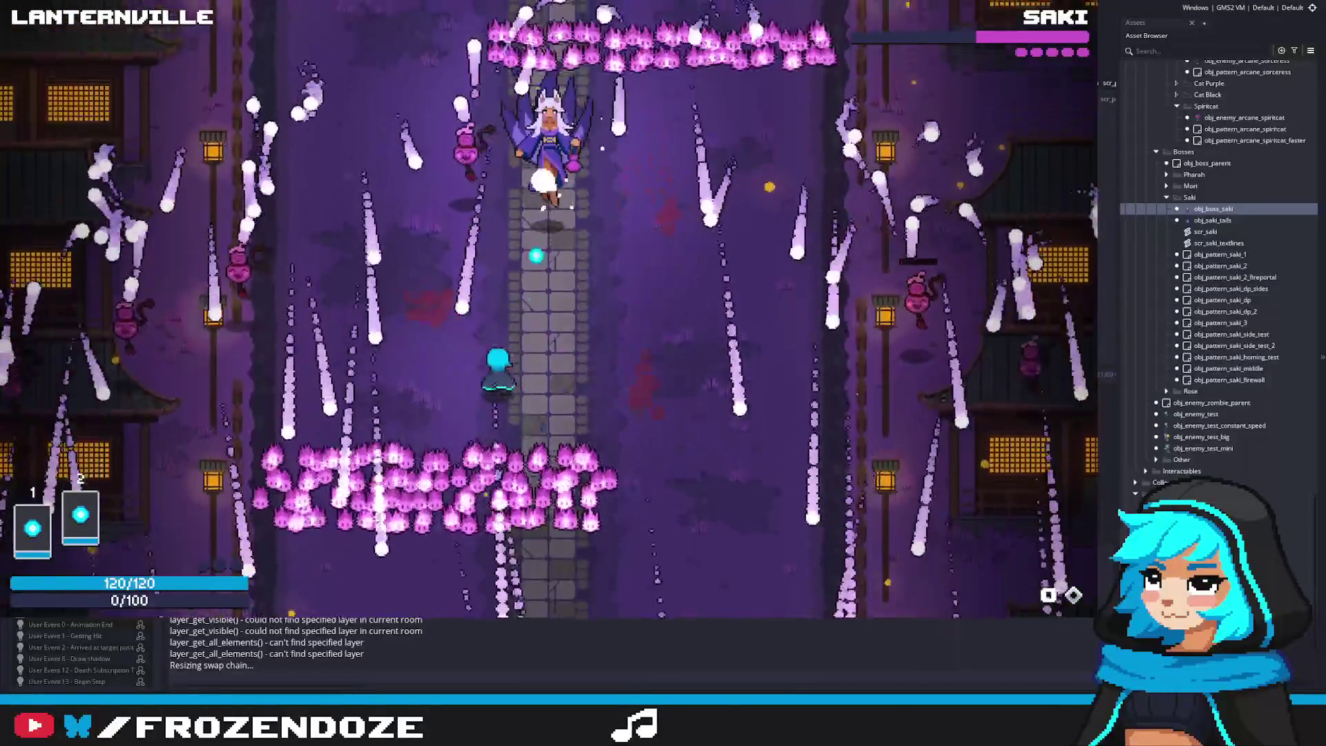
key("w")
key("s")
key("Escape")
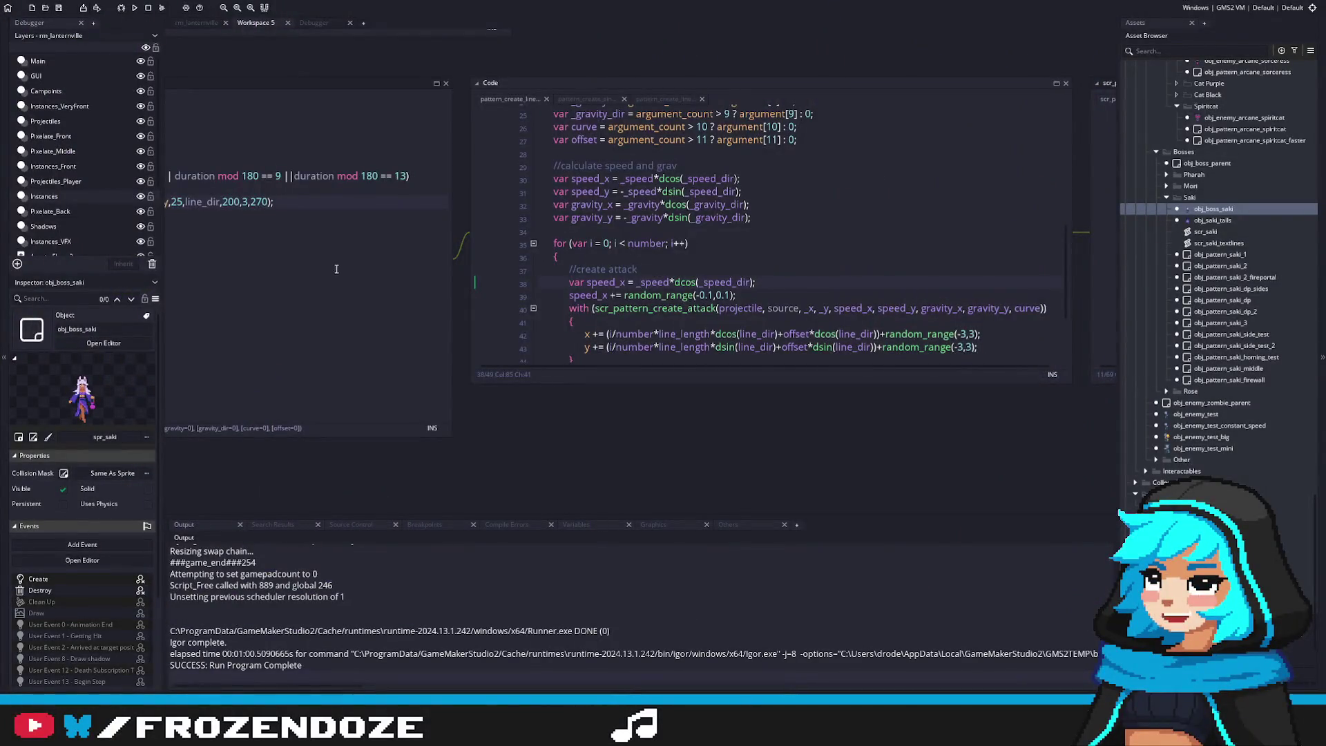
Follow the firewall call in saki_attack_sake to obj_pattern_saki_firewall's User Event 1 emit code
double_click(1213, 208)
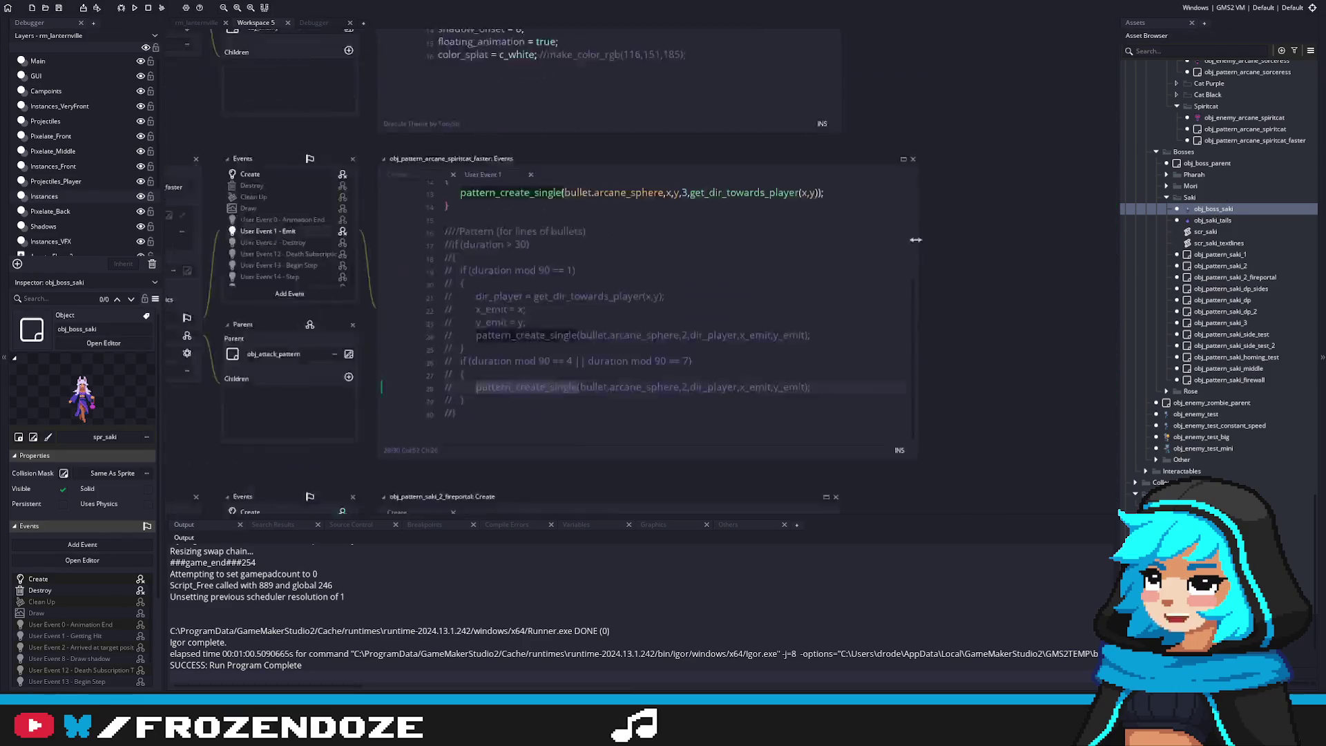
left_click(976, 235)
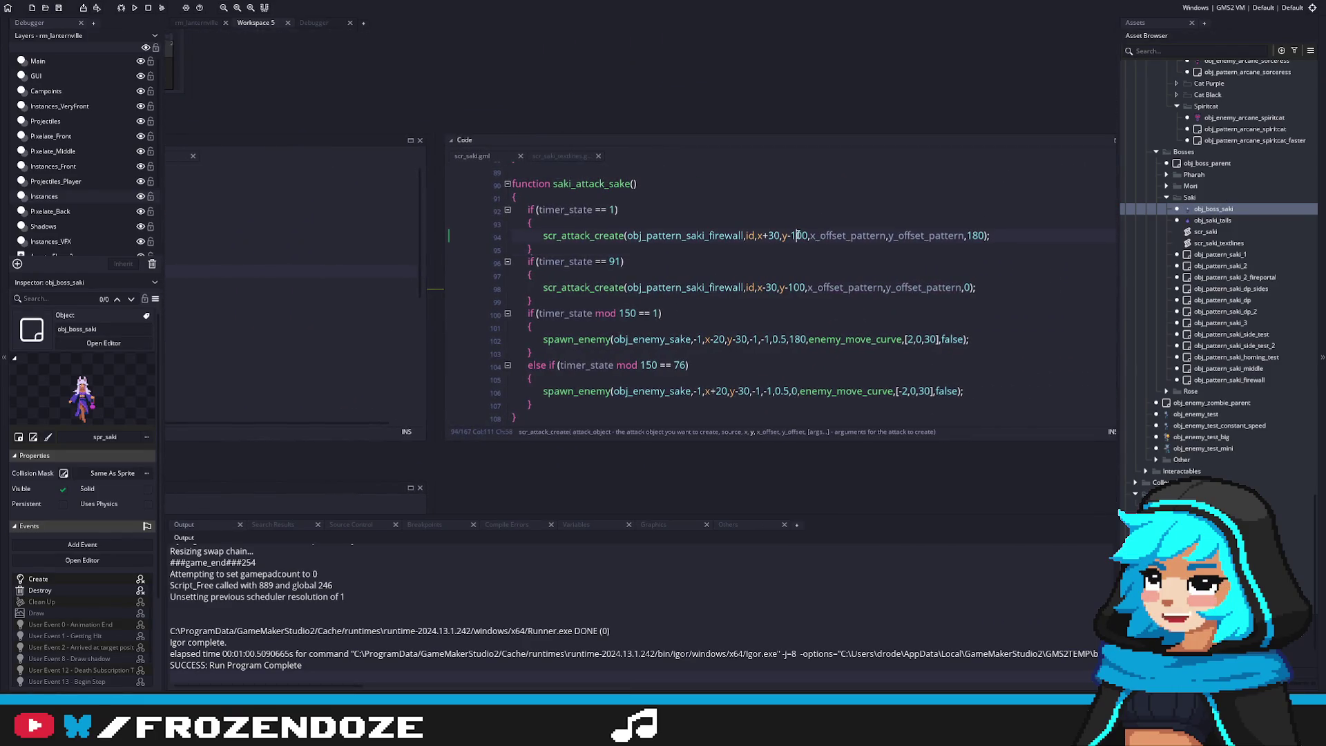
middle_click(663, 236)
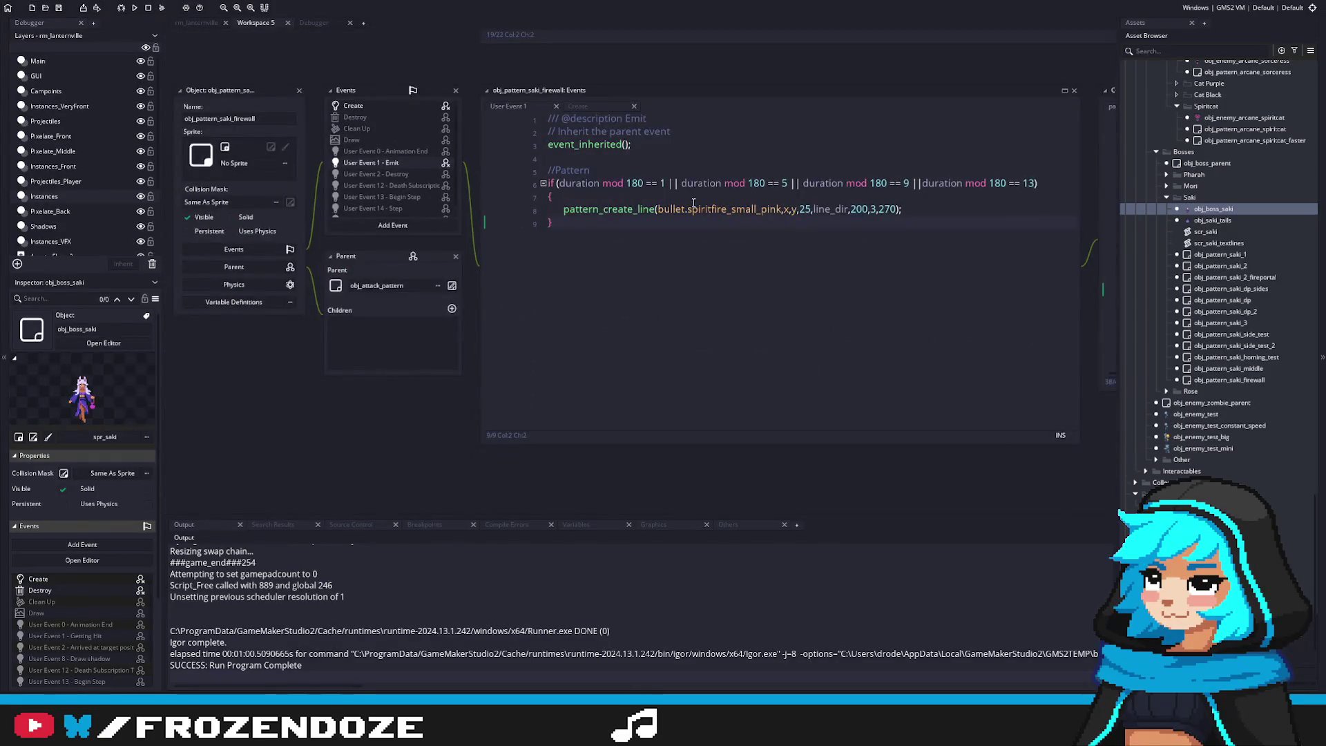
left_click(406, 103)
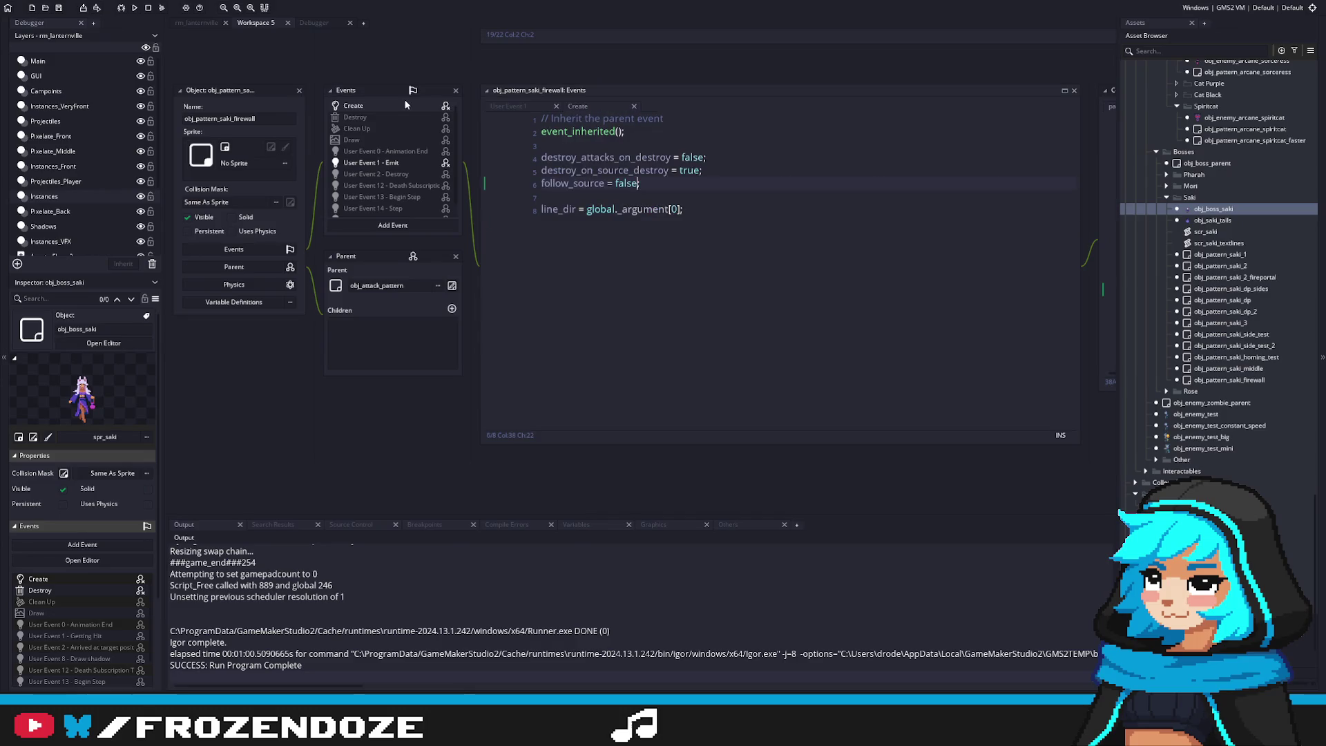
left_click(412, 162)
Change the pattern_create_line length from 200 to 400 and run the game with F5
left_click(806, 209)
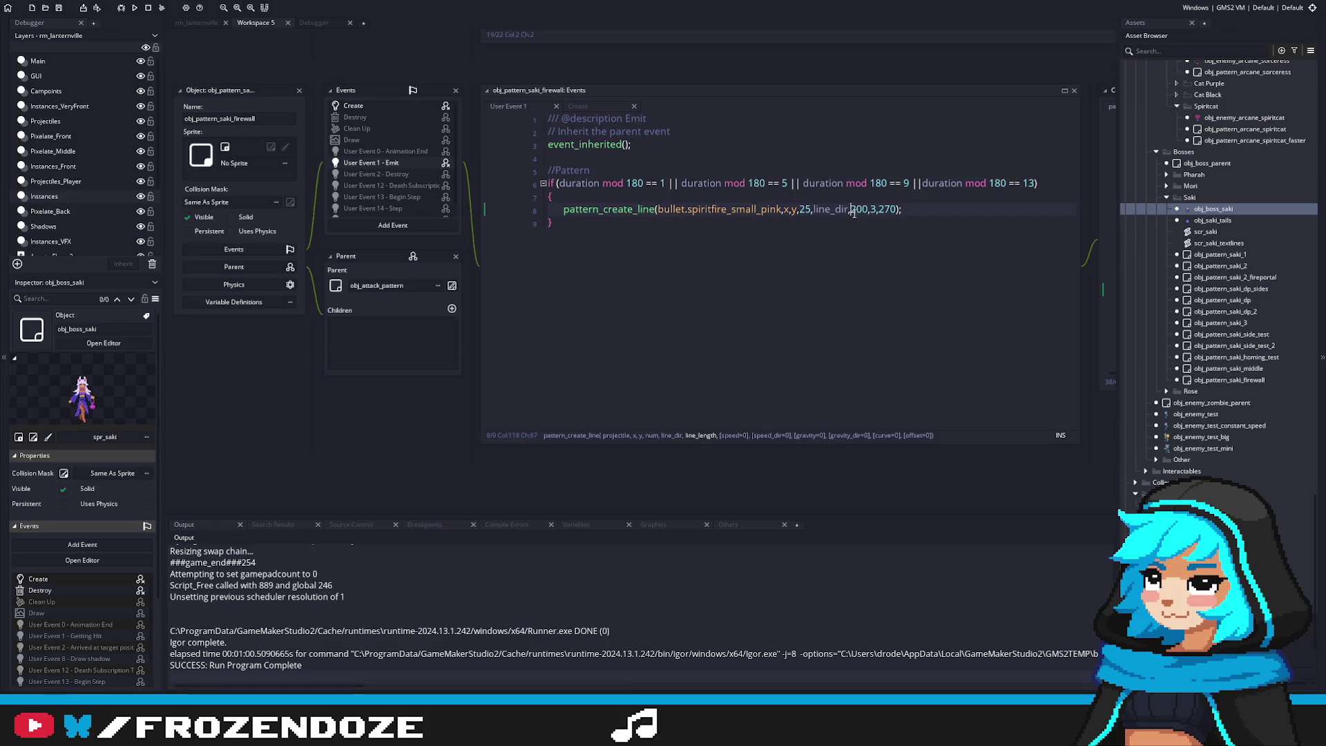
key("BackSpace")
type("4")
key("F5")
left_click(925, 243)
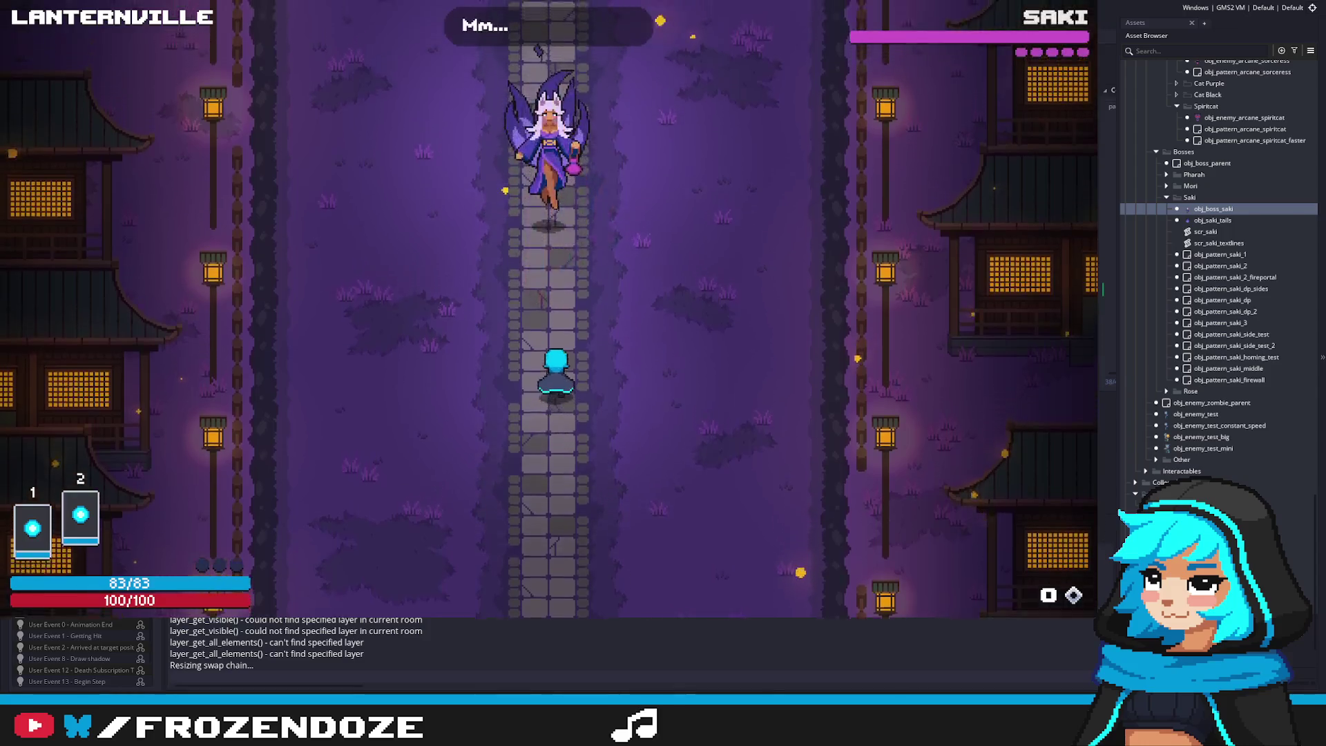
Dodge the first sweeping 400-length flame rows and trigger the magic circle ability
key("Left")
key("Right")
key("Left")
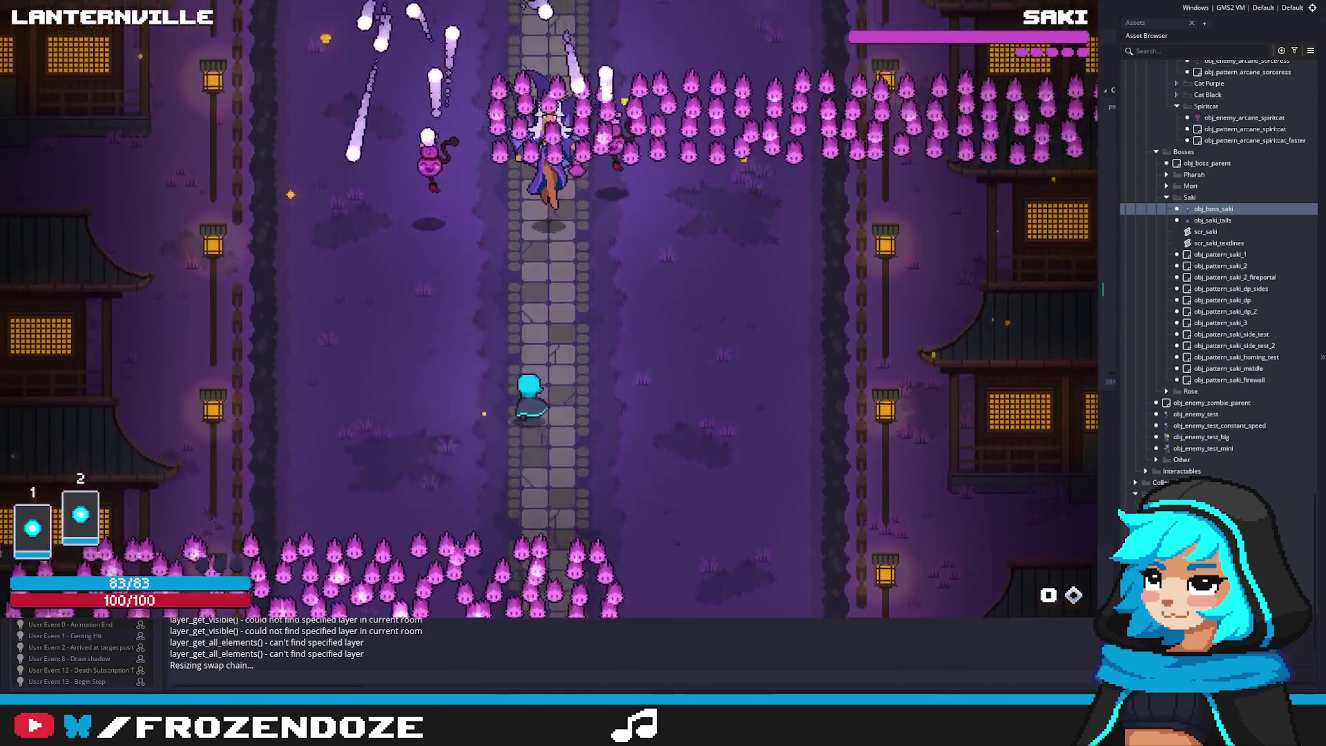
key("Left")
key("Right")
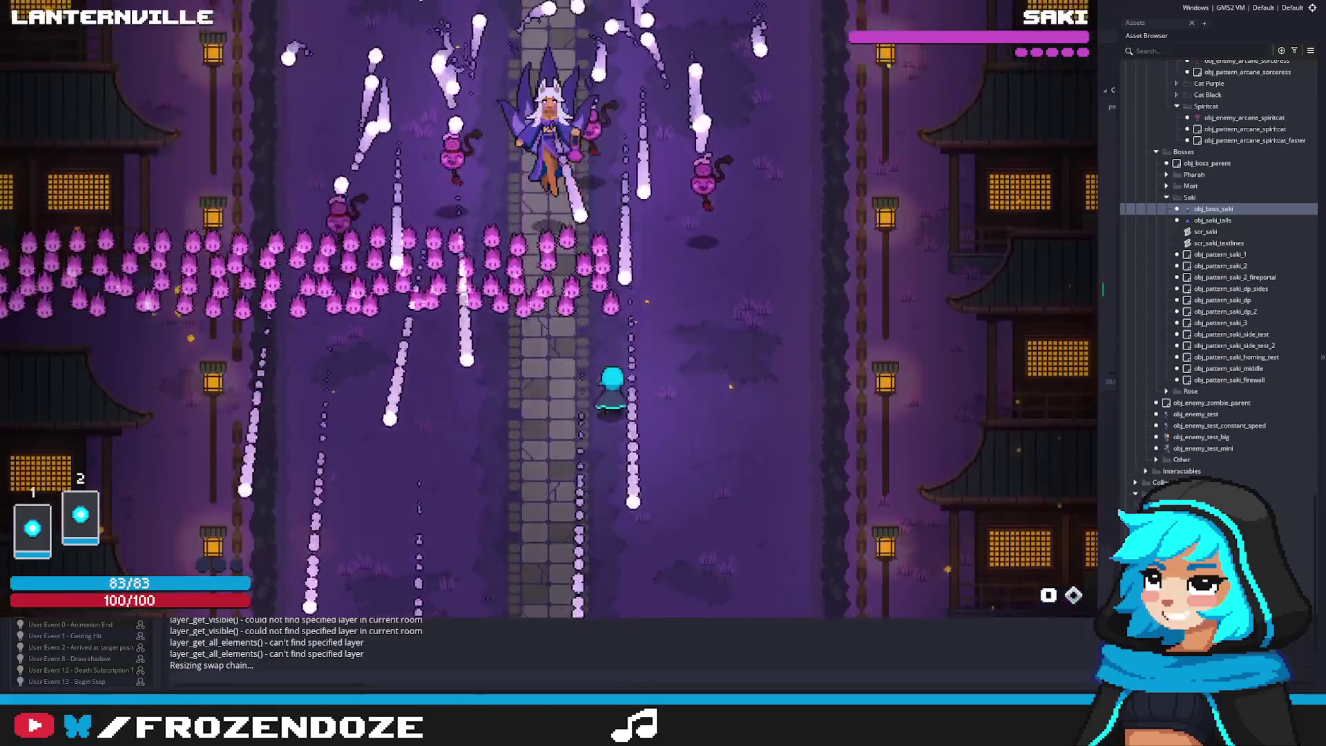
key("Right")
key("Left")
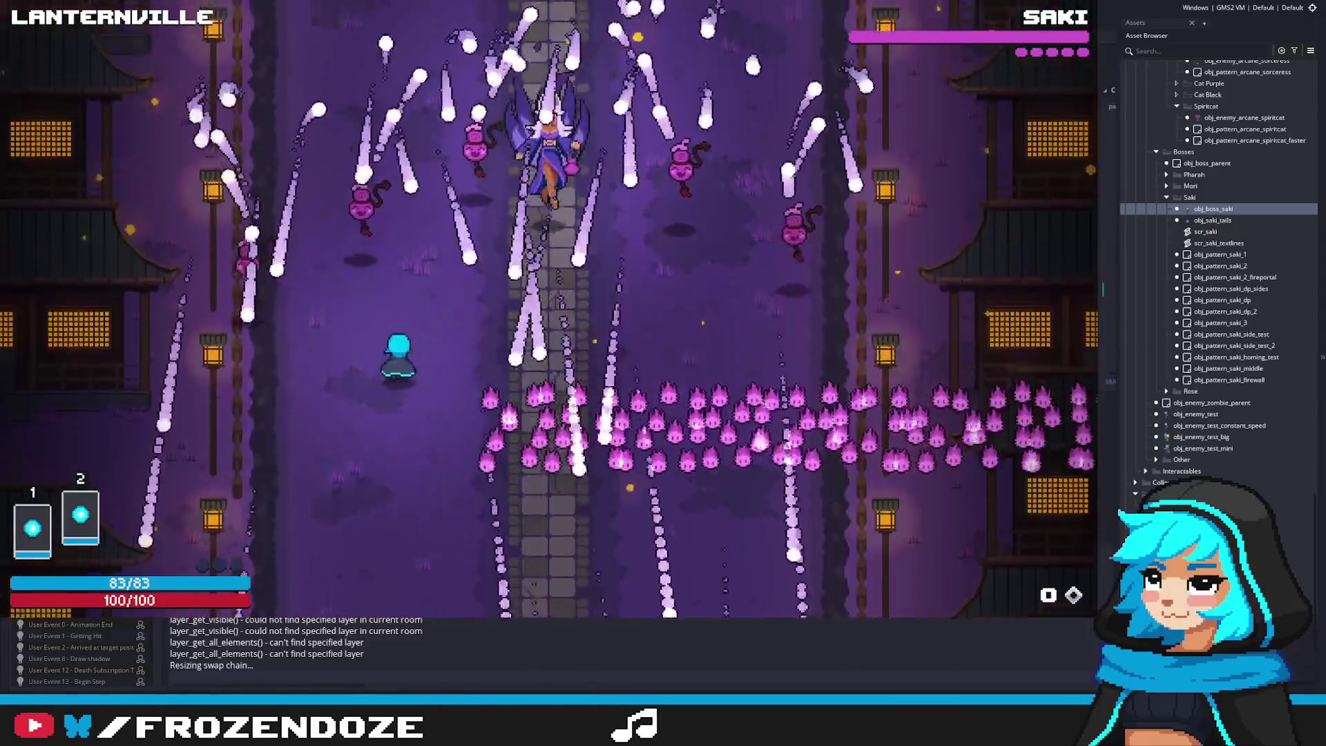
key("Right")
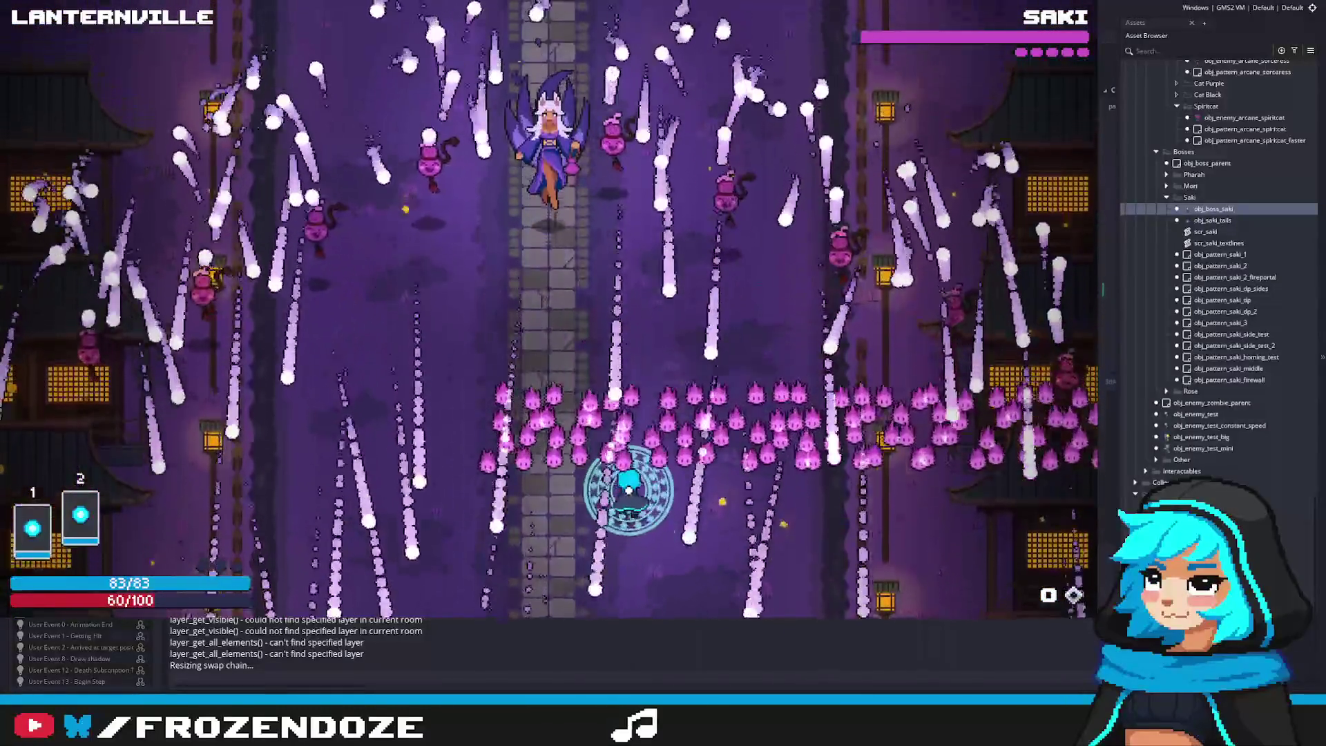
key("Left")
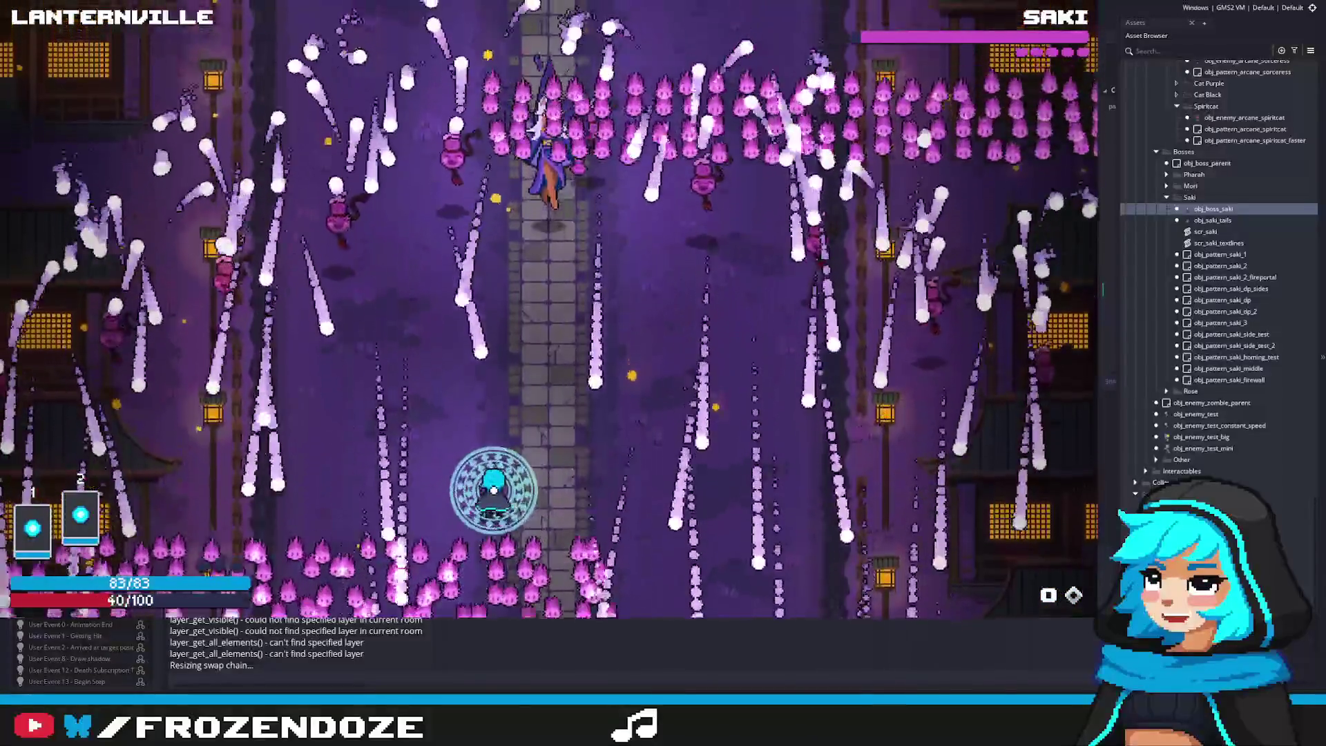
key("Left")
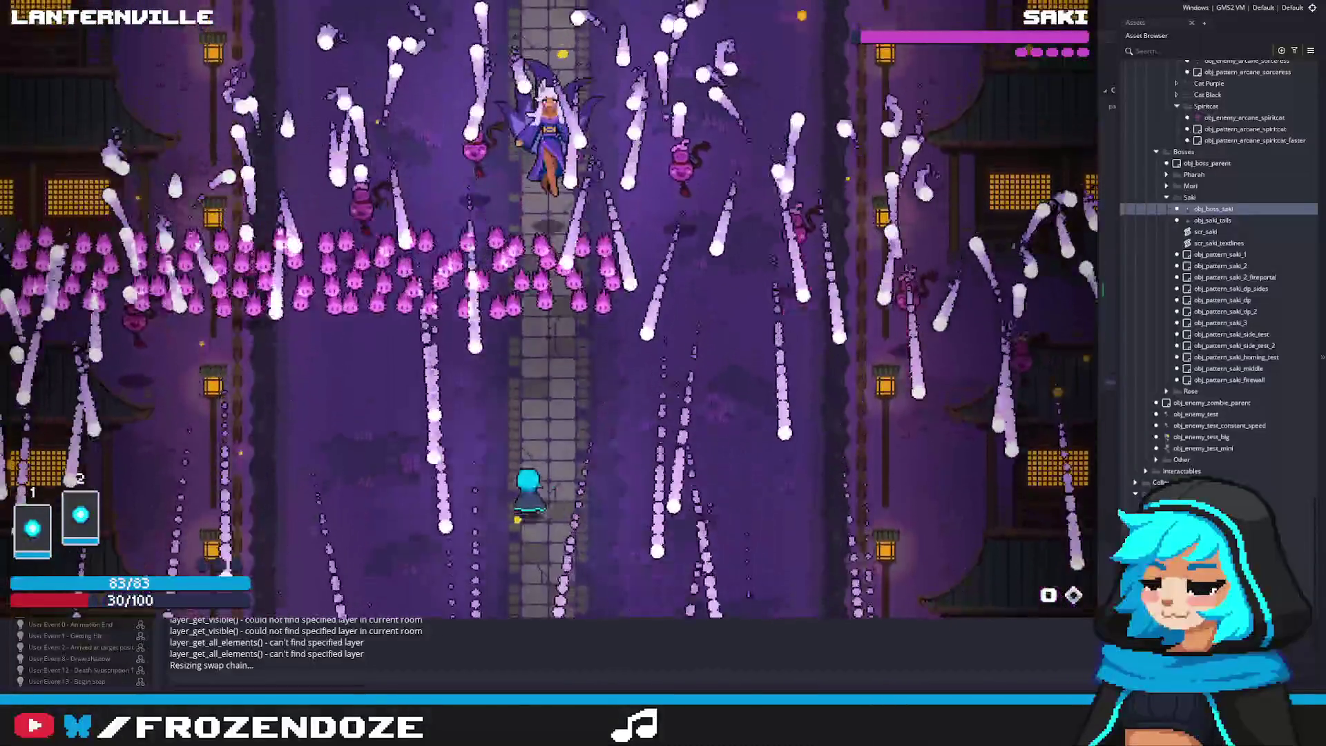
key("Right")
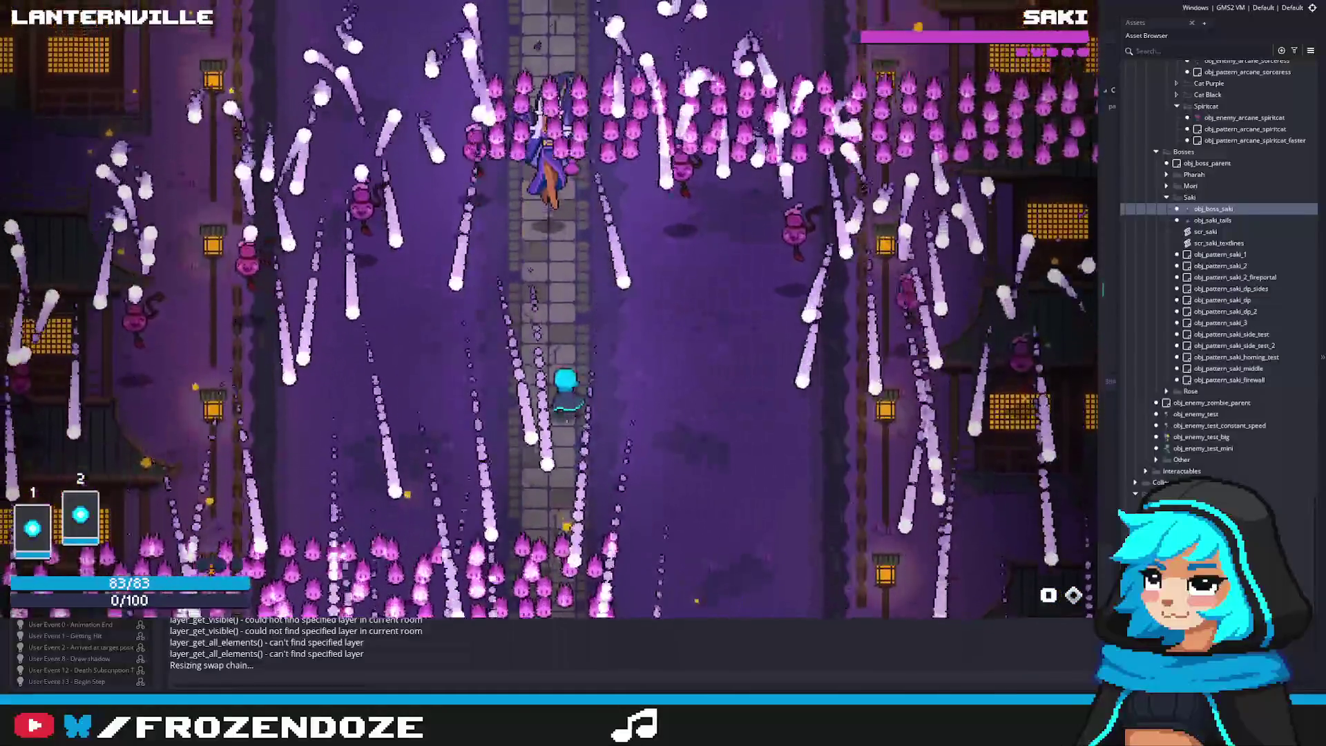
key("Right")
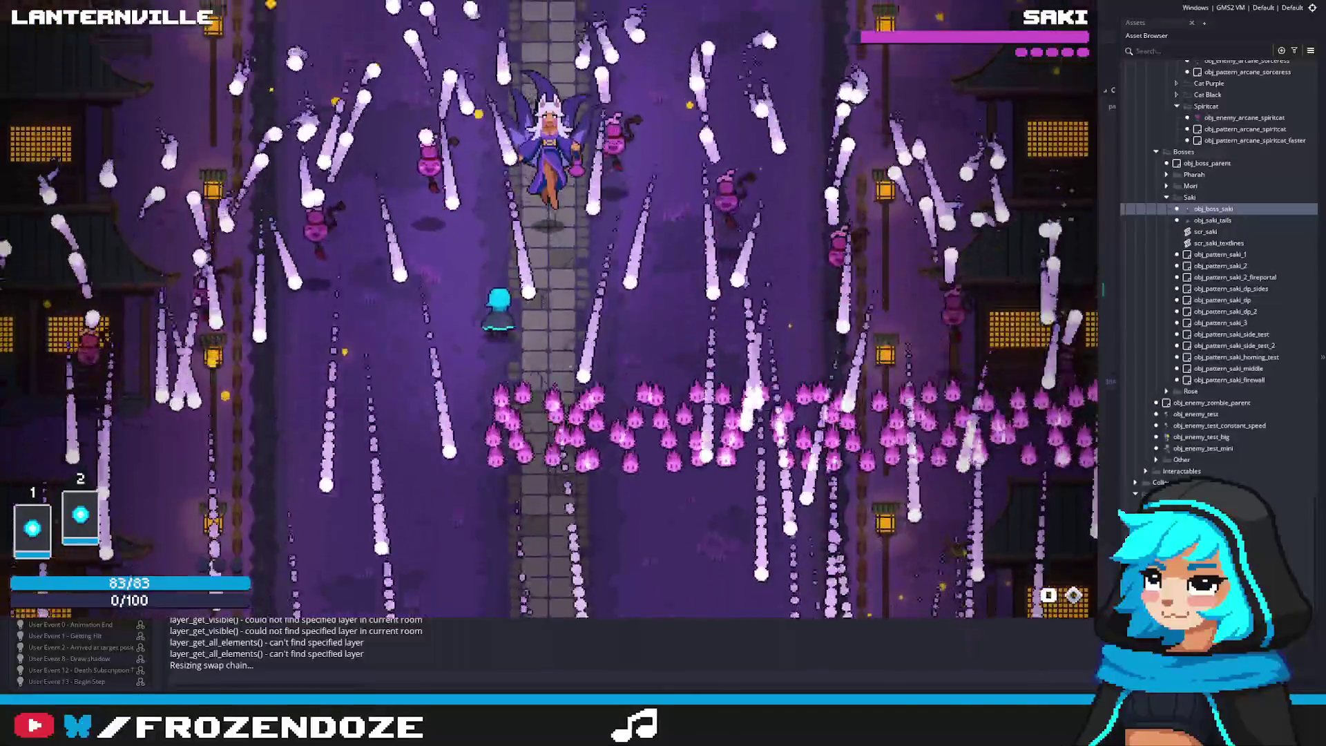
Weave the shielded player left and right across the street to avoid the flame rows
key("Left")
key("Down")
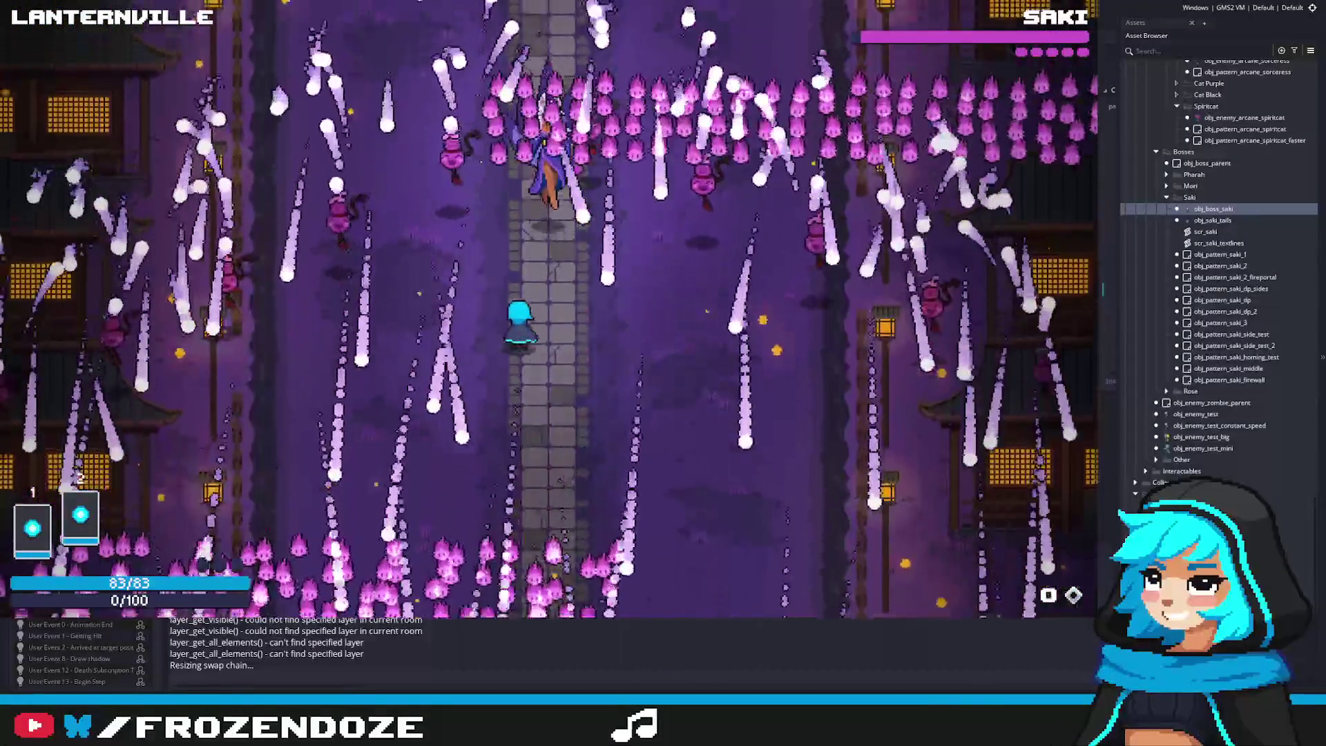
key("Up")
key("Down")
key("Right")
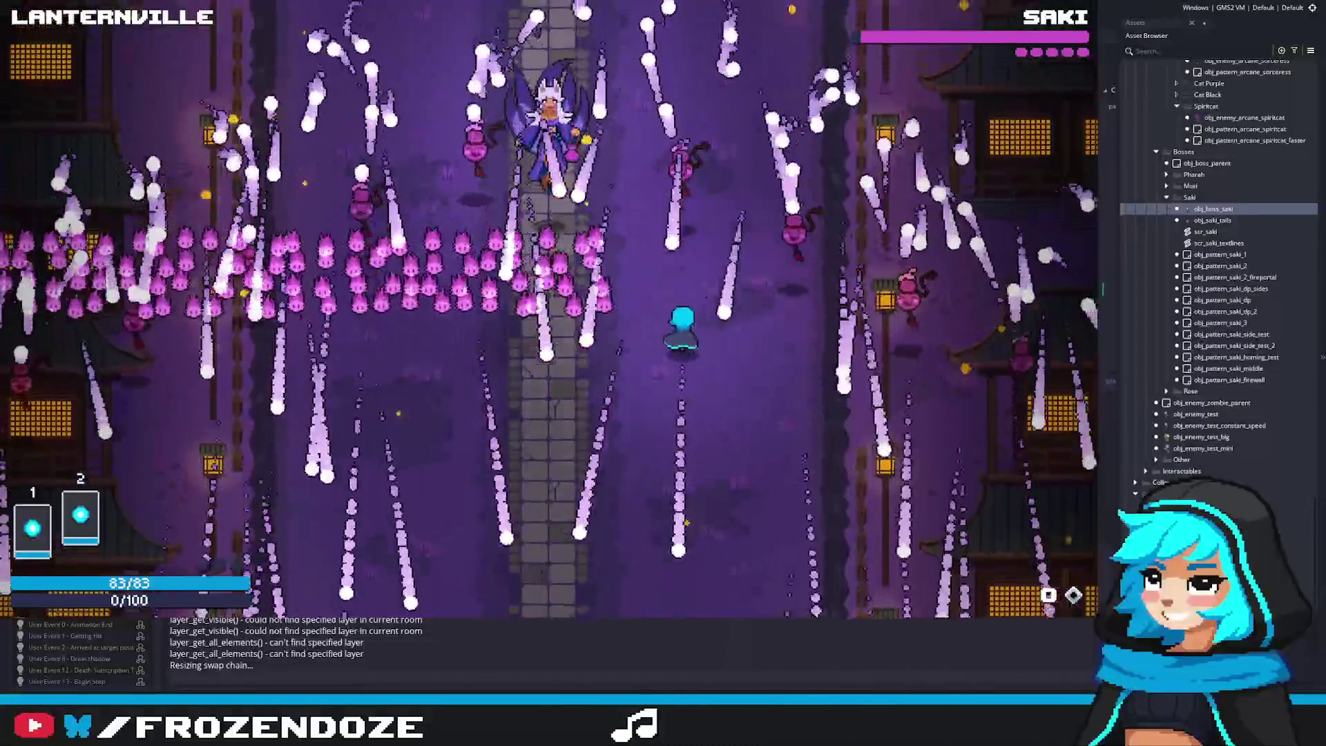
key("Up")
key("Down")
key("Left")
key("Down")
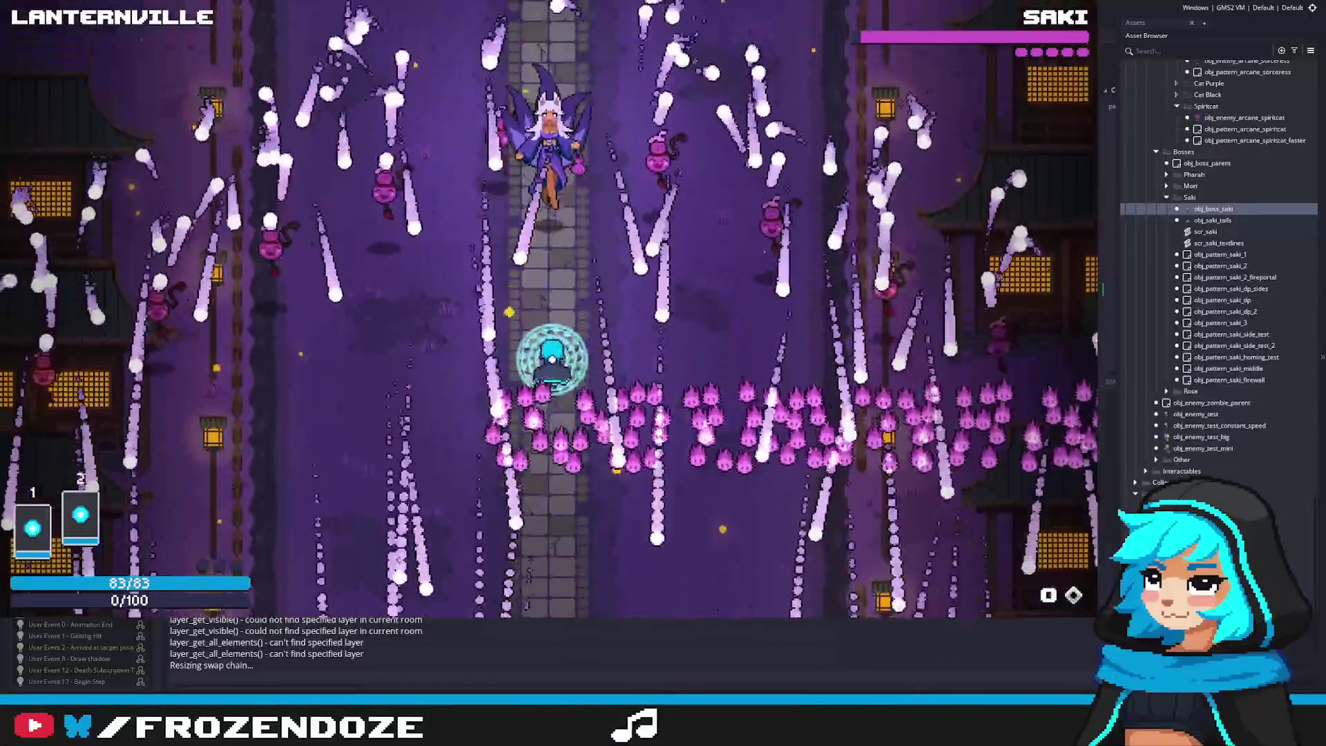
key("Left")
key("Right")
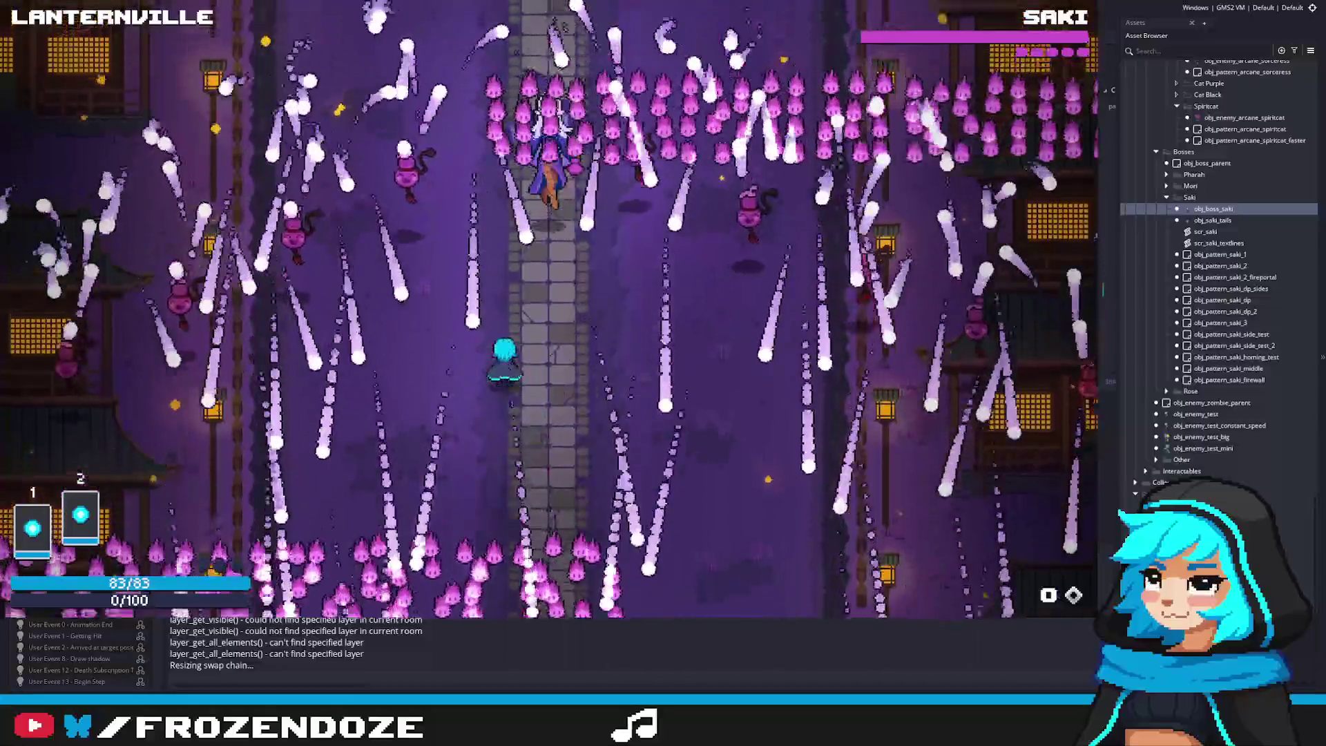
key("Right")
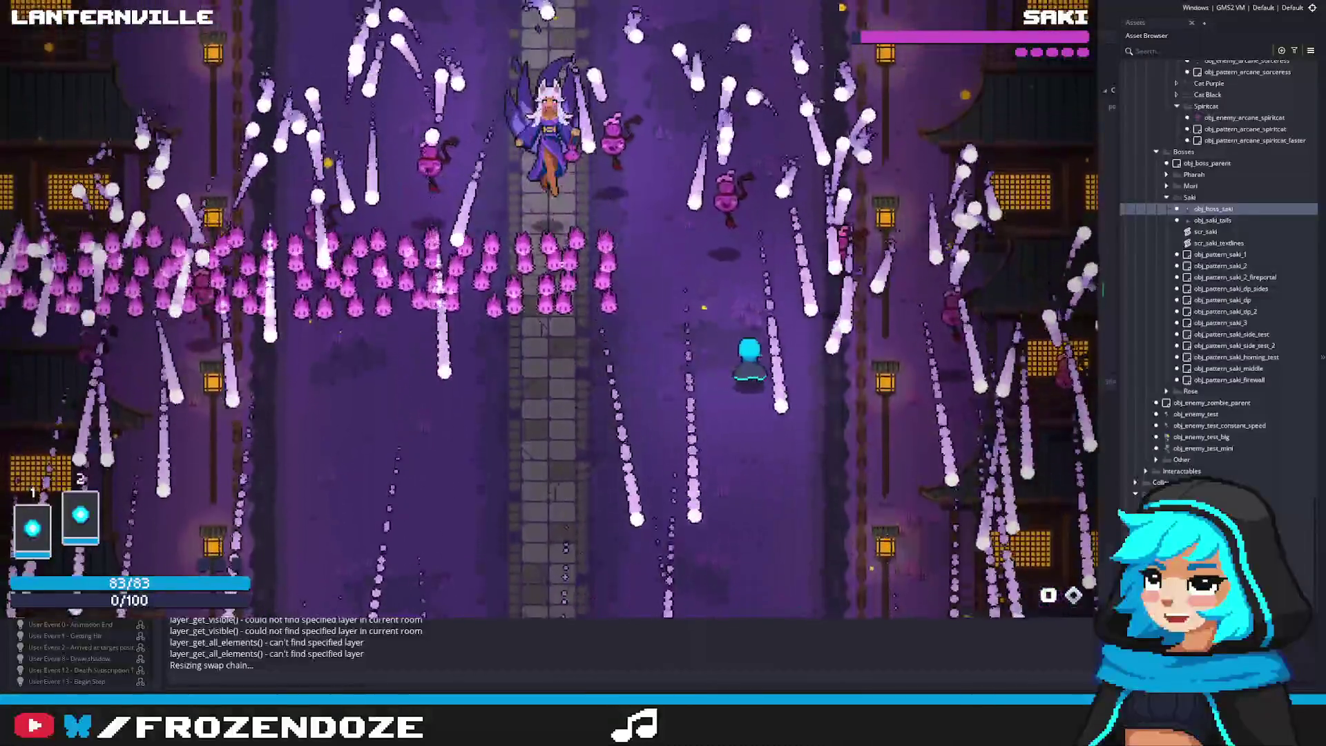
key("Left")
key("Left")
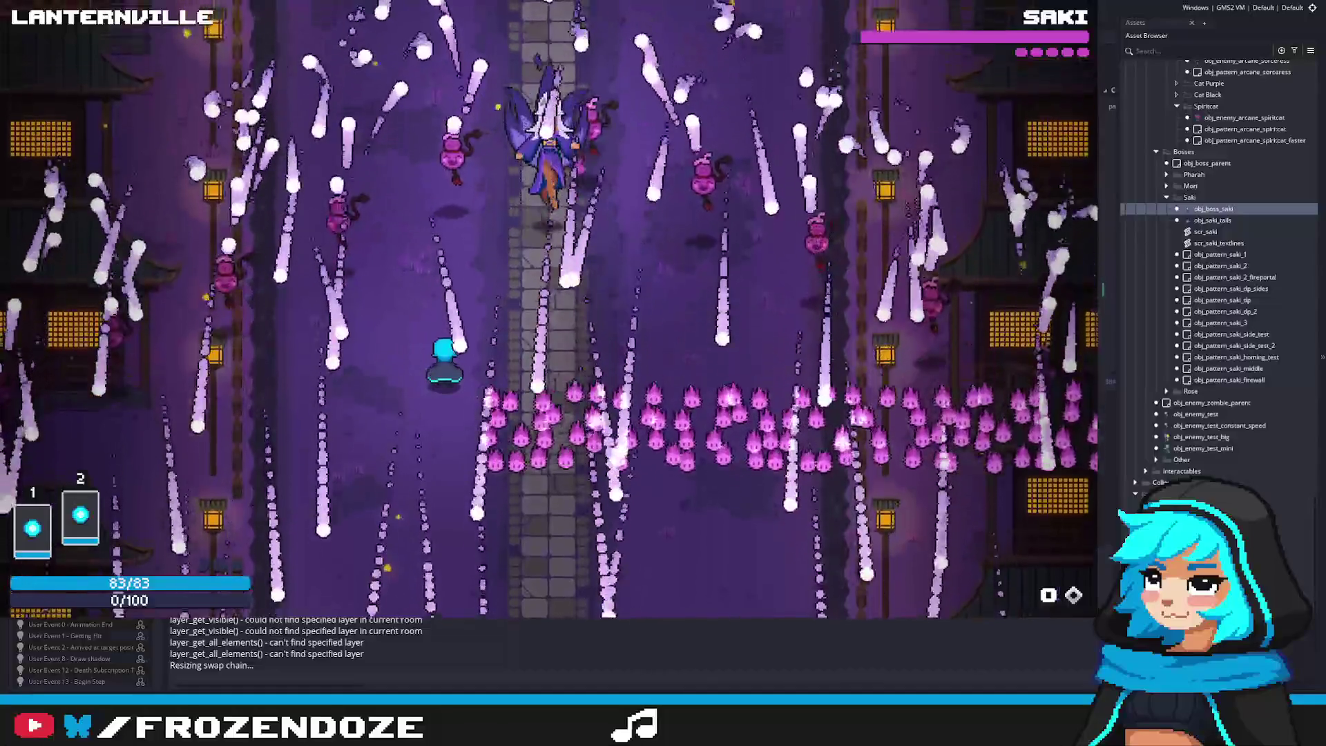
key("Right")
key("Right")
key("Left")
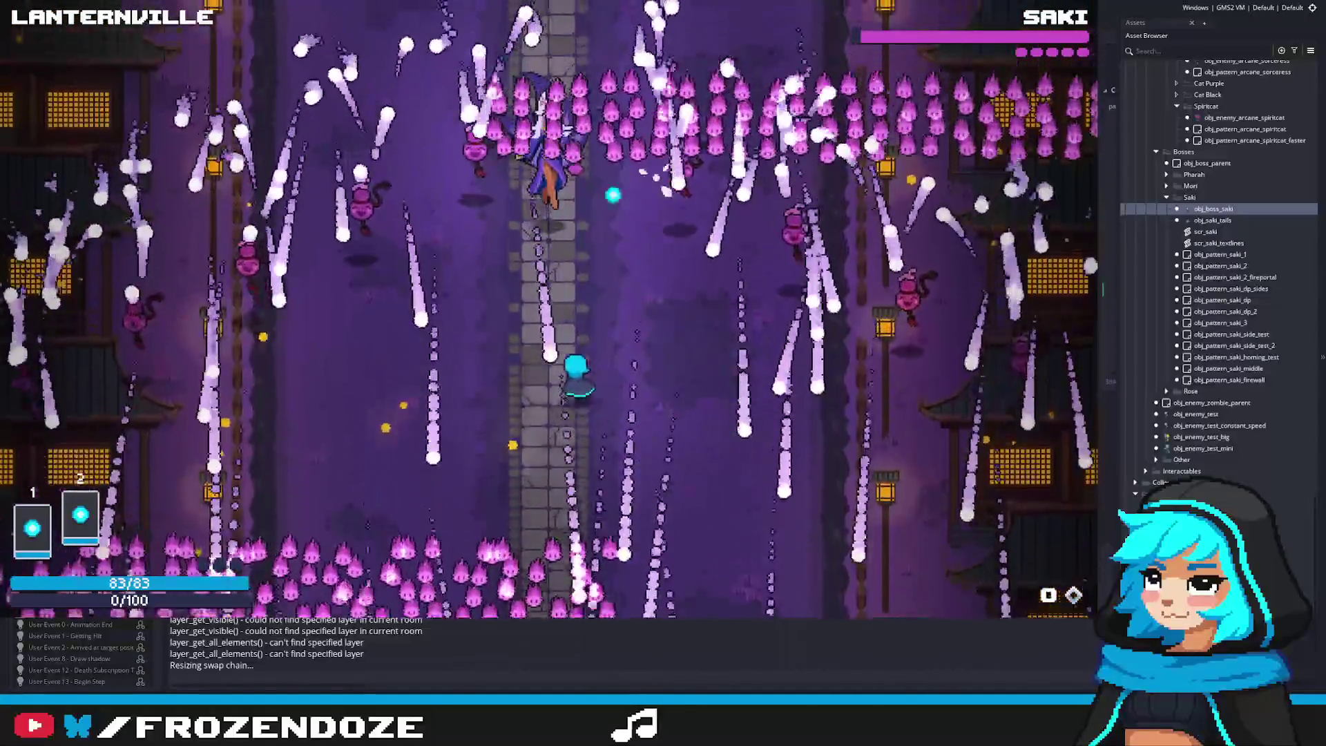
key("Down")
key("Right")
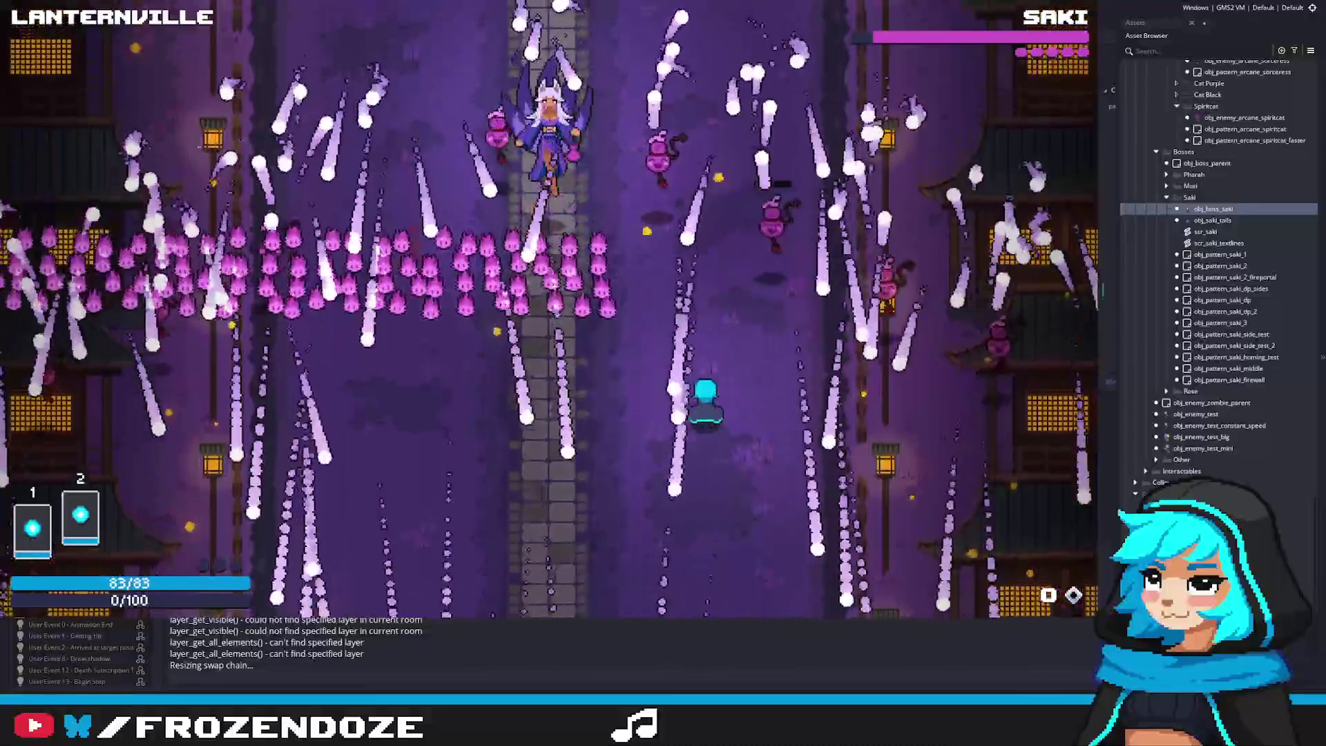
key("Left")
key("Left")
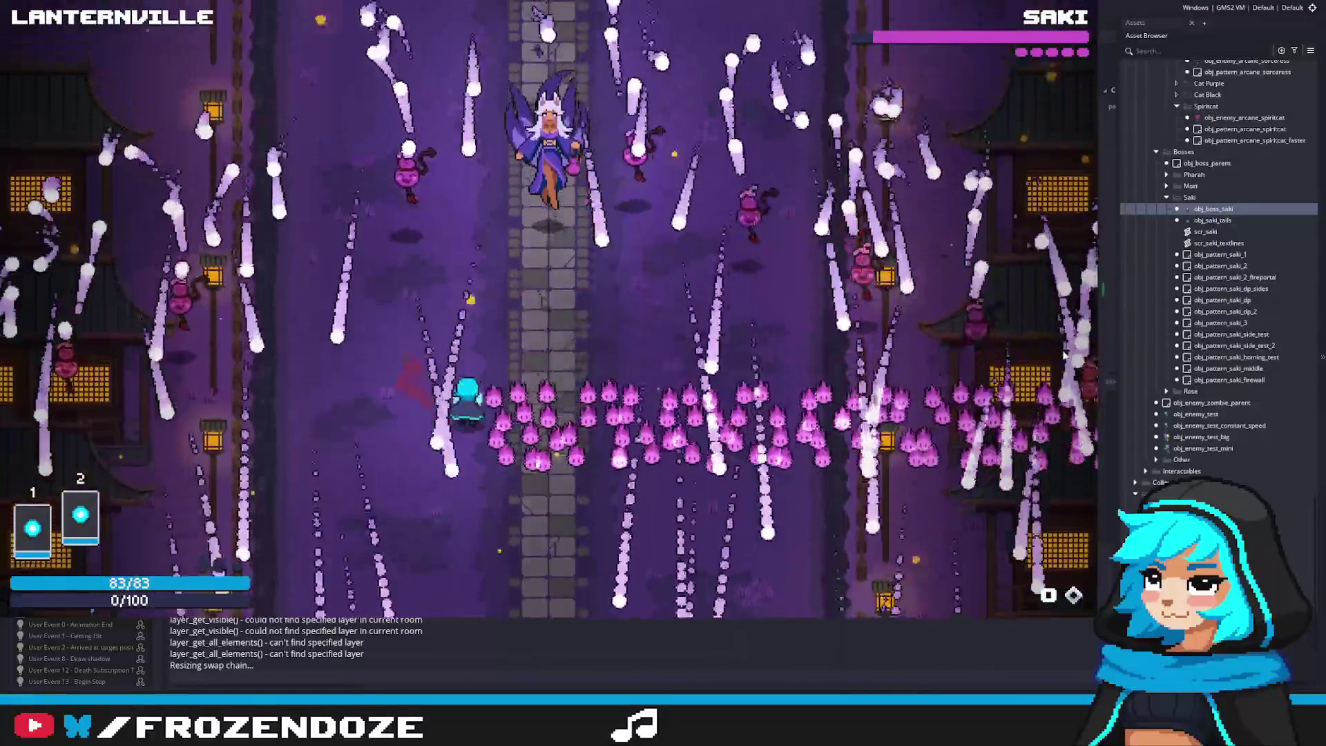
key("Right")
key("Left")
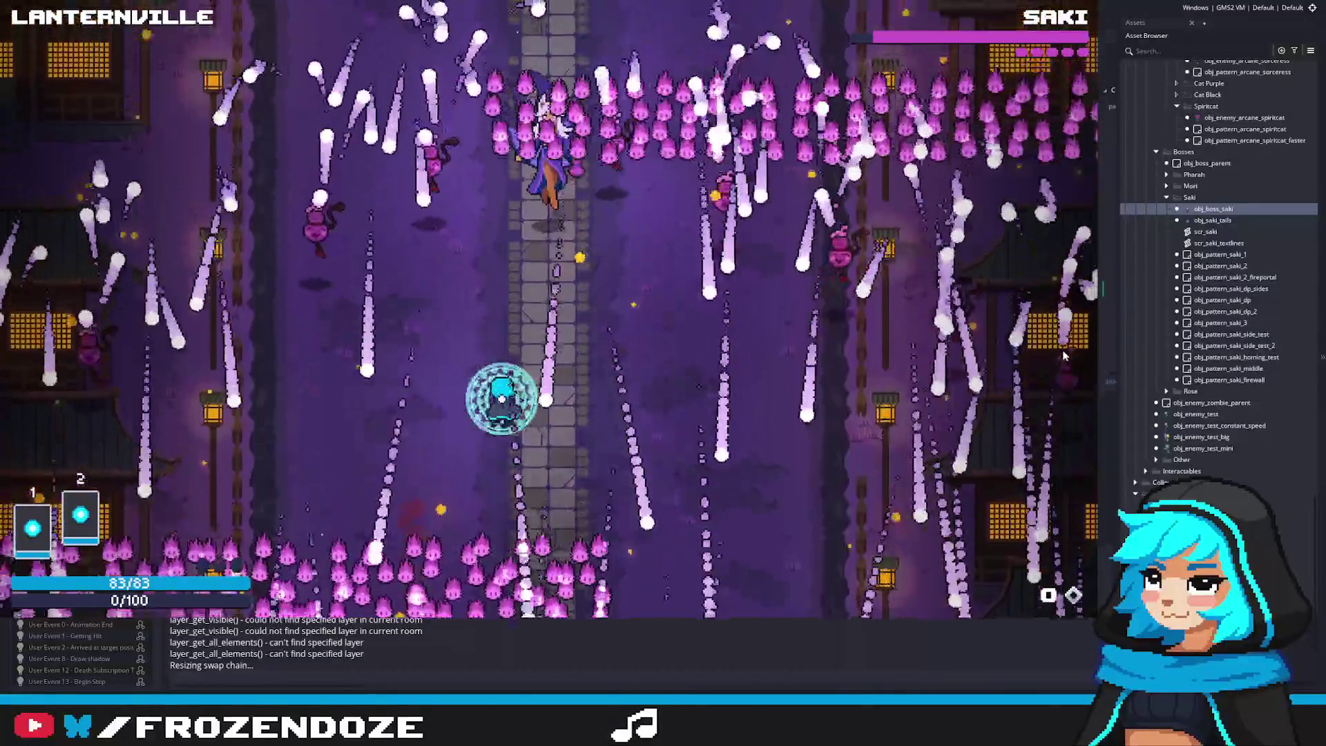
key("Right")
key("Left")
key("Left")
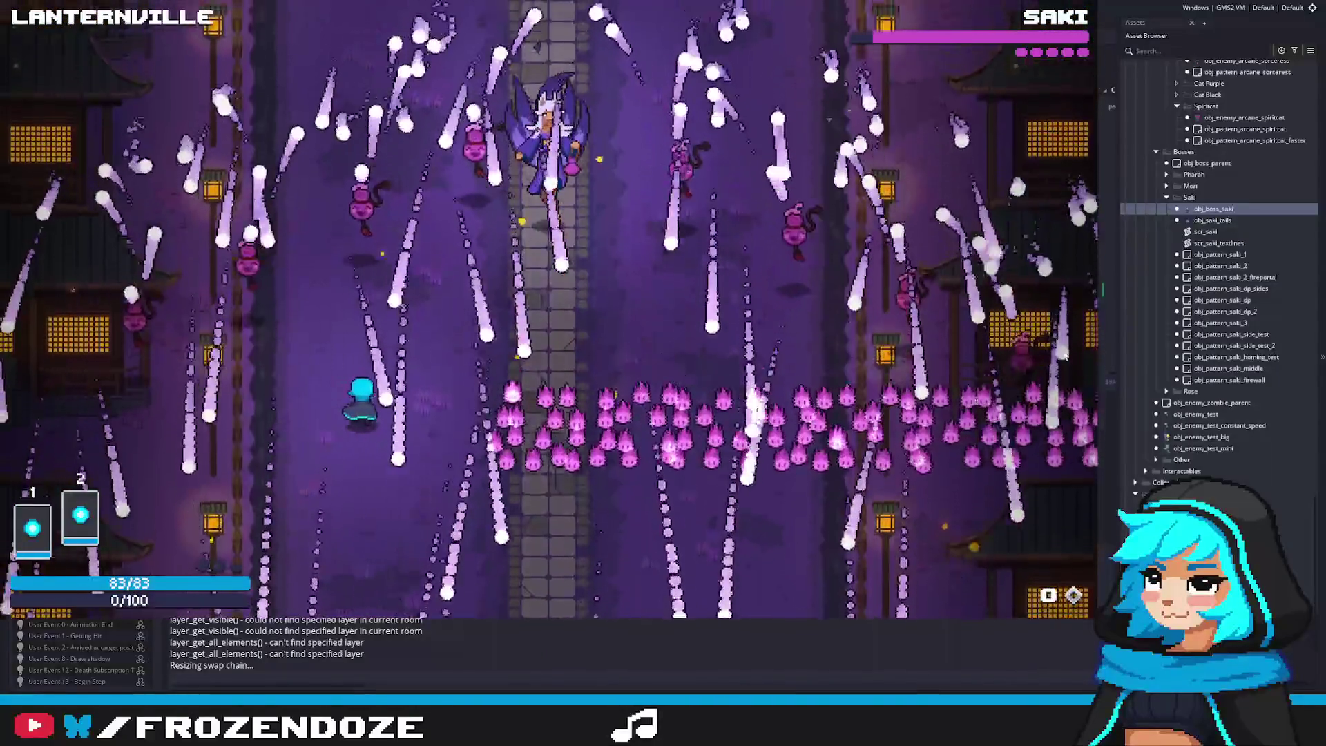
key("Right")
key("Right")
key("Left")
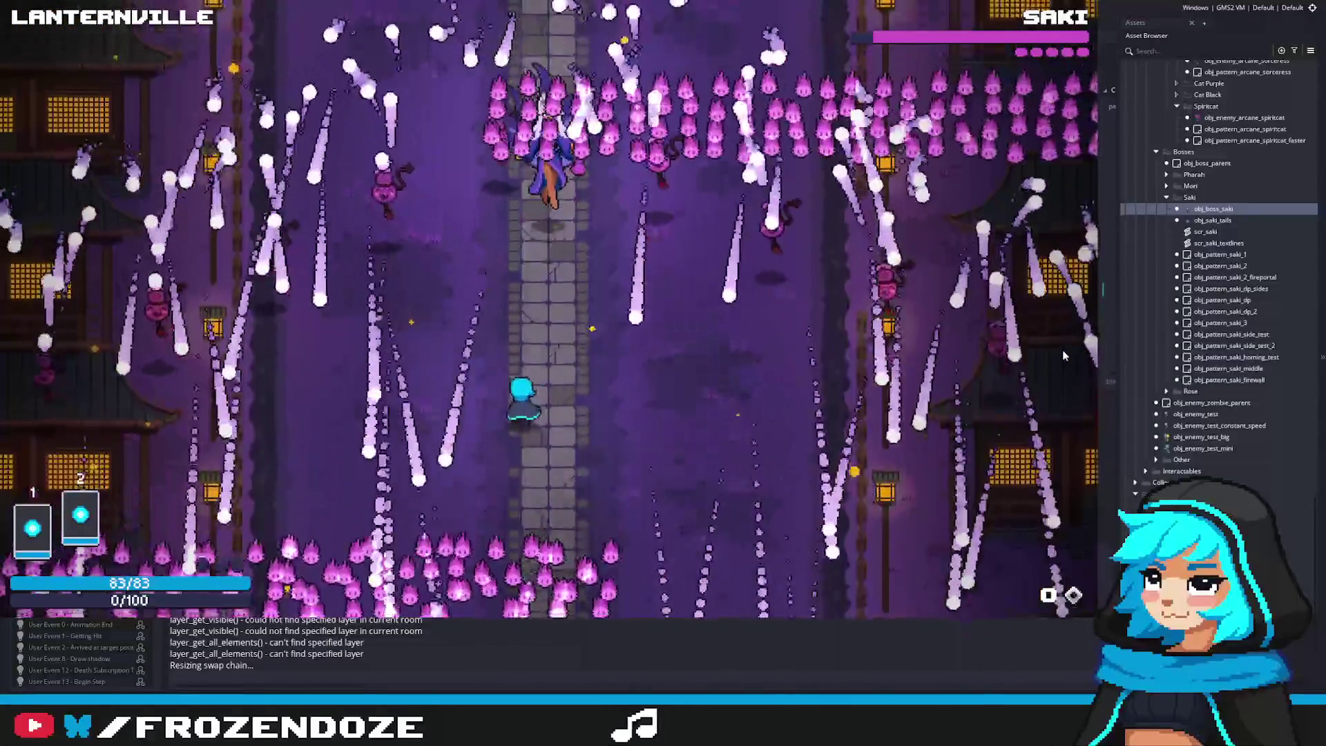
key("Right")
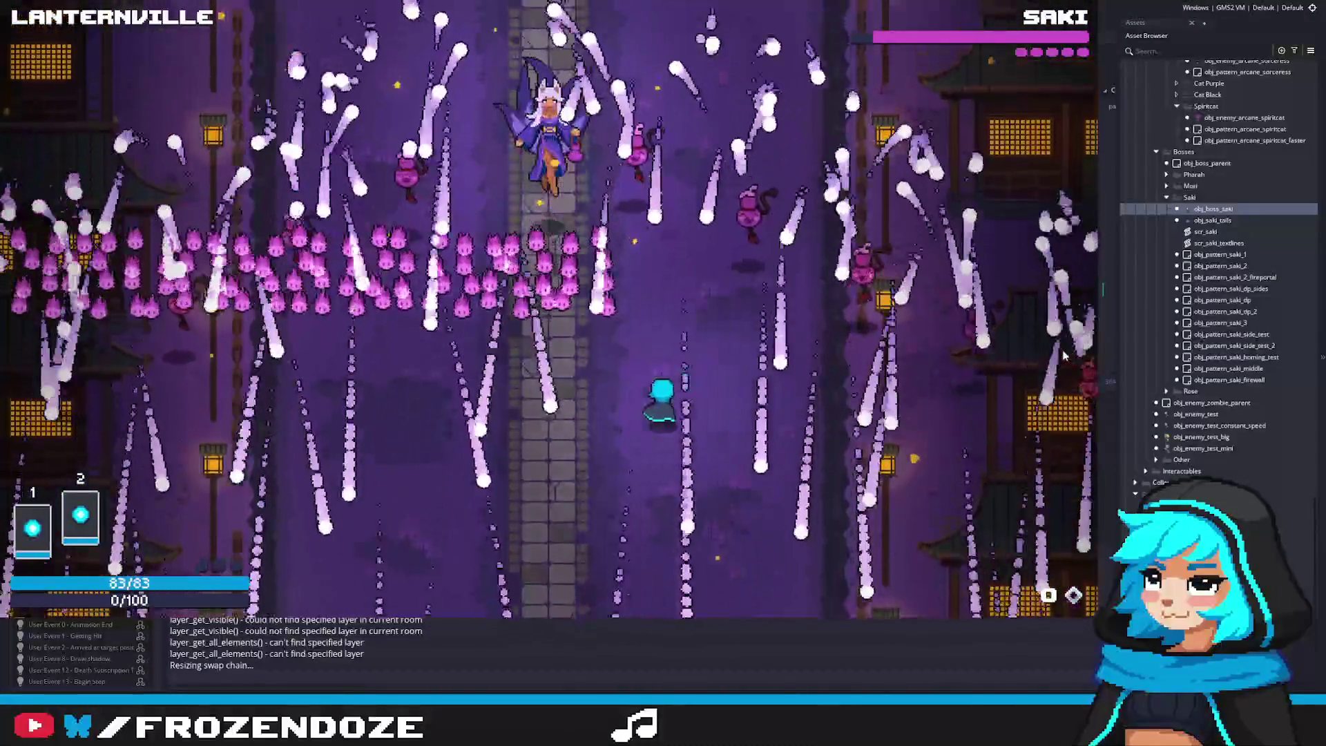
key("Left")
key("Left")
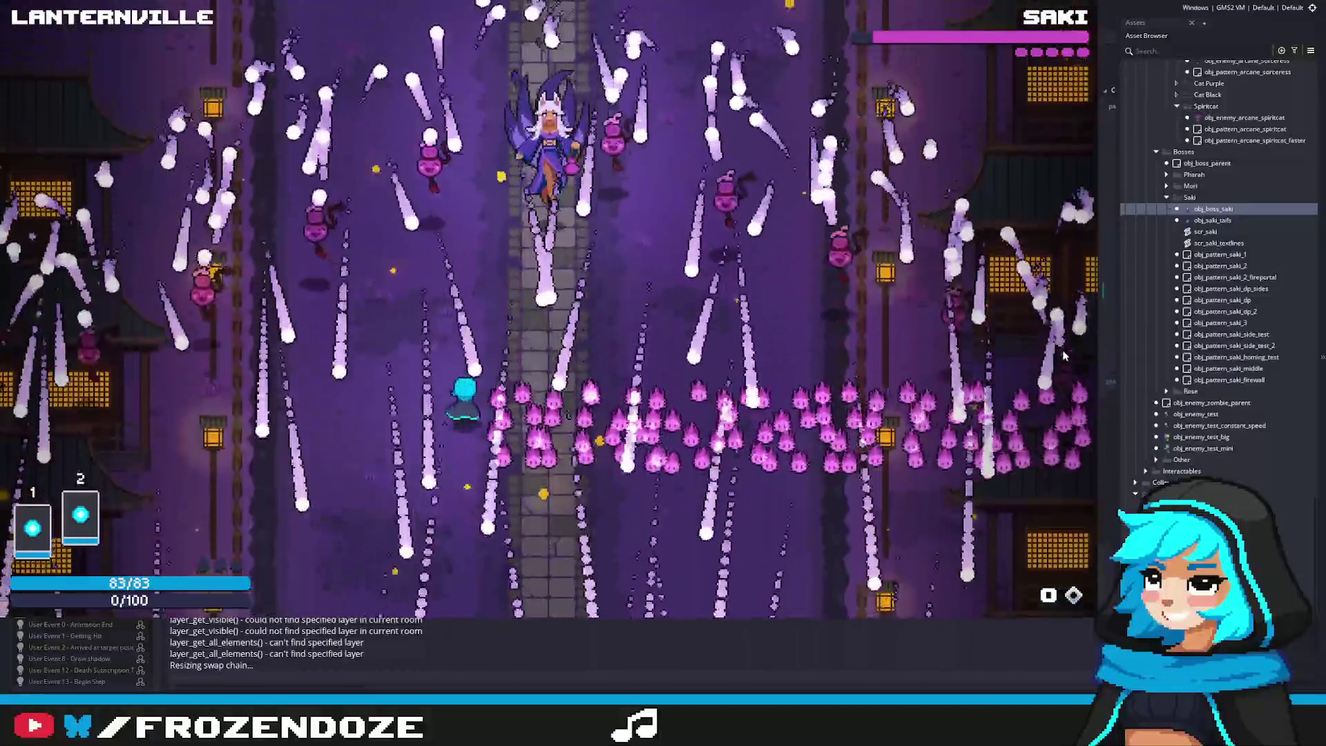
key("Right")
key("Left")
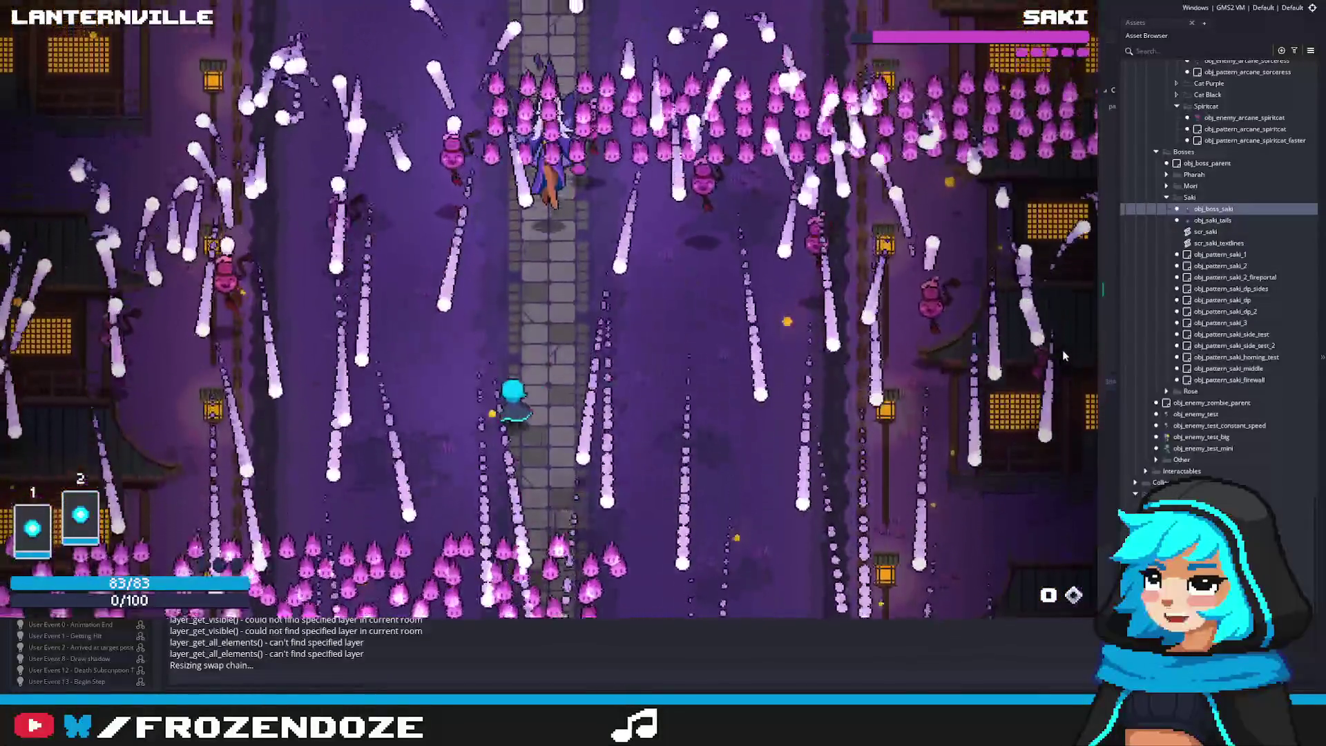
Keep dodging the remaining bullets in all directions, then quit the game with Escape
key("Right")
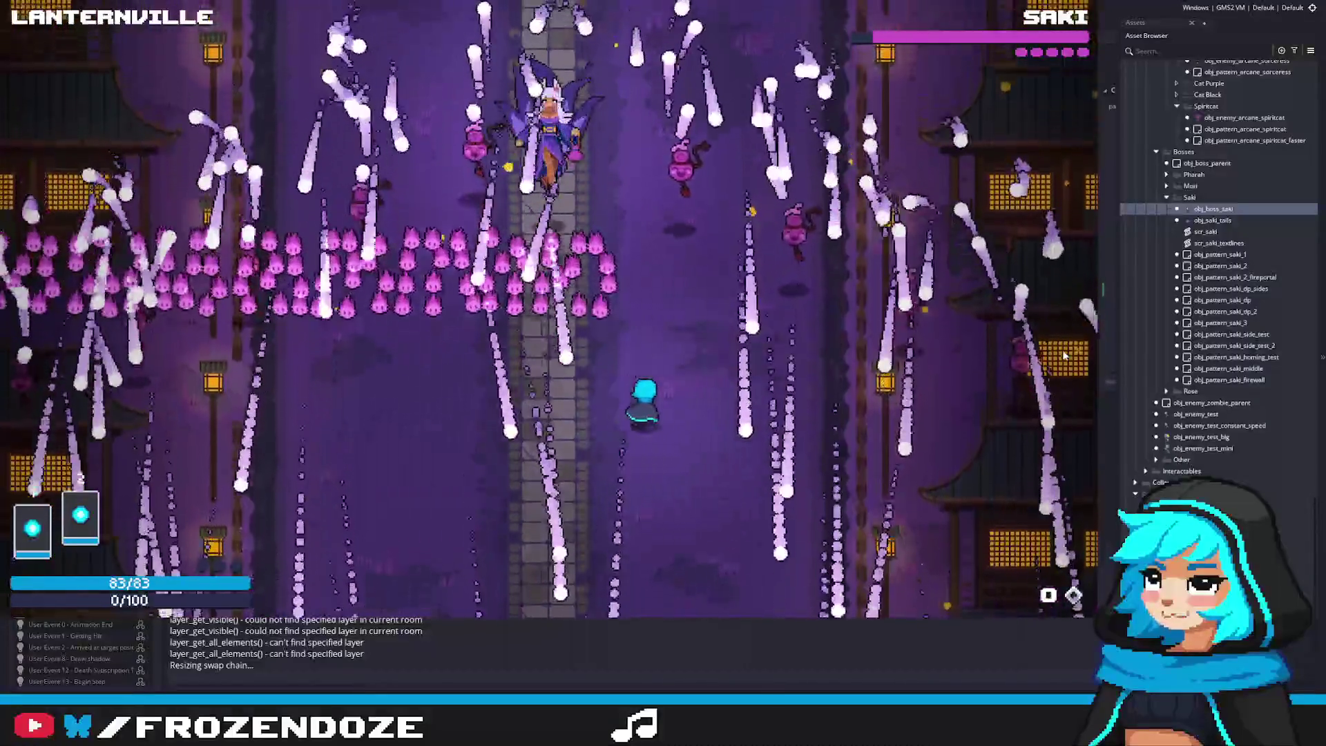
key("Left")
key("Left")
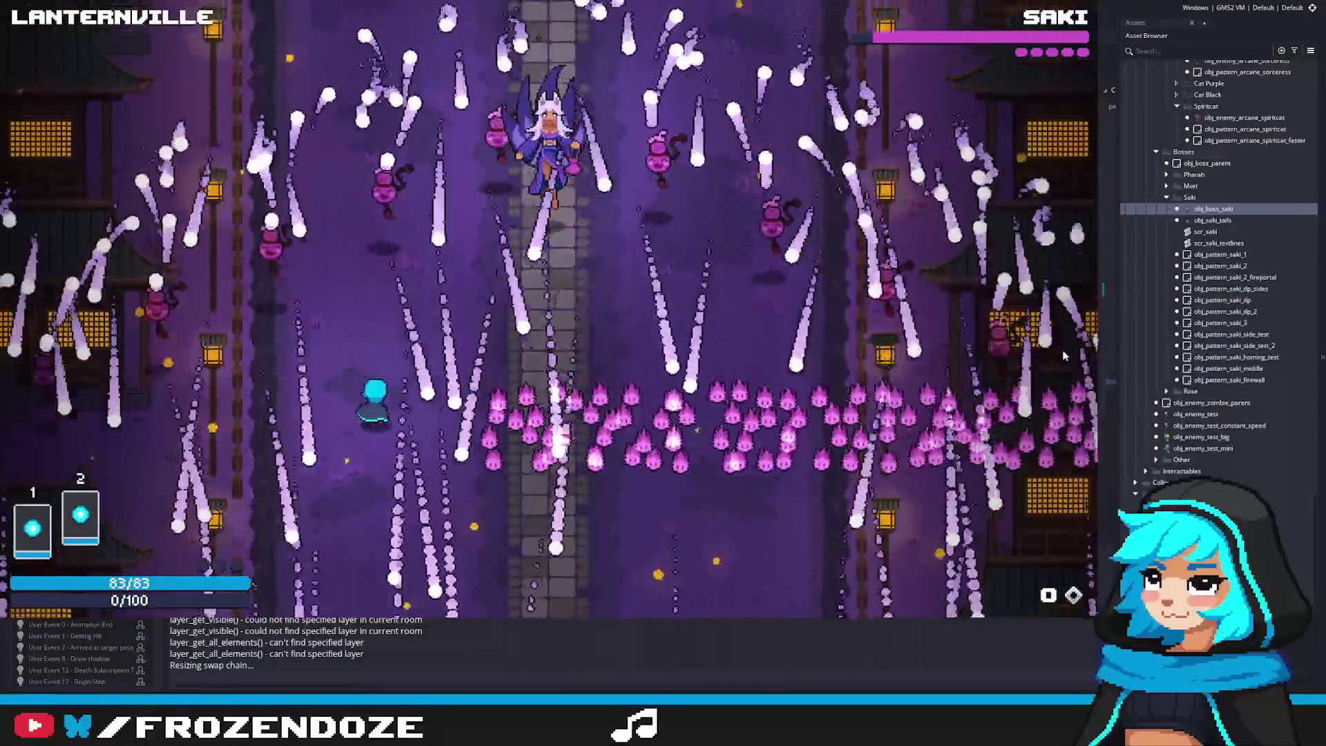
key("Right")
key("Right")
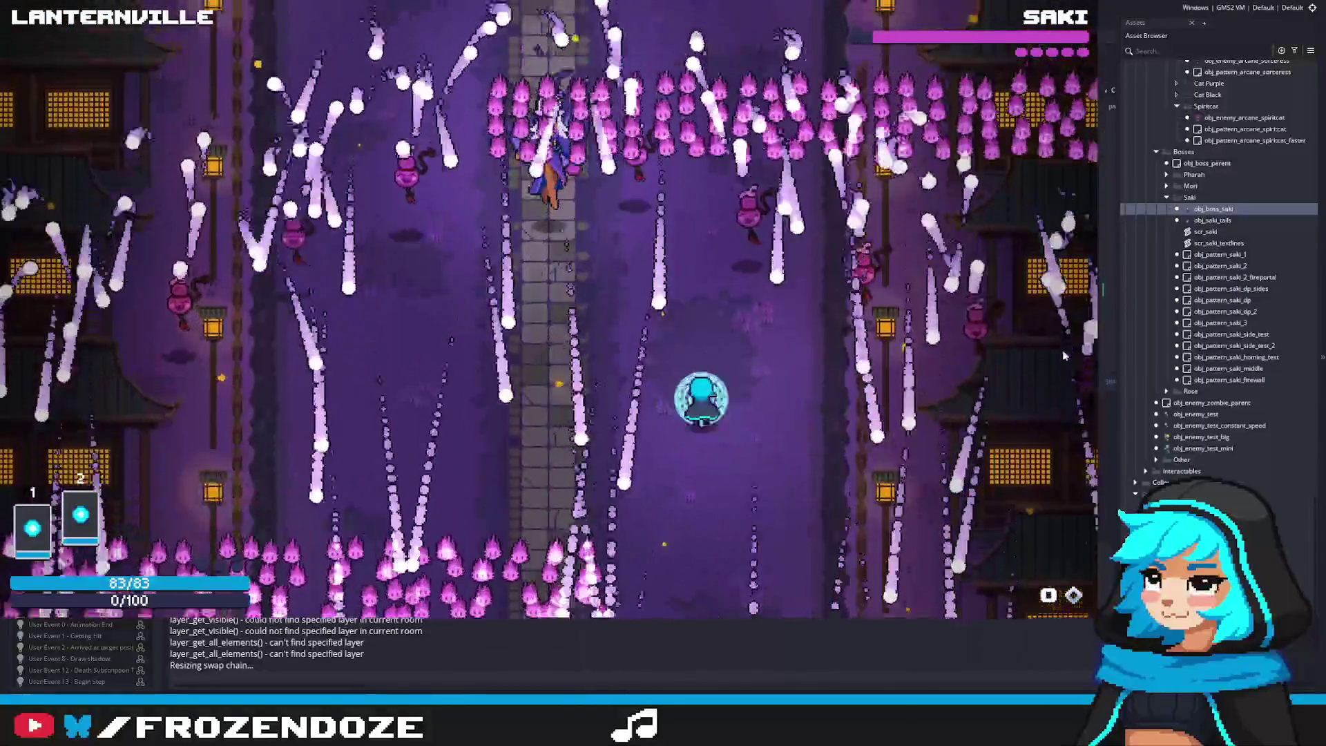
key("Left")
key("Up")
key("Up")
key("Left")
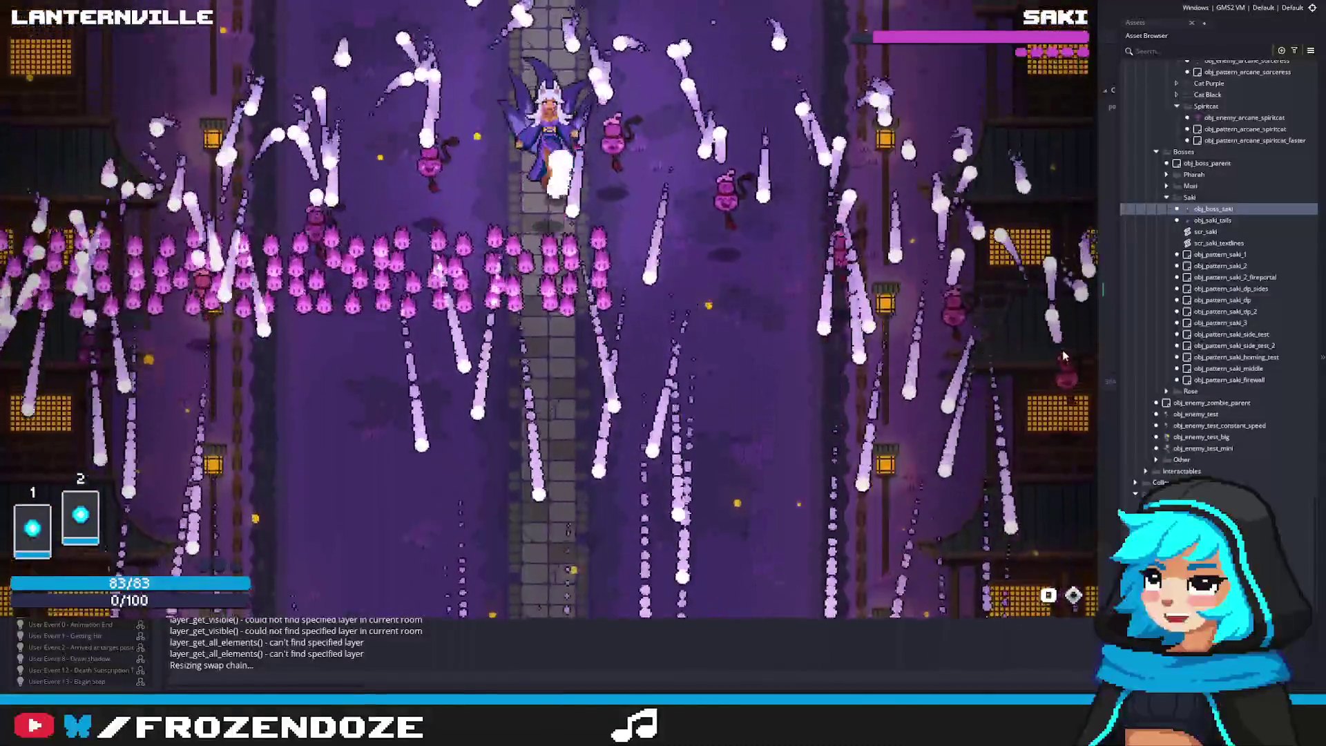
key("Down")
key("Down")
key("Left")
key("Right")
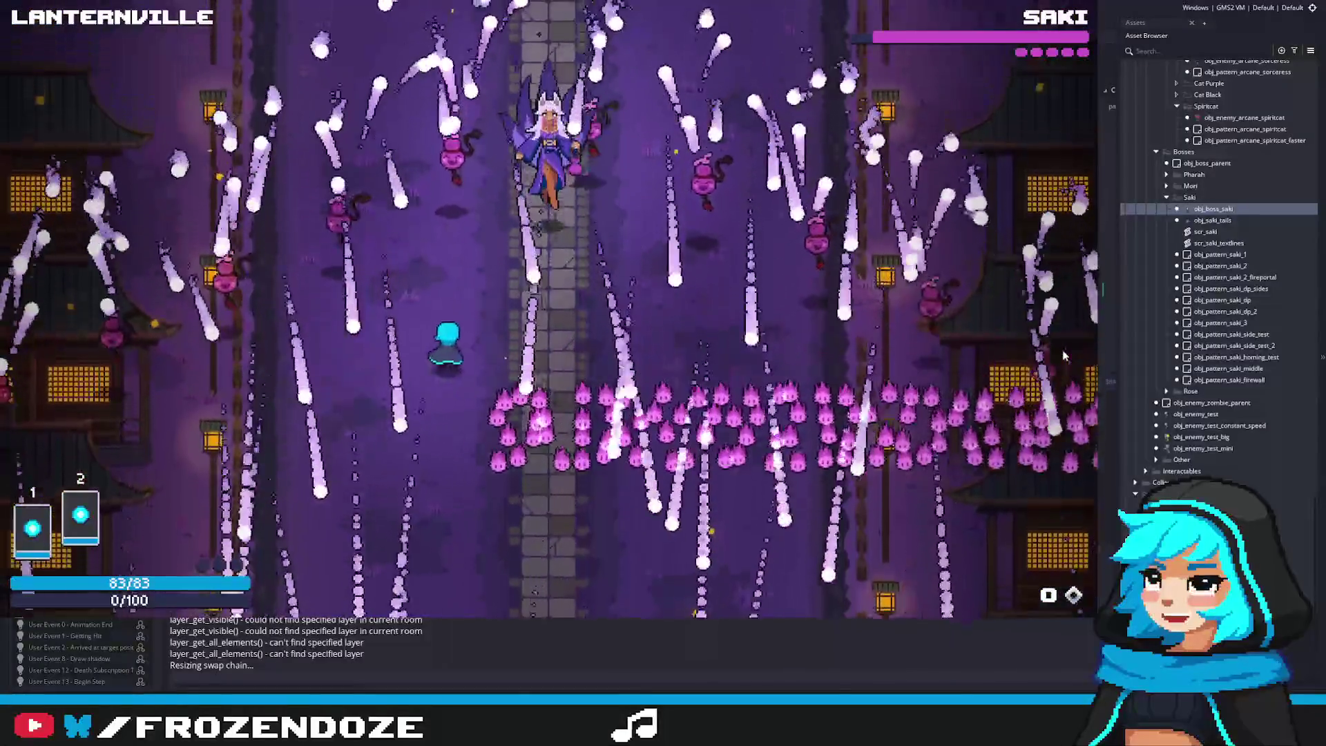
key("Left")
key("Down")
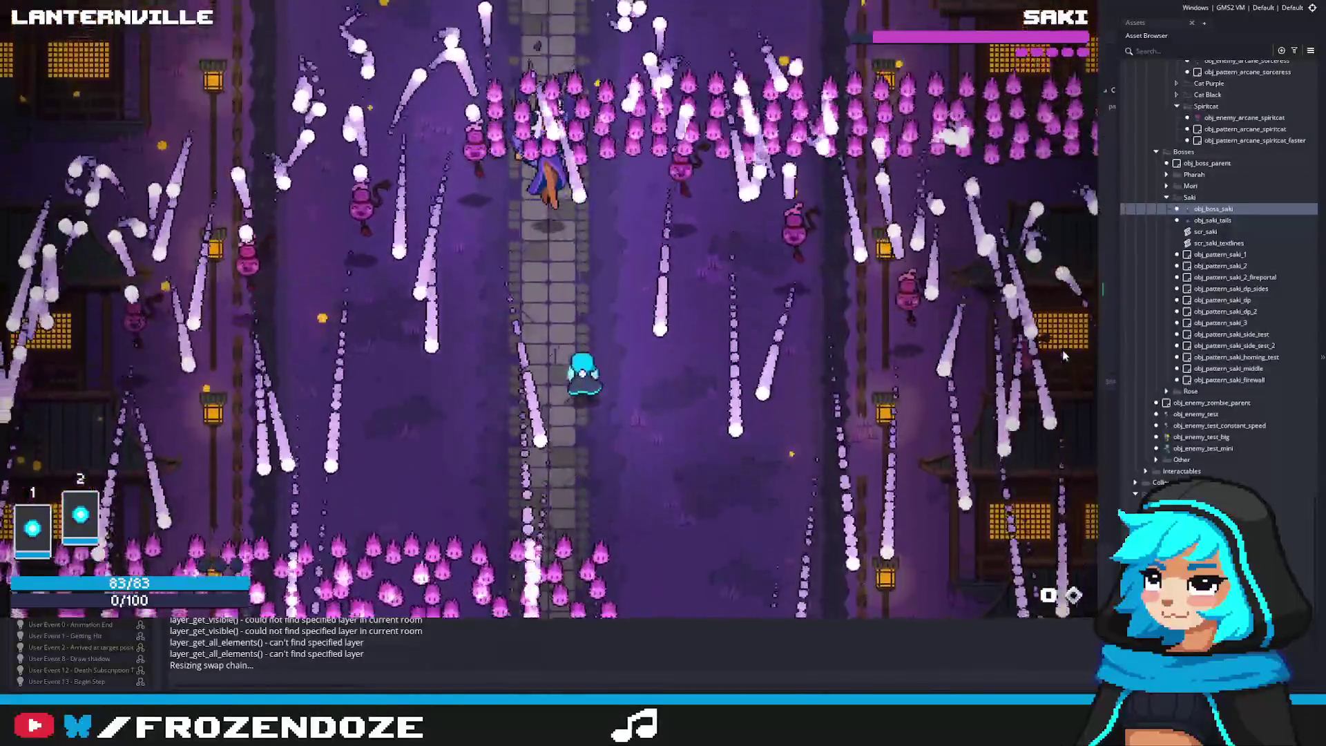
key("Right")
key("Up")
key("Left")
key("Left")
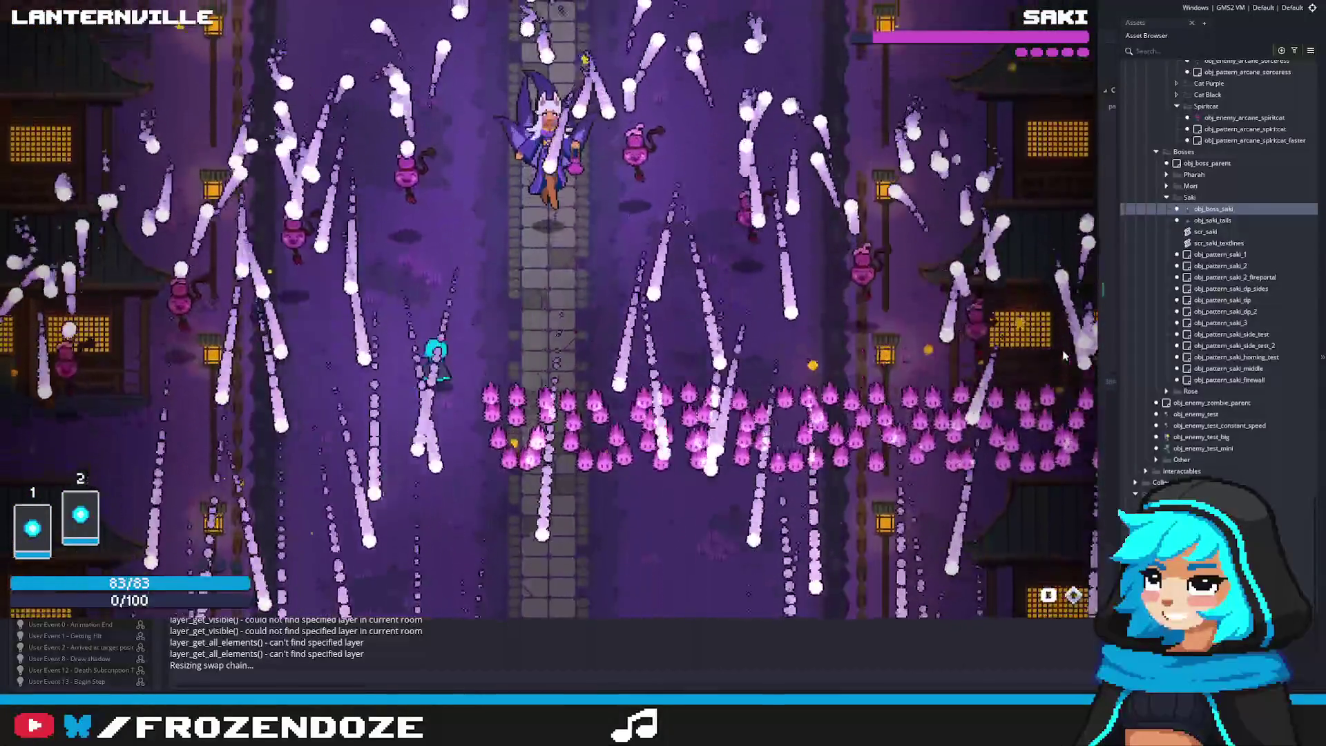
key("Right")
key("Up")
key("Down")
key("Up")
key("Left")
key("Down")
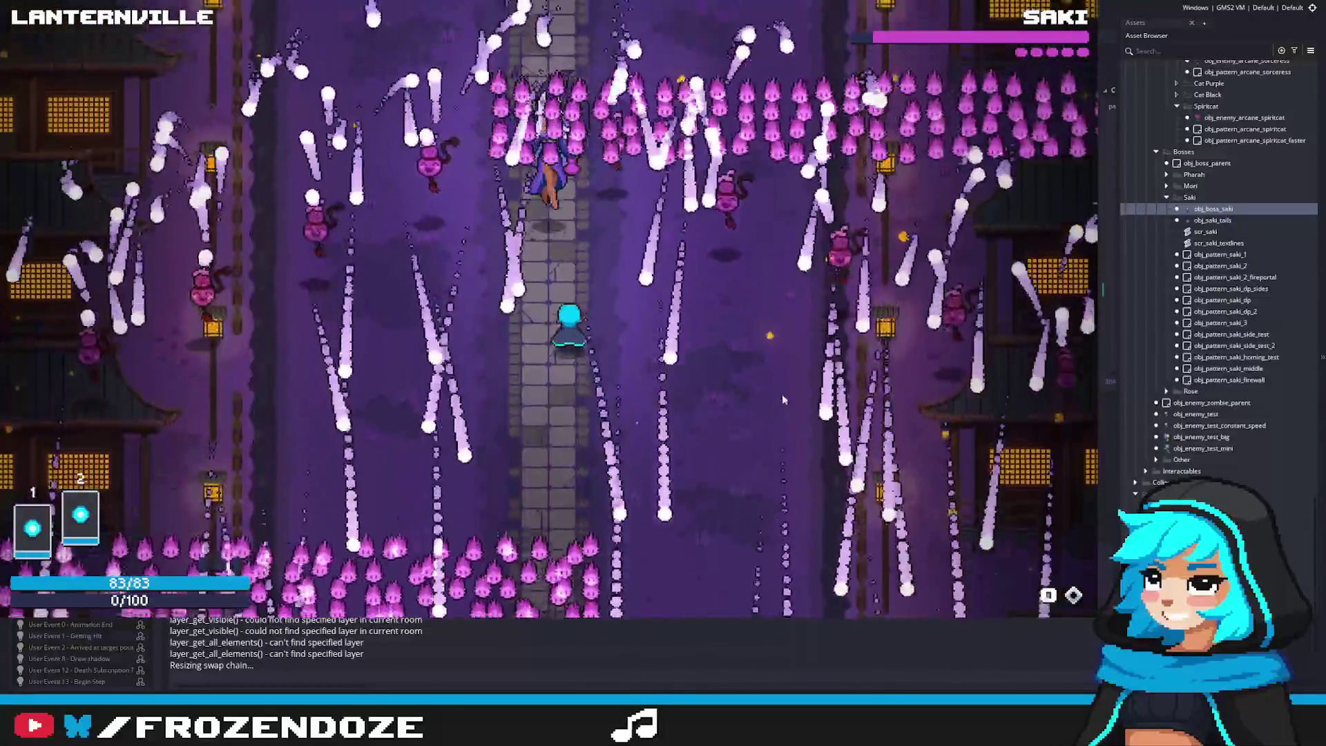
key("Left")
key("Down")
key("Escape")
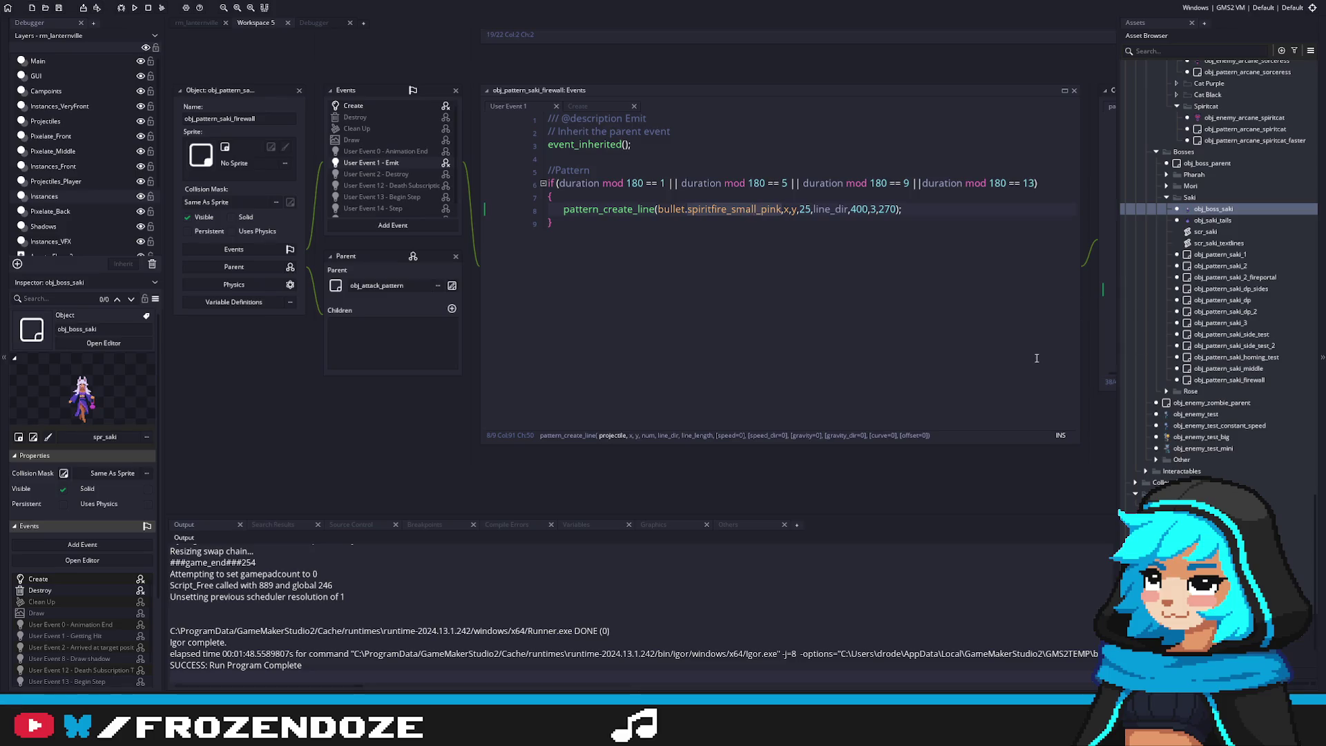
Place the caret right after the closing brace on line 9 of the Emit code
left_click(862, 272)
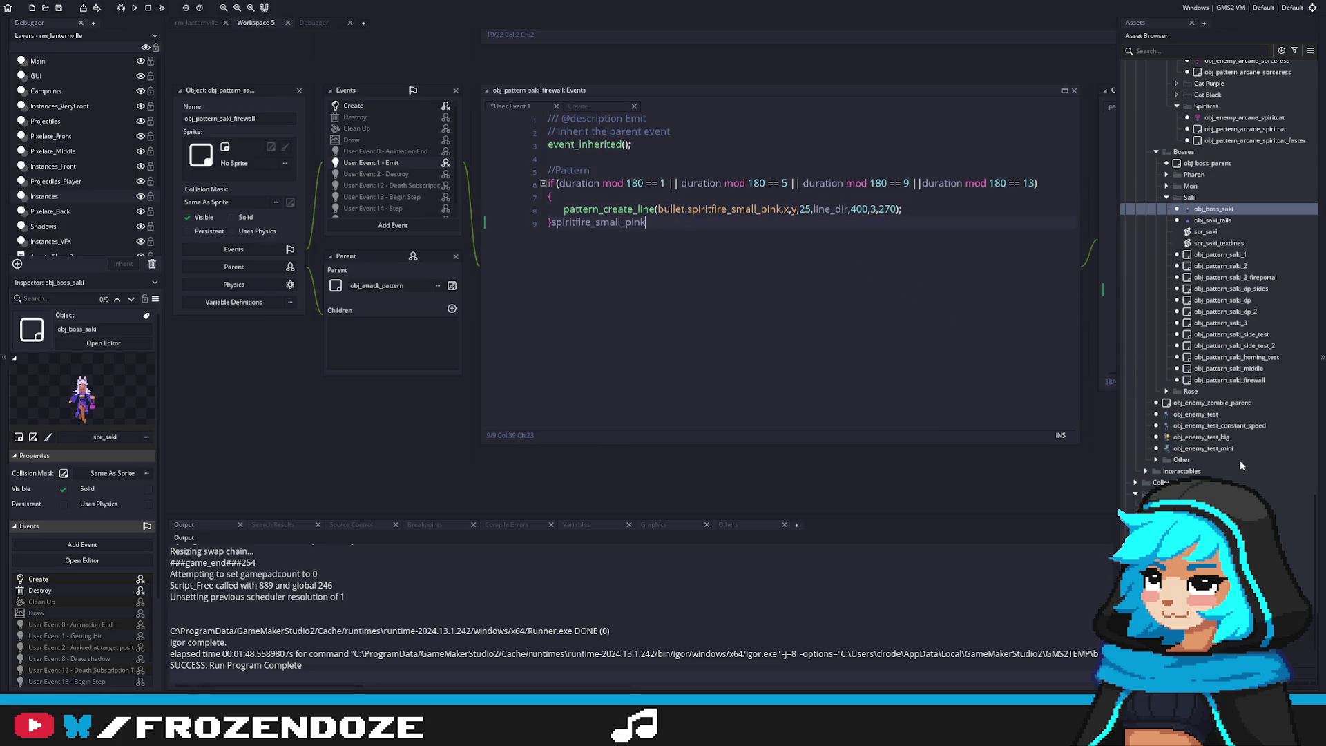